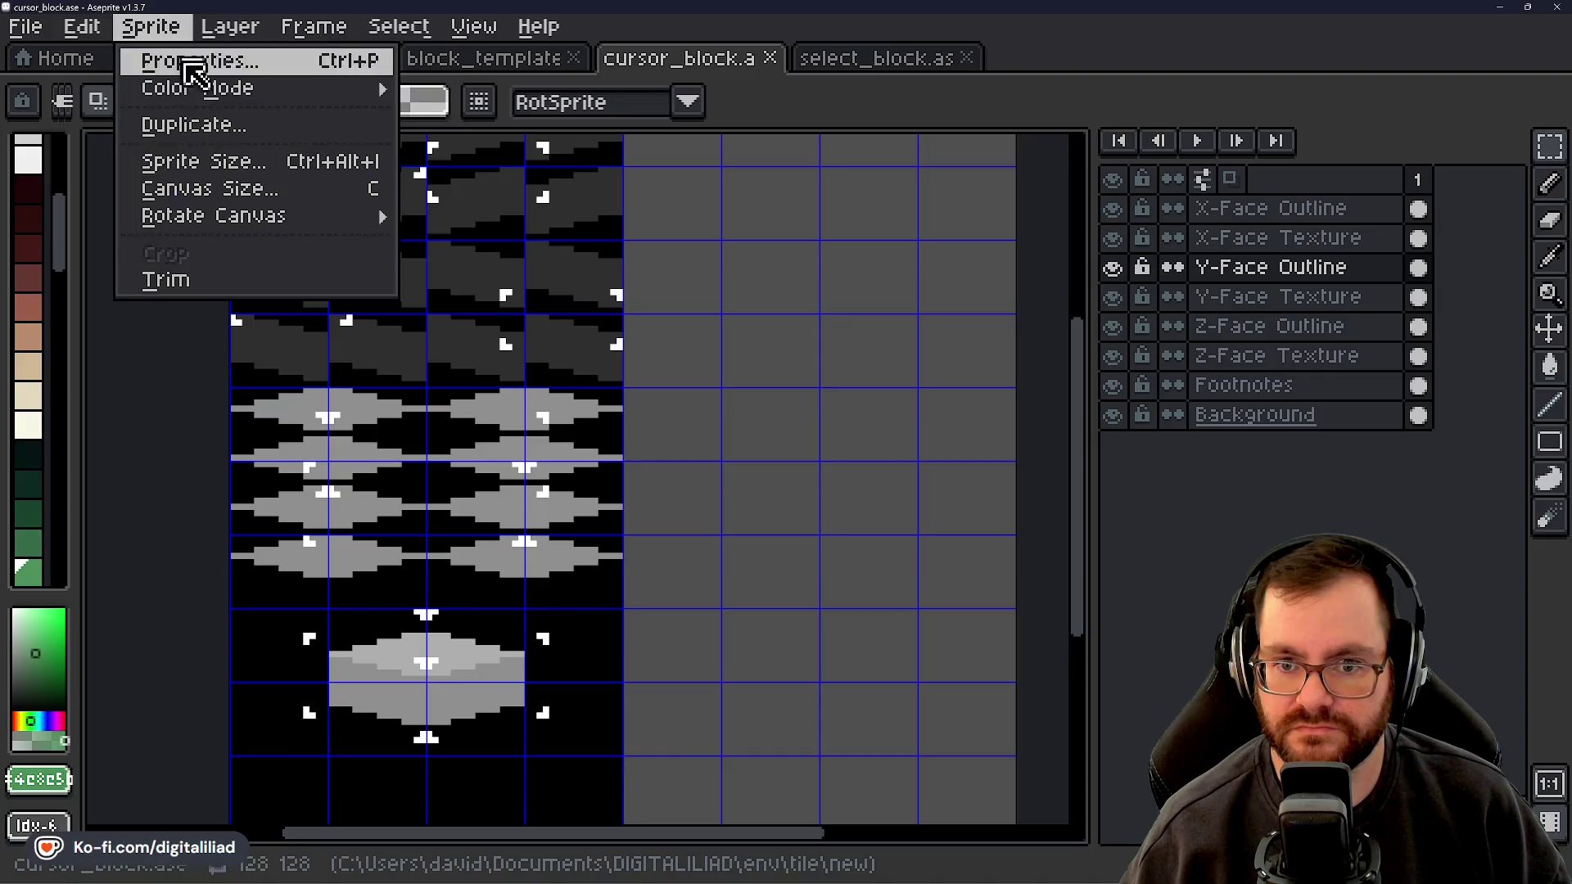
Set the cursor_block grid to 32×8 cells, then select the four rows of diamond frames
scroll(325, 401, "up", 2)
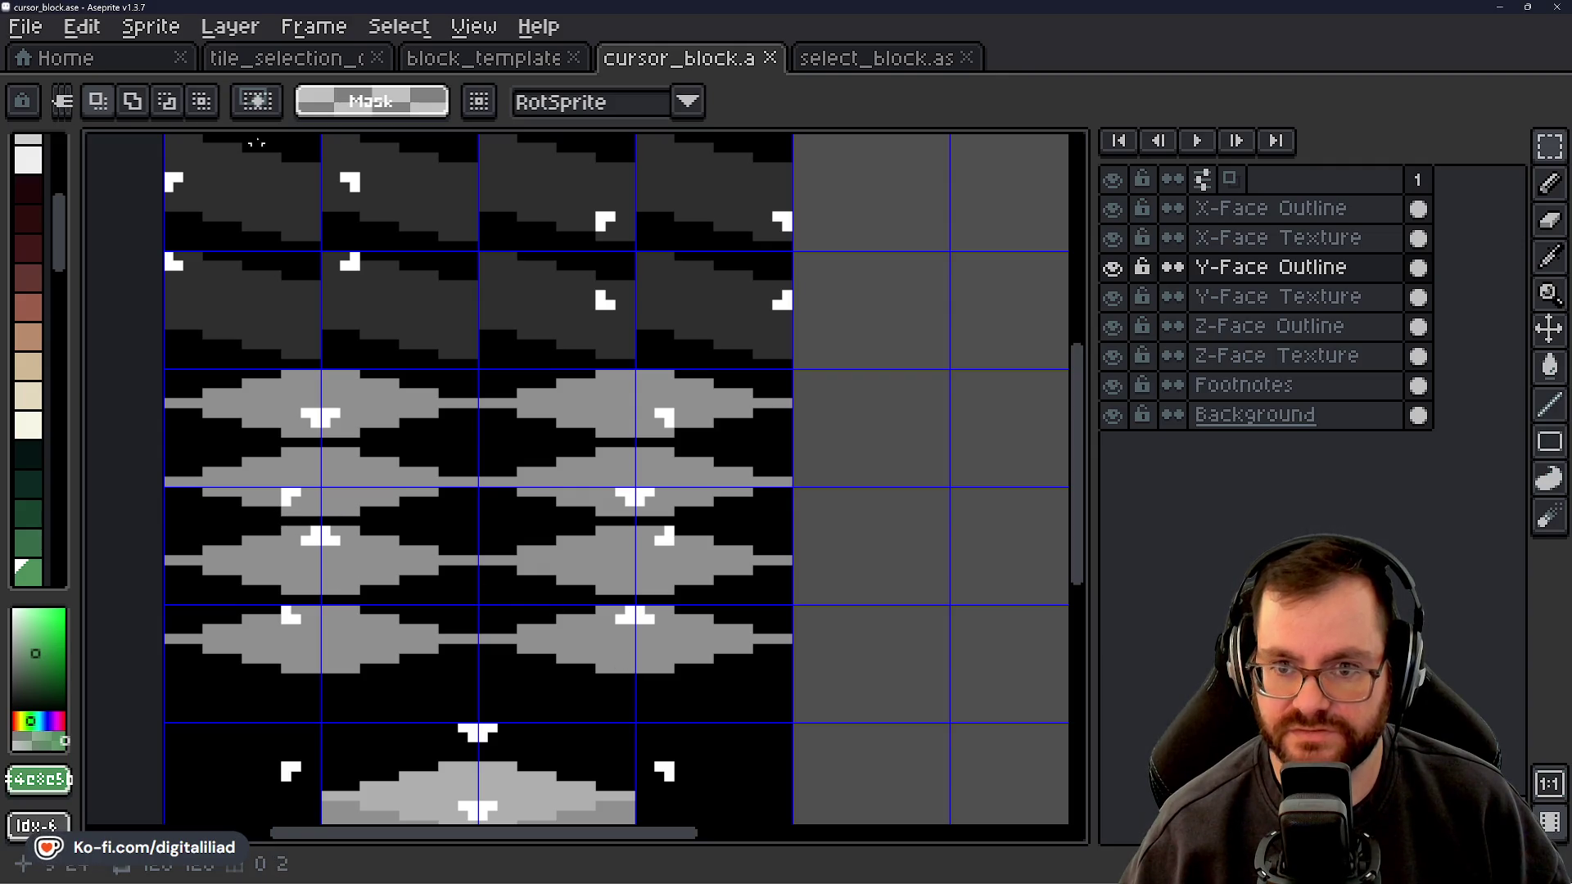
left_click(229, 26)
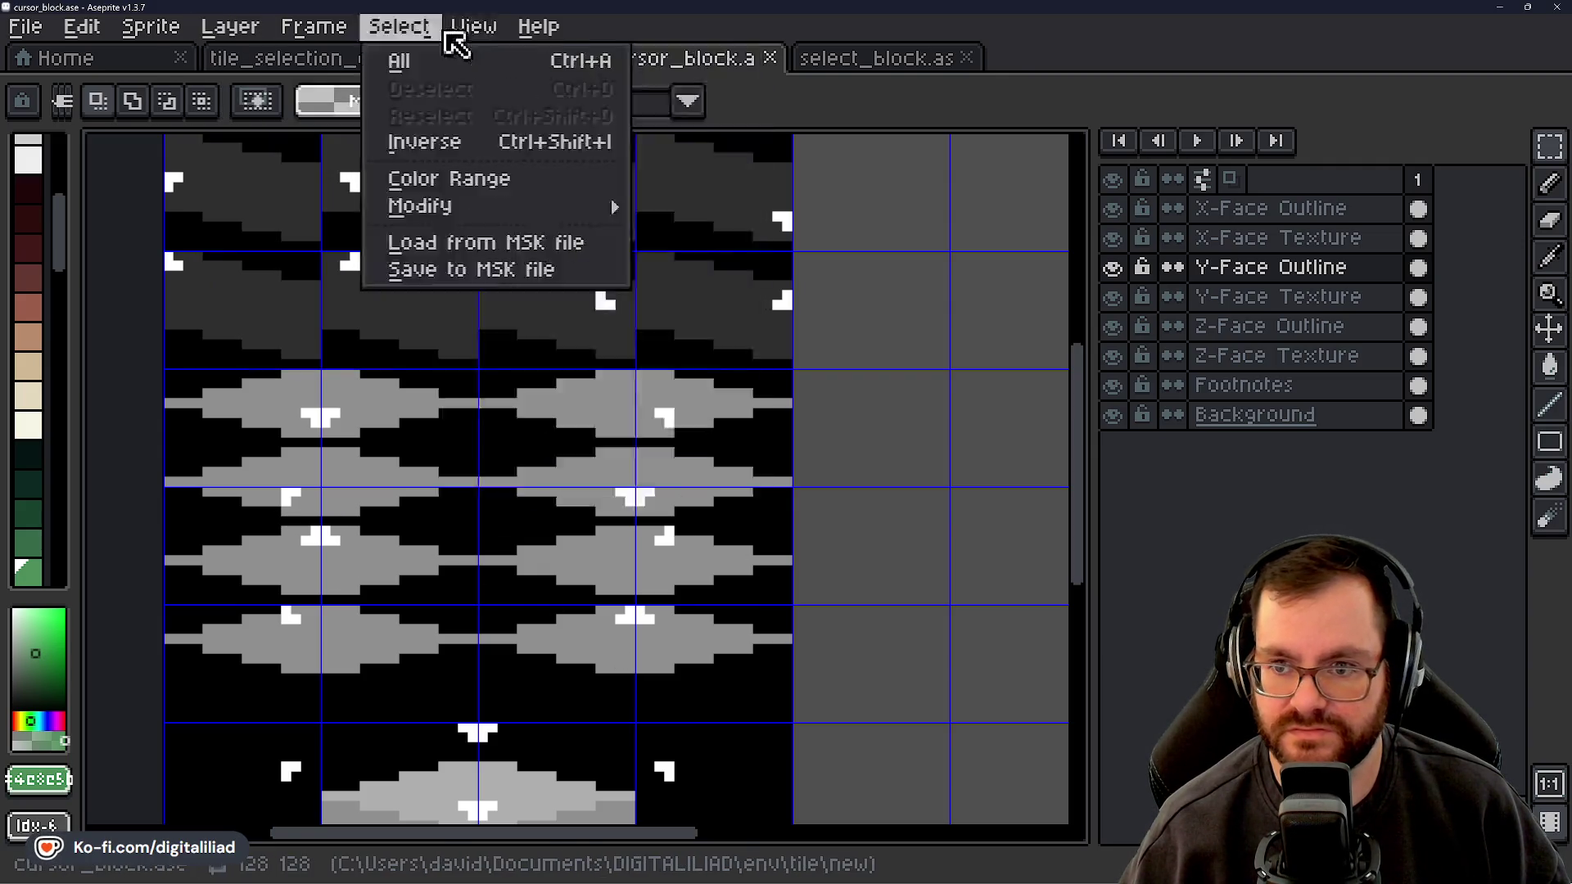
mouse_move(604, 163)
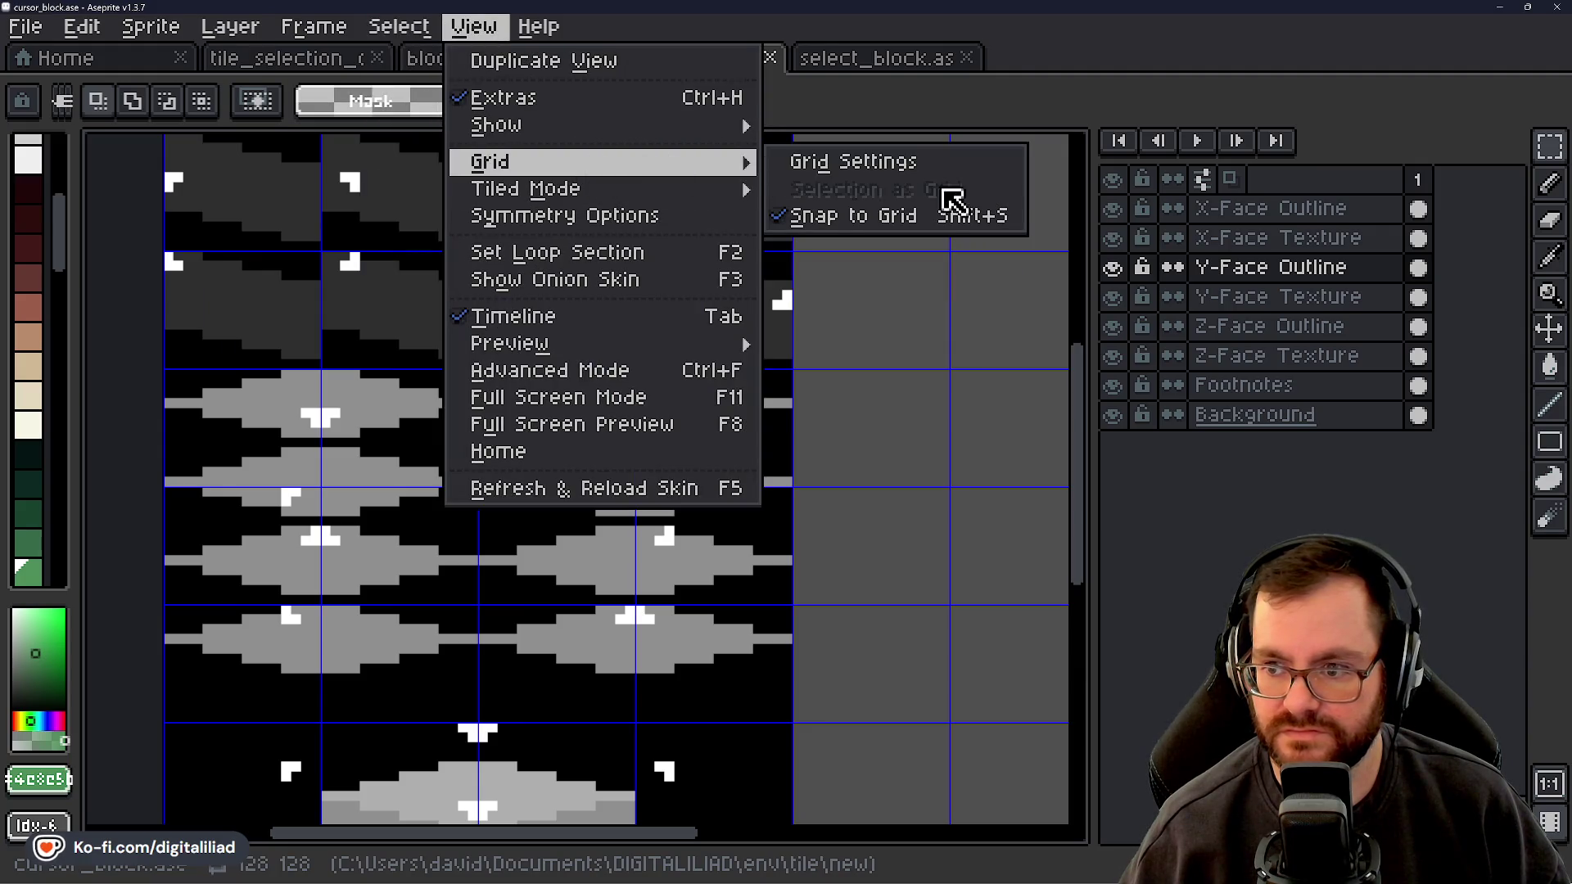
left_click(885, 161)
left_click(737, 448)
type("32")
key("Tab")
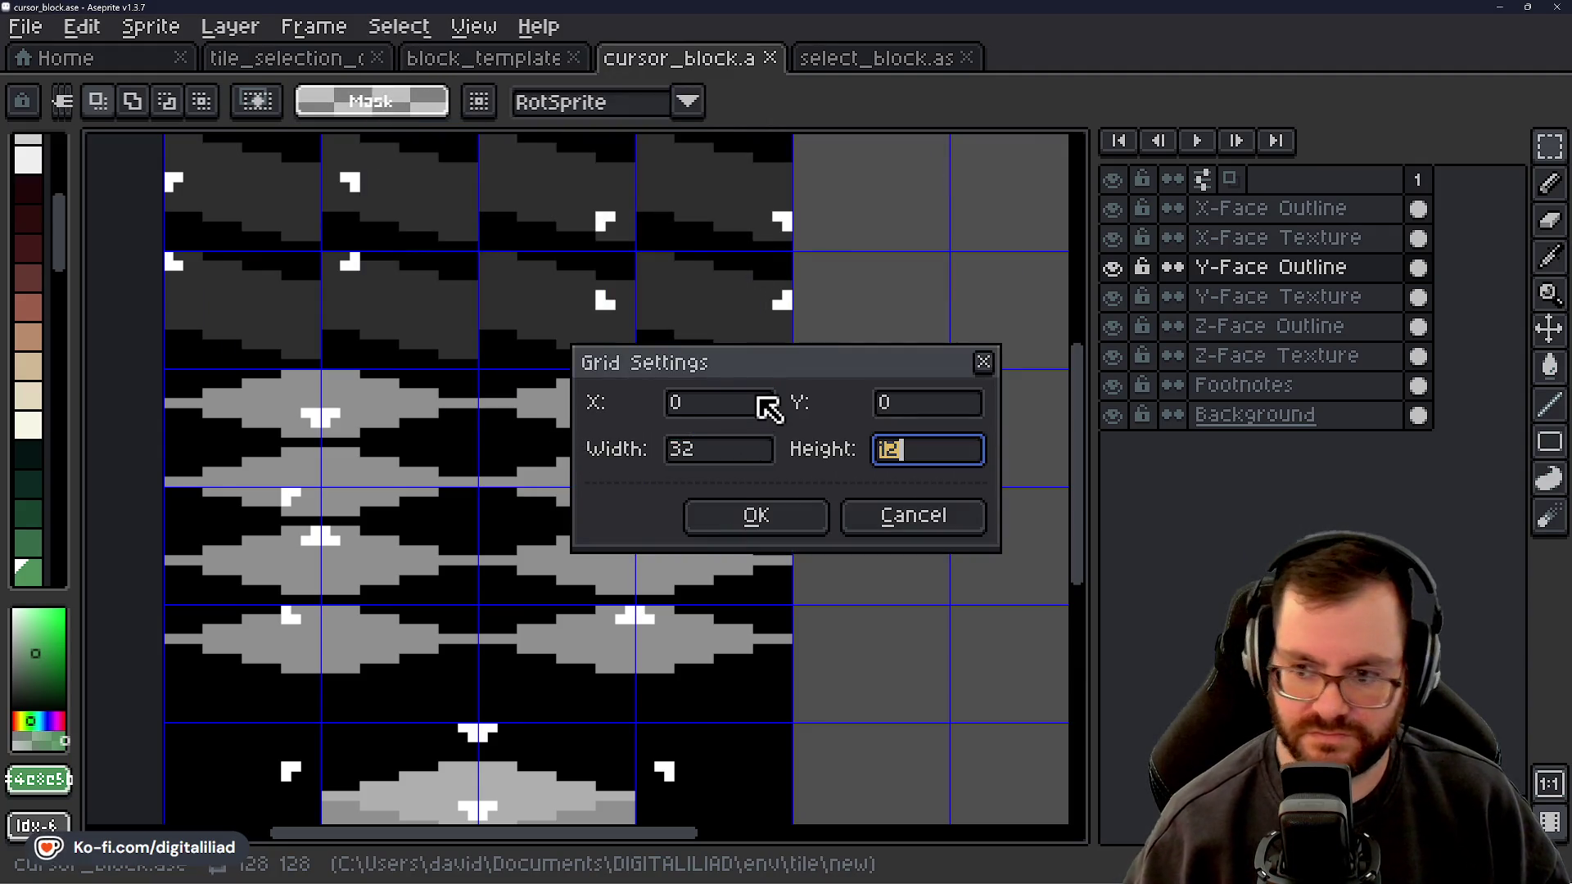
type("8")
key("Return")
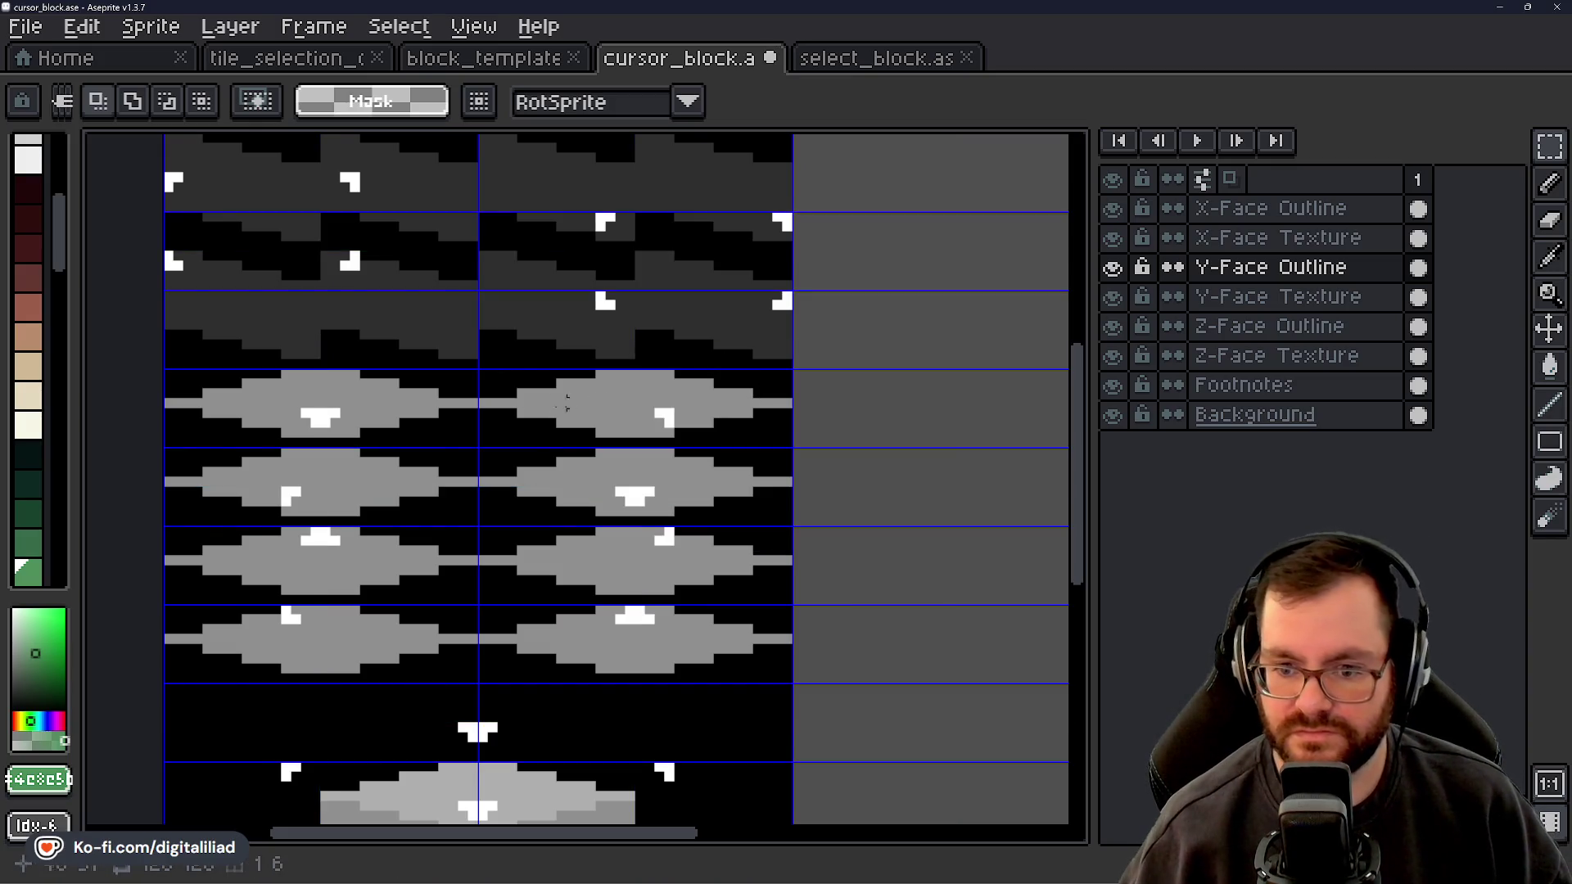
mouse_move(172, 370)
left_mouse_down()
mouse_move(475, 659)
mouse_move(790, 683)
left_mouse_up()
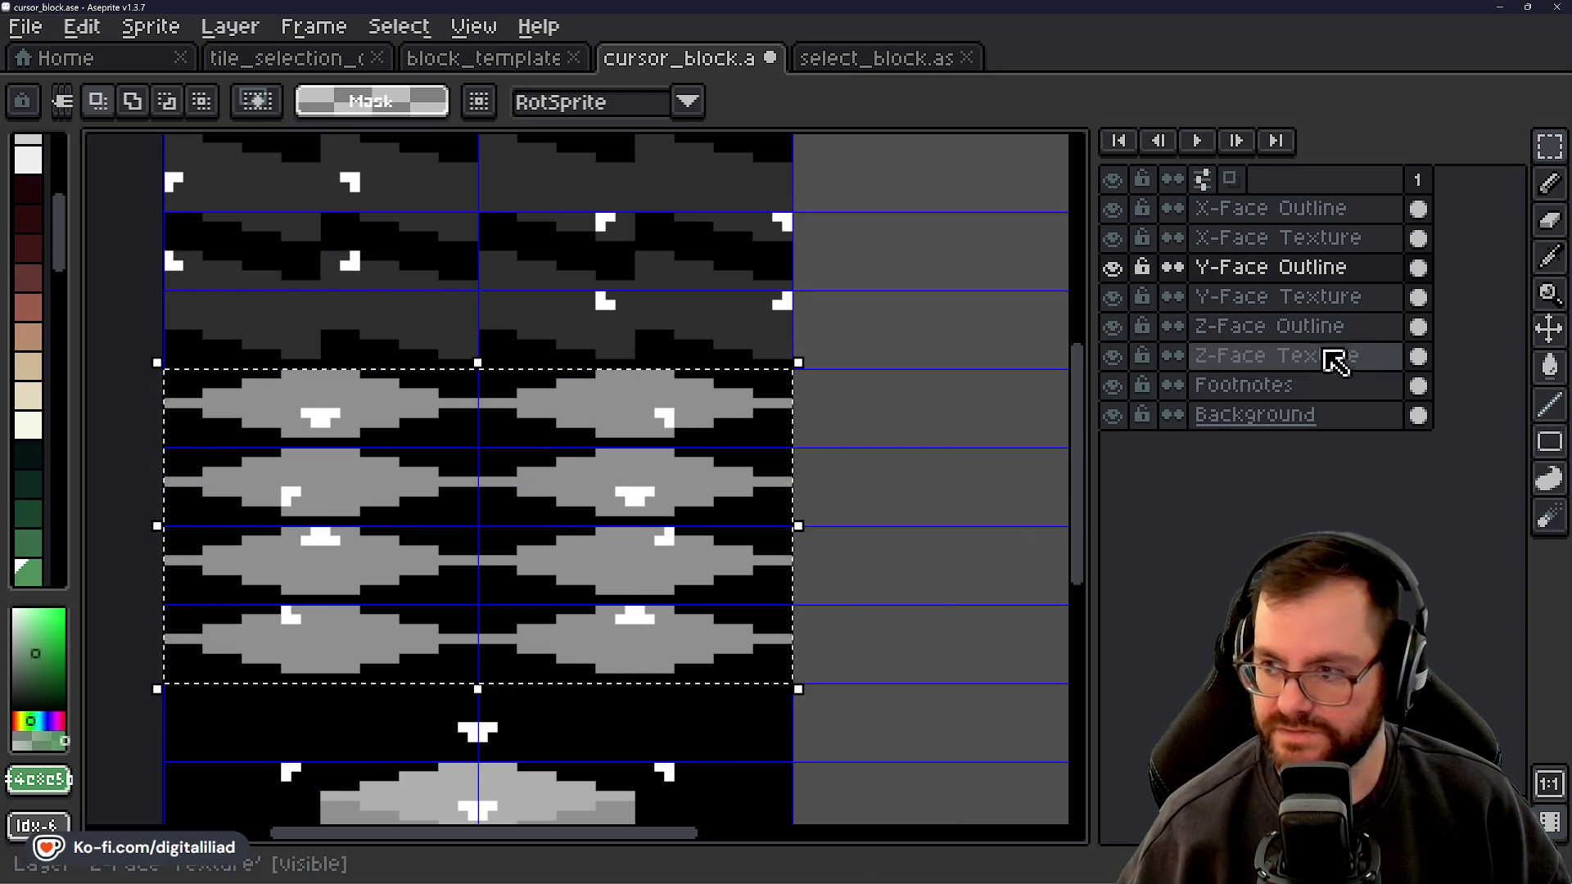
On the Z-Face Outline layer, move the selected outline marks two cells right
left_click(1310, 326)
left_click(543, 508)
scroll(533, 524, "down", 1)
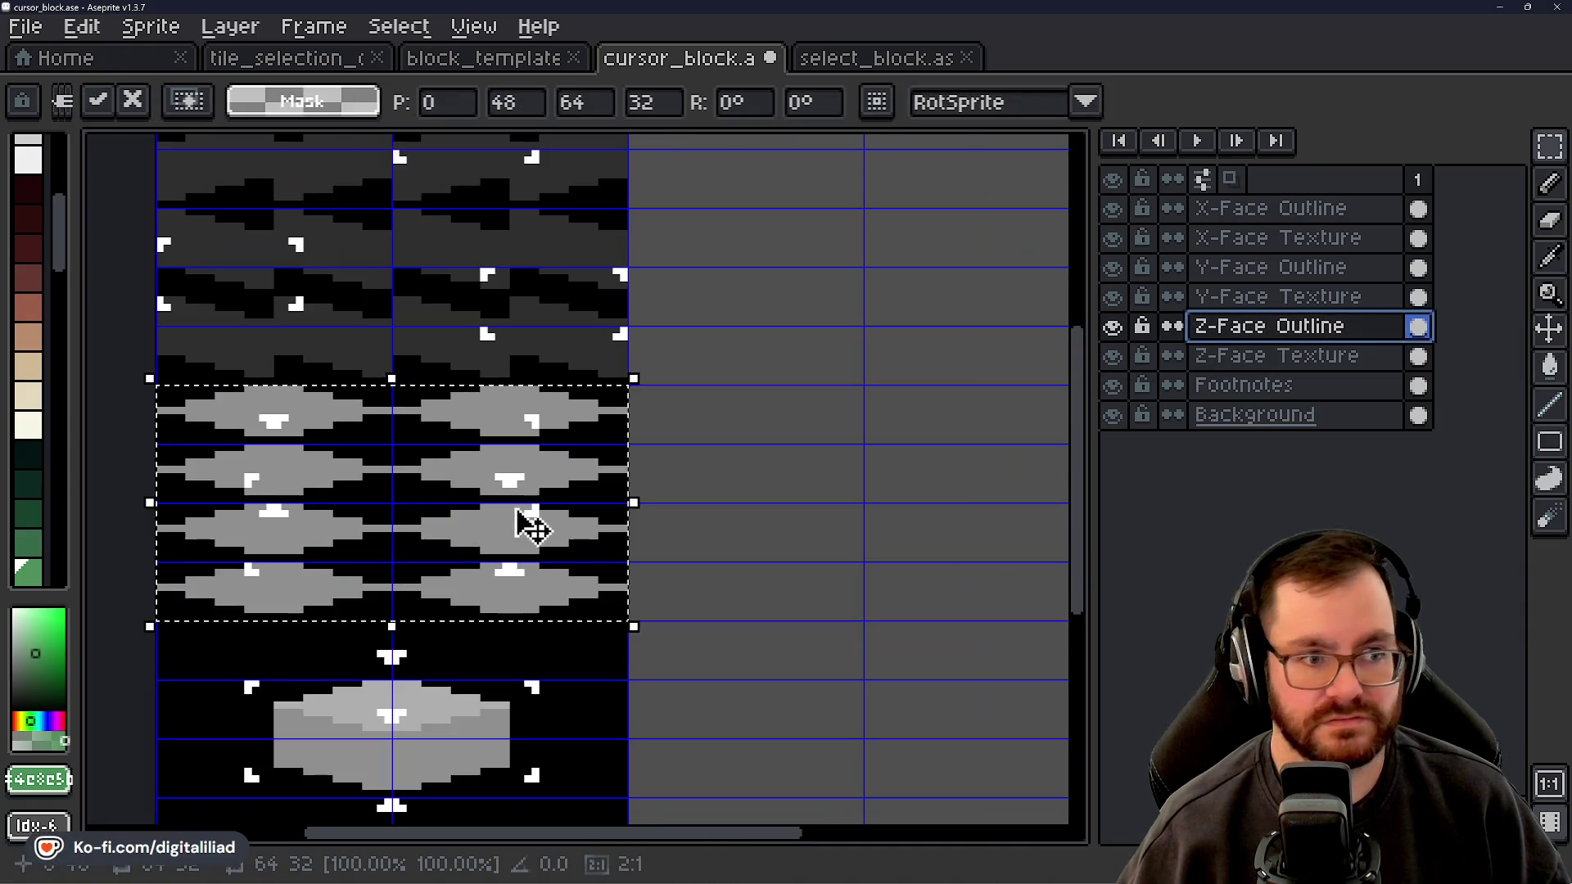
left_click_drag(446, 501, 842, 508)
left_click(475, 454)
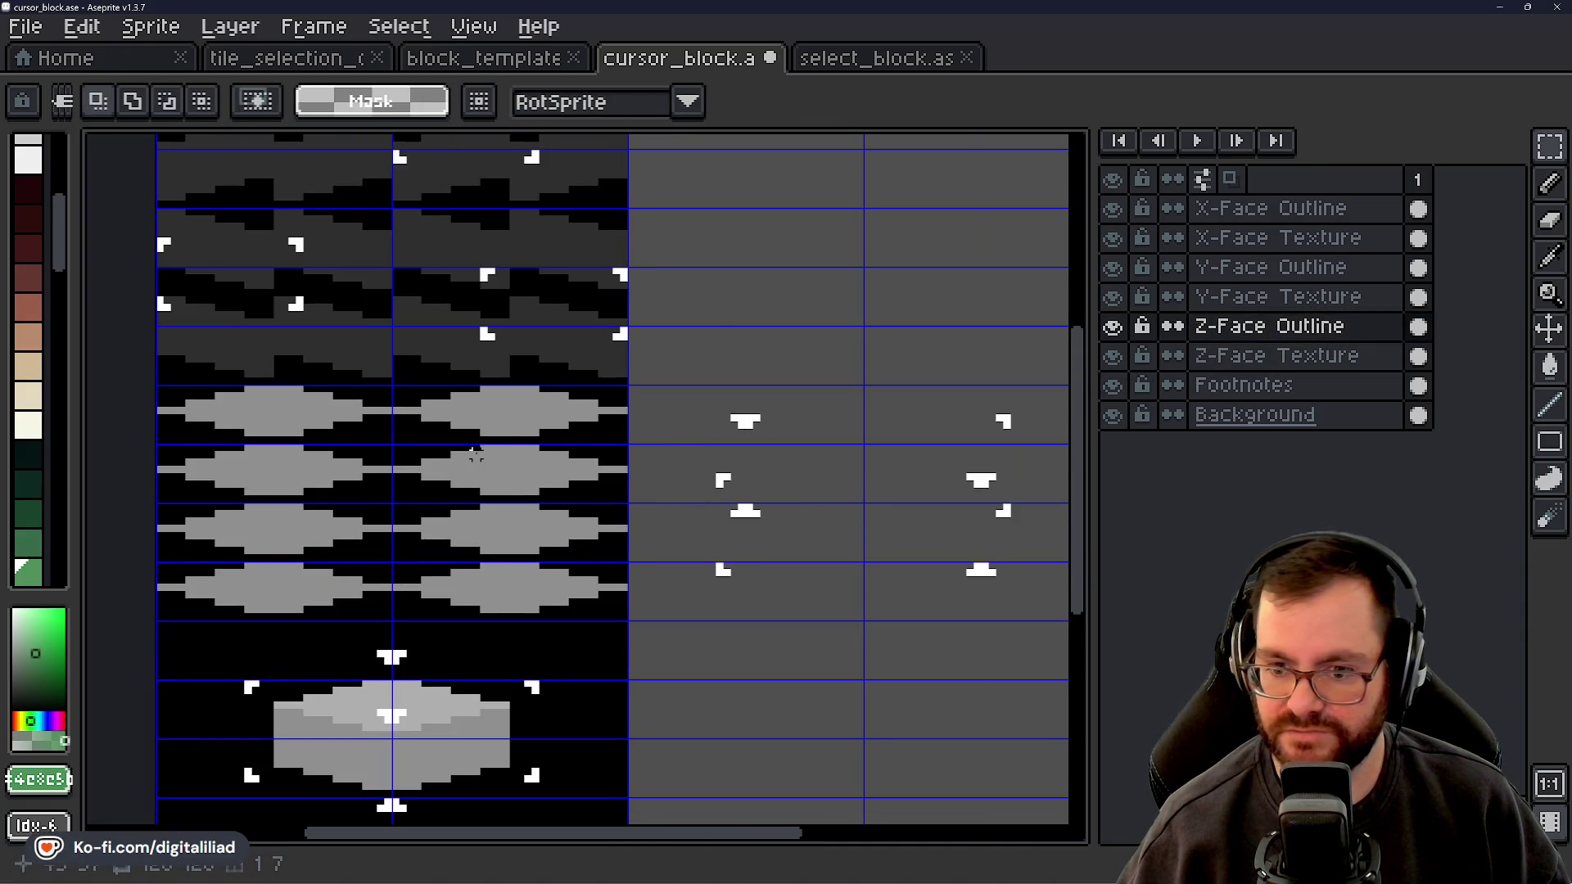
Move the 2x2 and neighbouring outline-mark blocks onto the left diamonds, one cell up-left
scroll(475, 455, "left", 2)
left_click_drag(258, 393, 484, 449)
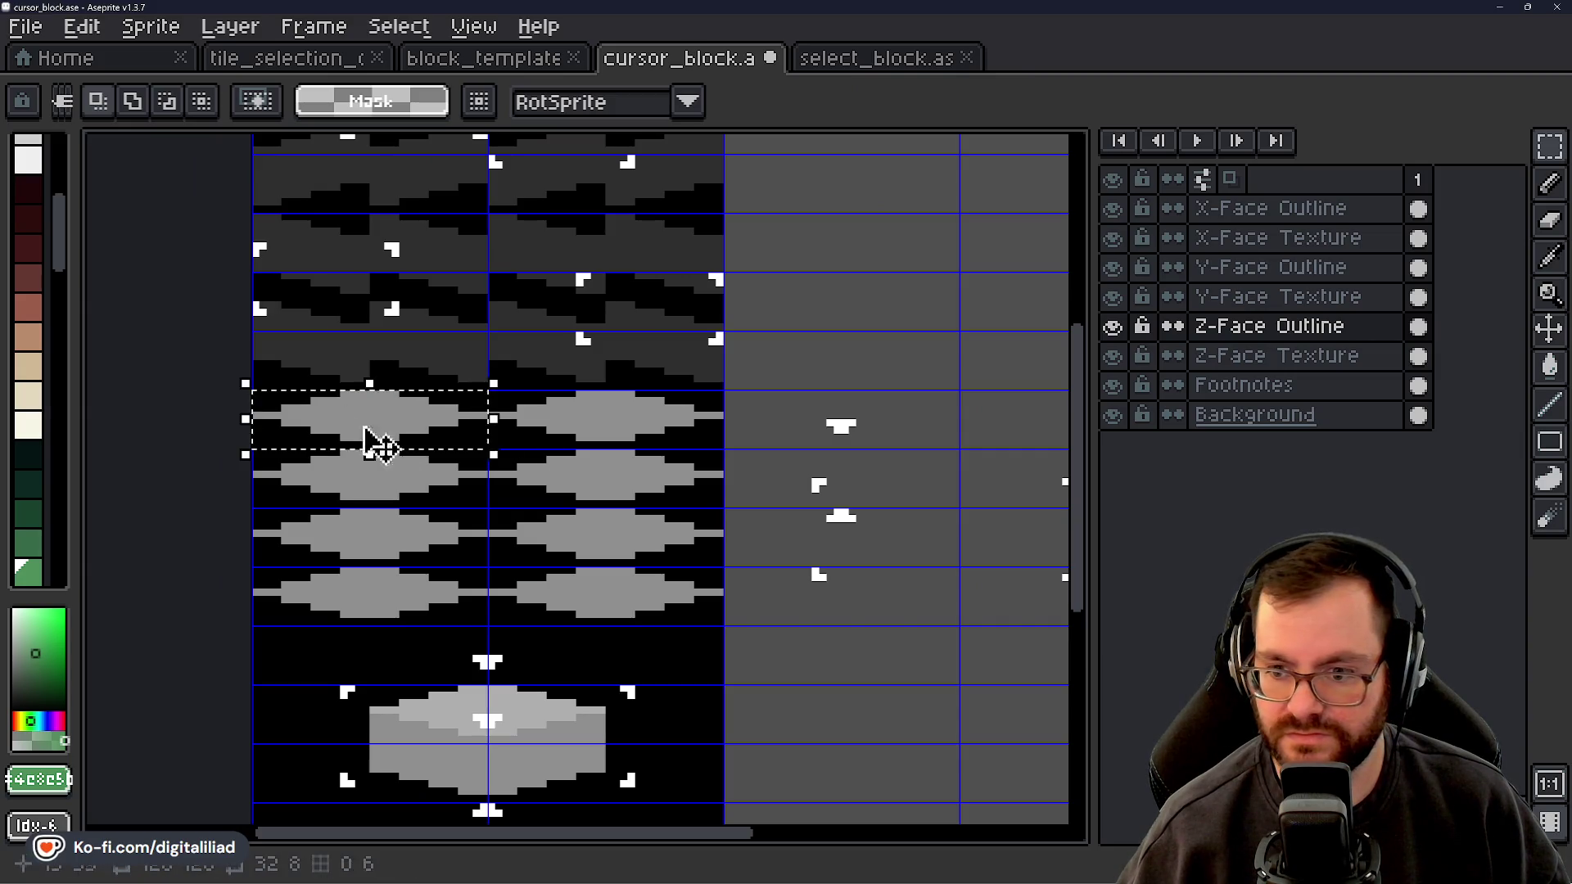
scroll(544, 421, "right", 4)
mouse_move(532, 361)
left_mouse_down()
mouse_move(720, 385)
mouse_move(835, 446)
mouse_move(365, 537)
left_mouse_up()
left_click(663, 649)
mouse_move(573, 479)
left_mouse_down()
mouse_move(942, 573)
mouse_move(508, 491)
left_mouse_up()
scroll(786, 660, "left", 4)
left_click(842, 579)
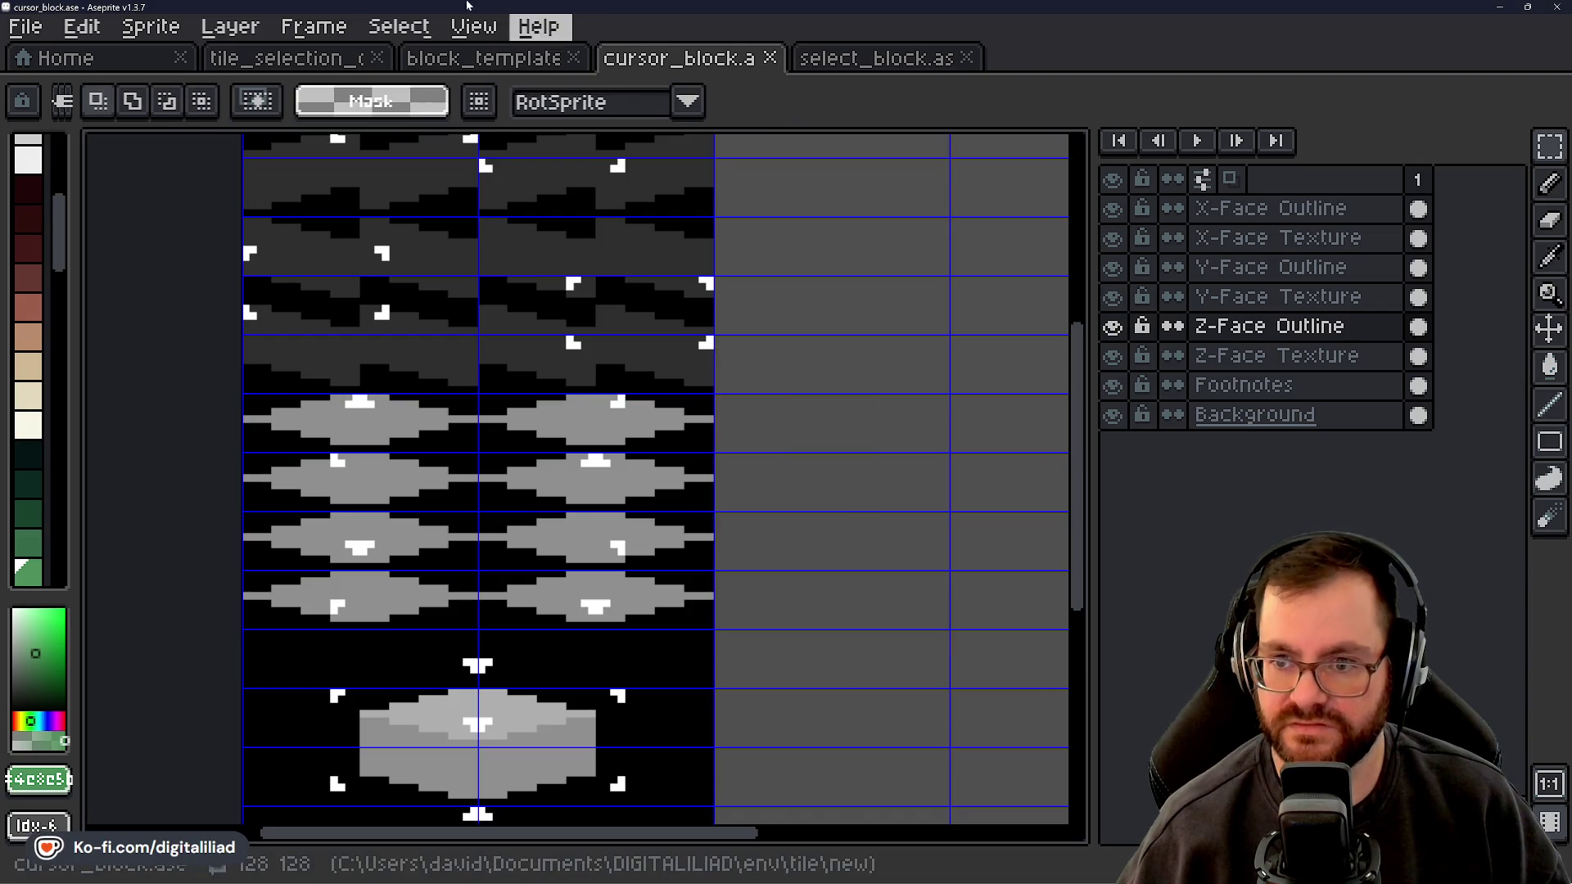
Switch to the tile_selection_outline sprite and frame its lower-left tiles
left_click(281, 58)
mouse_move(548, 478)
left_mouse_down()
mouse_move(691, 434)
mouse_move(749, 452)
left_mouse_up()
scroll(458, 541, "up", 3)
mouse_move(288, 614)
left_mouse_down()
mouse_move(428, 579)
mouse_move(434, 559)
mouse_move(586, 769)
mouse_move(604, 821)
left_mouse_up()
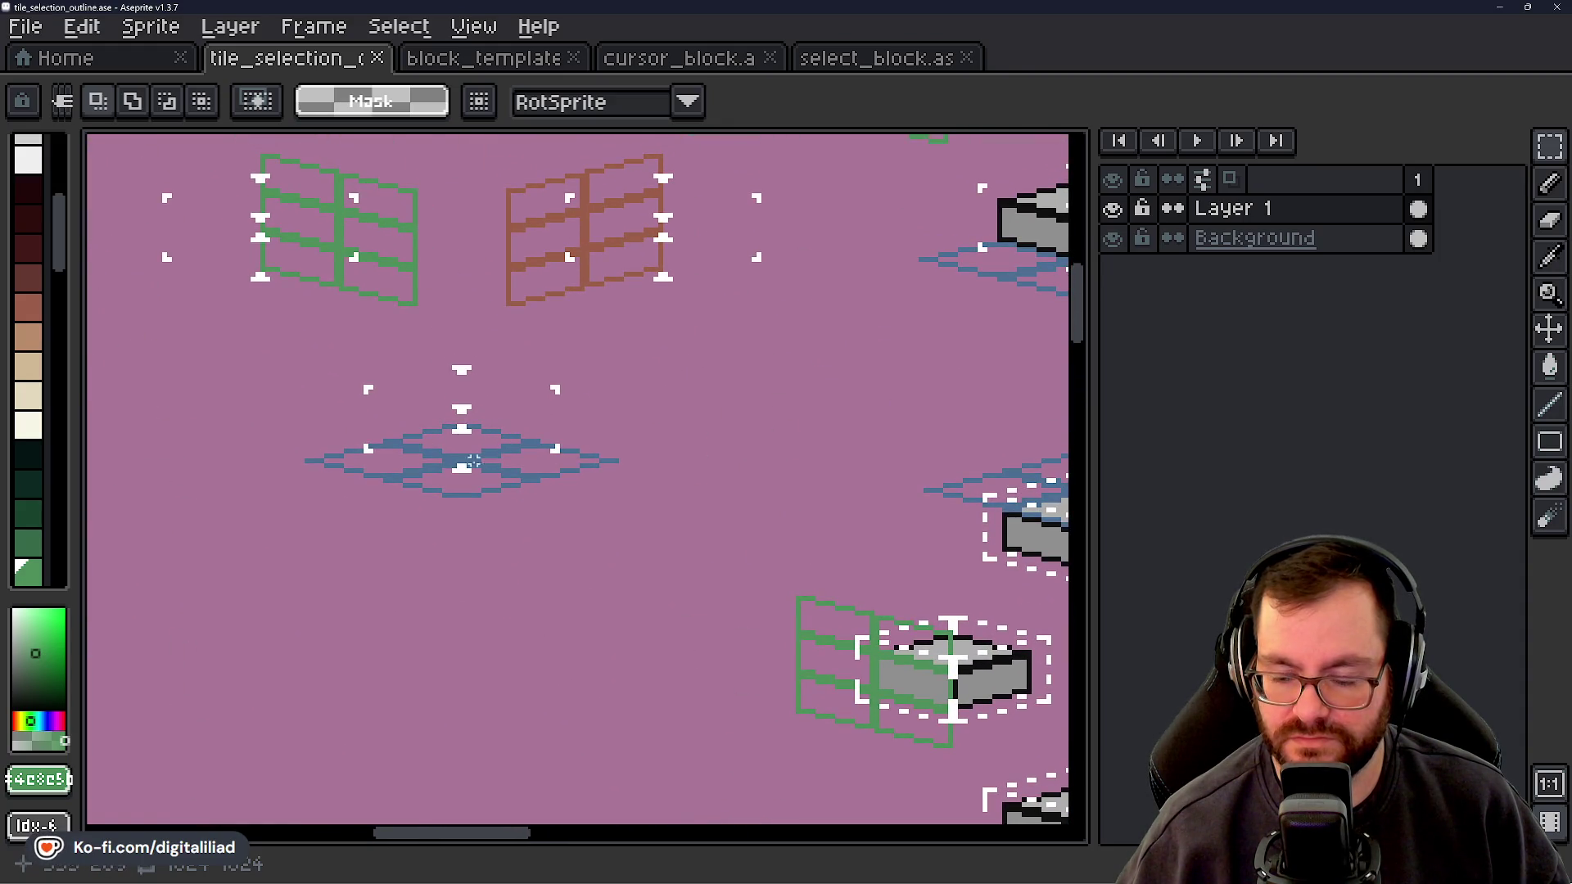
scroll(461, 469, "down", 2)
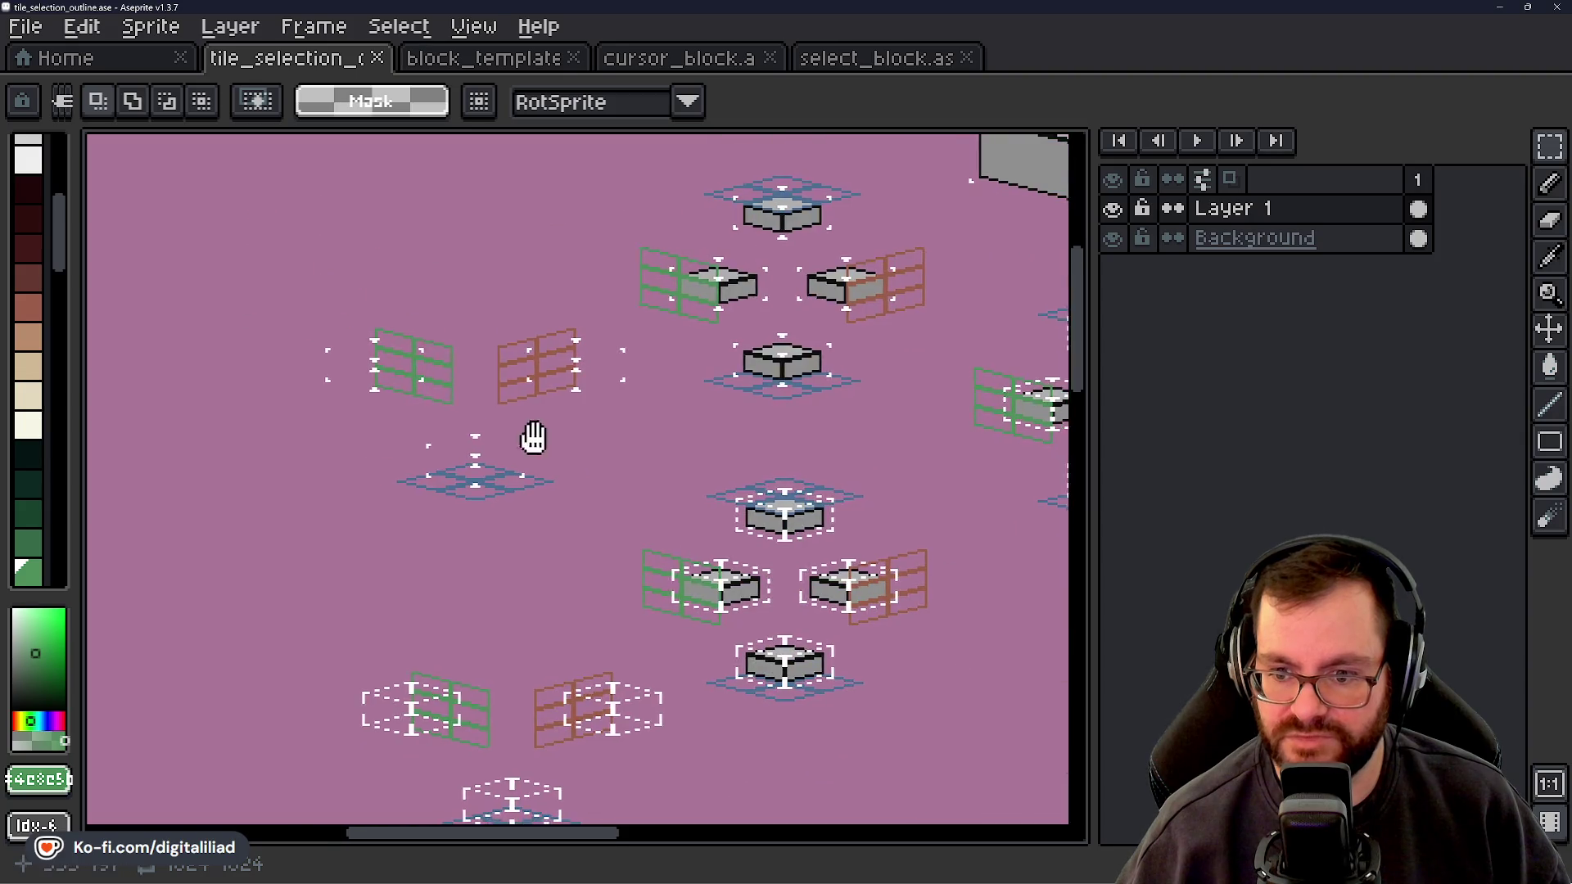
left_click_drag(533, 434, 313, 336)
left_click_drag(476, 295, 511, 520)
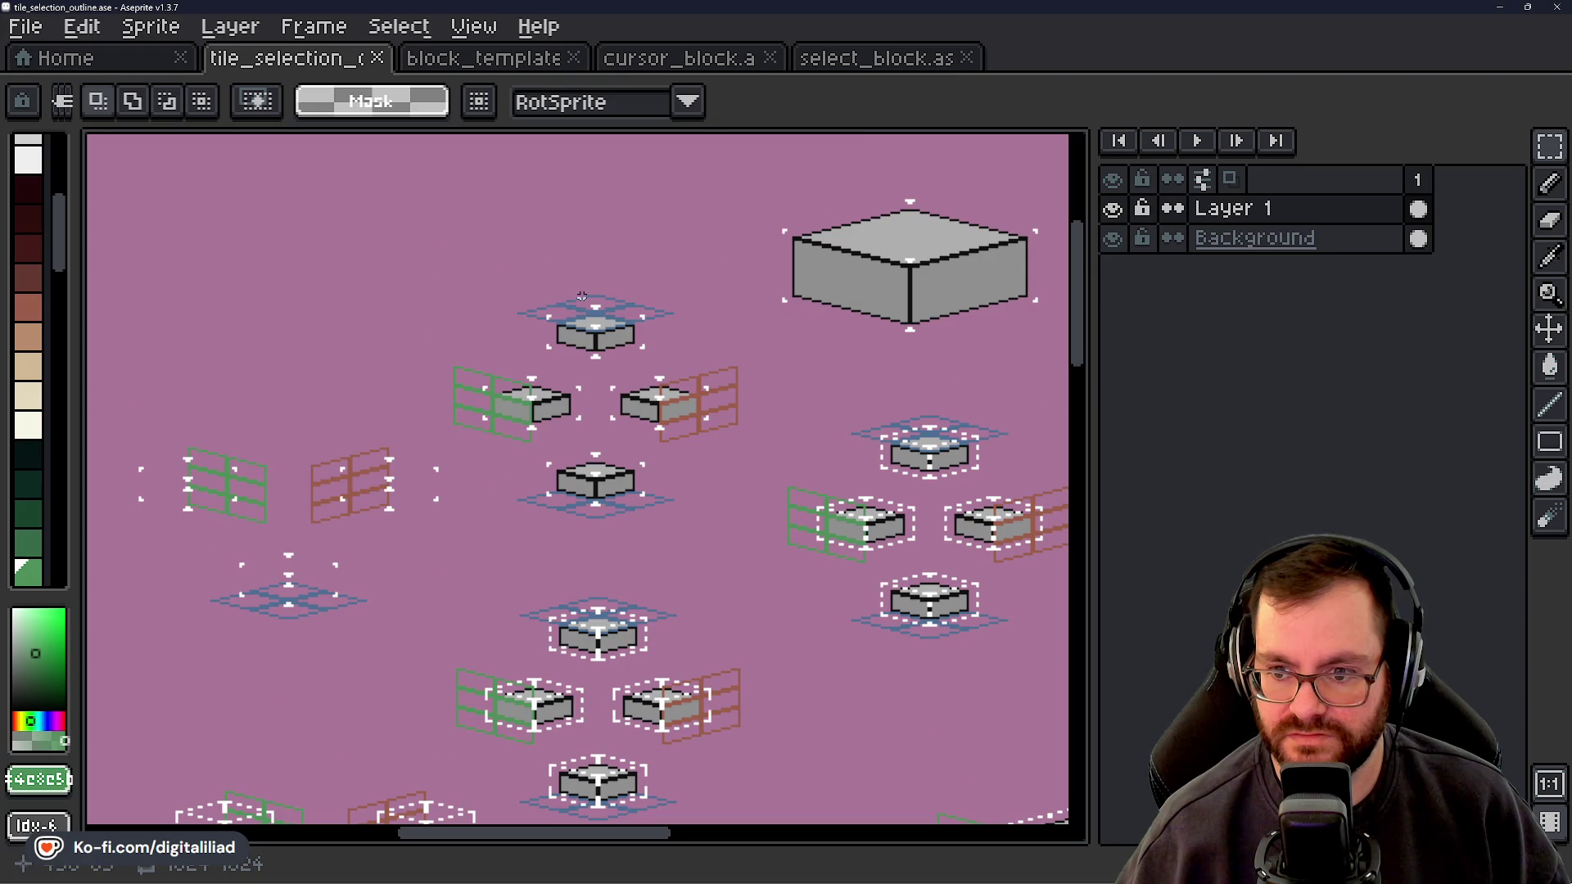
scroll(593, 305, "up", 4)
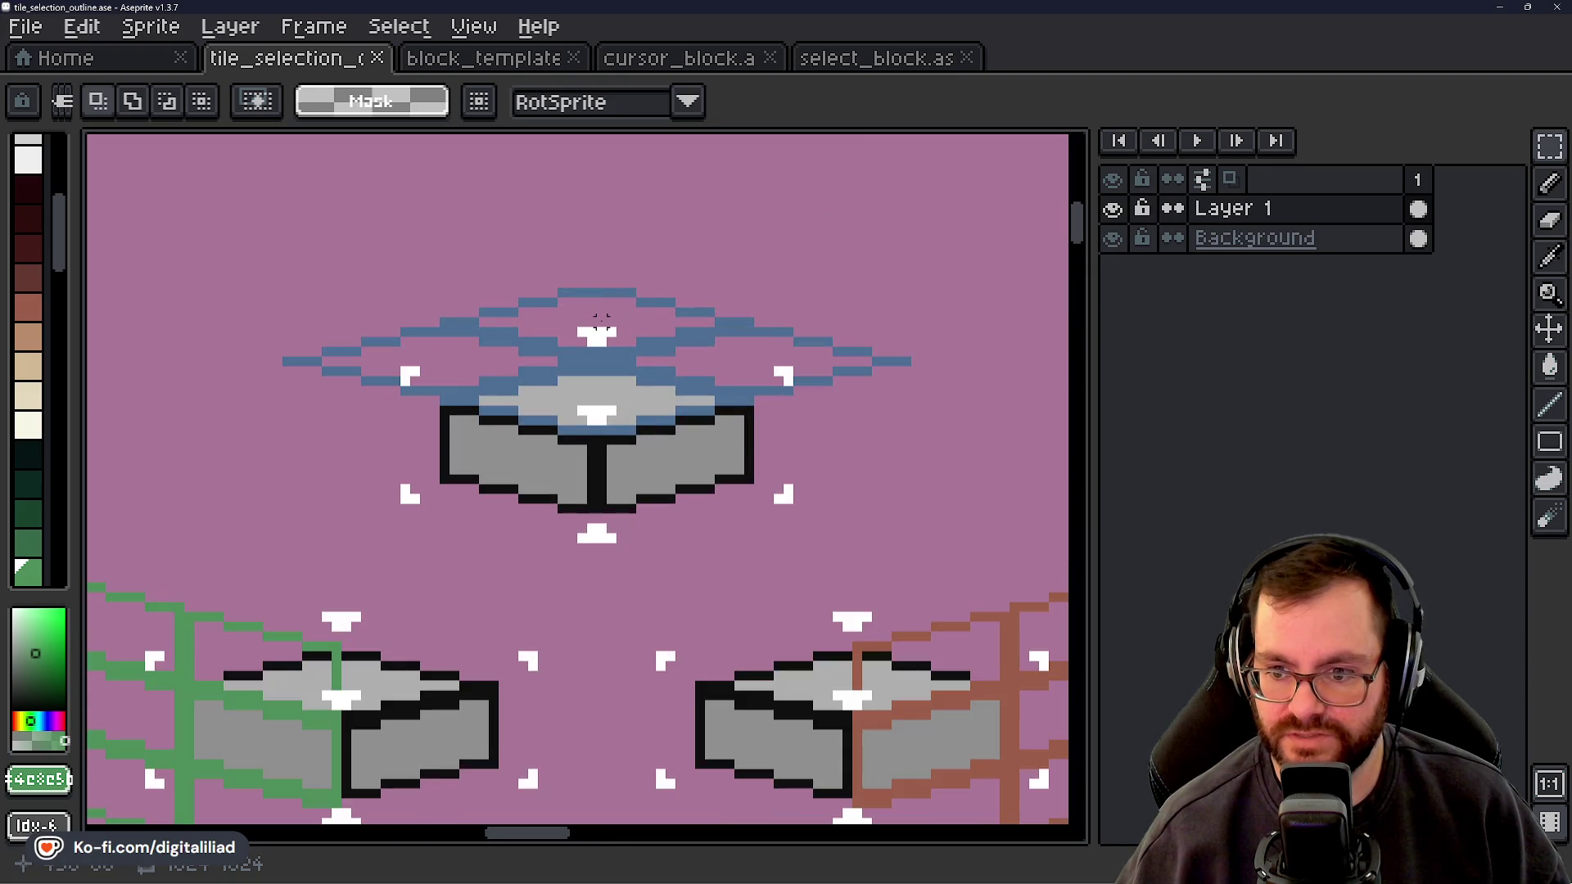
scroll(602, 321, "down", 2)
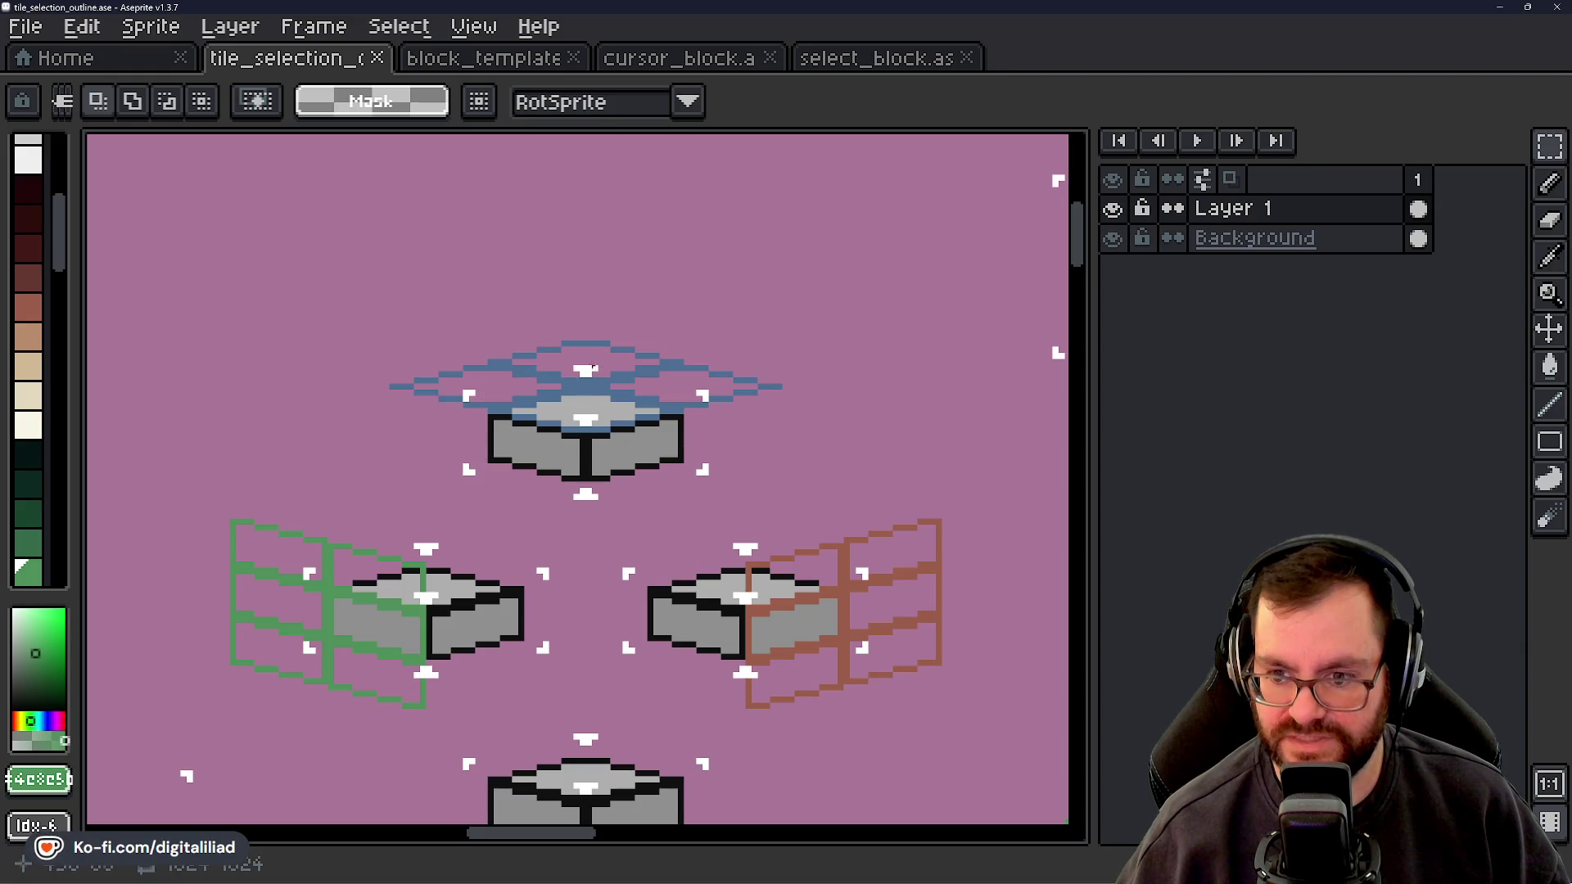
scroll(540, 349, "down", 3)
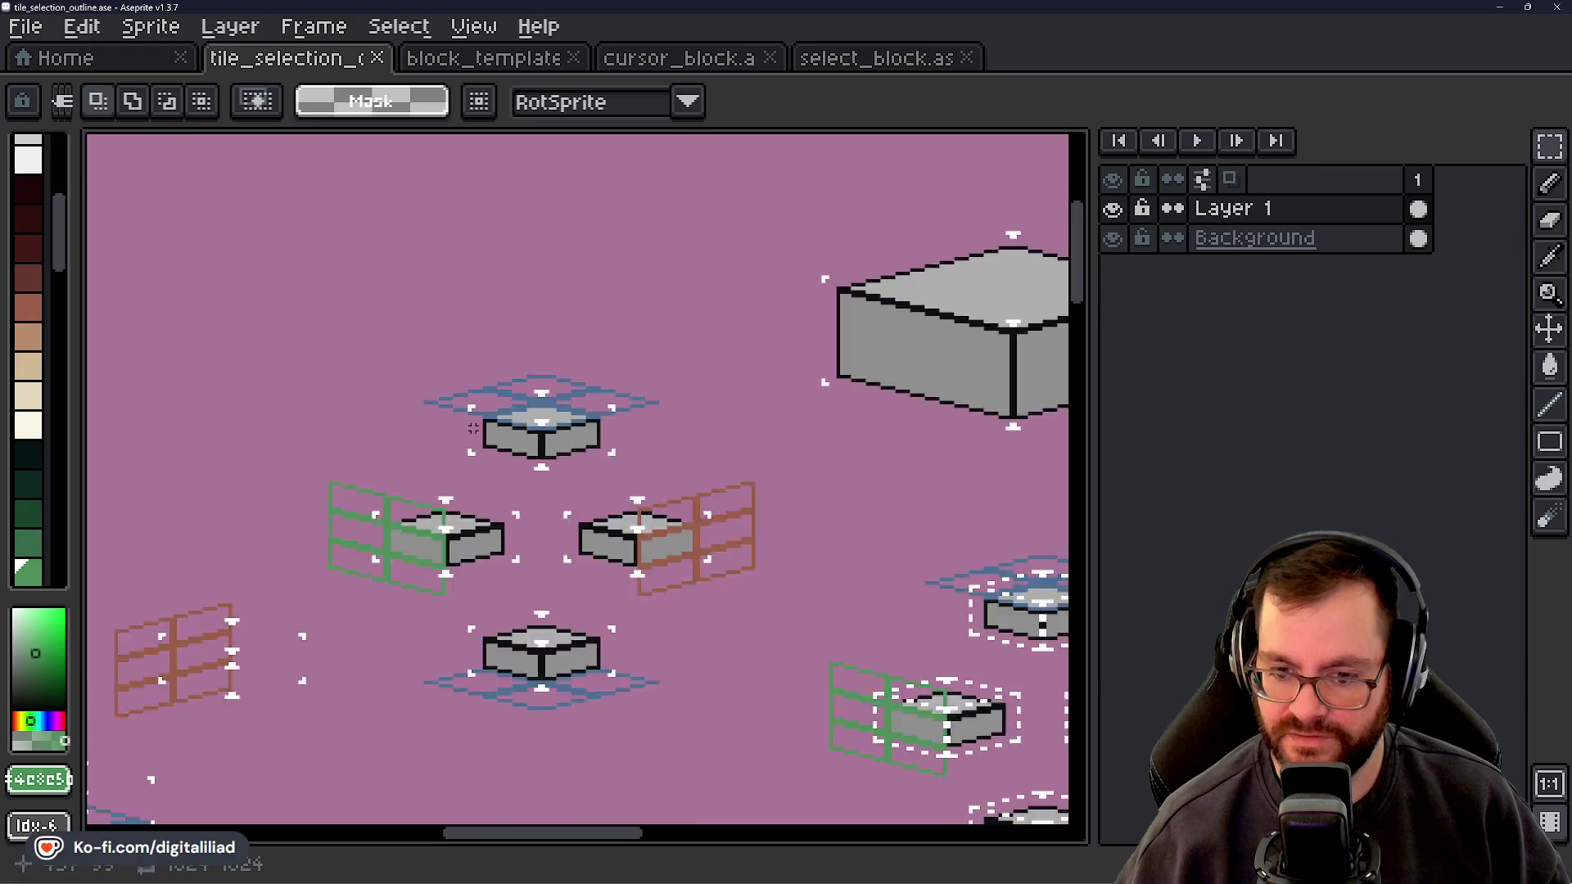
scroll(296, 562, "up", 4)
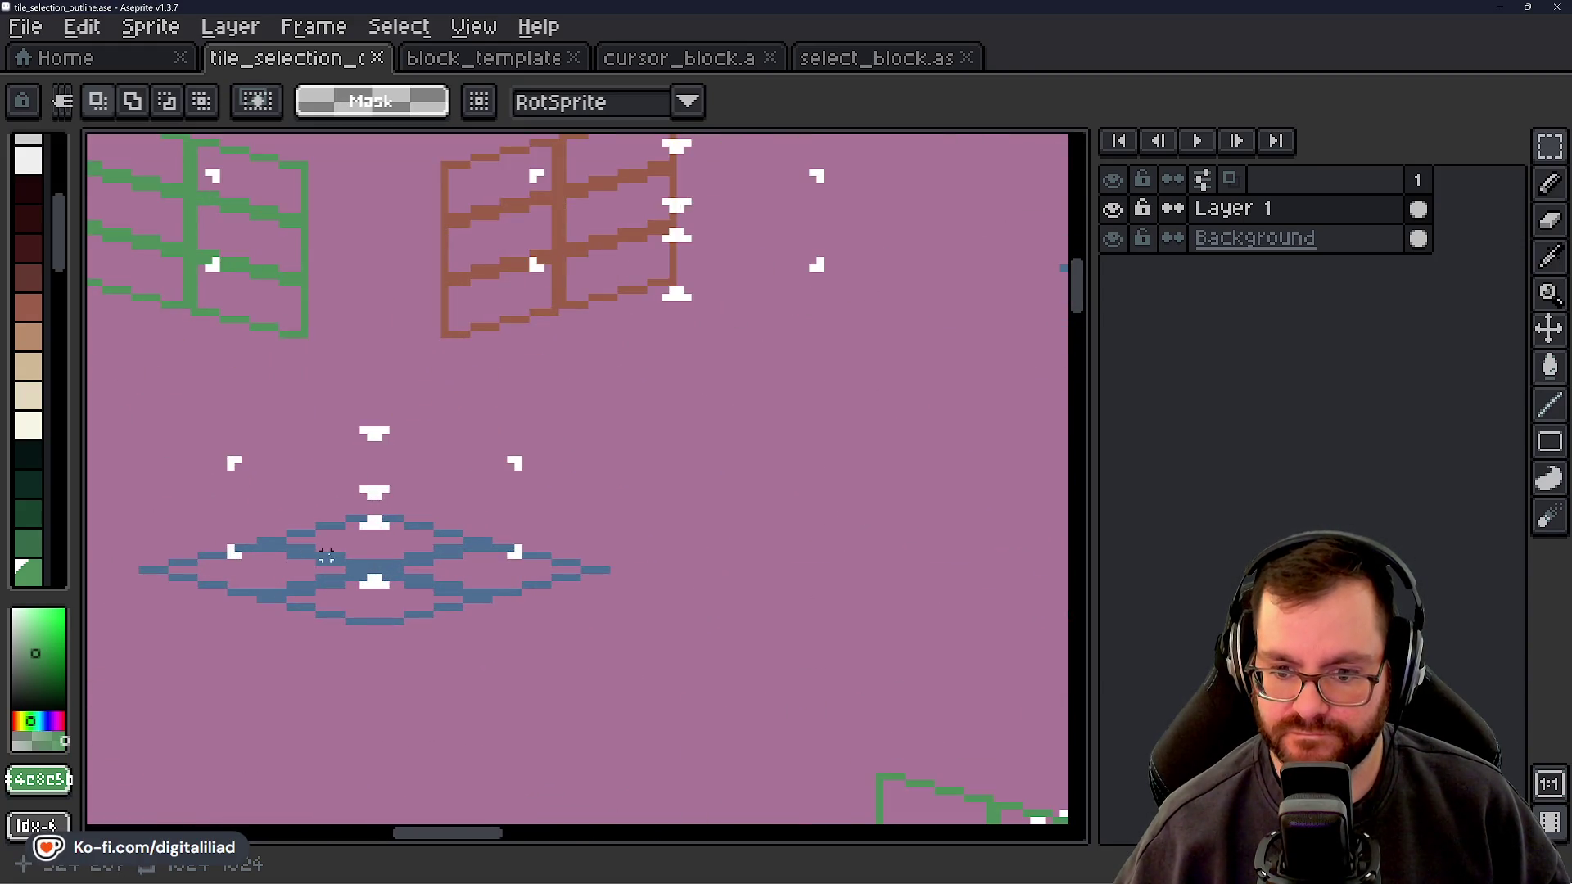
scroll(379, 570, "down", 2)
left_click_drag(503, 495, 497, 603)
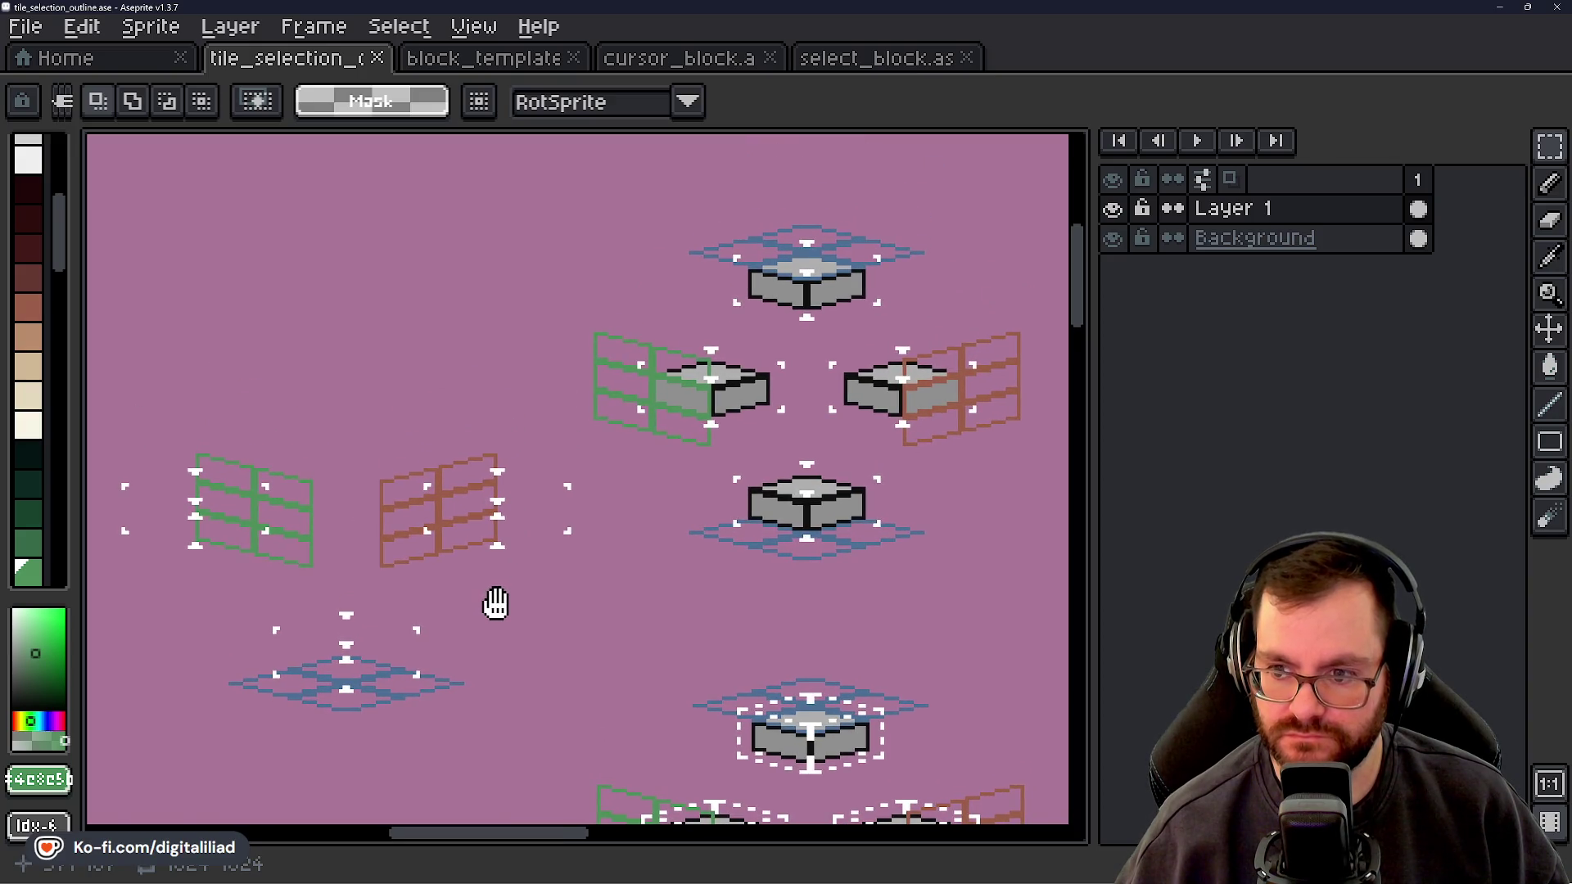
scroll(491, 603, "down", 2)
scroll(624, 434, "up", 2)
scroll(624, 434, "up", 2)
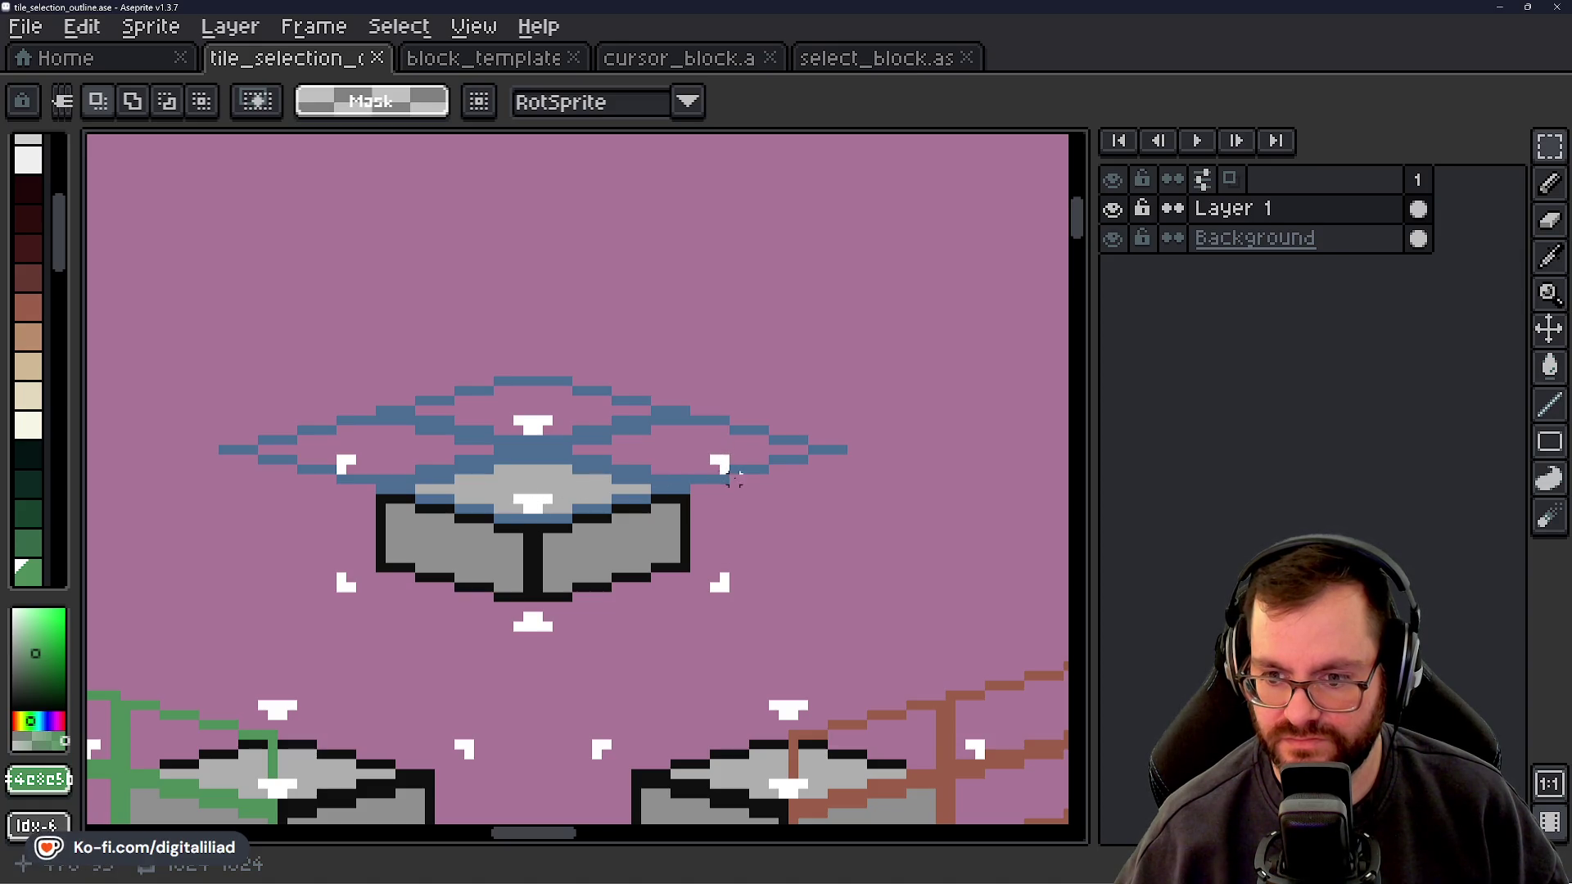
mouse_move(404, 614)
left_mouse_down()
mouse_move(562, 636)
mouse_move(625, 579)
mouse_move(509, 586)
mouse_move(942, 574)
mouse_move(589, 565)
left_mouse_up()
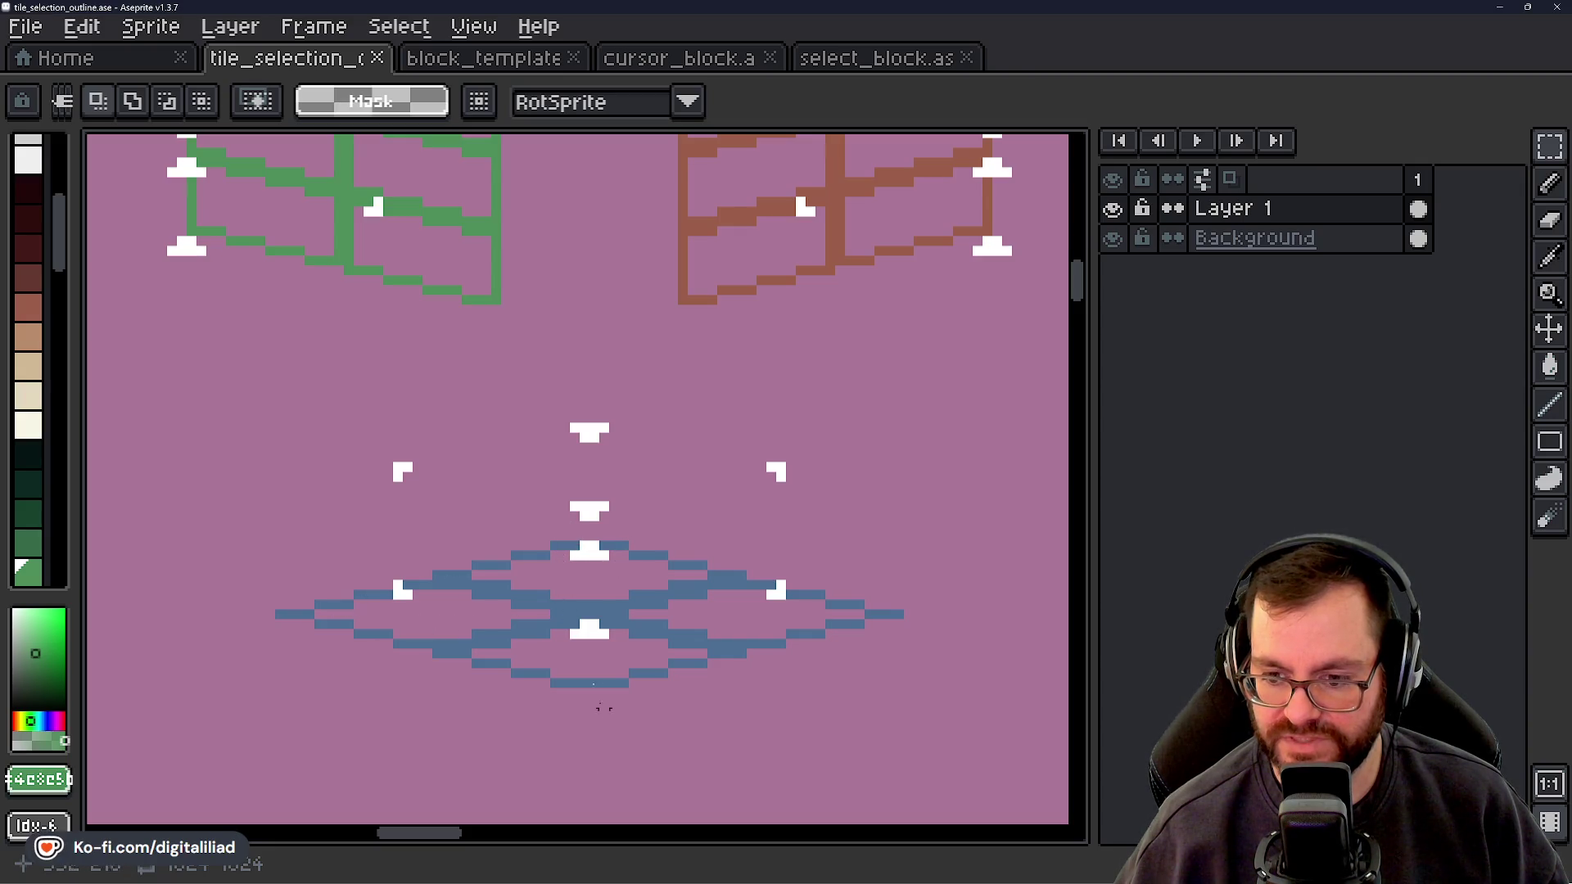
scroll(721, 613, "down", 5)
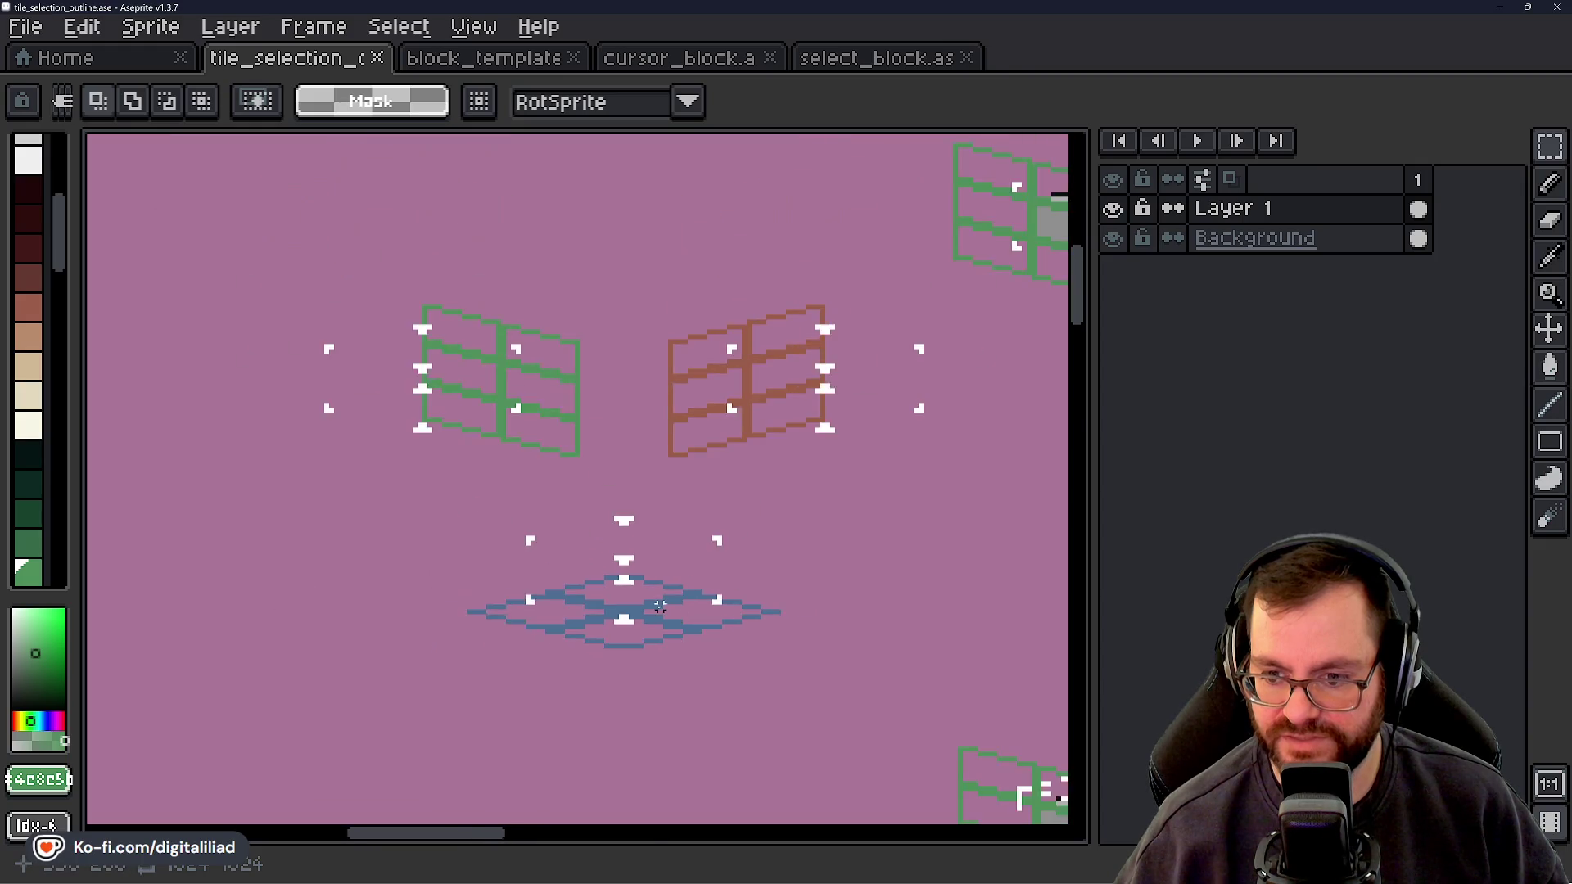
scroll(540, 560, "up", 6)
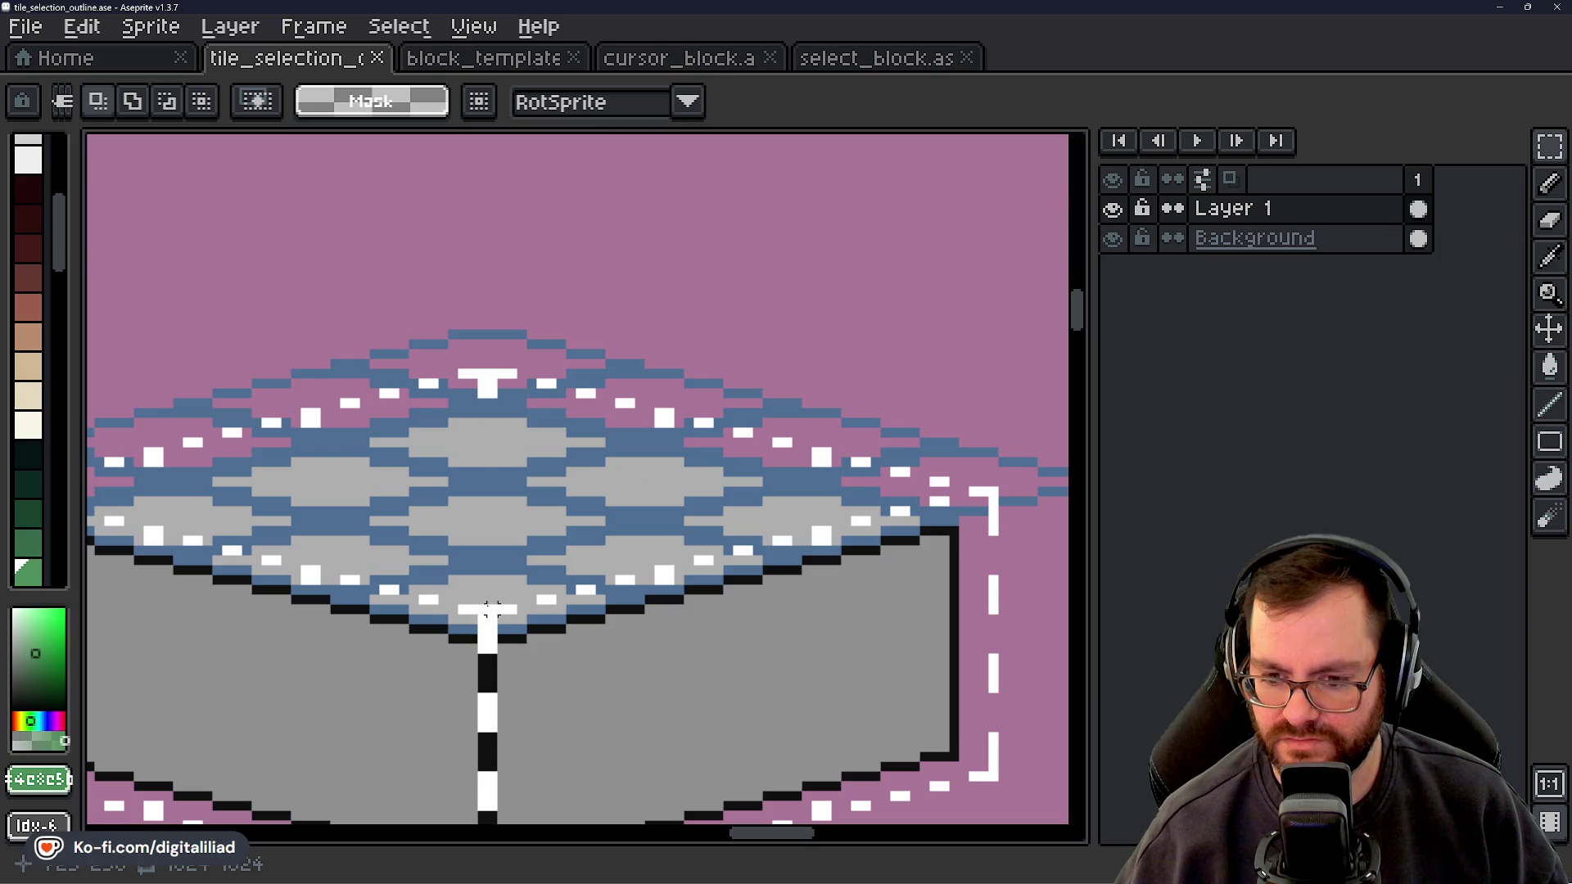
Zoom and pan across the outlined blocks, recentre the sheet, then minimise Aseprite
scroll(490, 608, "down", 2)
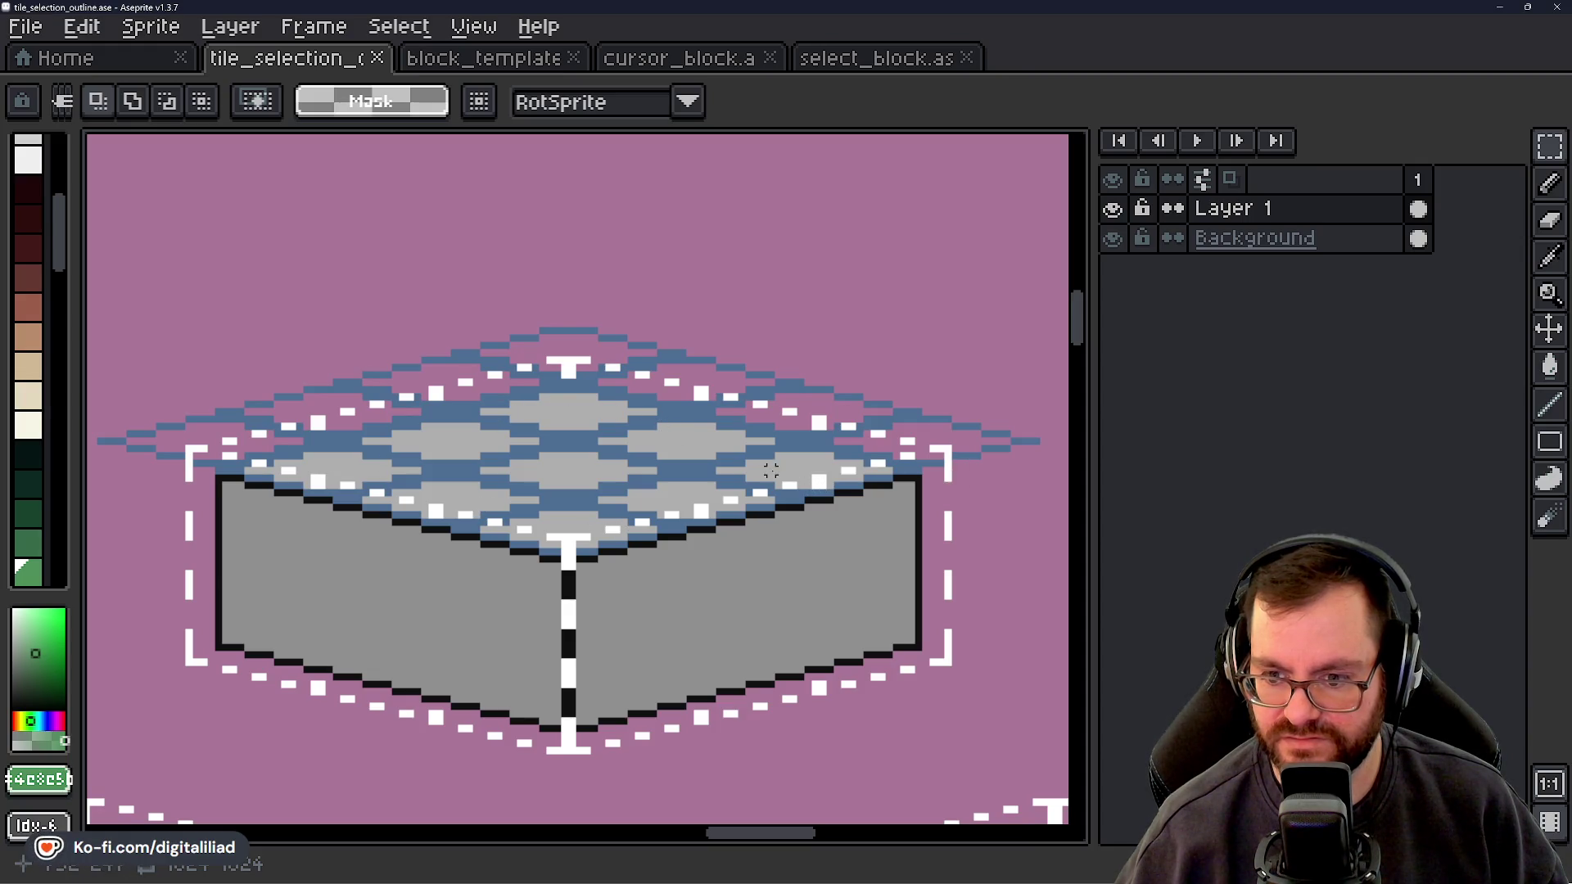
scroll(565, 616, "down", 2)
mouse_move(565, 615)
left_mouse_down()
mouse_move(569, 422)
mouse_move(728, 460)
mouse_move(644, 495)
left_mouse_up()
scroll(569, 422, "down", 1)
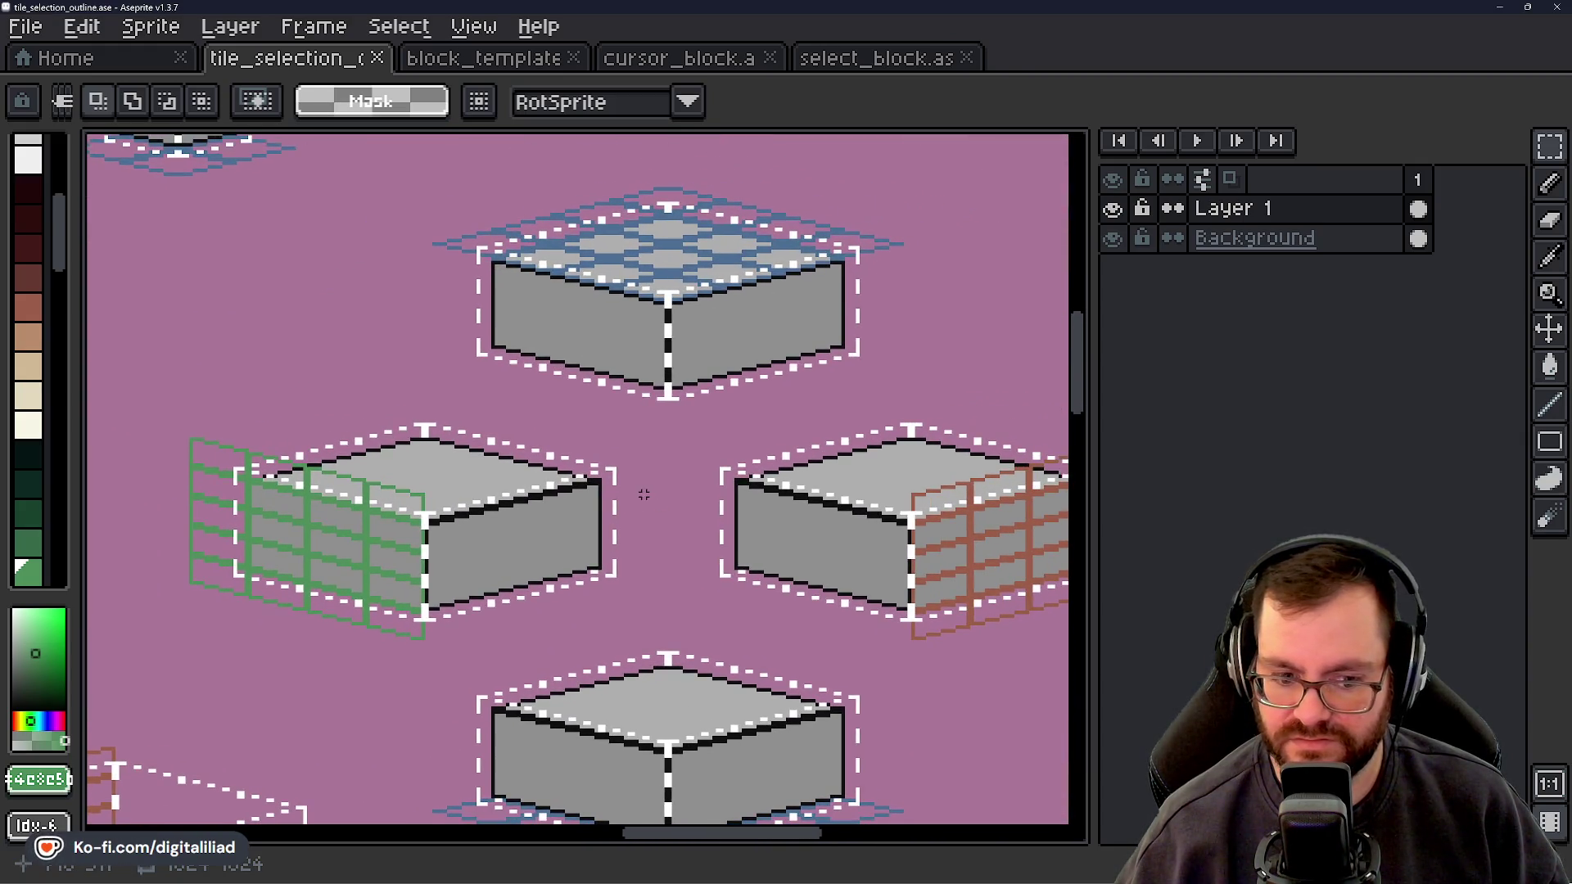
scroll(552, 502, "down", 3)
scroll(598, 421, "down", 2)
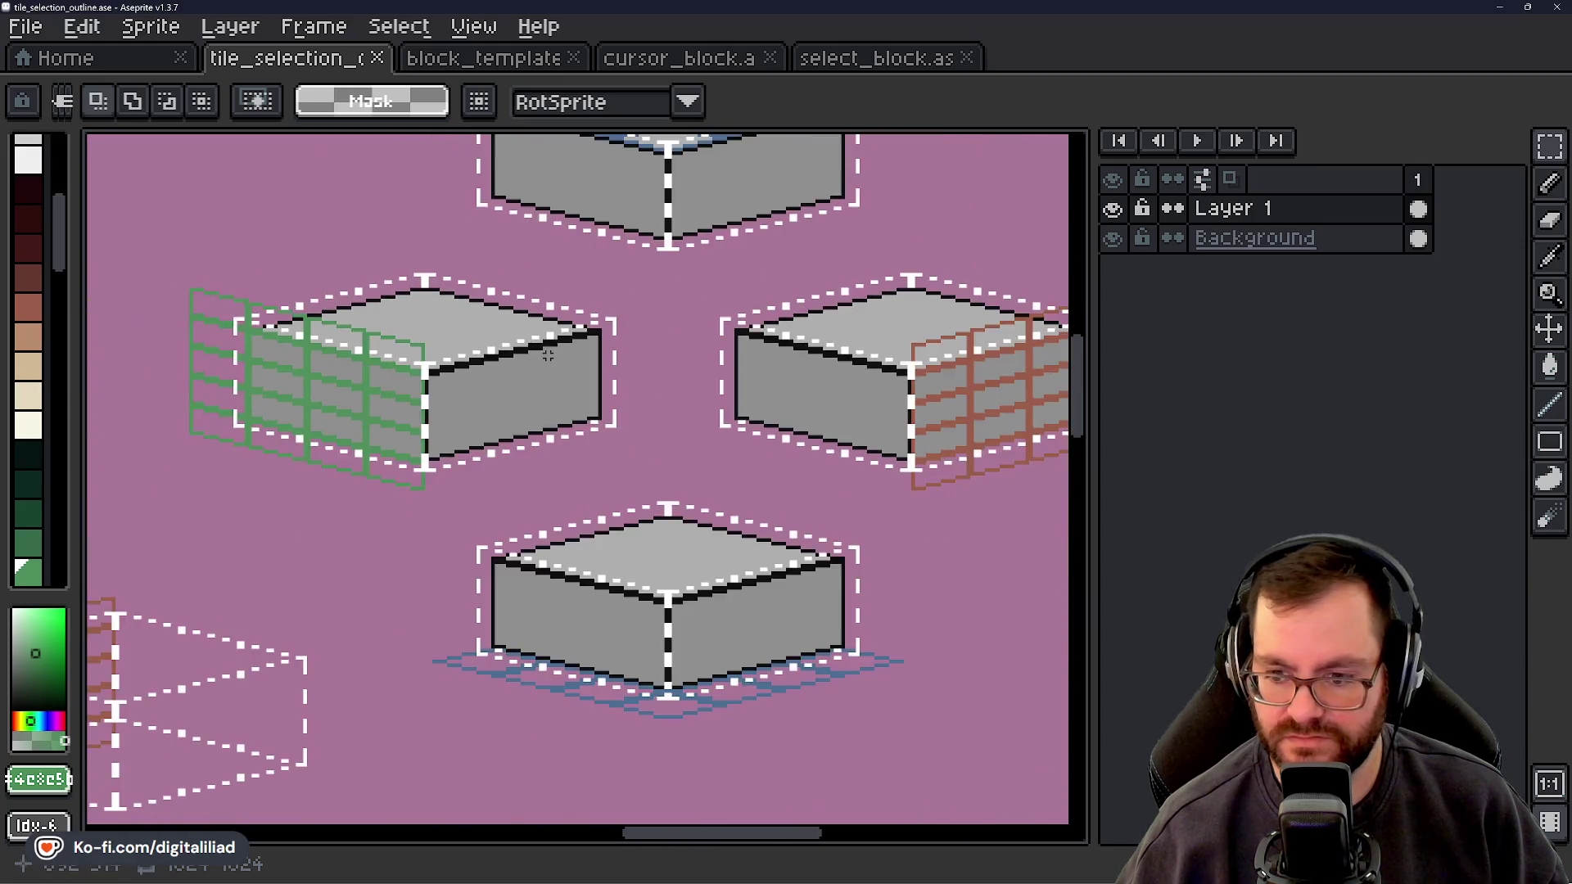
mouse_move(634, 392)
left_mouse_down()
mouse_move(649, 477)
mouse_move(749, 475)
mouse_move(840, 442)
mouse_move(860, 467)
left_mouse_up()
scroll(860, 467, "down", 4)
scroll(663, 479, "up", 3)
left_click_drag(663, 480, 702, 449)
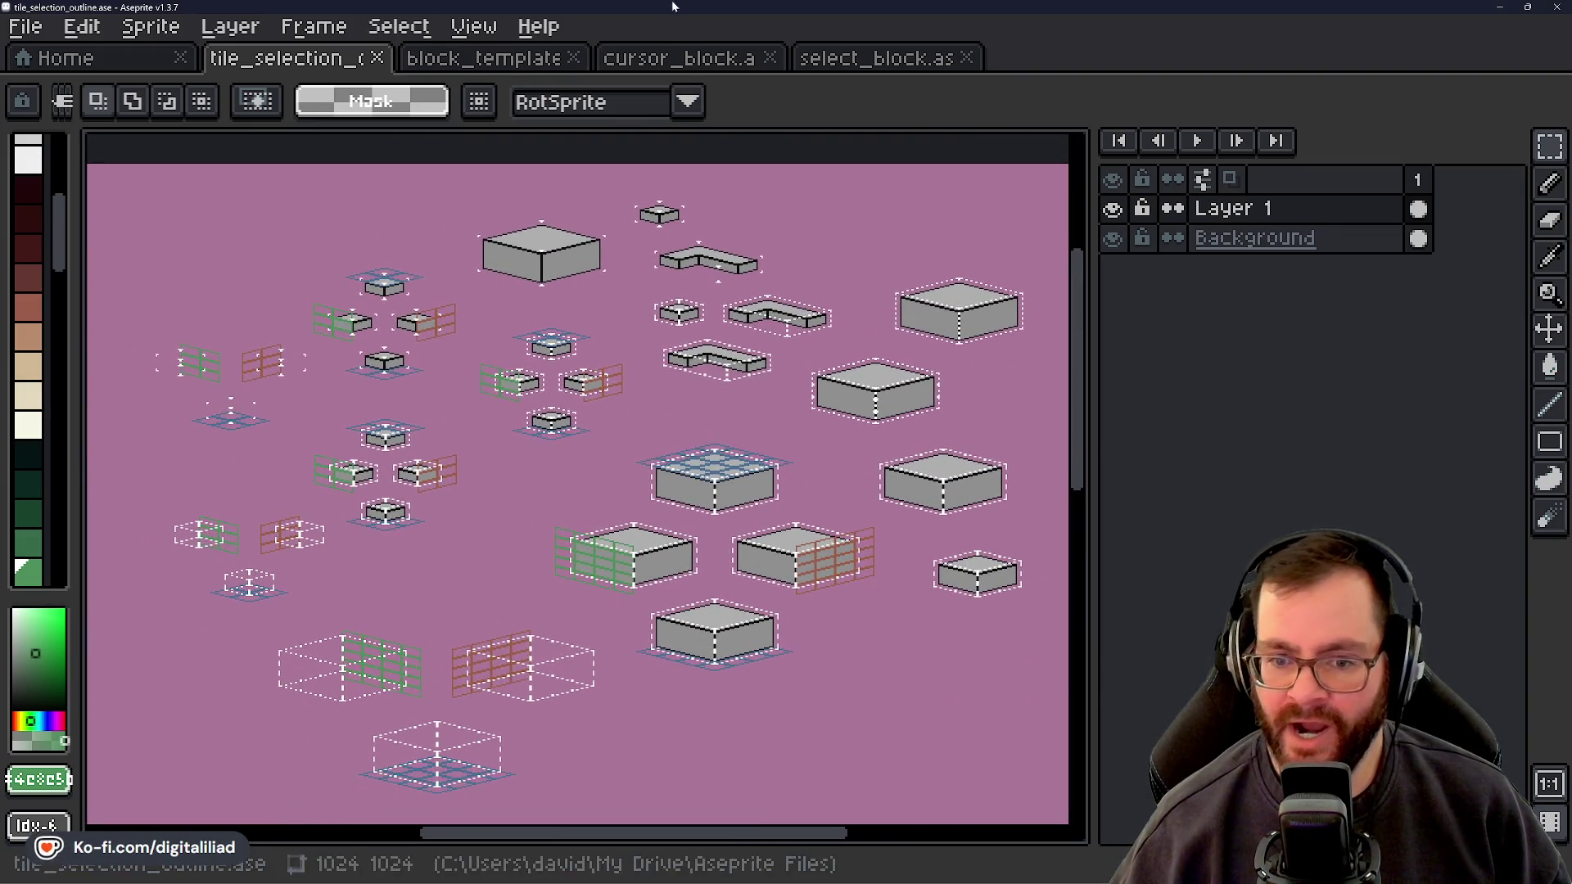
left_click(1513, 6)
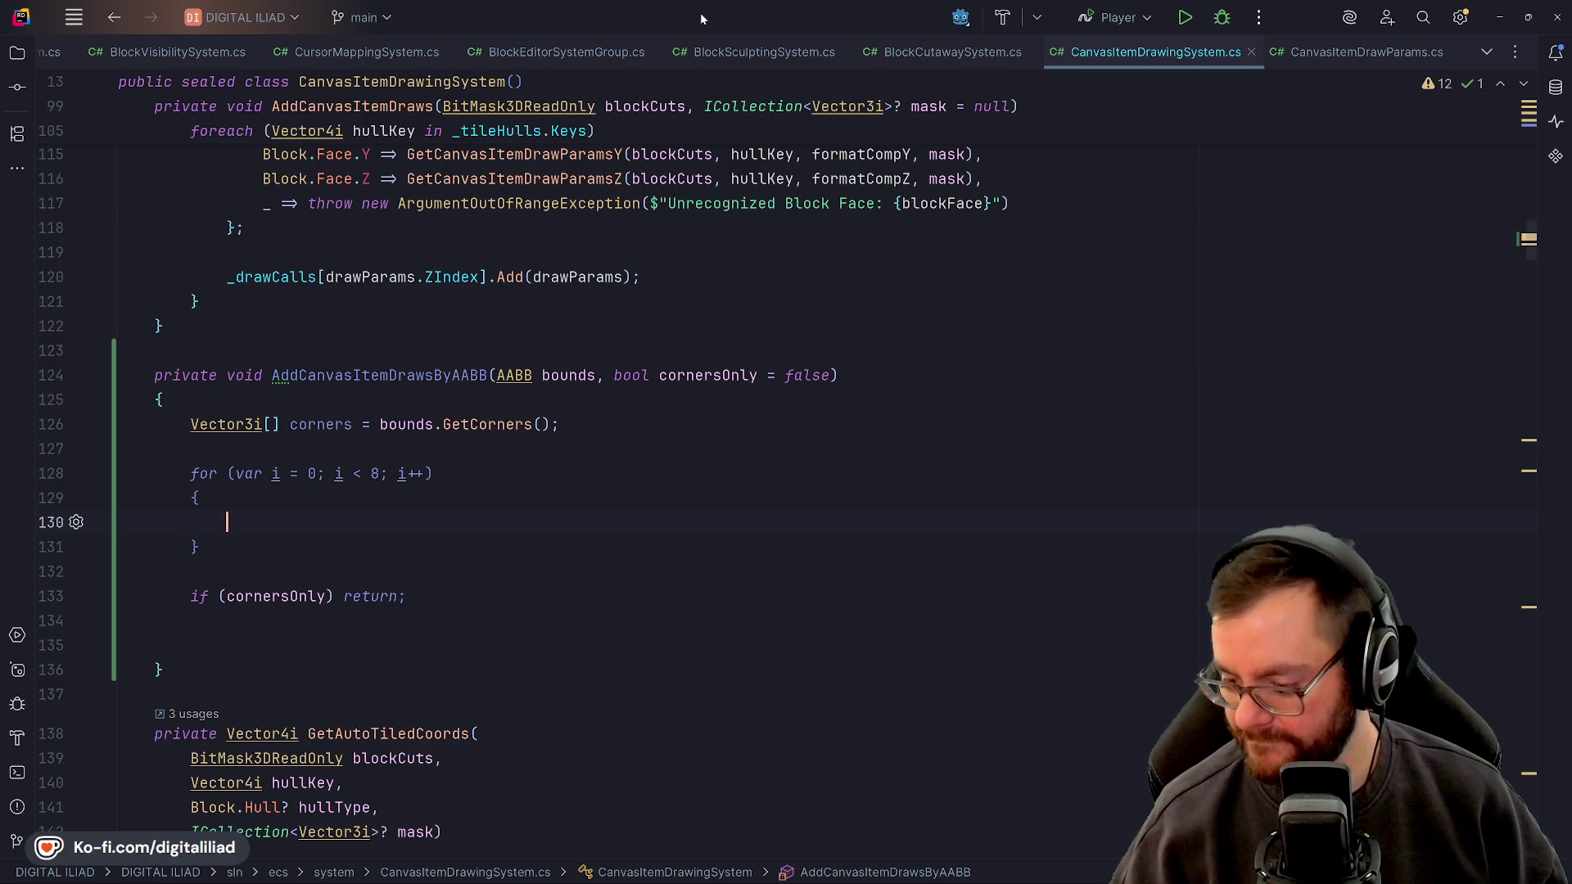
Place the cursor in AddCanvasItemDrawsByAABB on the blank line above the corner loop
mouse_move(704, 882)
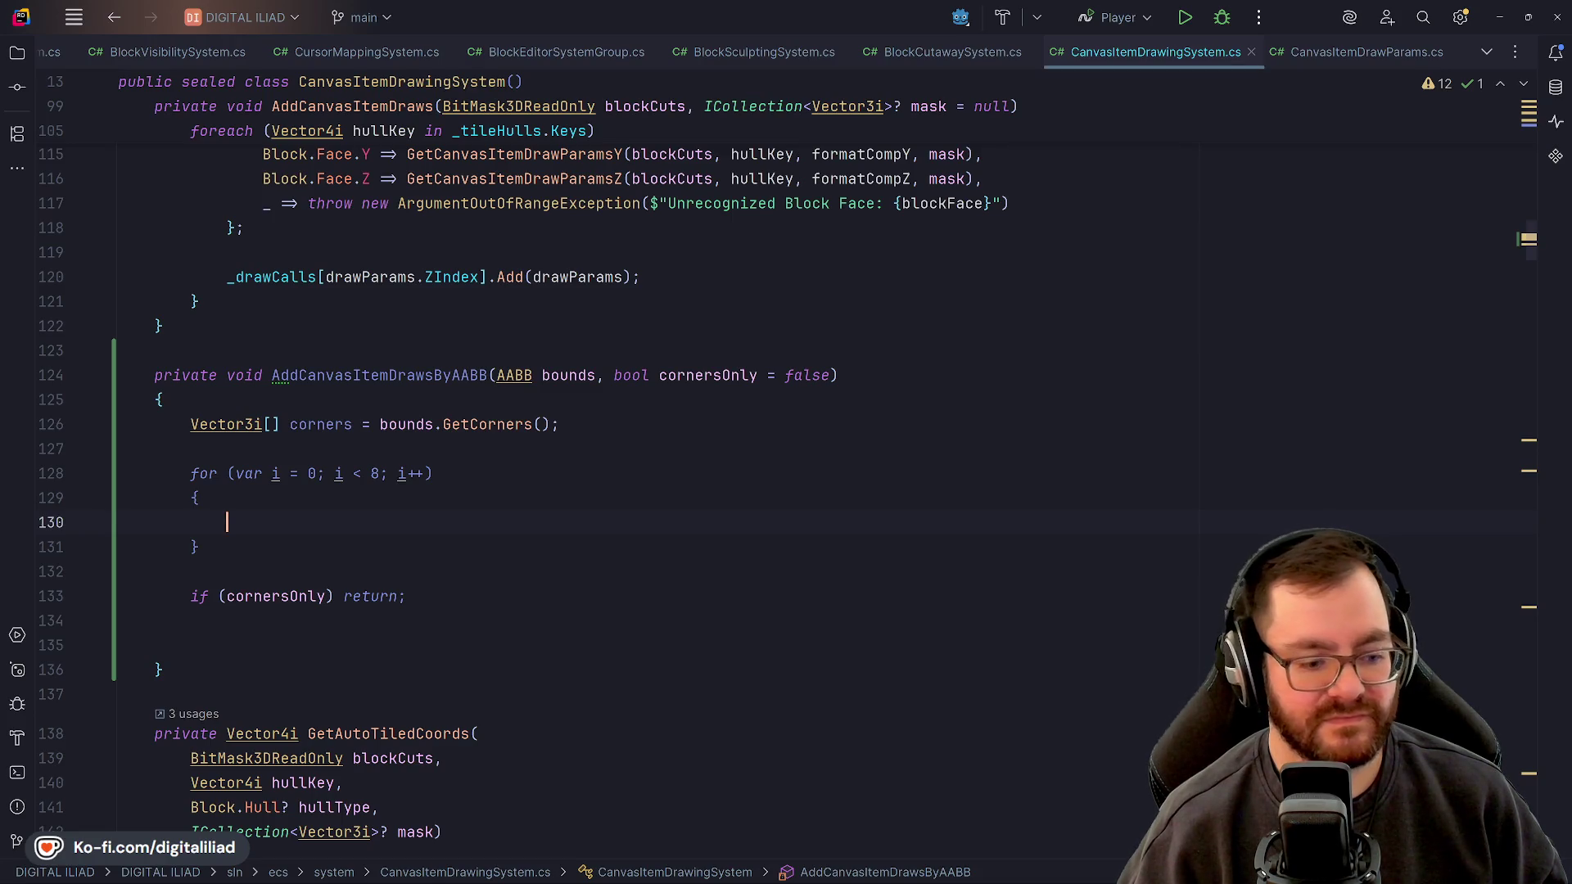
left_click(489, 277)
left_click(474, 352)
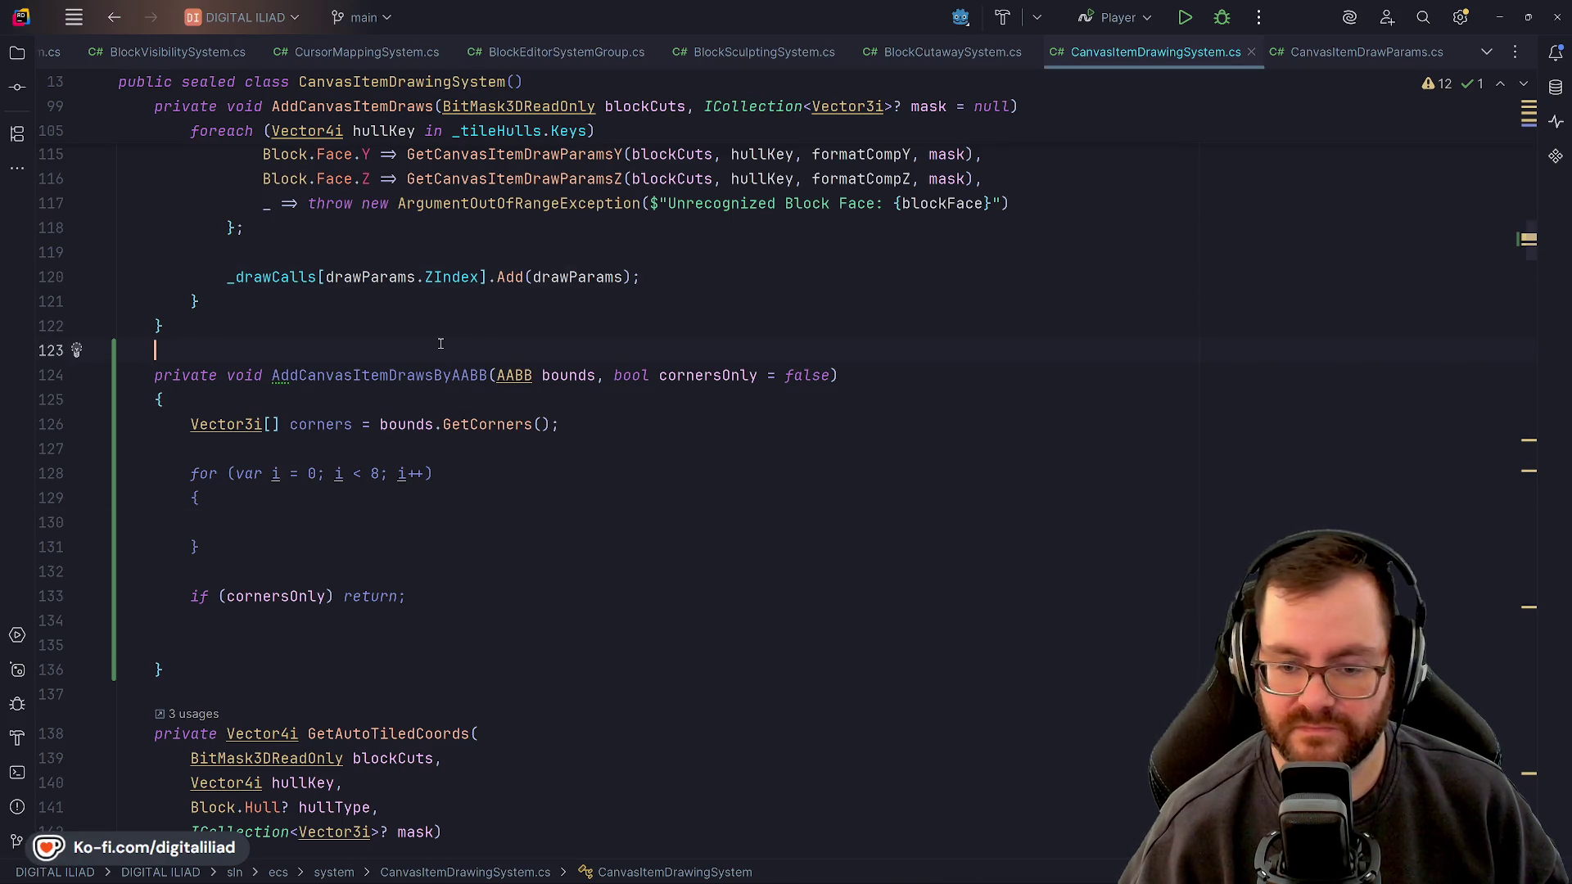
left_click(434, 399)
scroll(434, 426, "down", 1)
left_click(434, 426)
left_click(352, 449)
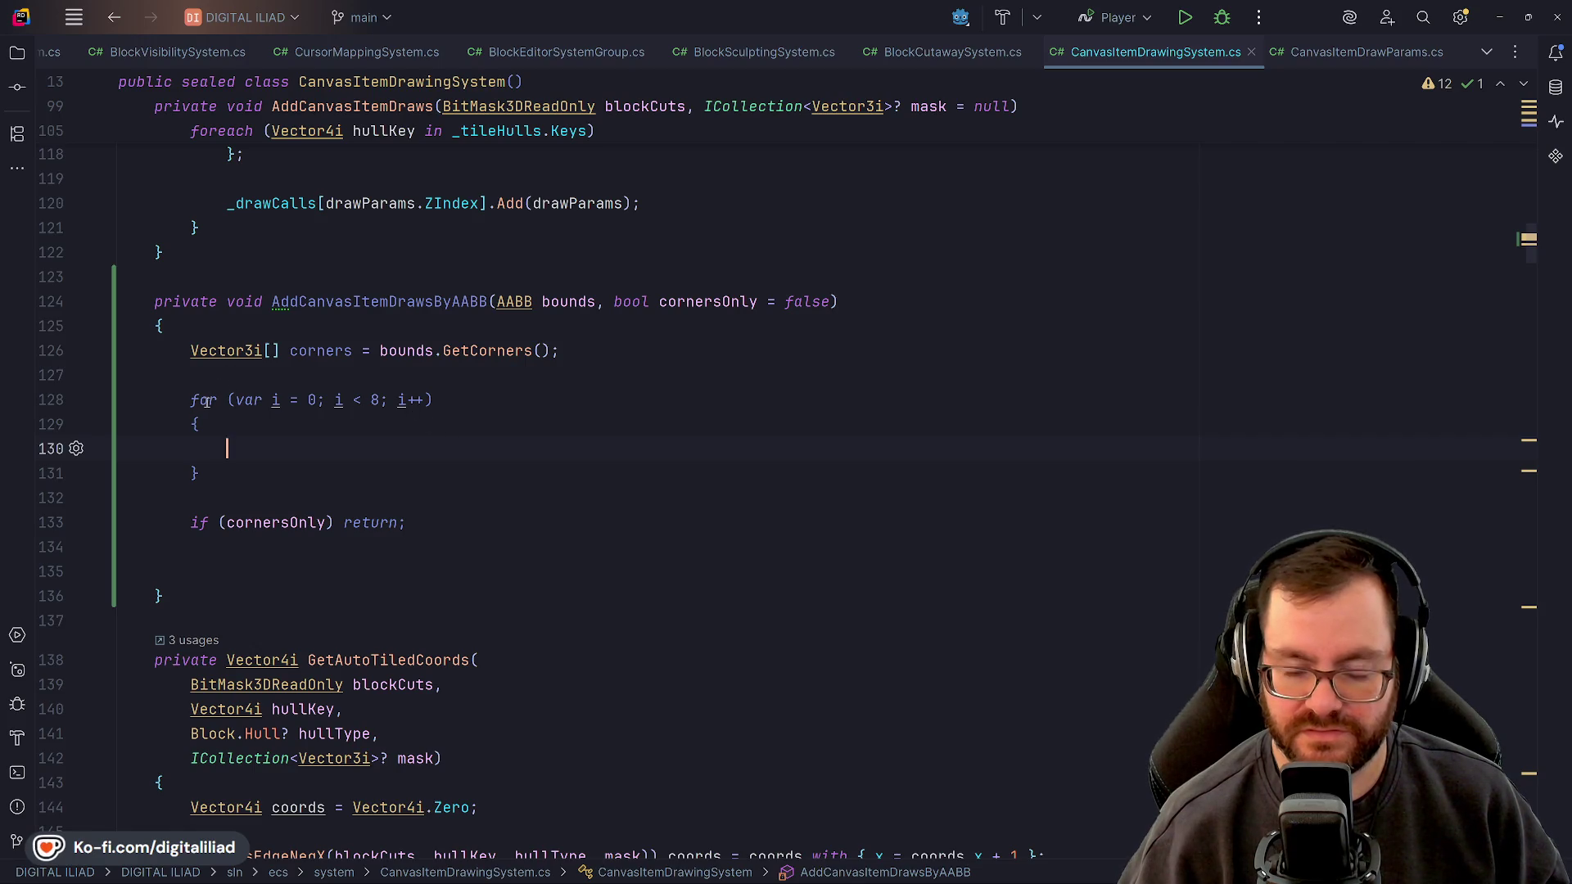
mouse_move(202, 401)
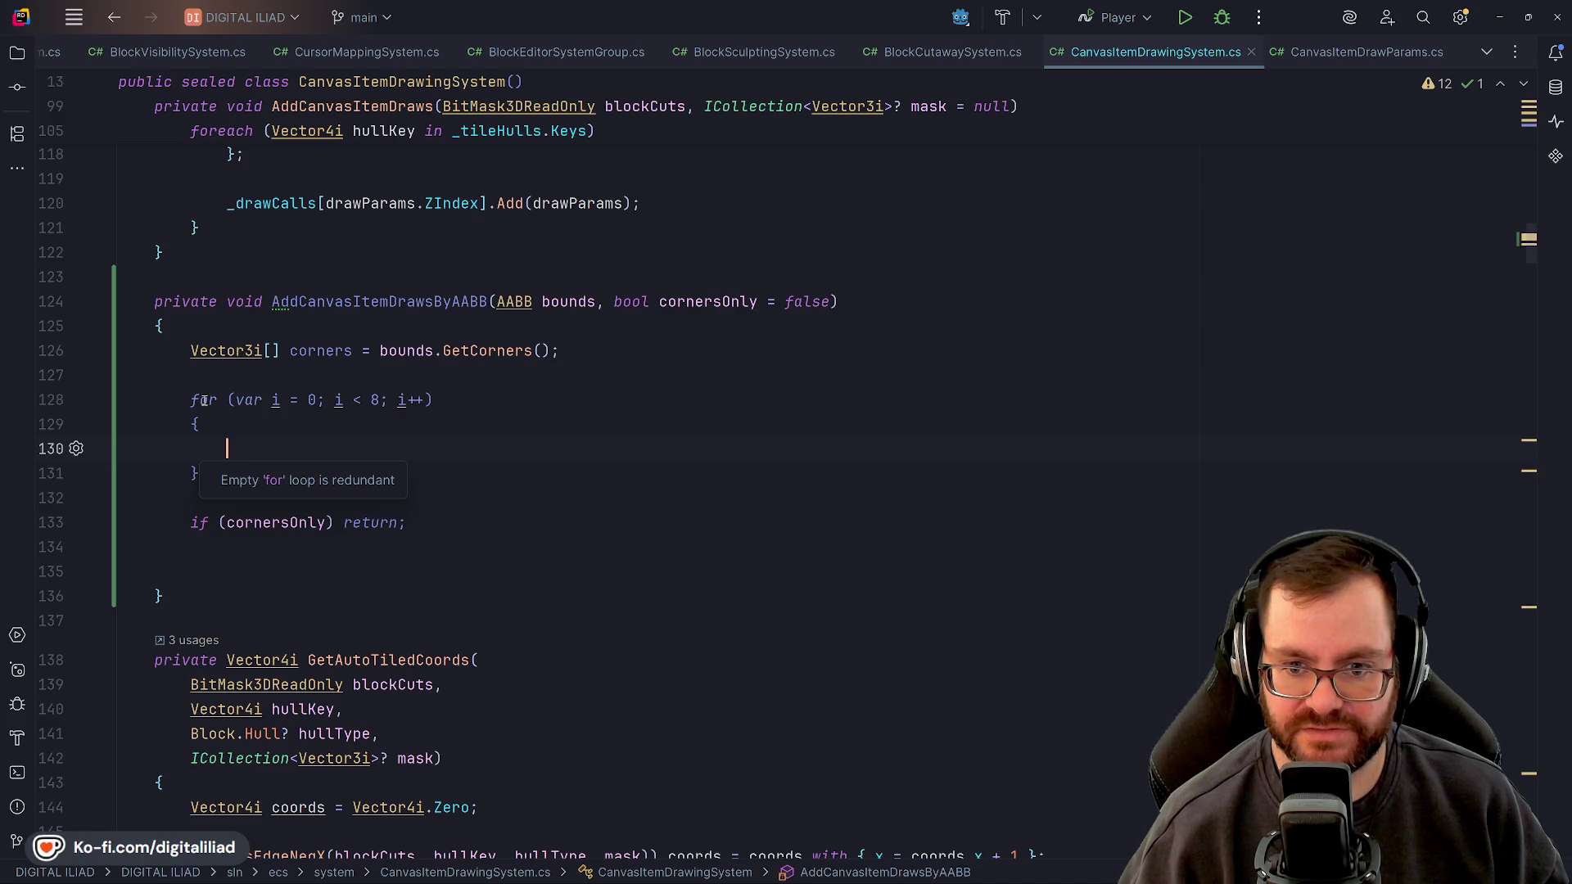
left_click(308, 379)
left_click(305, 449)
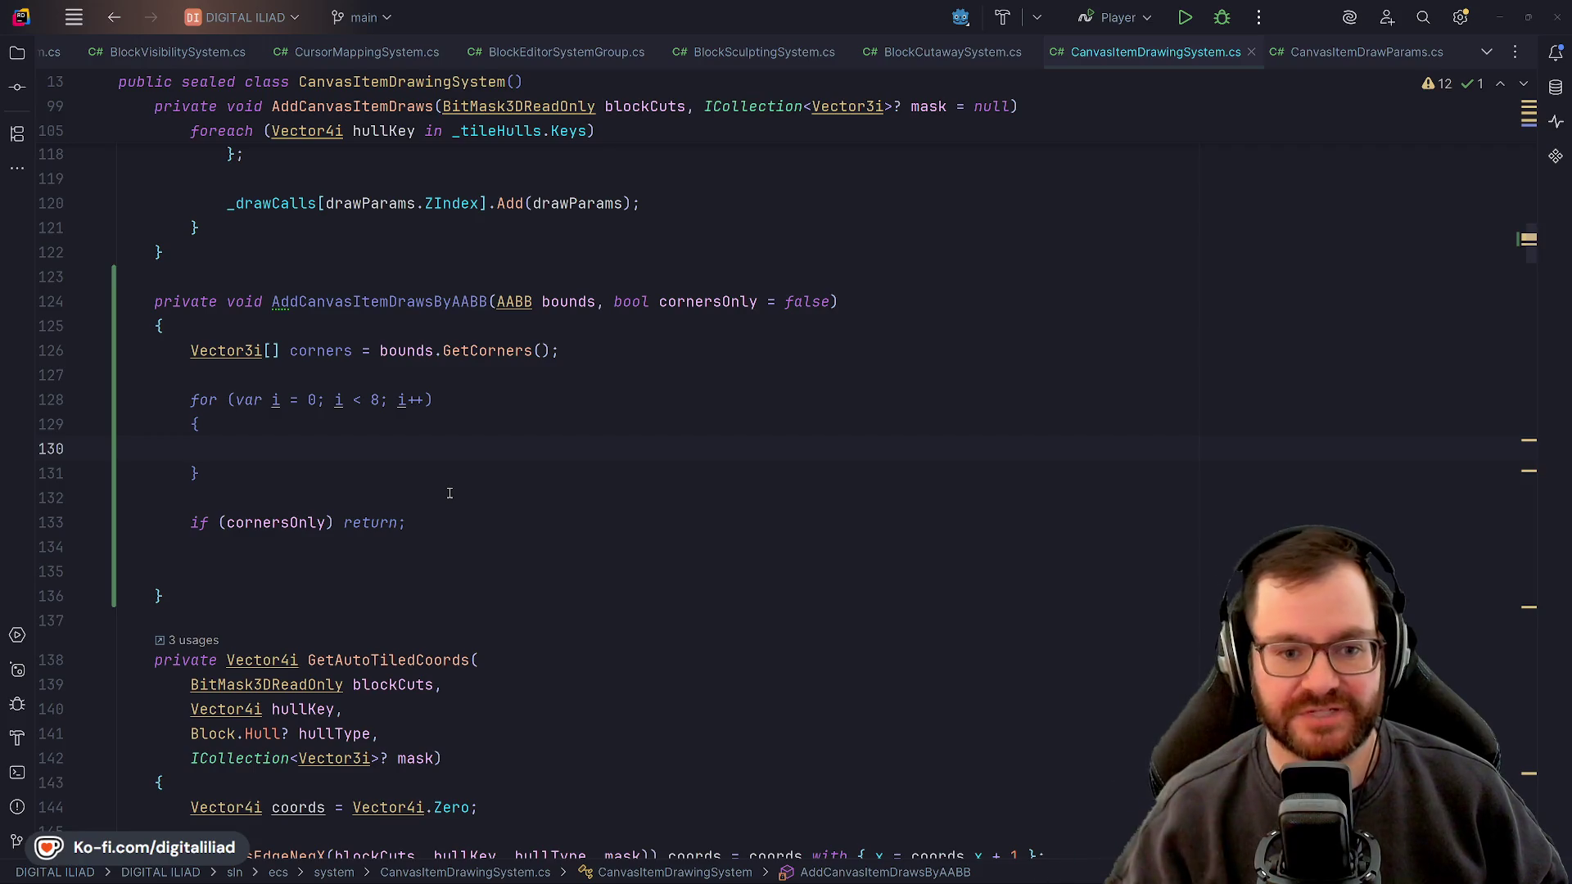
mouse_move(789, 877)
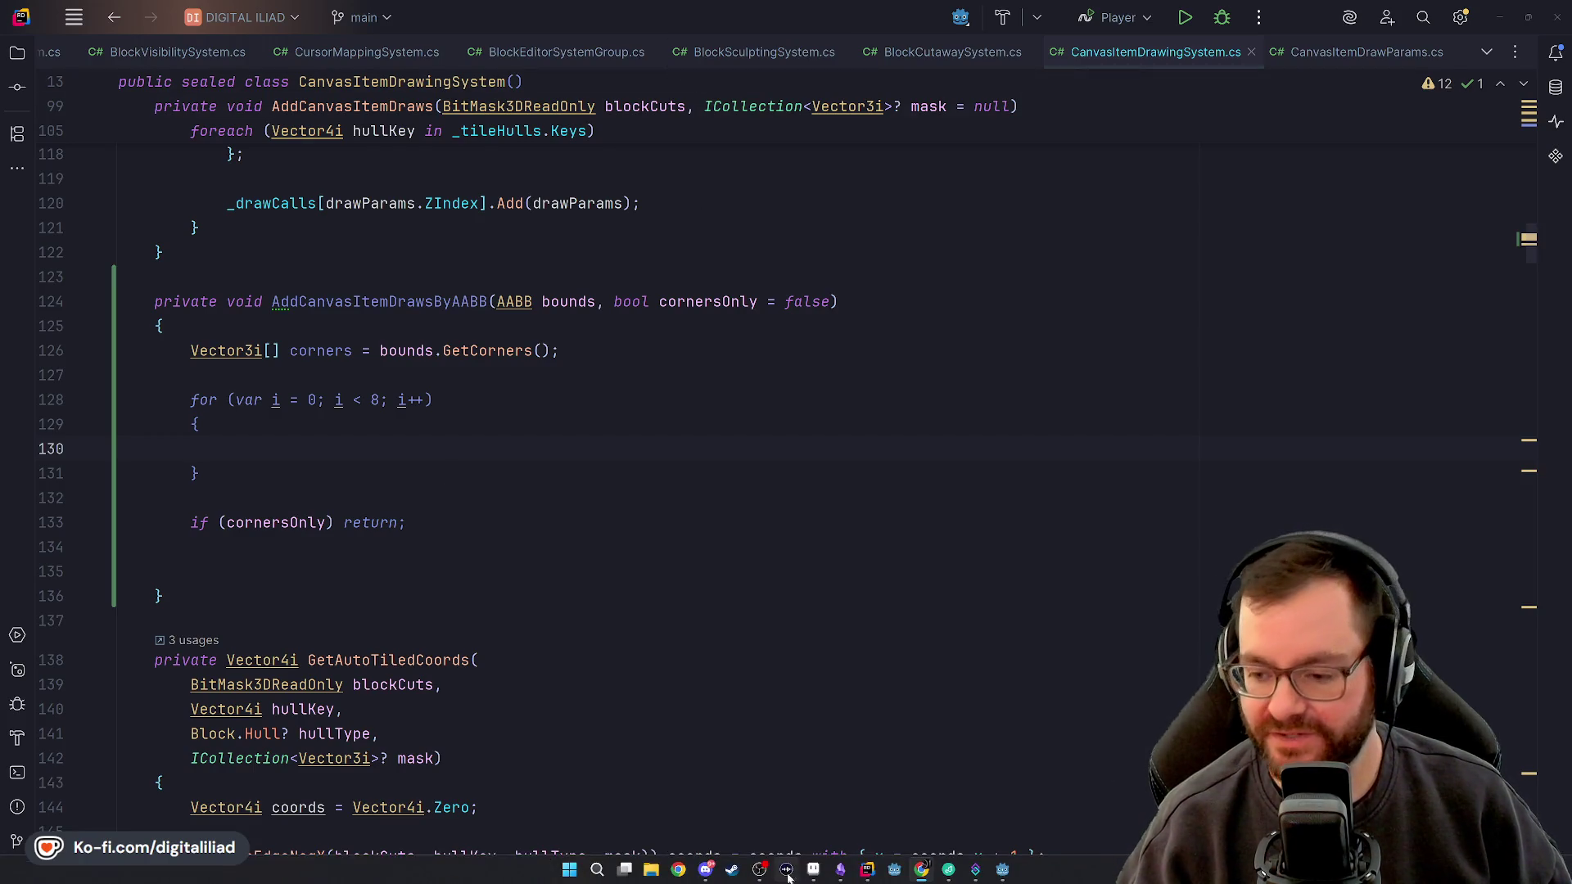
Bring Aseprite's tile_selection_outline sheet forward and marquee-select a group of blocks
left_click(815, 870)
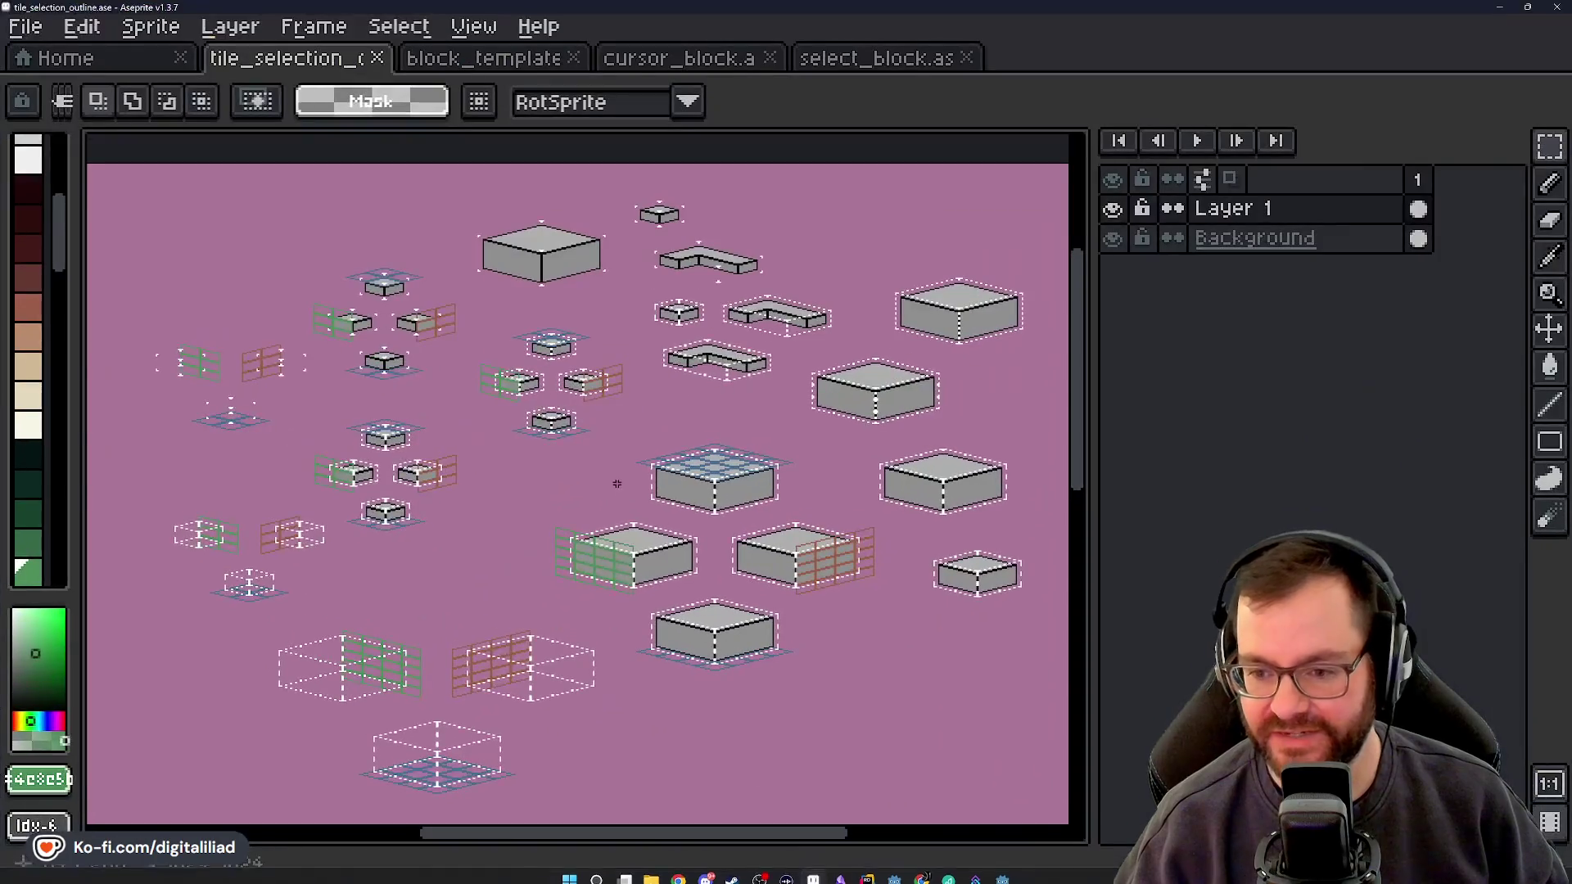
scroll(612, 495, "up", 10)
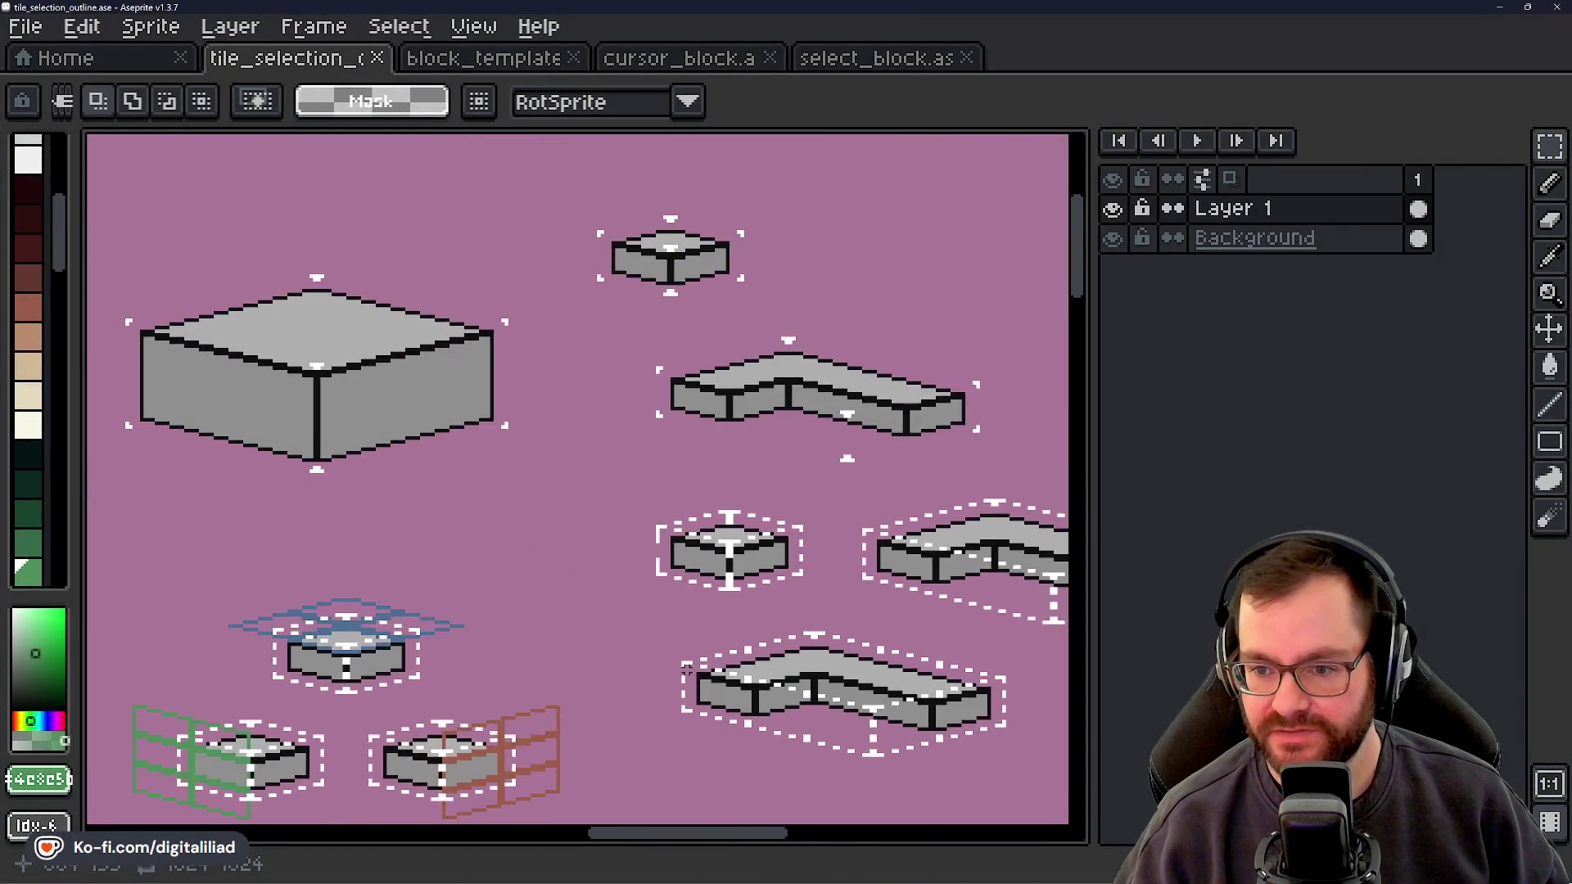
scroll(525, 459, "right", 5)
left_click_drag(397, 248, 860, 548)
left_click(1001, 375)
scroll(518, 251, "up", 2)
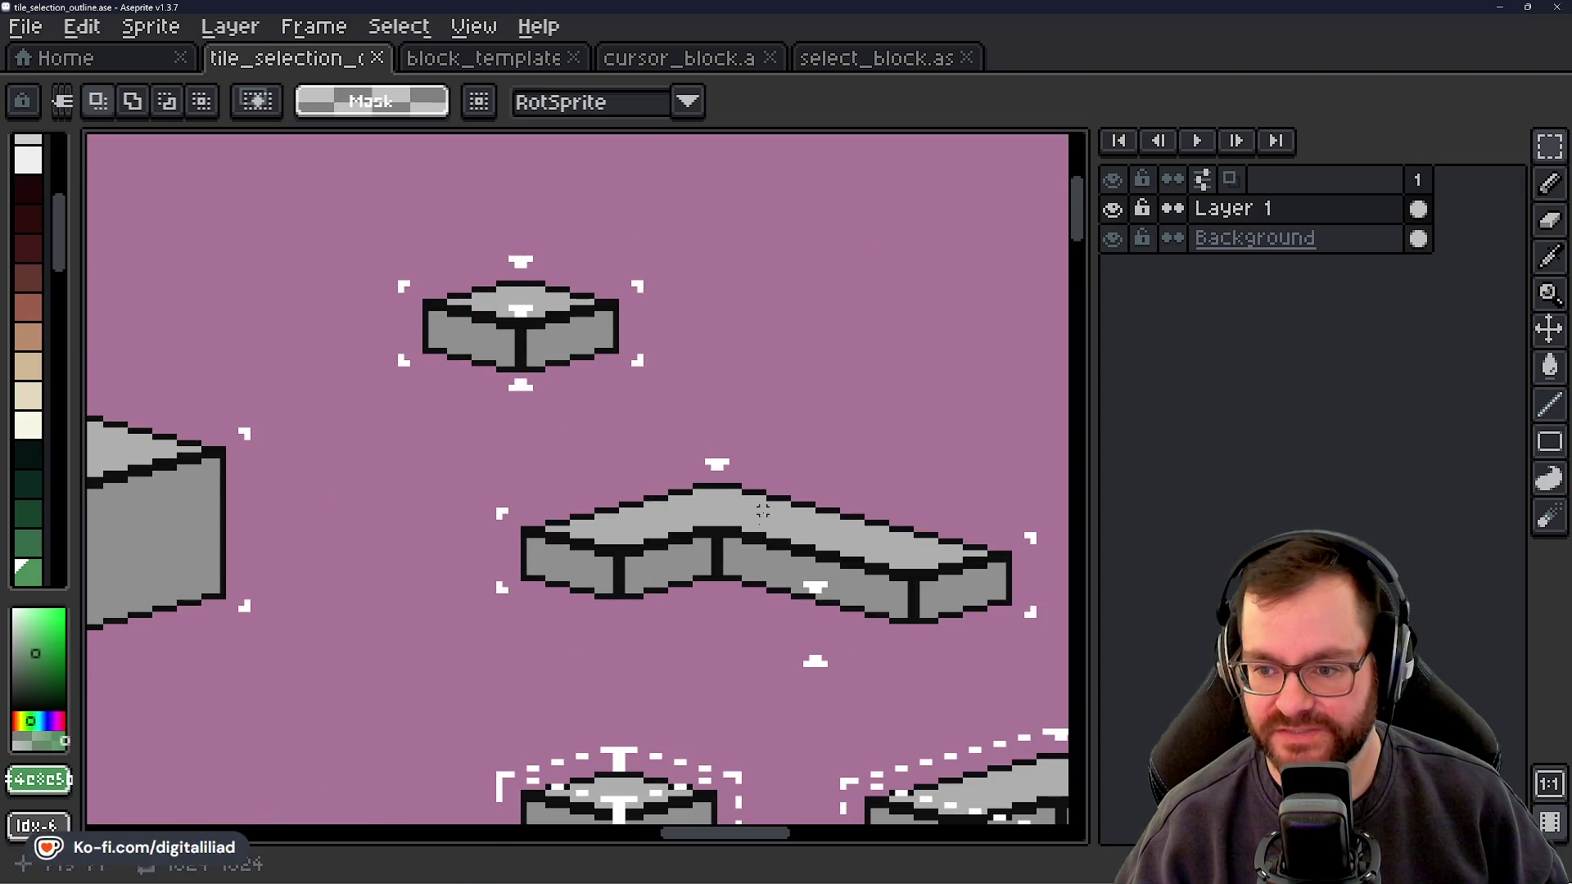
scroll(762, 512, "down", 5)
scroll(762, 512, "right", 3)
scroll(761, 511, "up", 2)
Select the L-shaped block and part of a block's top face to inspect them
left_click_drag(269, 232, 909, 508)
scroll(635, 406, "down", 3)
mouse_move(737, 653)
left_mouse_down()
mouse_move(559, 453)
mouse_move(597, 377)
left_mouse_up()
scroll(561, 453, "down", 2)
scroll(575, 483, "up", 4)
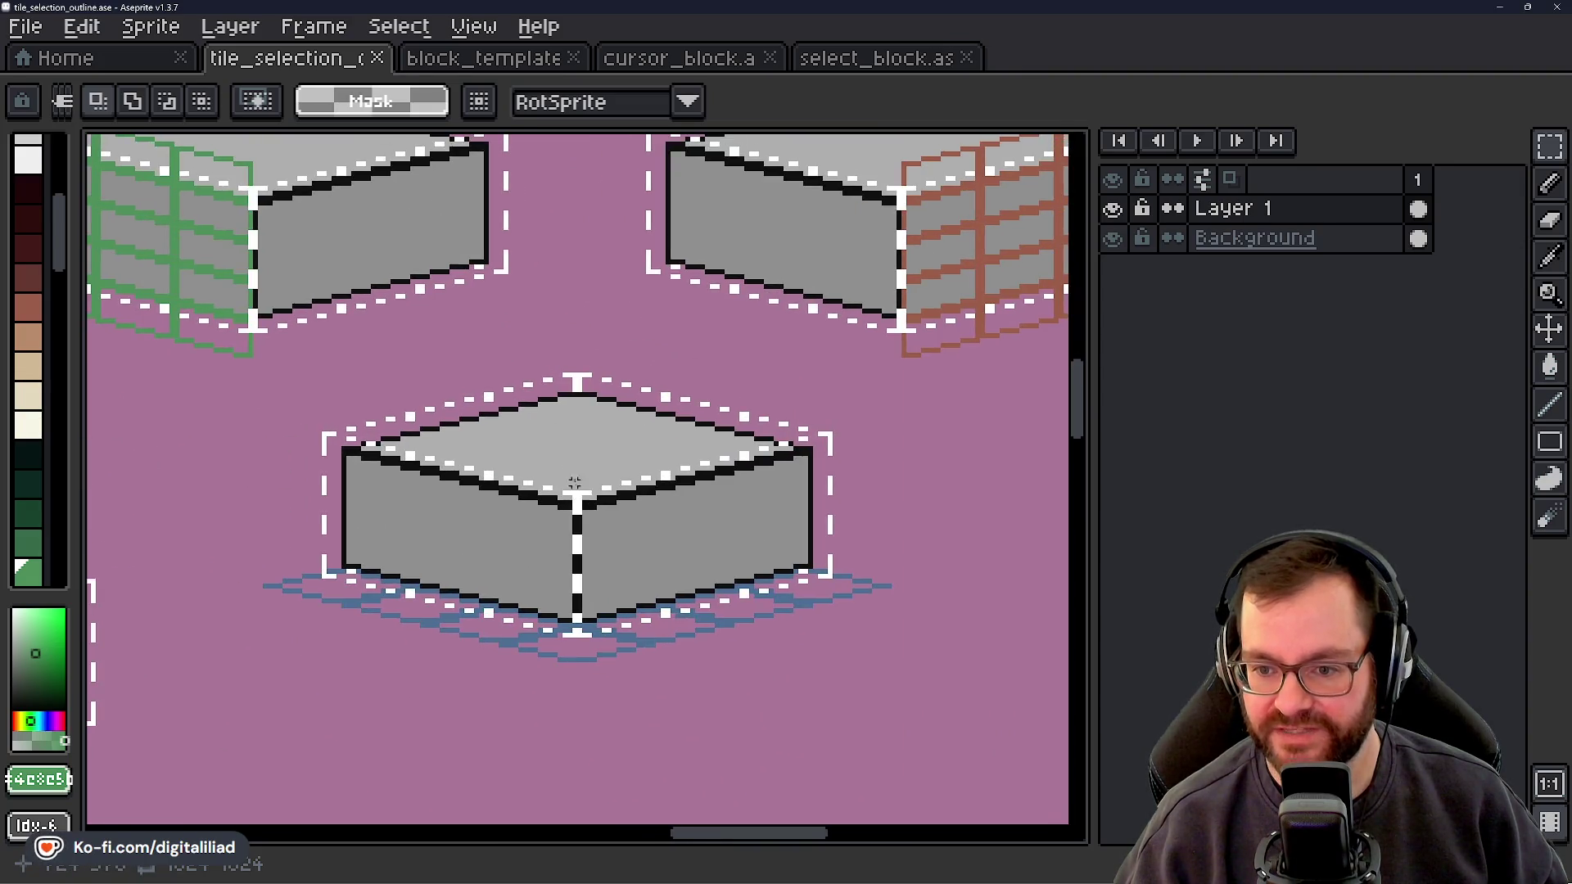
scroll(571, 396, "up", 1)
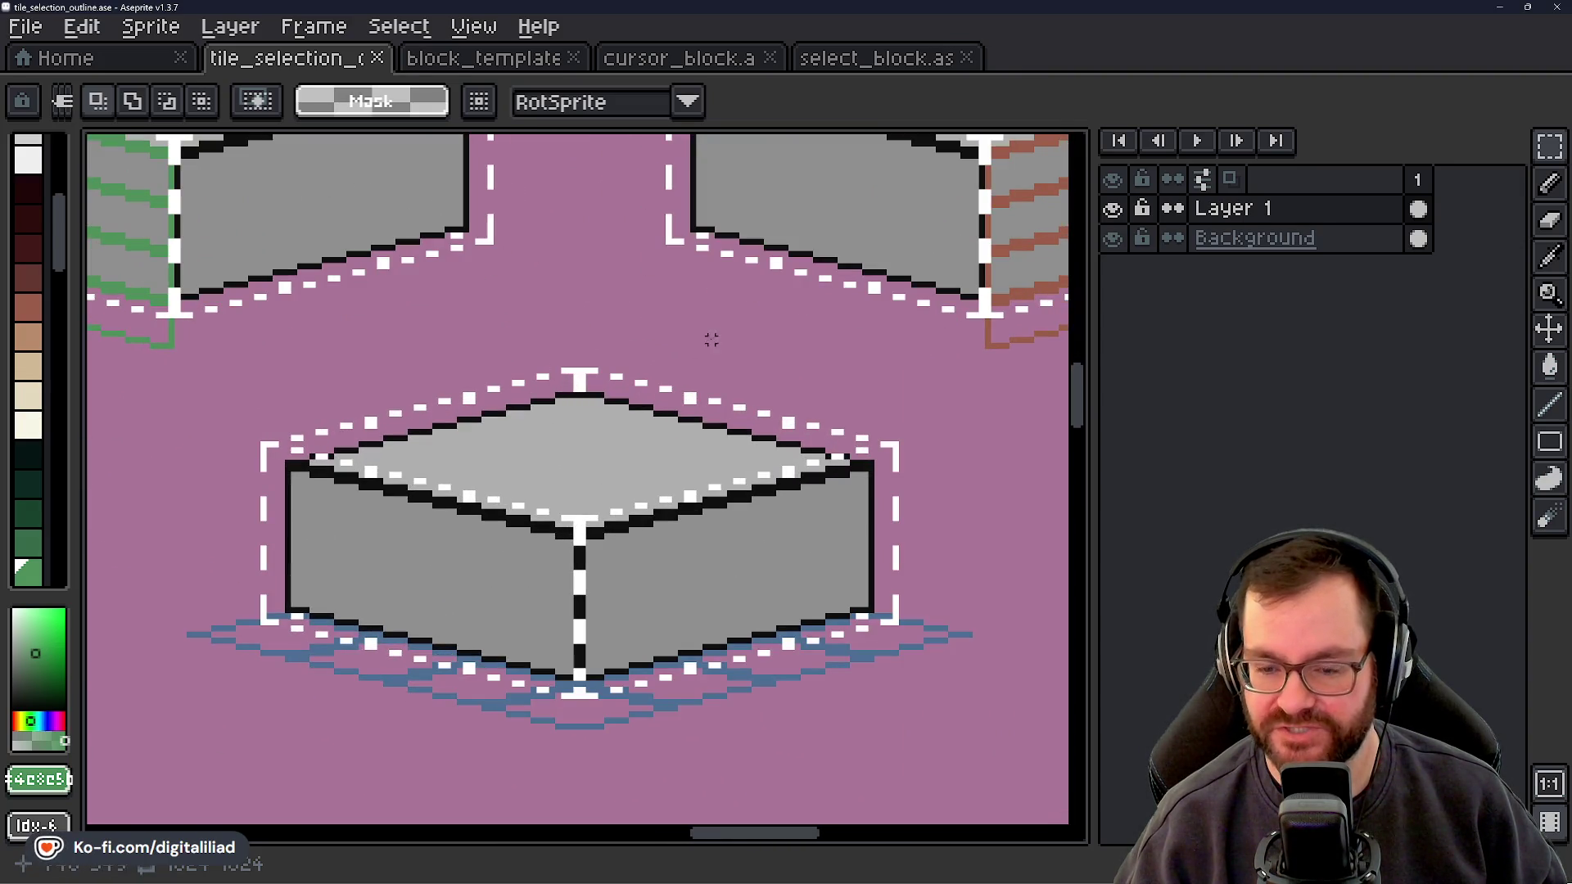
scroll(368, 397, "up", 1)
left_click_drag(285, 344, 625, 497)
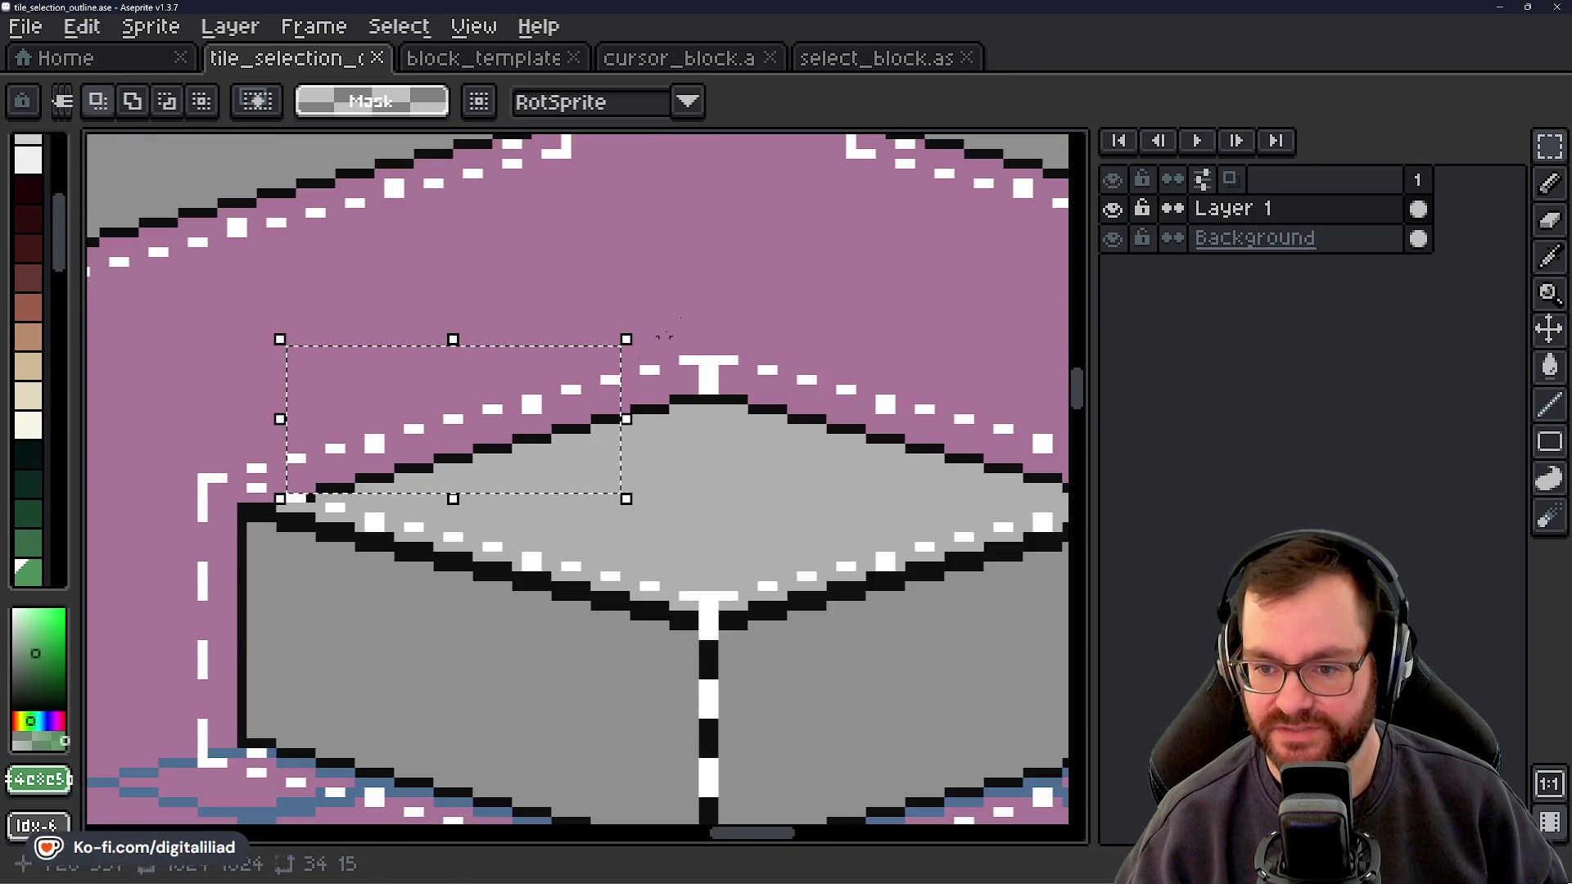
left_click(713, 348)
scroll(507, 663, "down", 2)
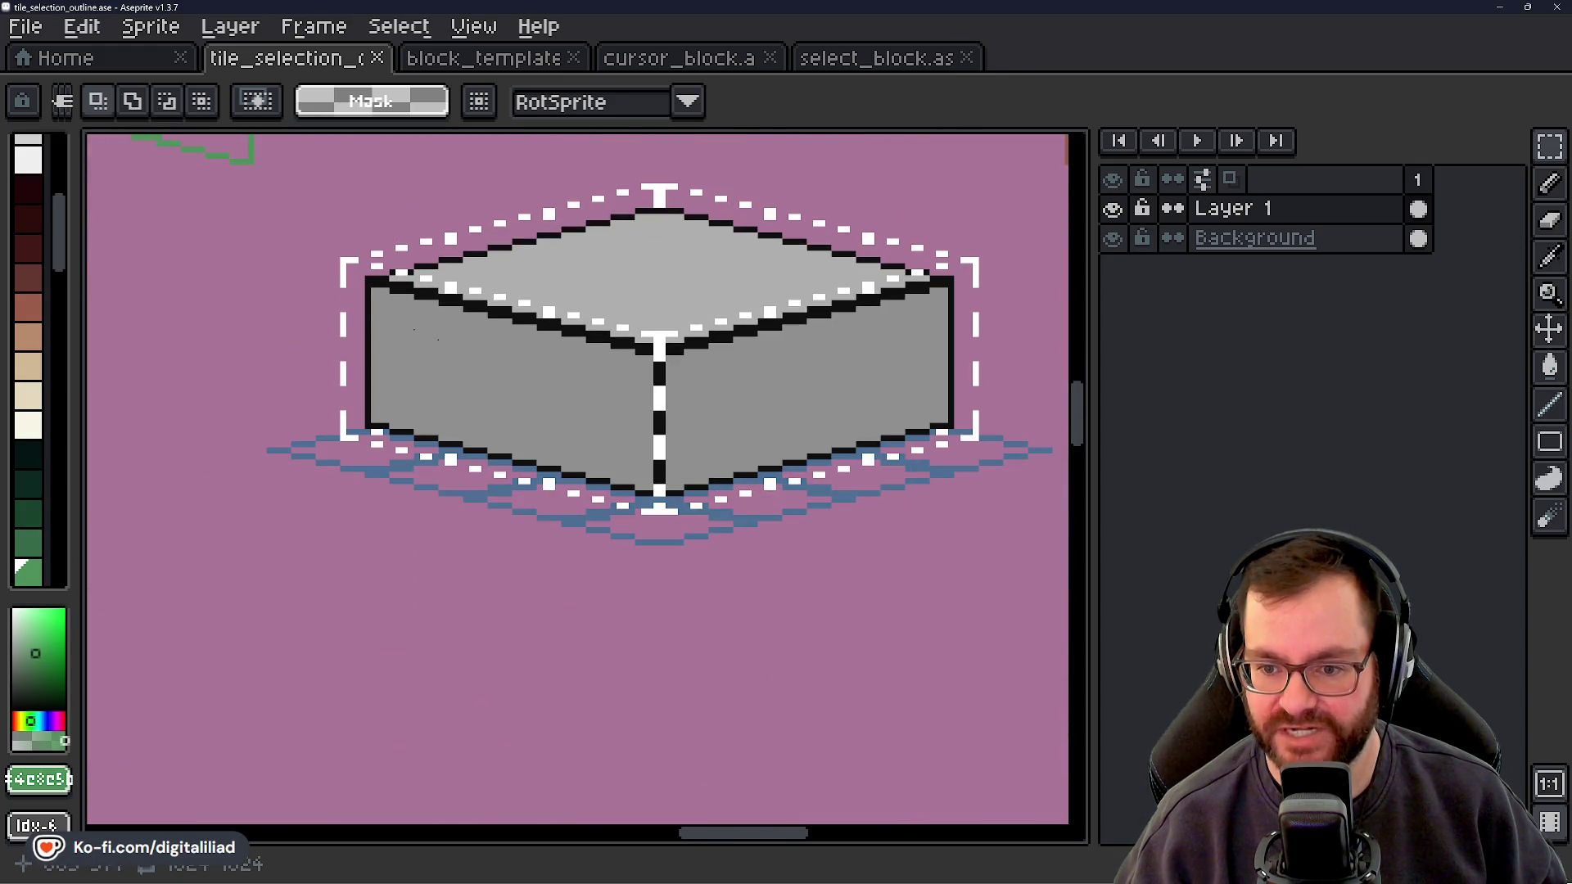
left_click_drag(531, 374, 498, 586)
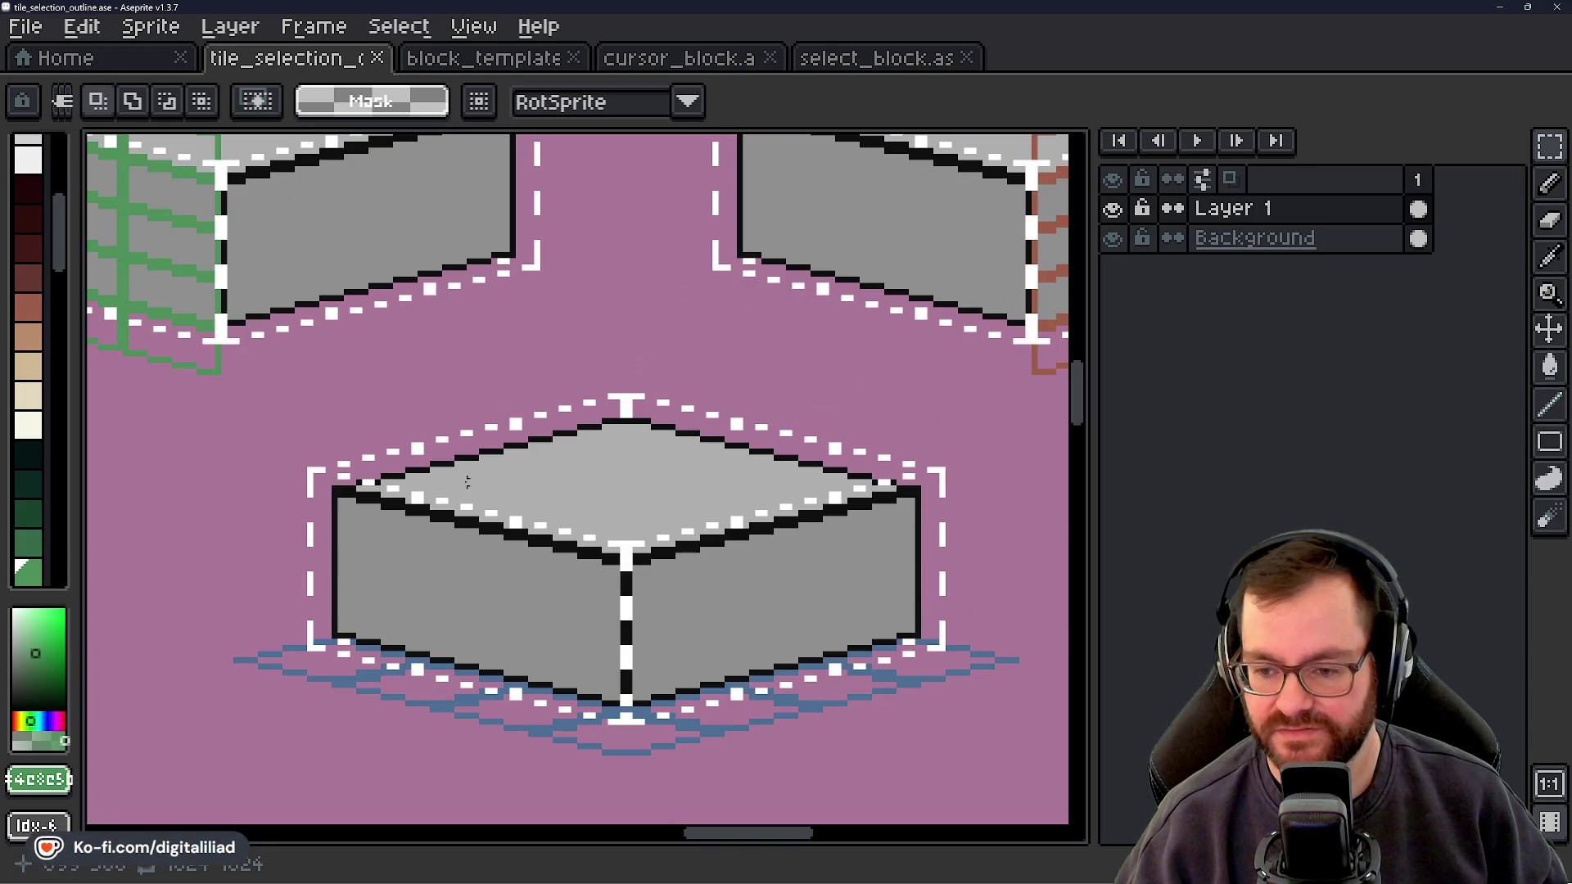
scroll(813, 450, "down", 2)
scroll(714, 545, "up", 2)
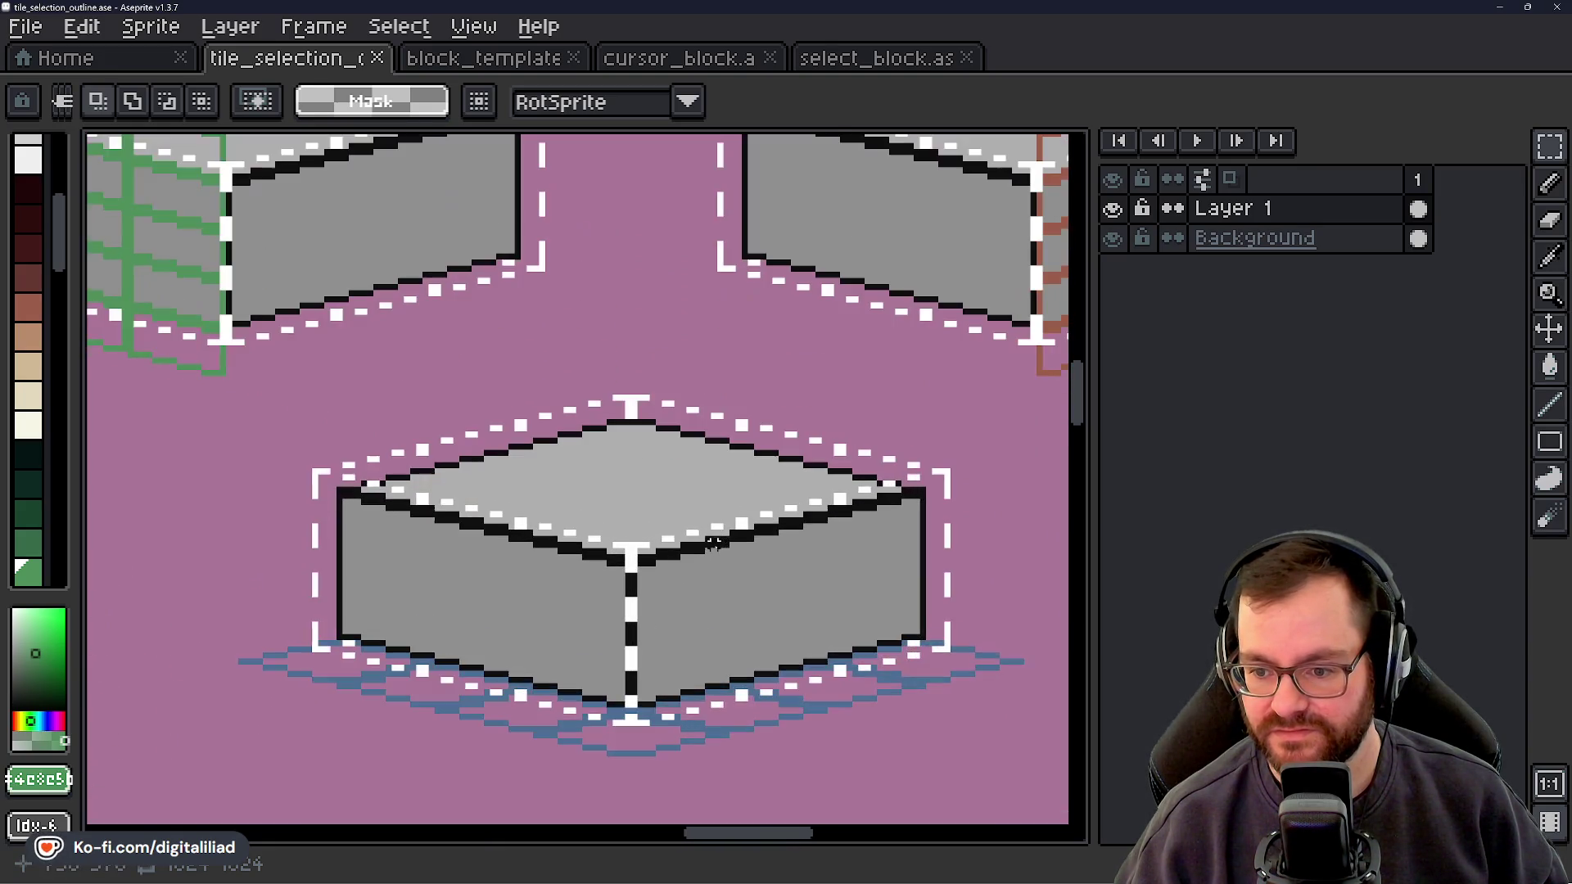
Select the blue-based block, small block and L-shaped block, then recentre the sheet
mouse_move(236, 368)
left_mouse_down()
mouse_move(789, 572)
mouse_move(1015, 790)
left_mouse_up()
scroll(832, 667, "down", 2)
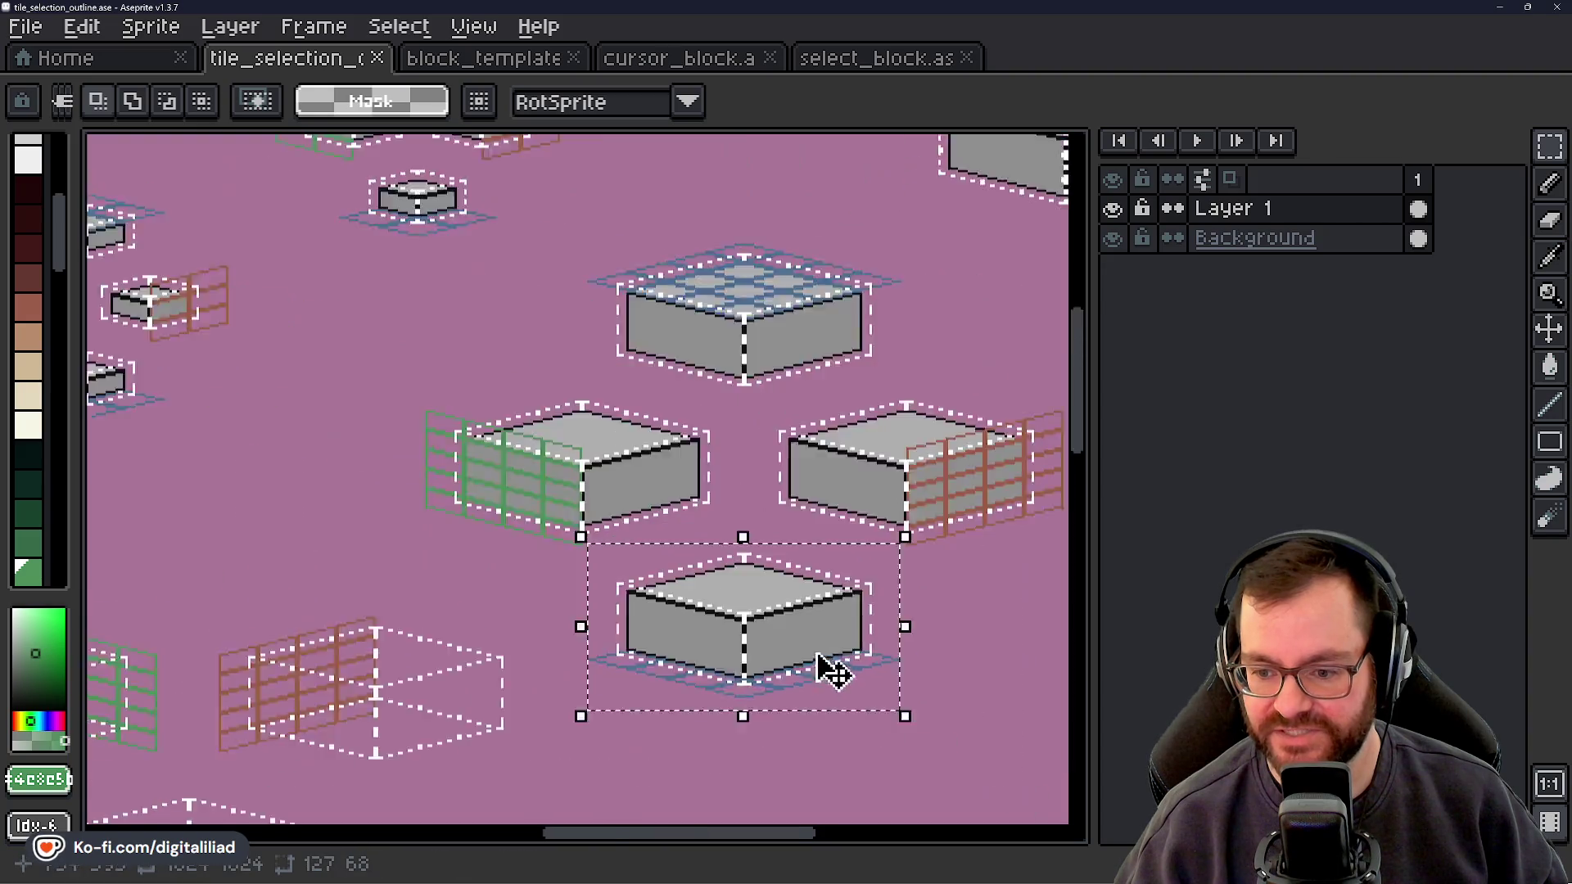
scroll(655, 553, "up", 1)
scroll(688, 554, "down", 3)
scroll(517, 533, "up", 1)
scroll(618, 399, "up", 3)
scroll(519, 544, "up", 1)
mouse_move(450, 206)
left_mouse_down()
mouse_move(967, 538)
mouse_move(926, 607)
mouse_move(891, 613)
left_mouse_up()
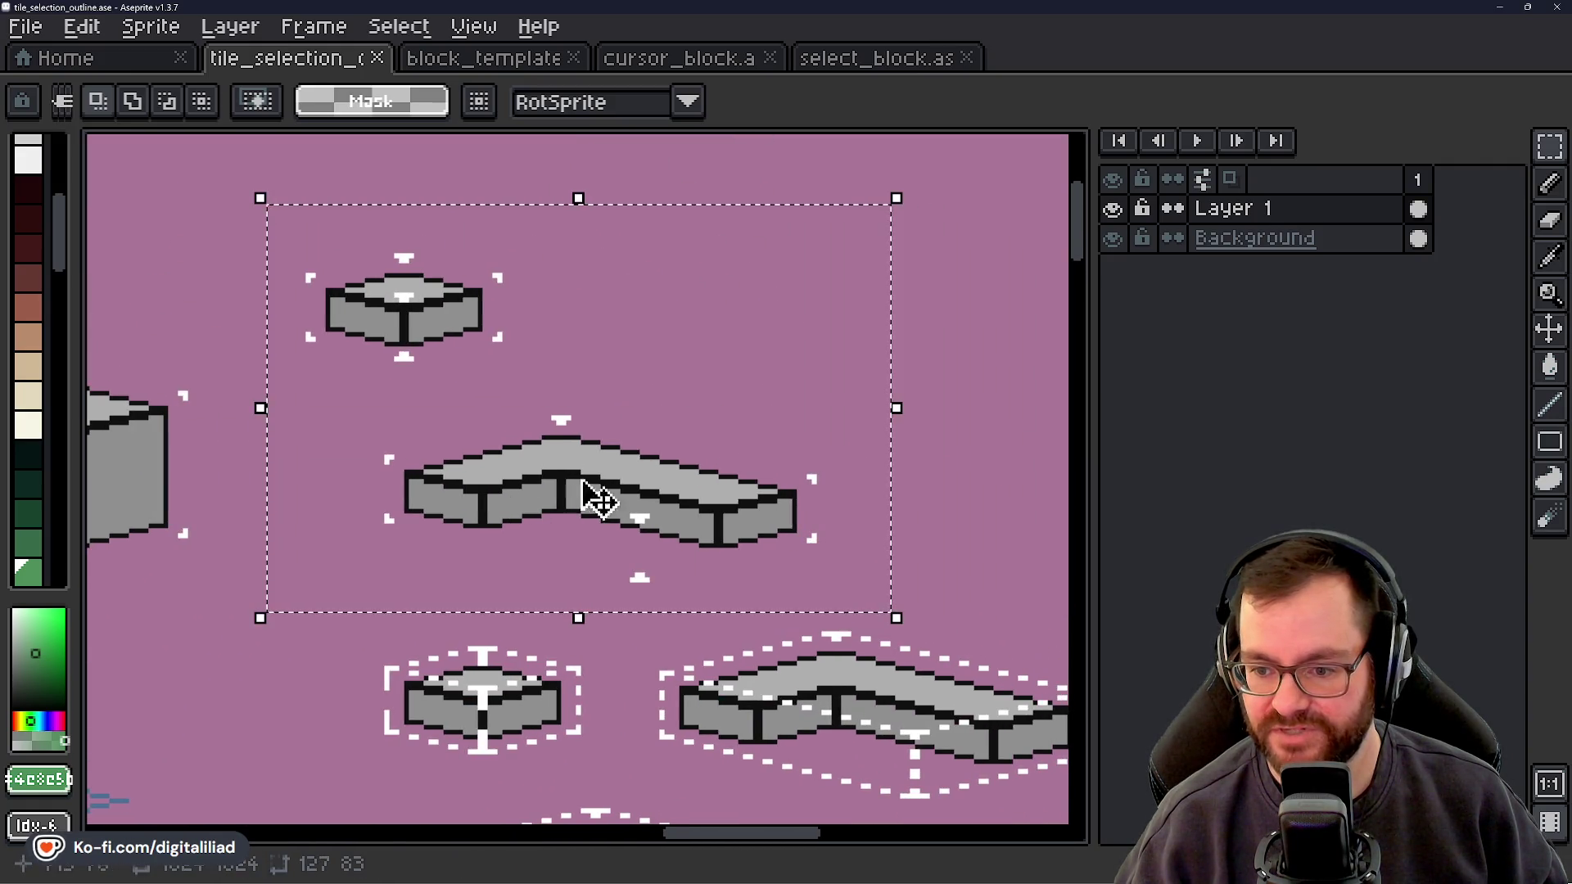
left_click(972, 494)
mouse_move(351, 393)
left_mouse_down()
mouse_move(769, 540)
mouse_move(861, 606)
left_mouse_up()
scroll(688, 524, "down", 2)
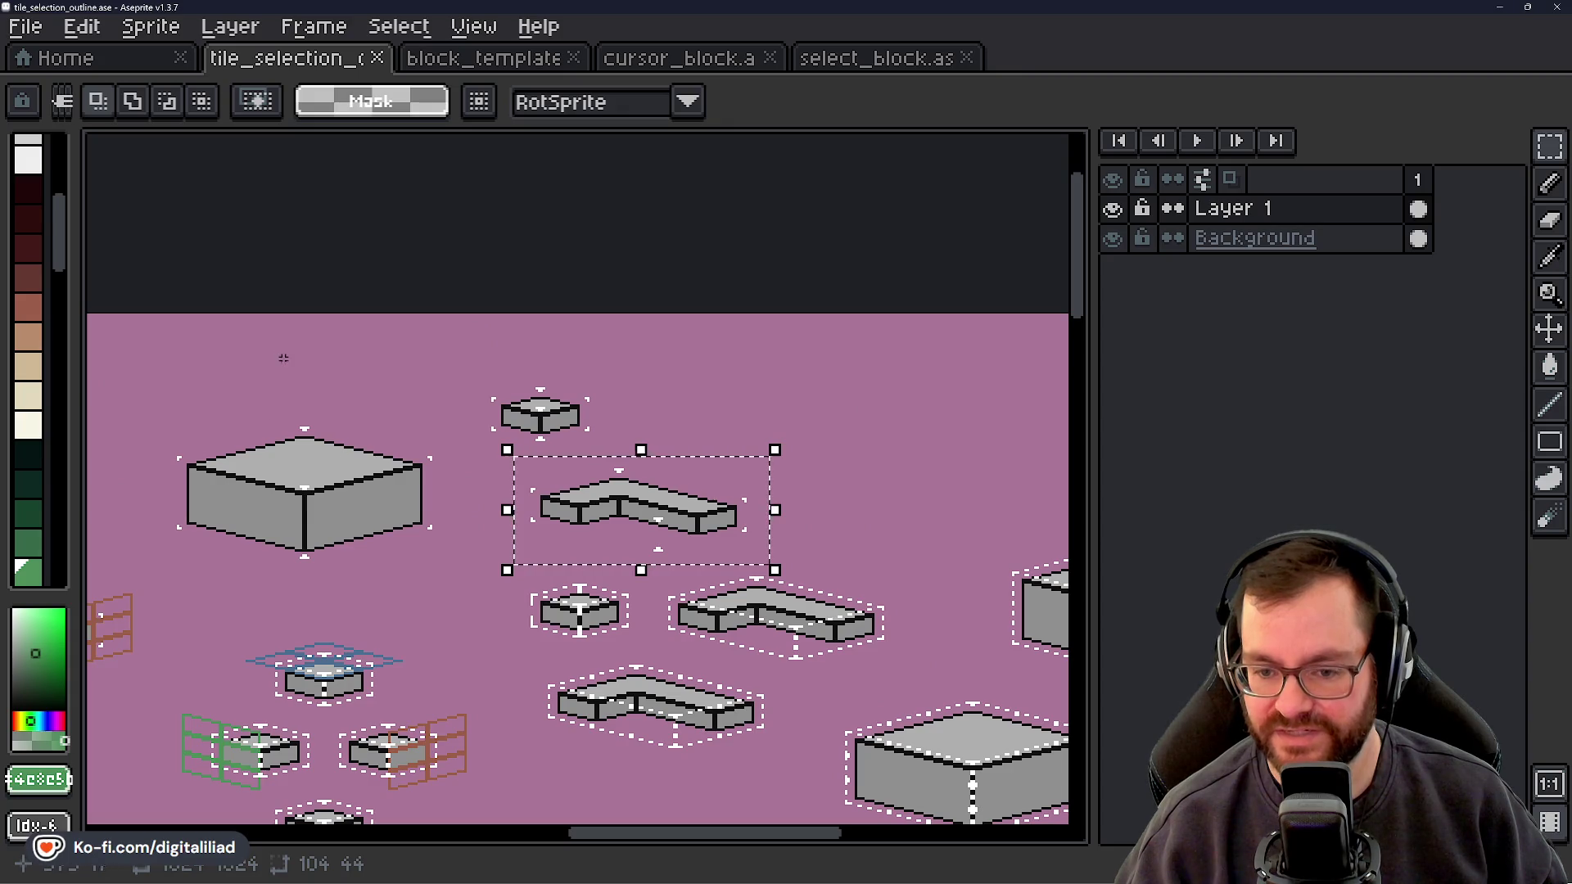
left_click(450, 464)
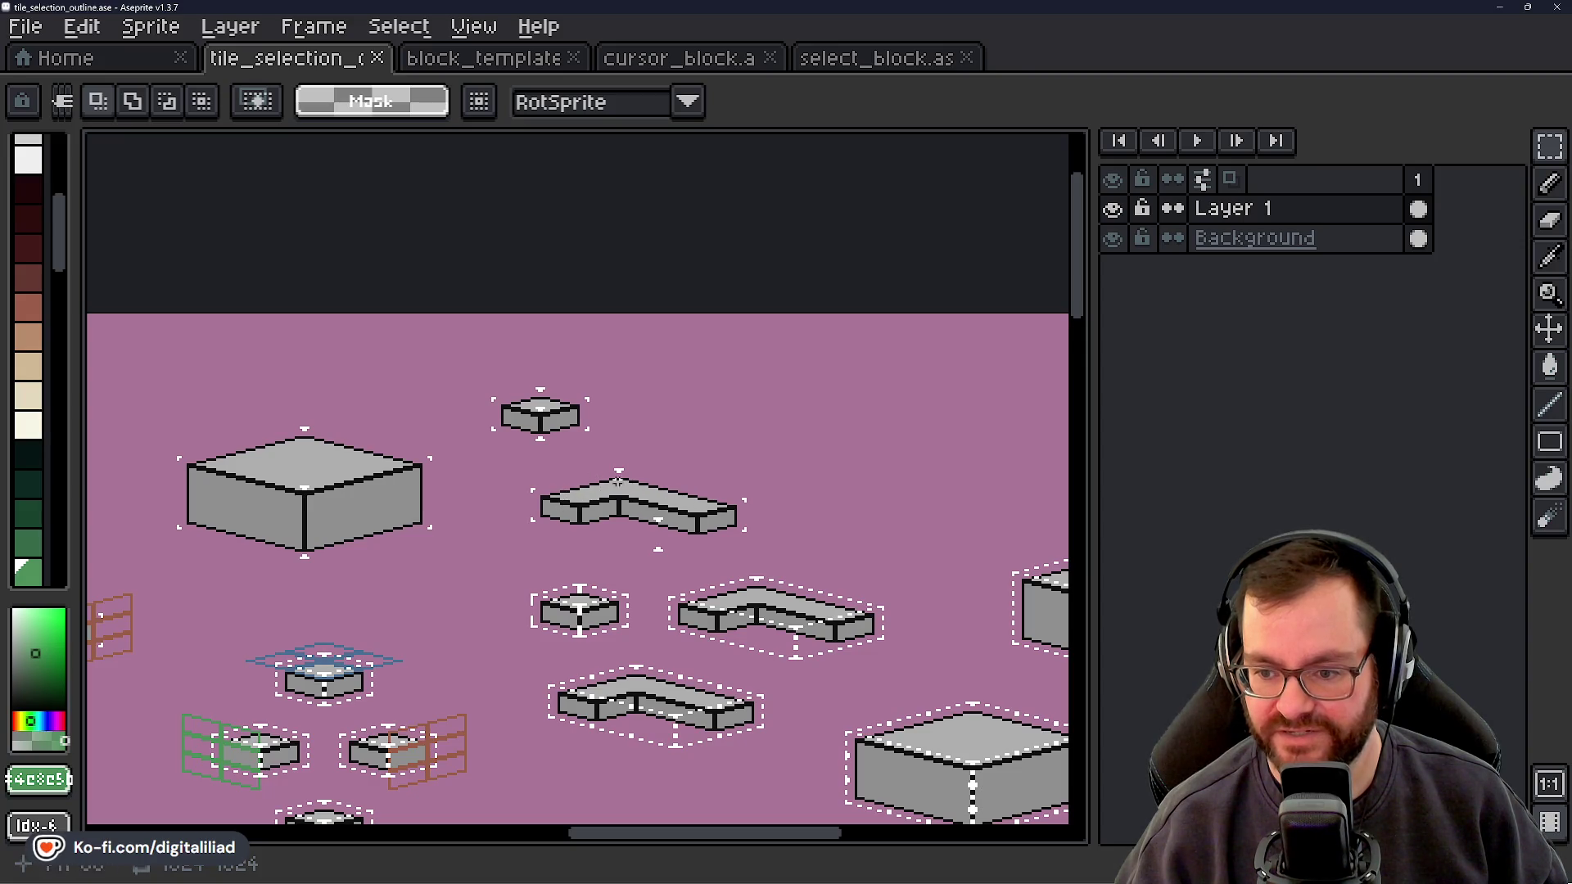
left_click_drag(438, 609, 467, 597)
scroll(557, 586, "down", 2)
scroll(647, 573, "up", 1)
left_click_drag(647, 574, 594, 463)
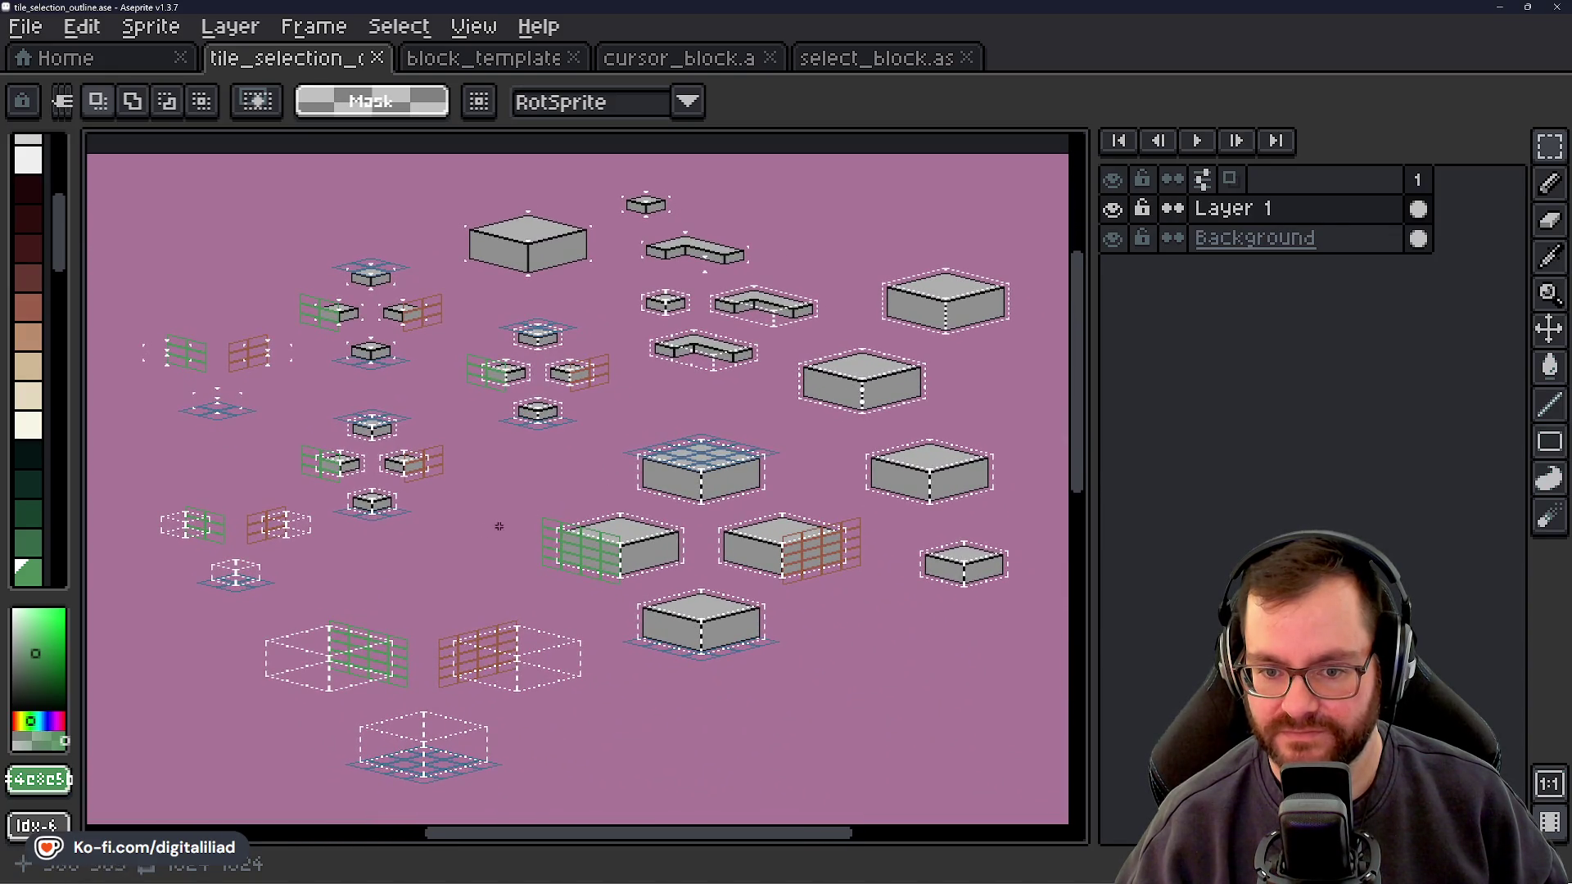
left_click_drag(469, 579, 431, 533)
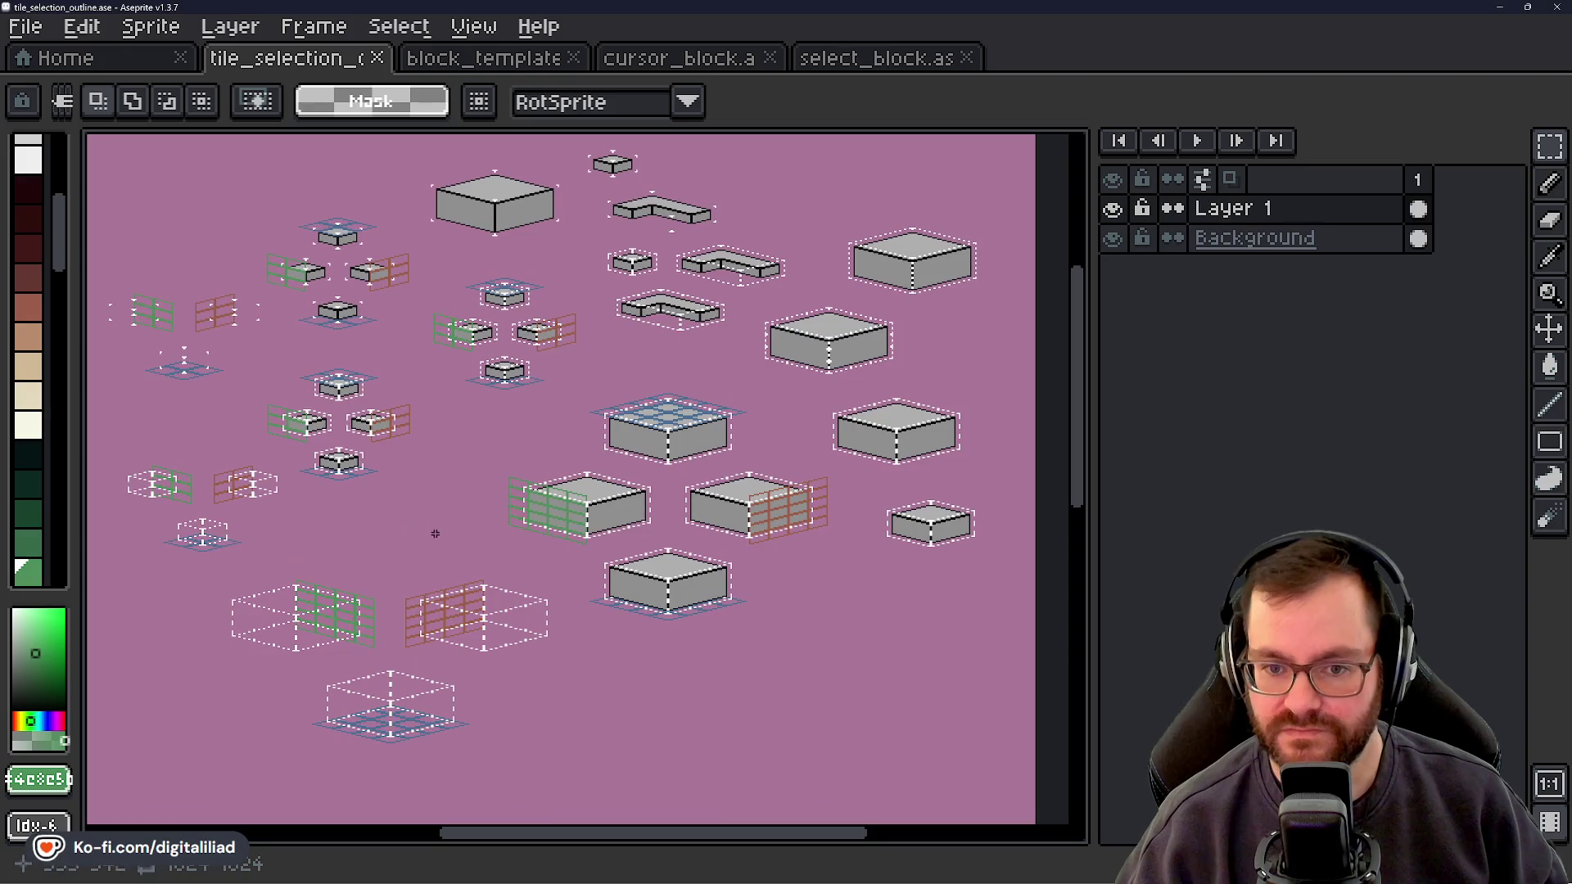
scroll(341, 379, "up", 5)
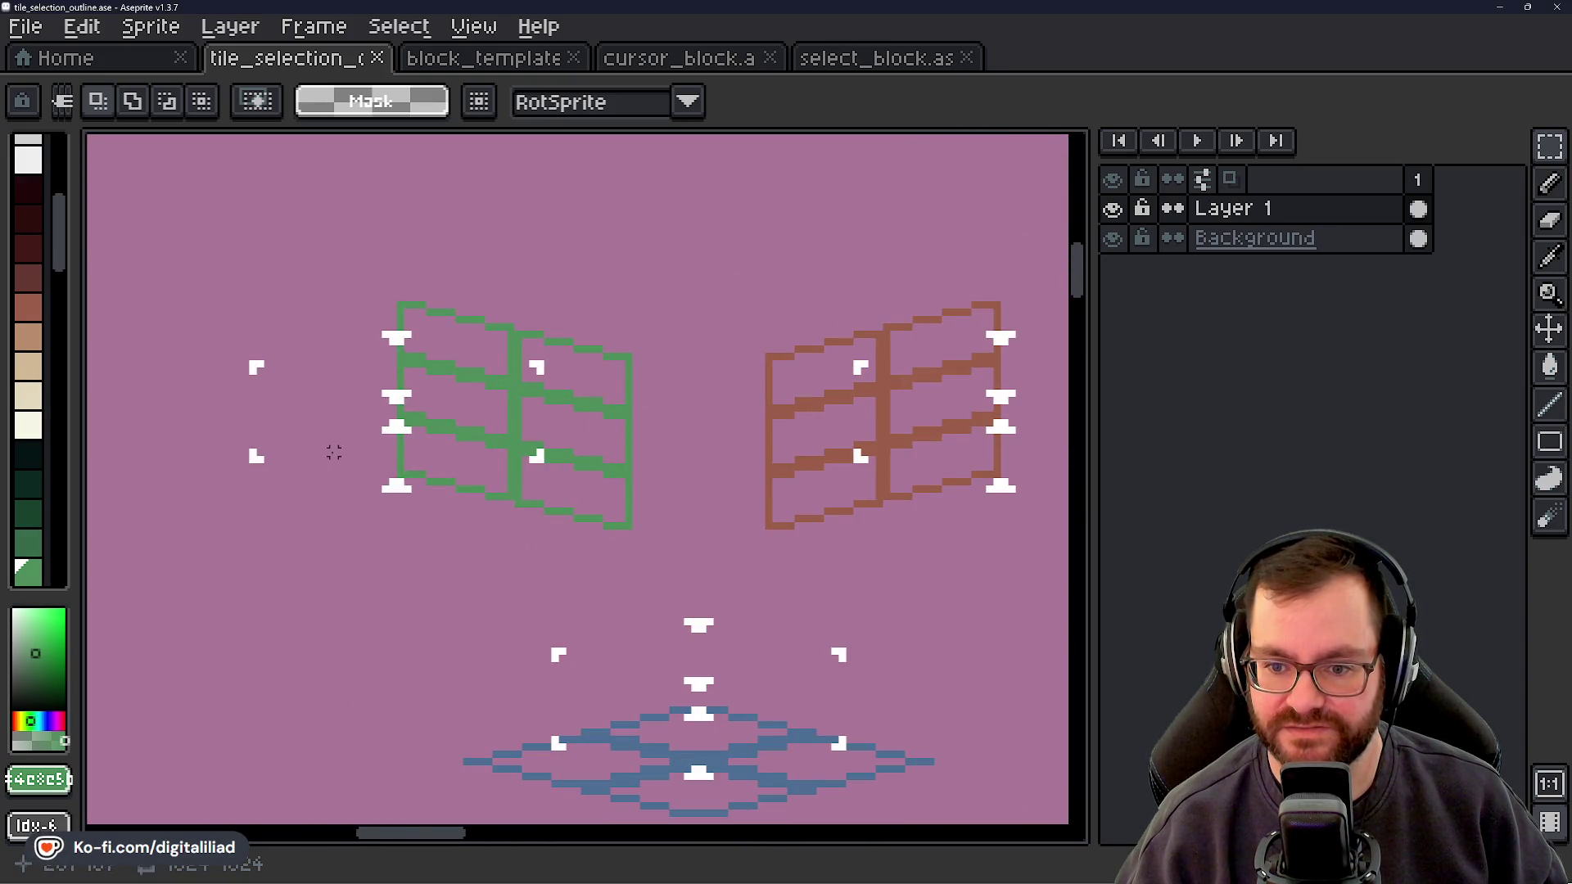
scroll(450, 450, "down", 4)
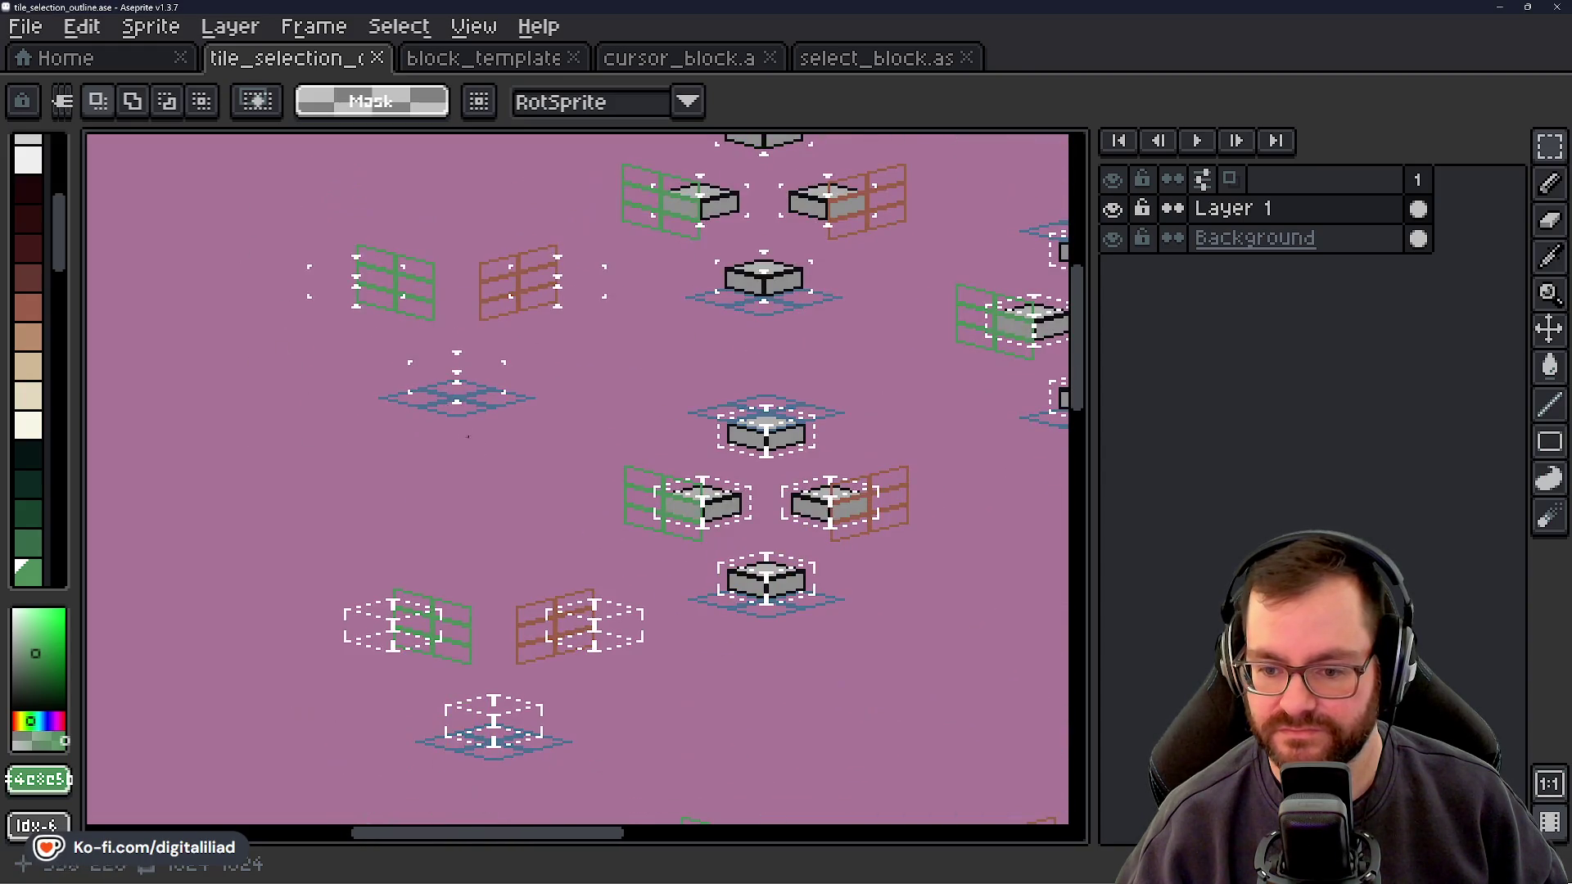
left_click_drag(489, 472, 595, 618)
scroll(333, 646, "up", 3)
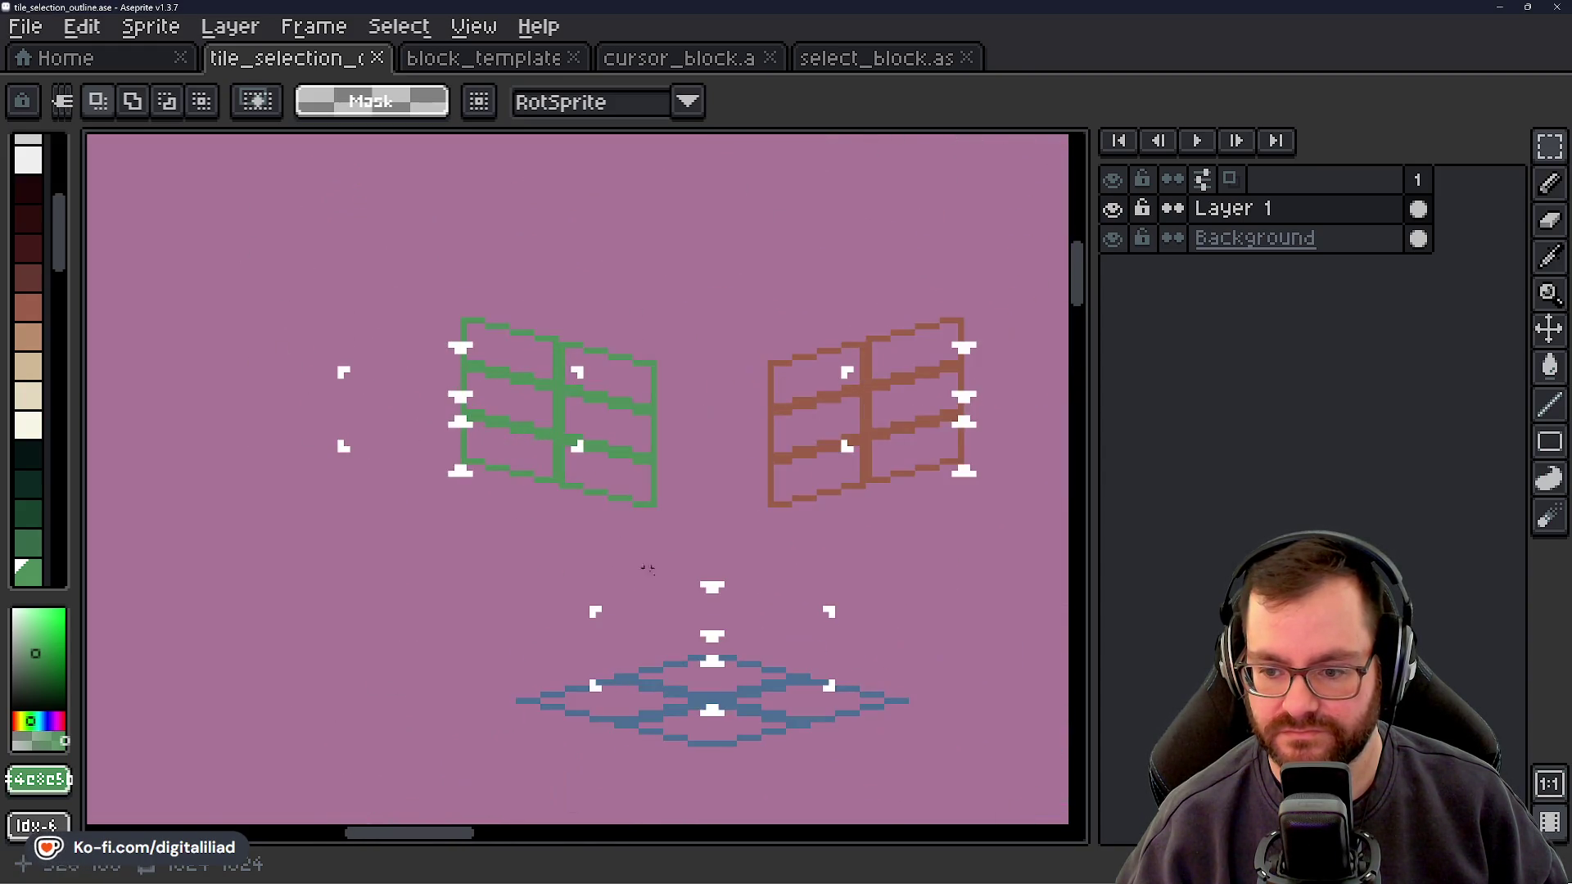
mouse_move(333, 646)
left_mouse_down()
mouse_move(458, 573)
mouse_move(519, 490)
left_mouse_up()
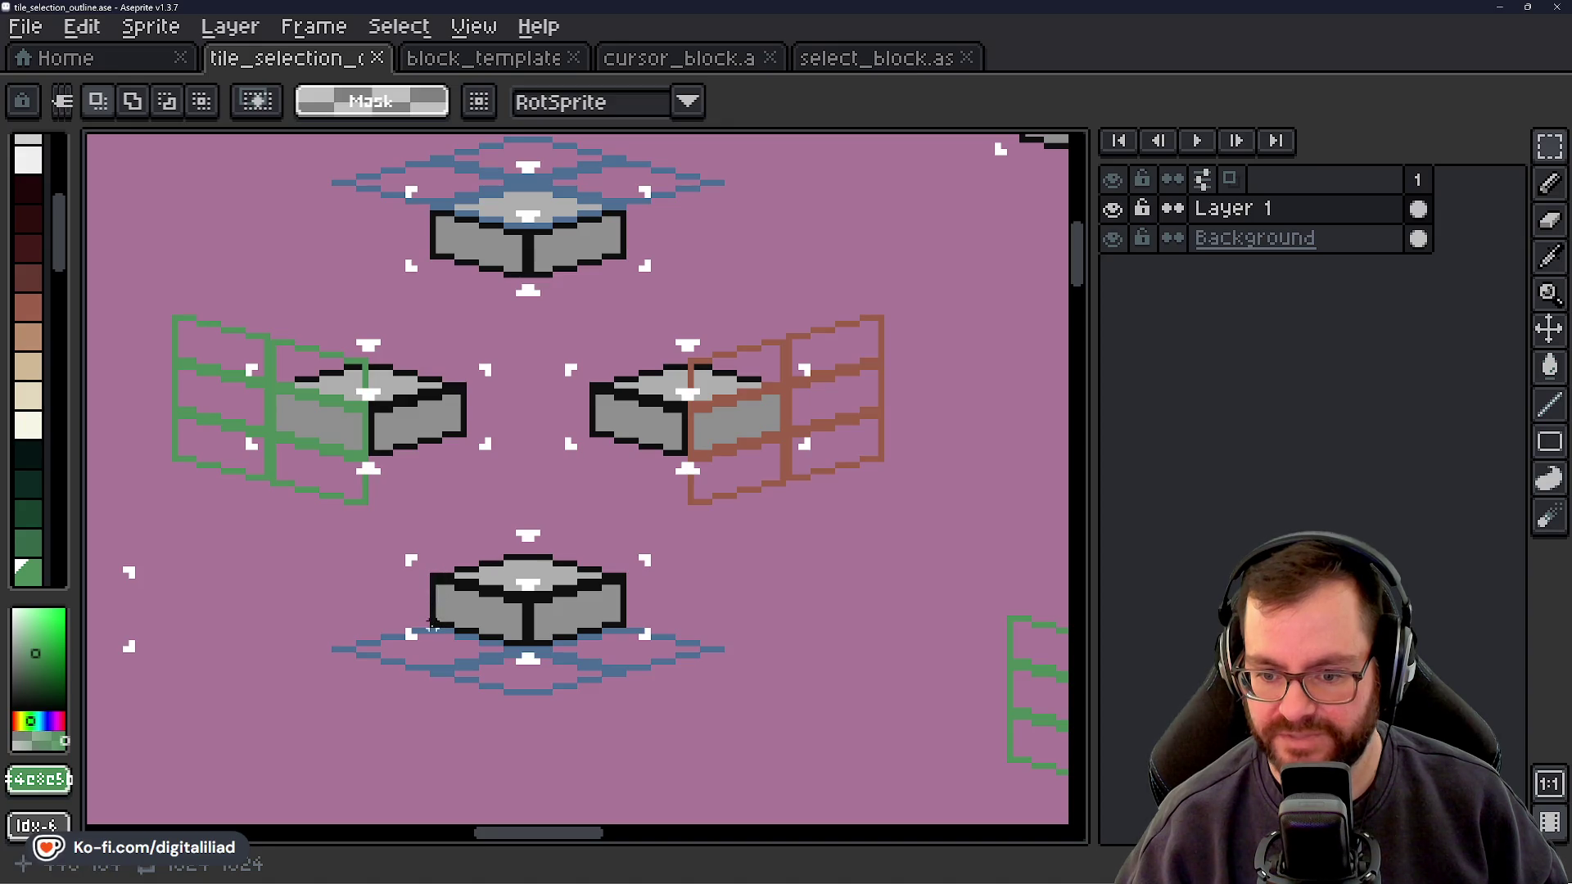
scroll(432, 624, "down", 3)
left_click_drag(587, 614, 558, 401)
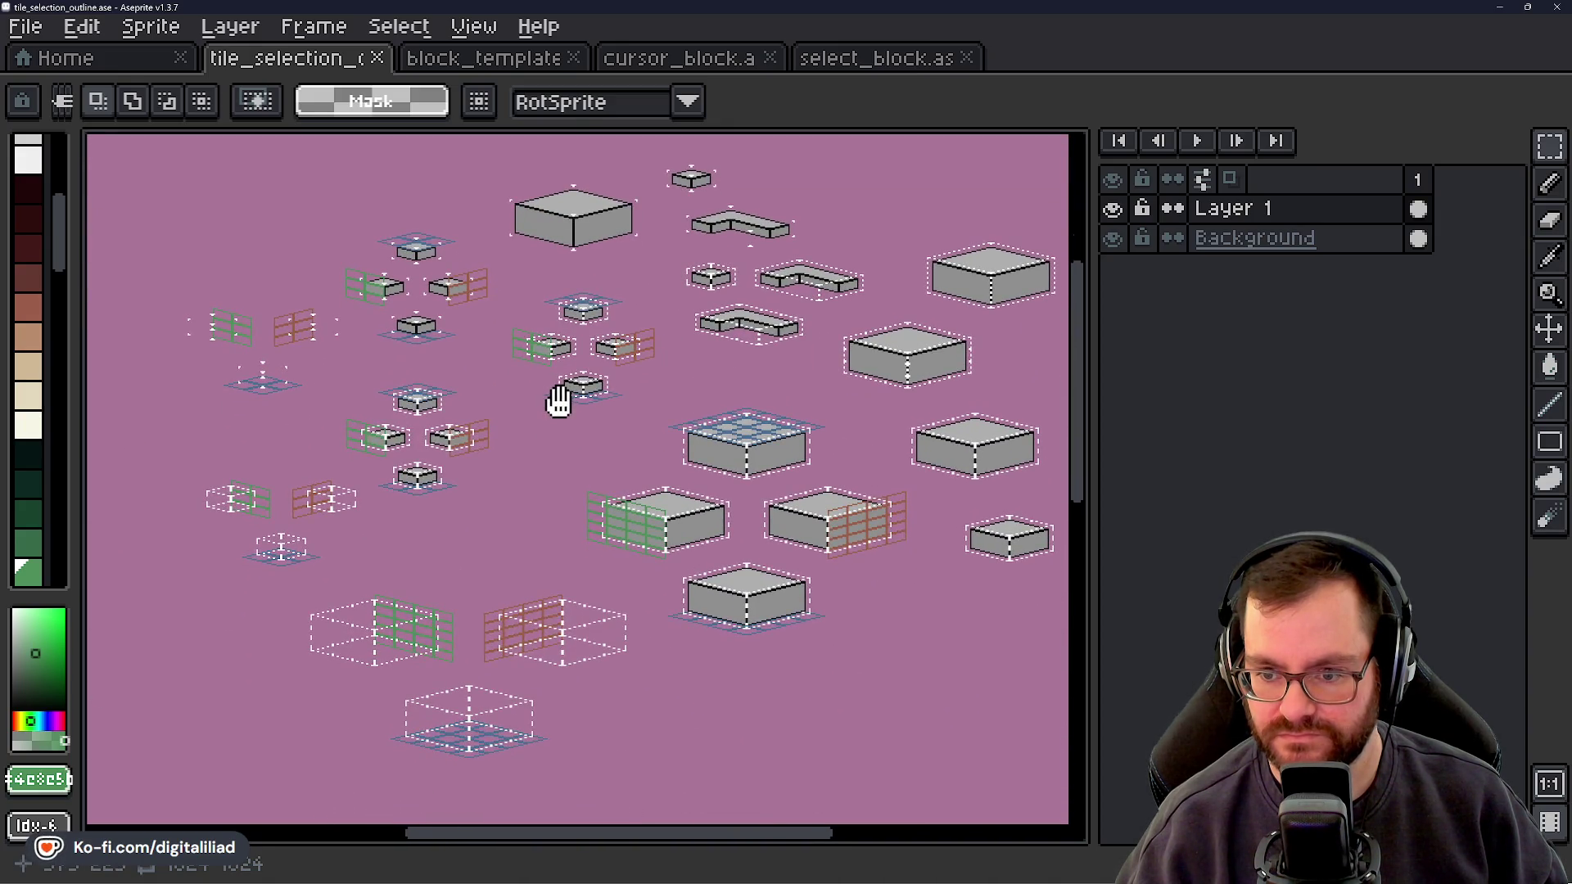
scroll(404, 615, "up", 5)
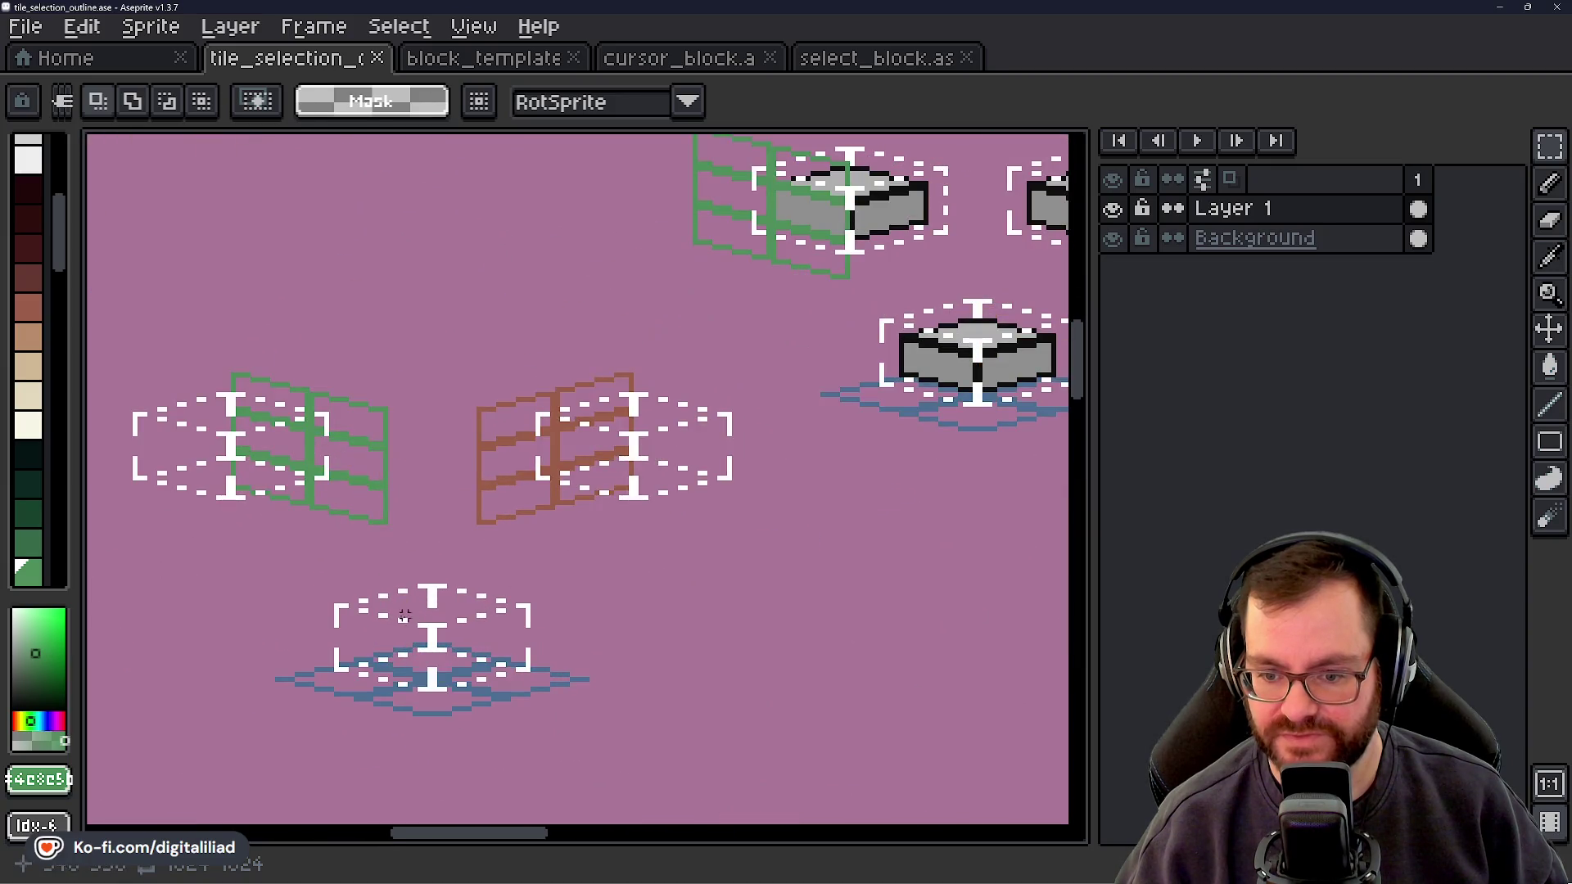
scroll(326, 521, "down", 4)
mouse_move(828, 501)
left_mouse_down()
mouse_move(527, 498)
mouse_move(692, 508)
mouse_move(691, 488)
left_mouse_up()
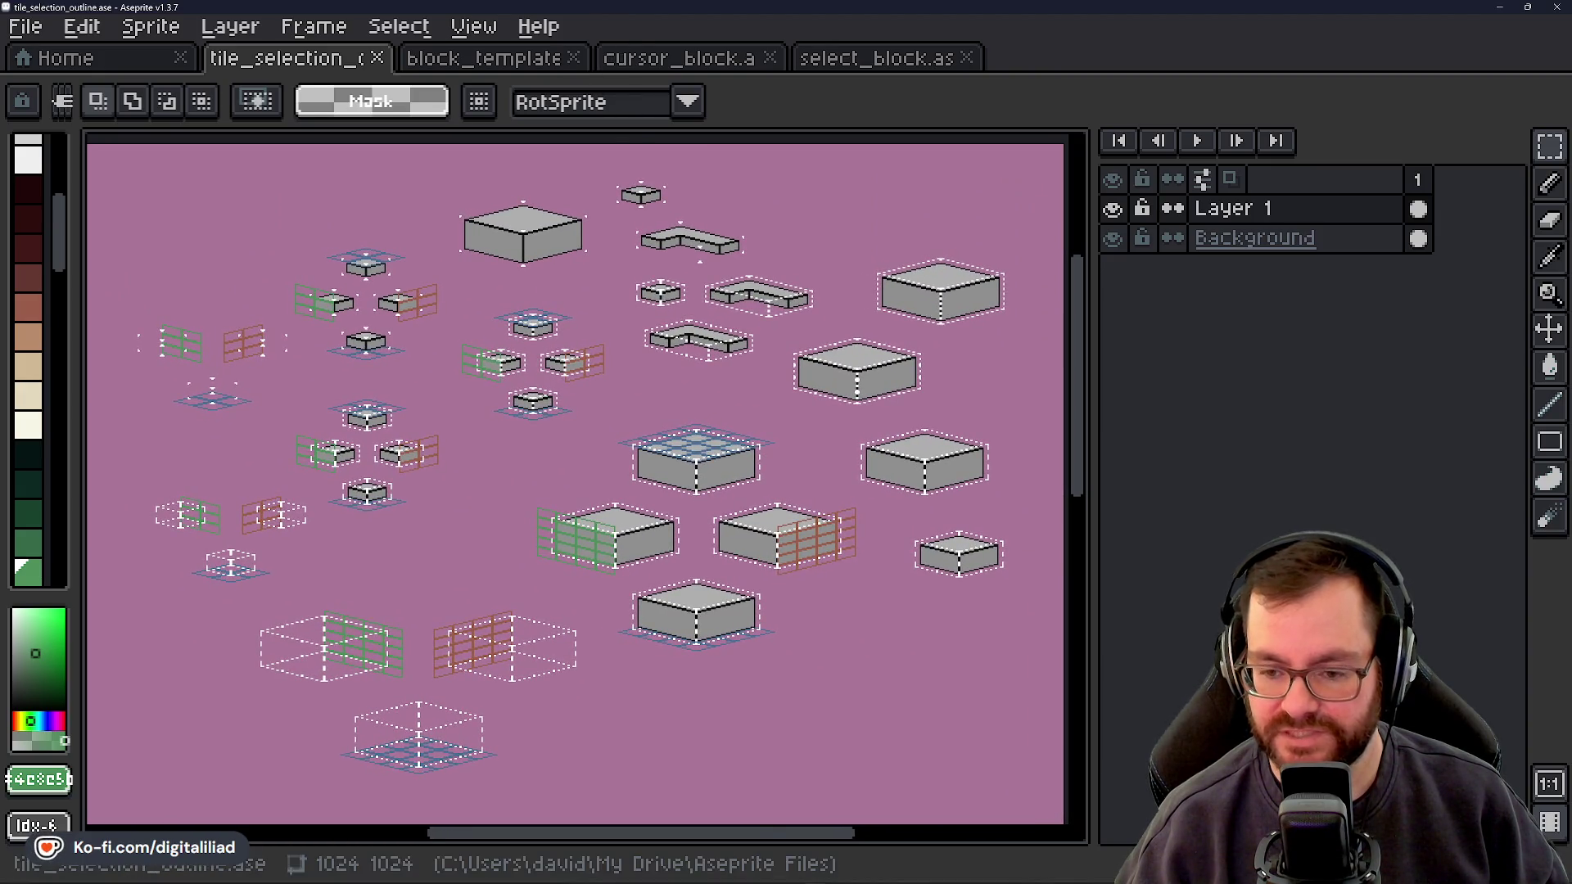
mouse_move(688, 880)
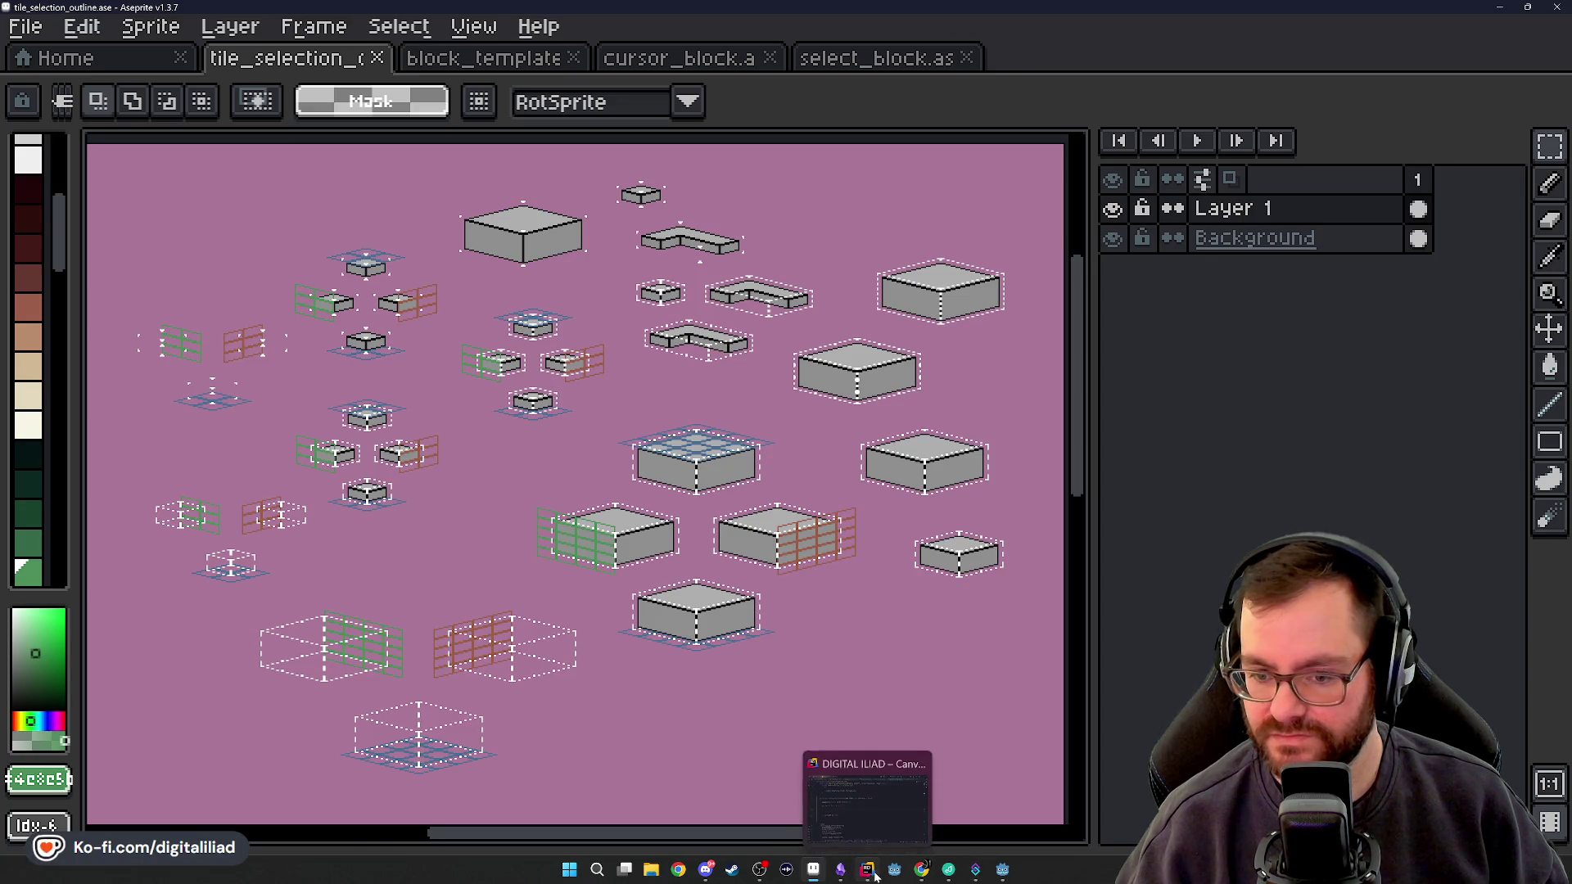
left_click(868, 870)
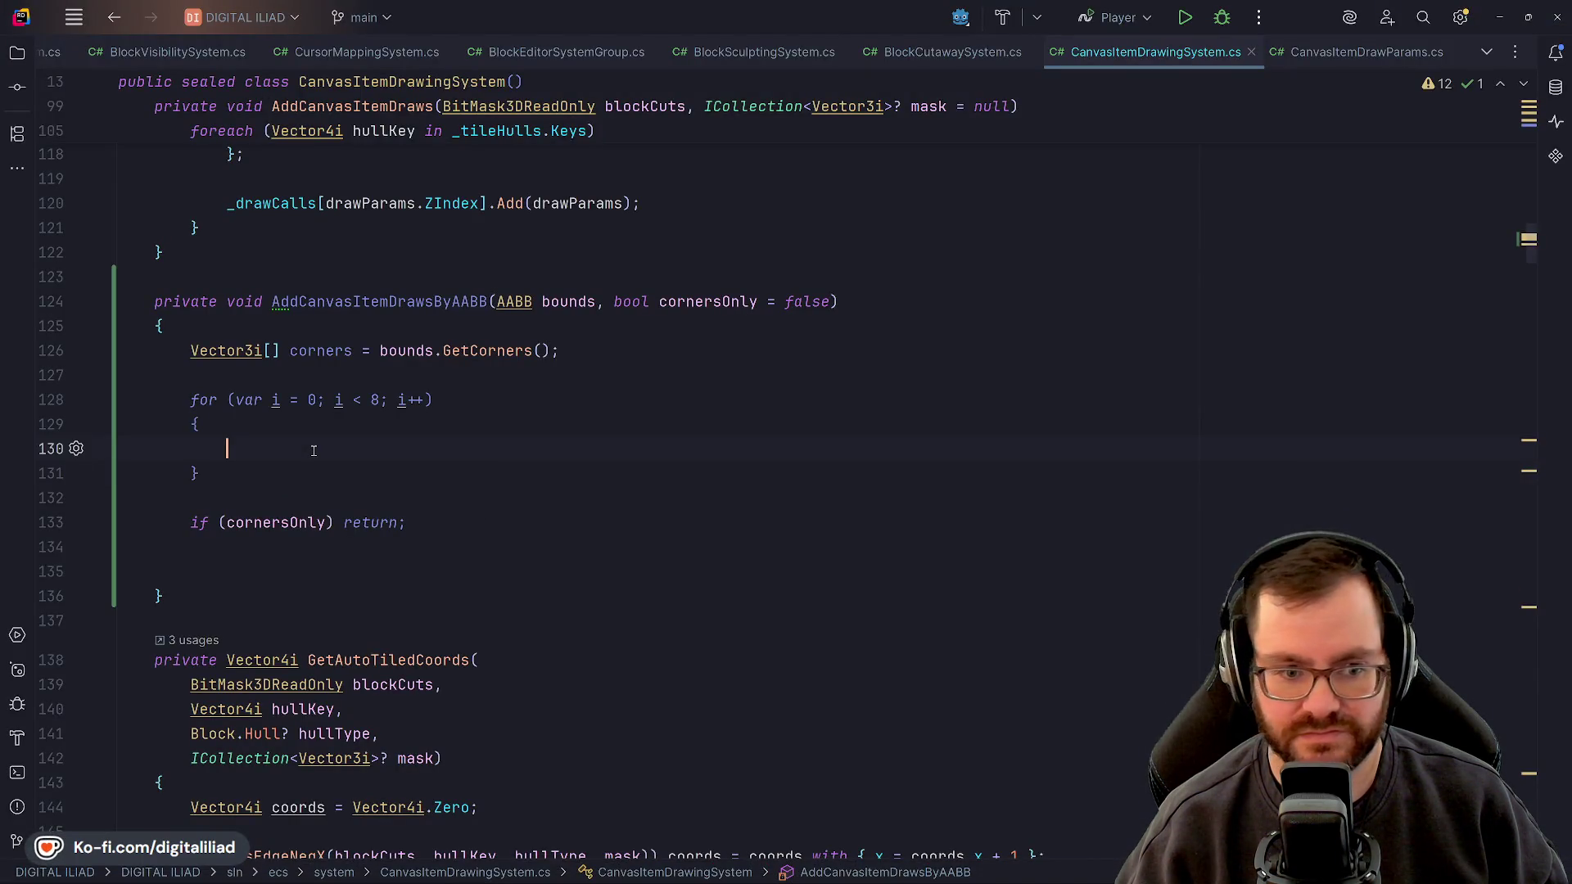
key("Up")
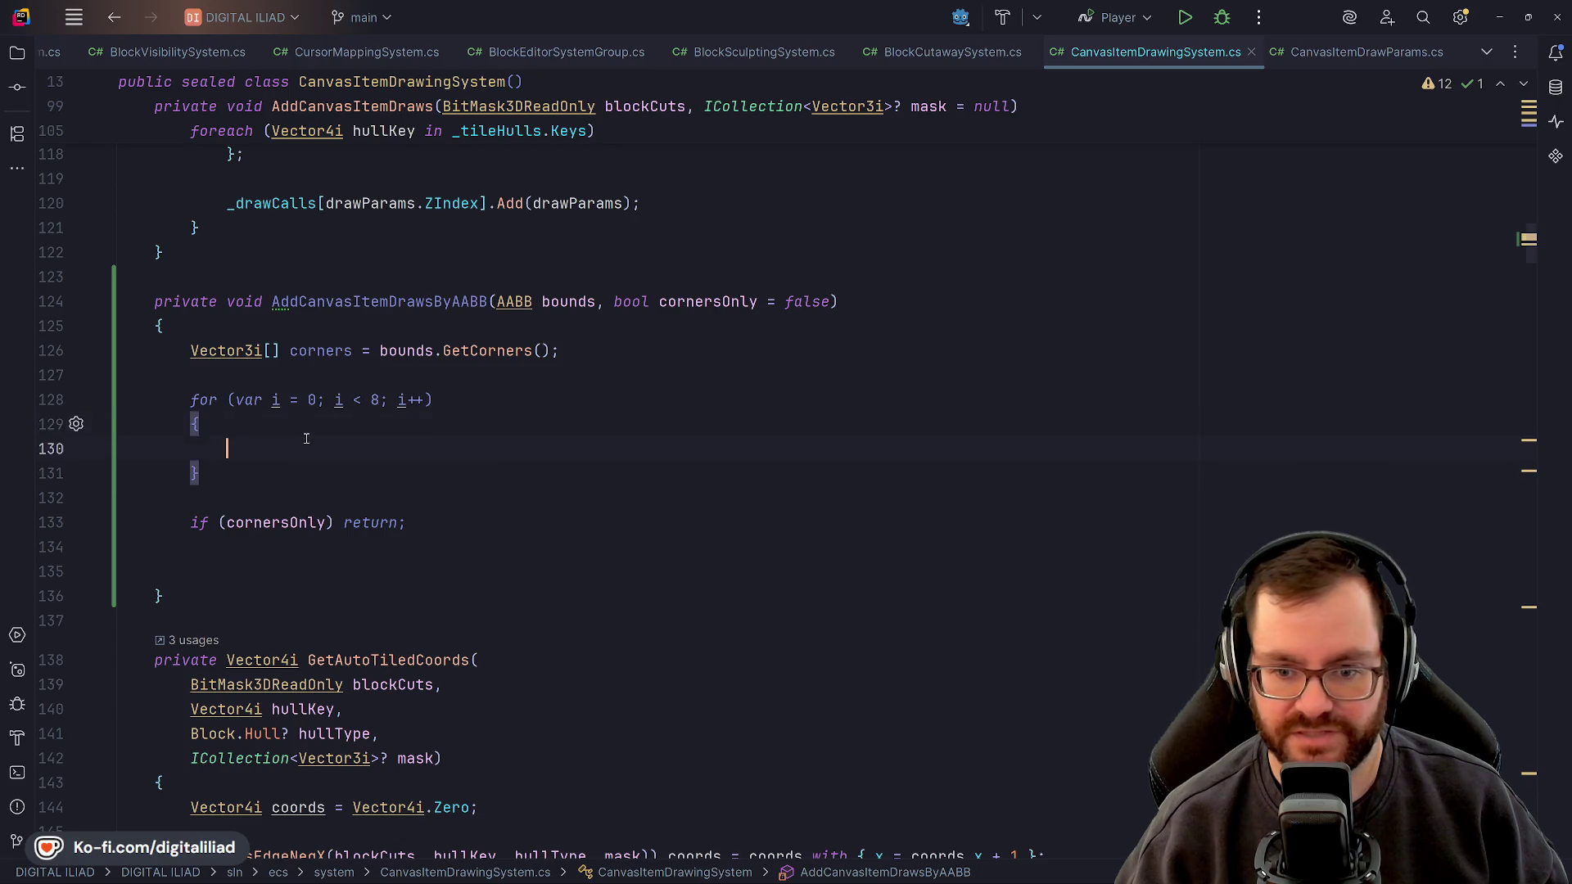
key("Down")
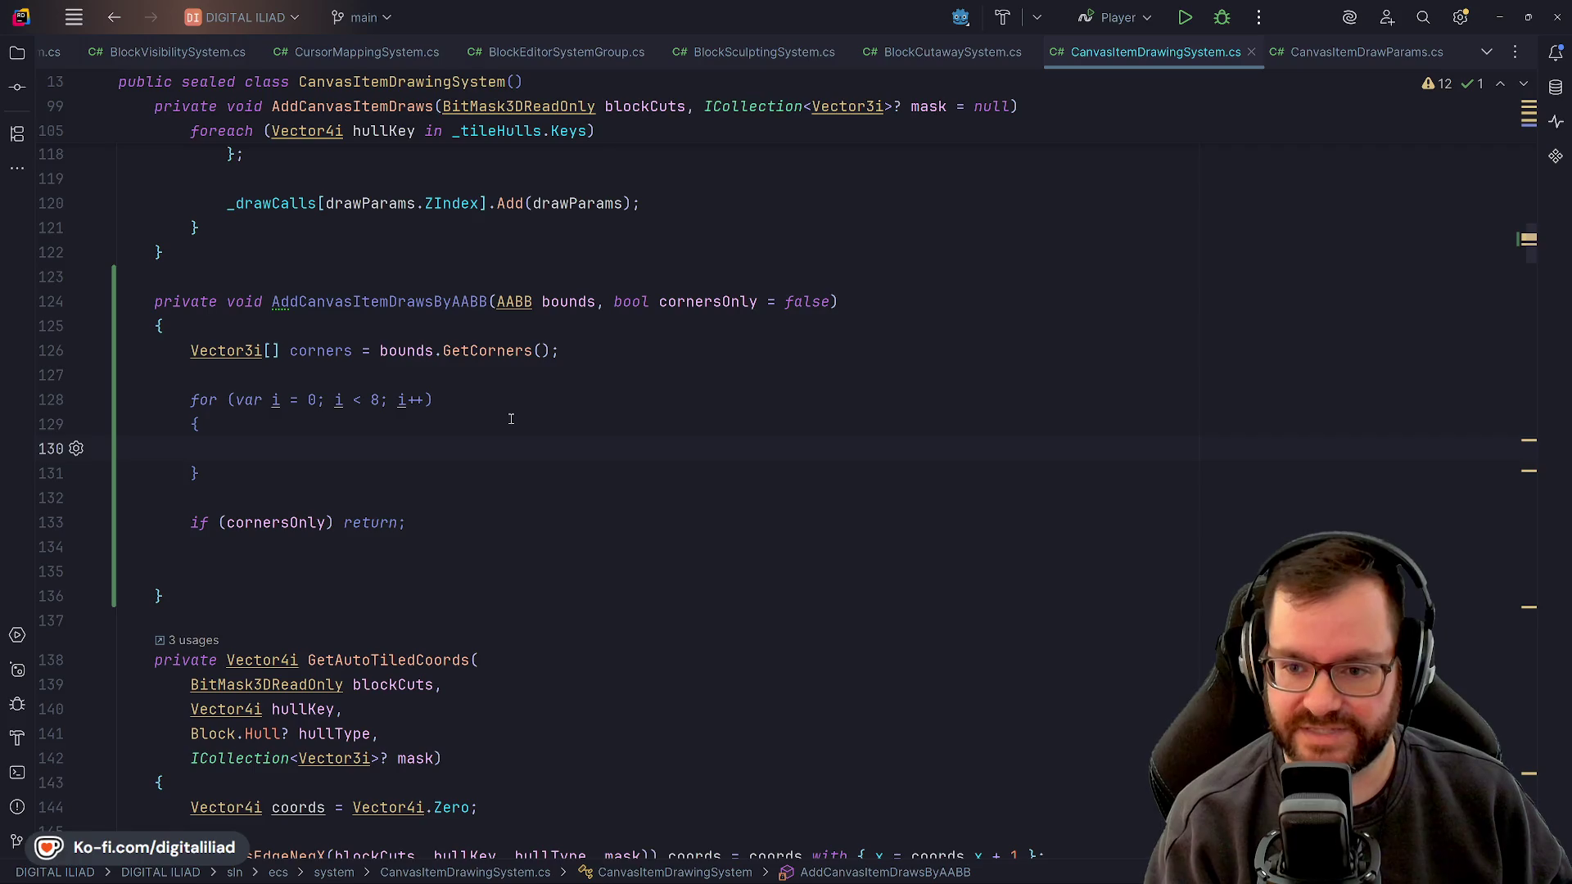
scroll(511, 418, "up", 6)
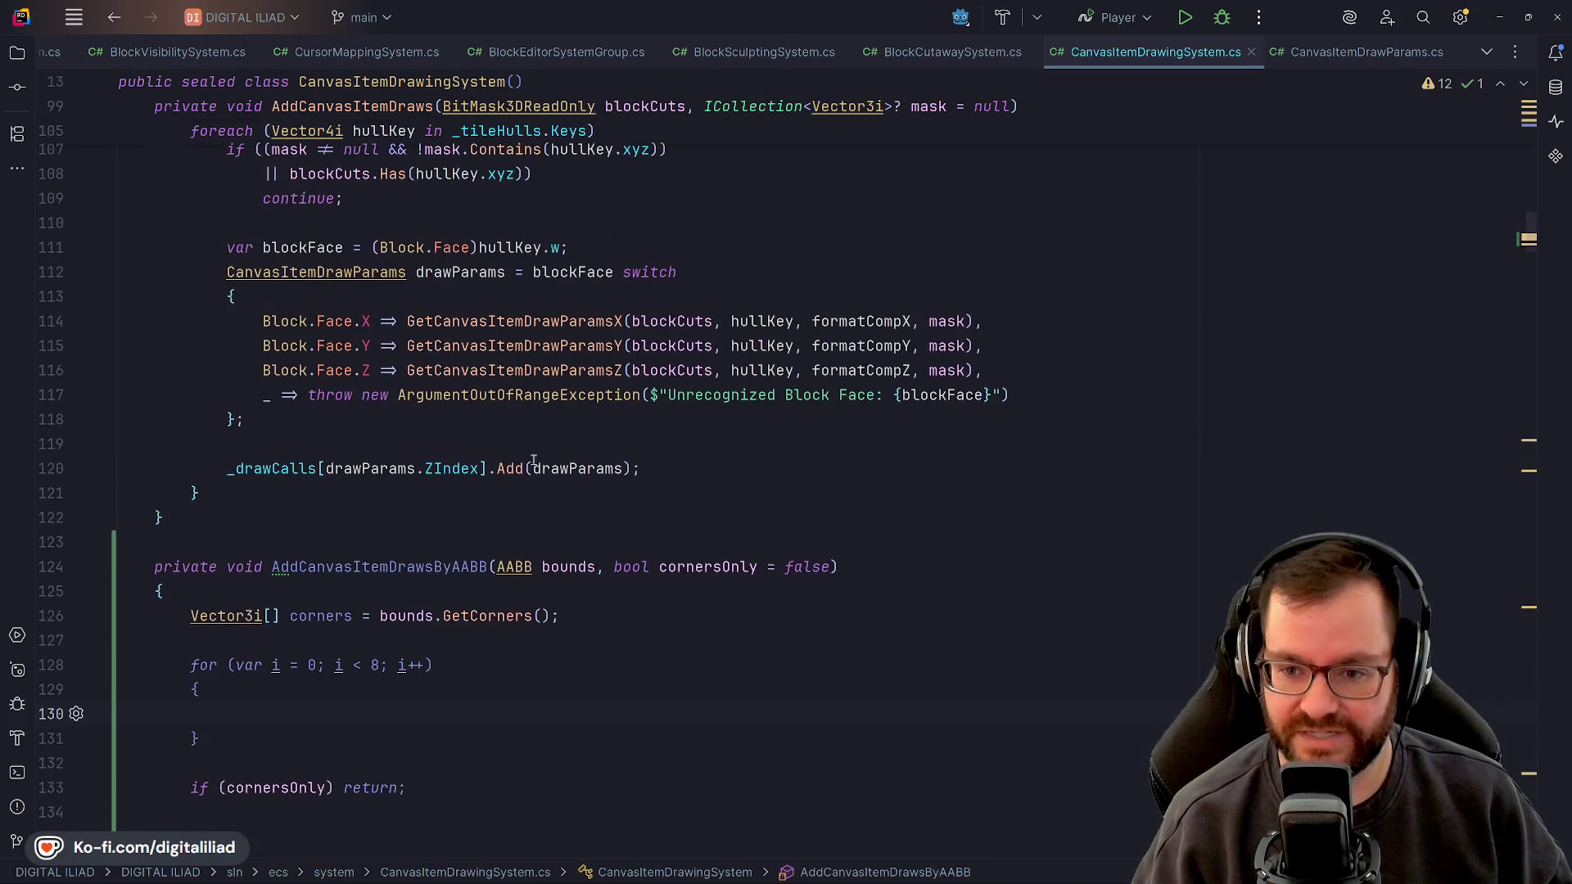
scroll(499, 442, "up", 1)
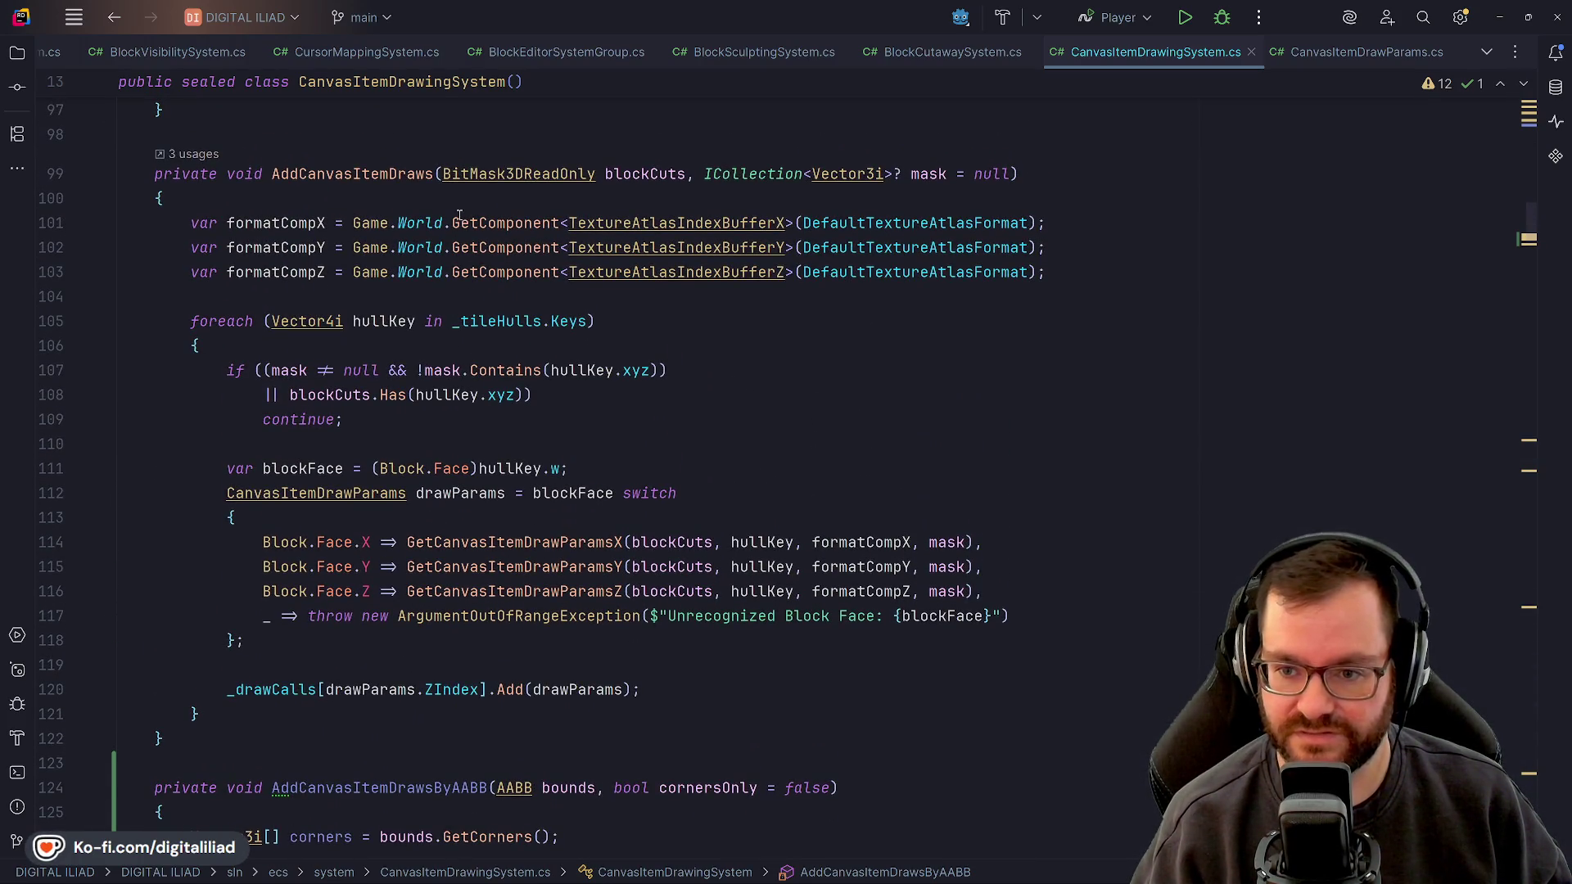
scroll(471, 439, "down", 5)
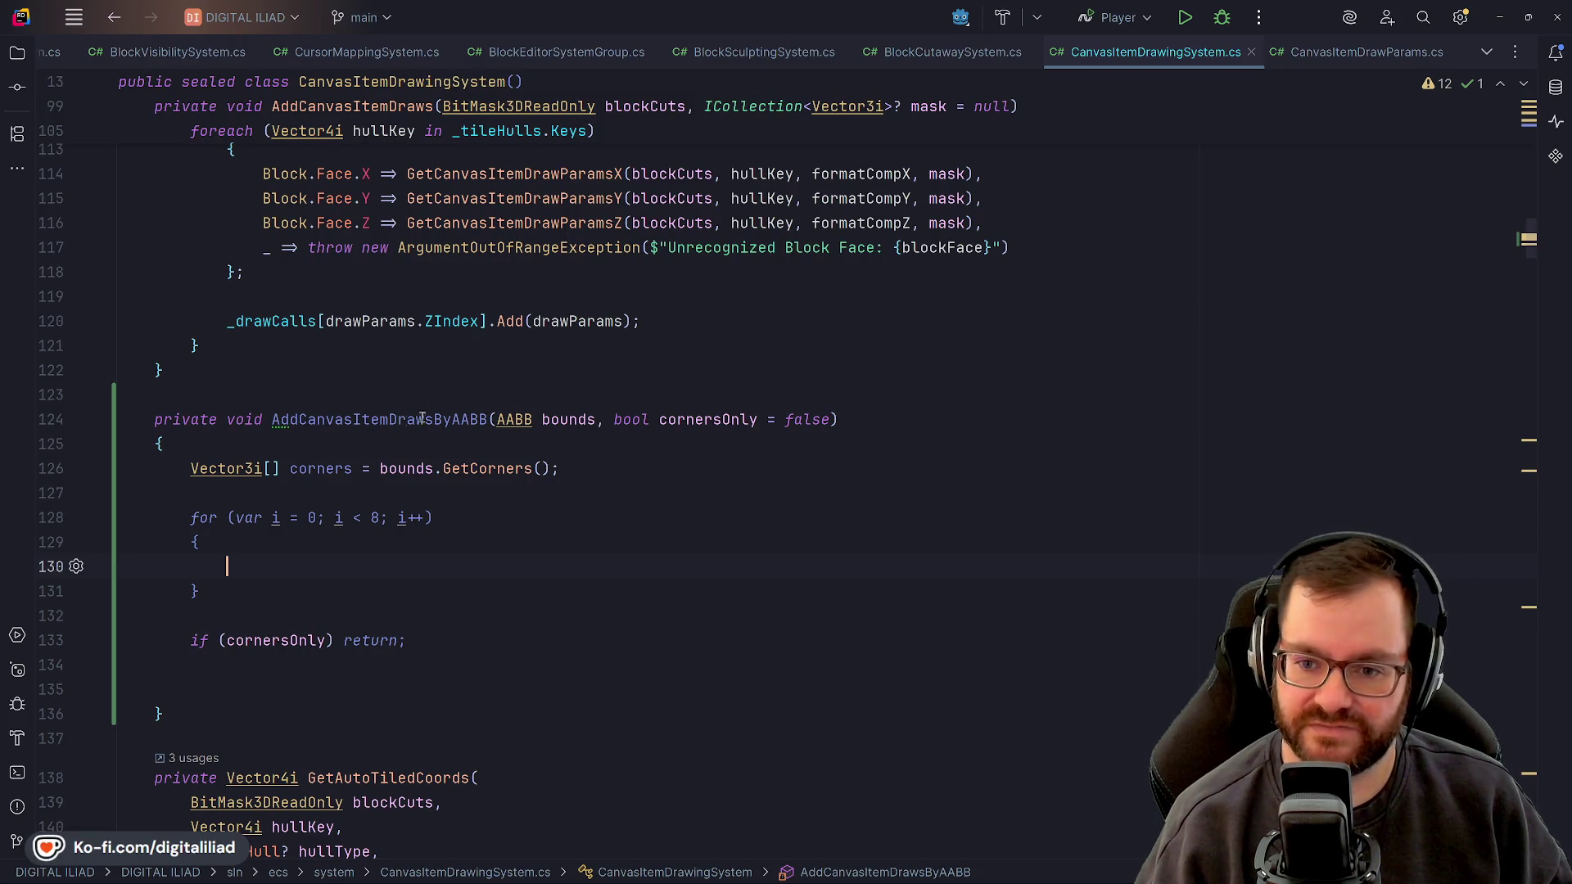
scroll(382, 526, "up", 6)
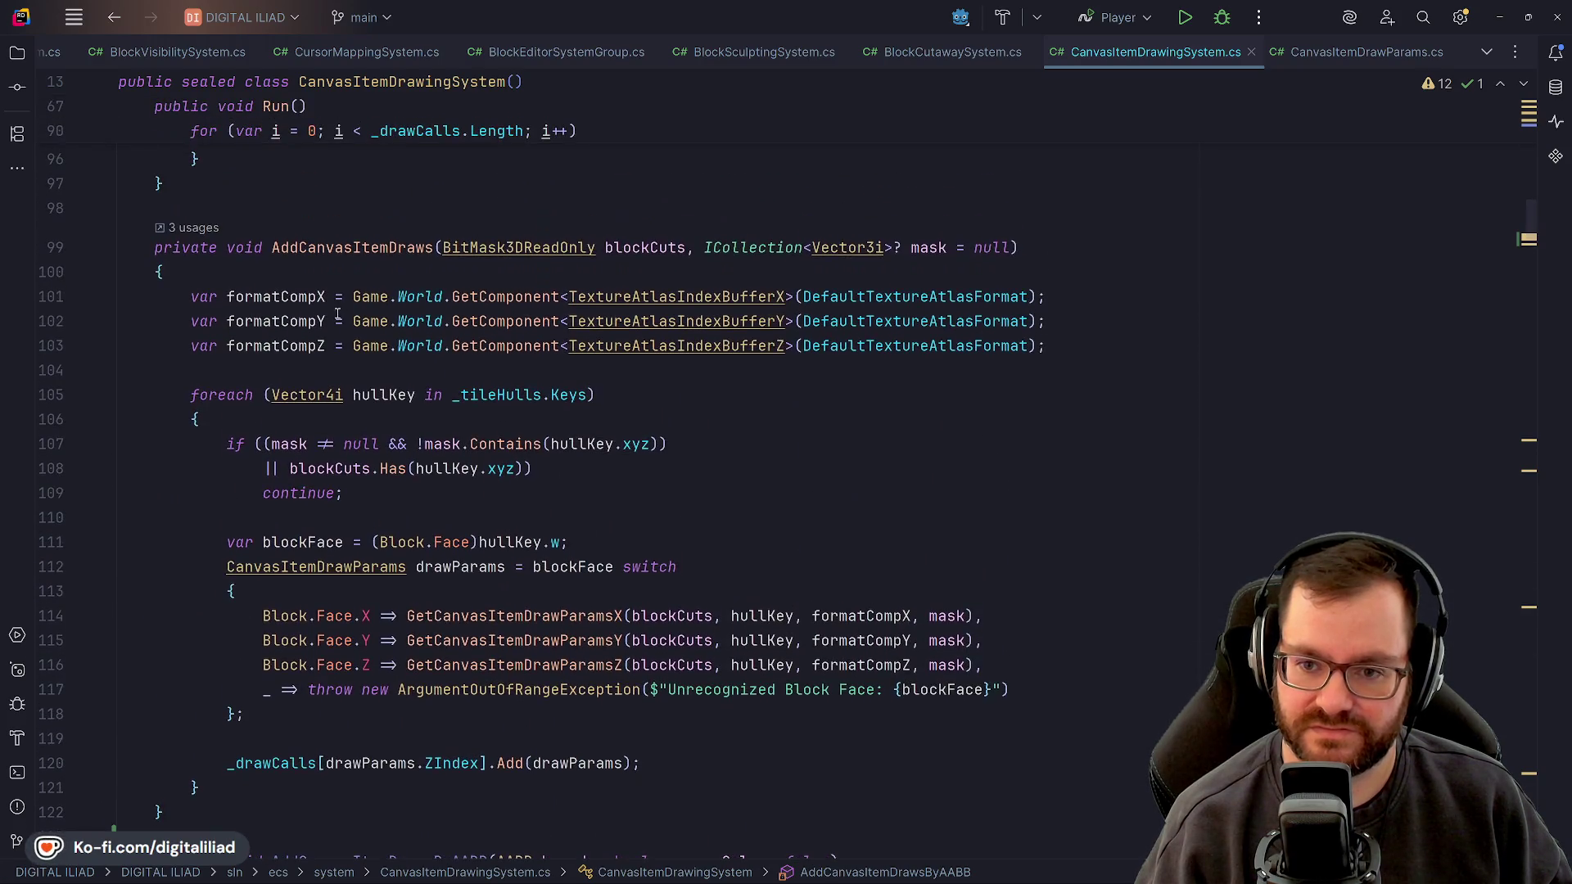
scroll(427, 459, "down", 2)
scroll(427, 460, "down", 3)
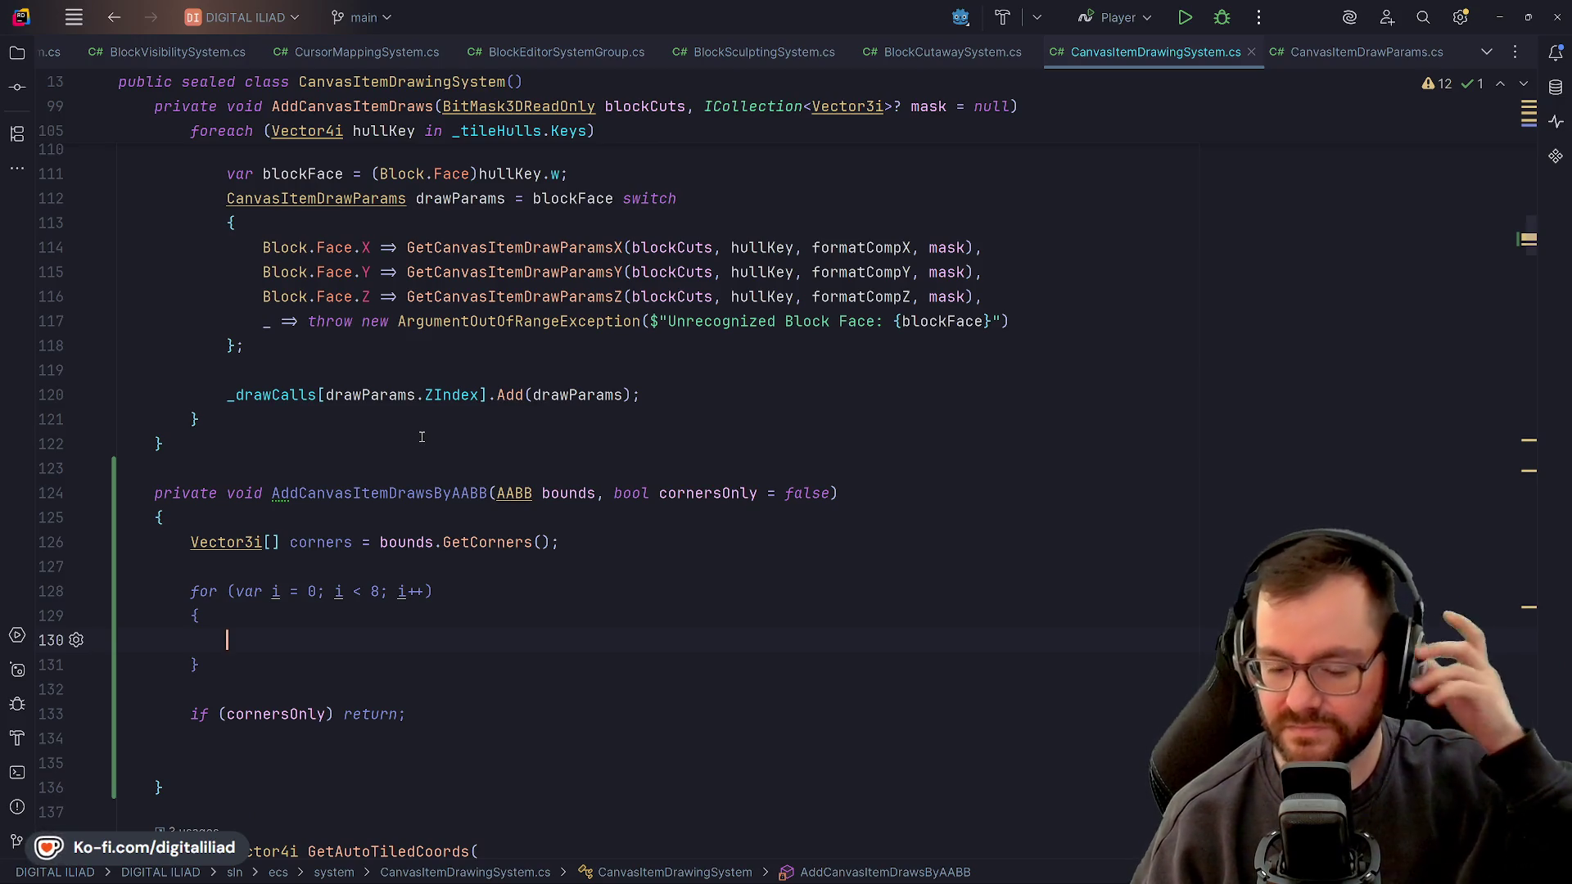
double_click(385, 492)
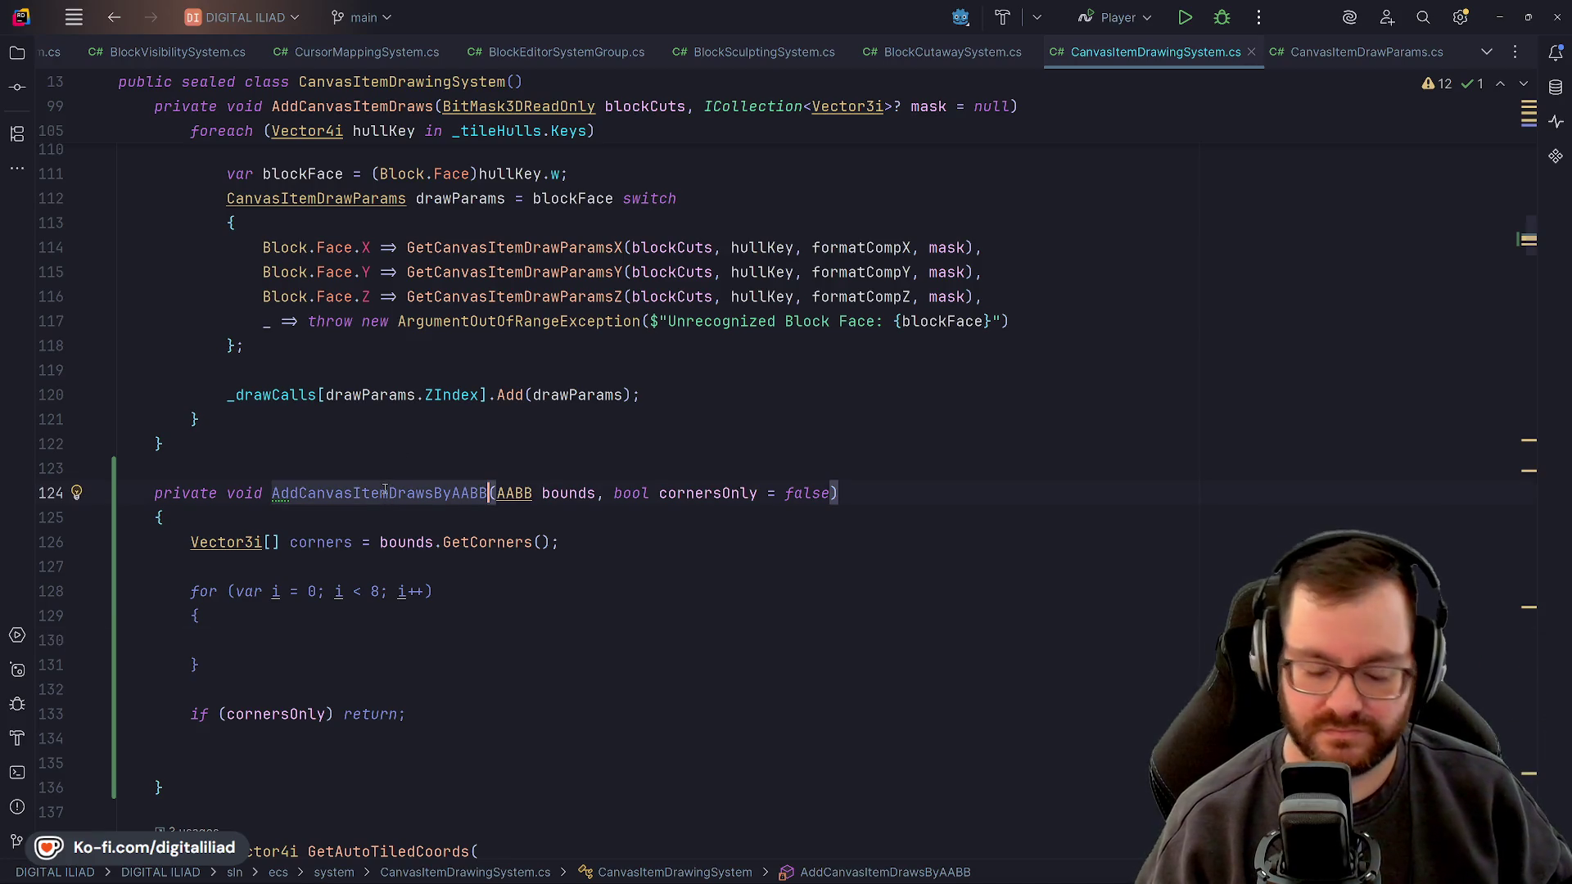
Rename the method to BoxCanvasItemDraws and step down into its body
type("BoxCanvasItemDraws")
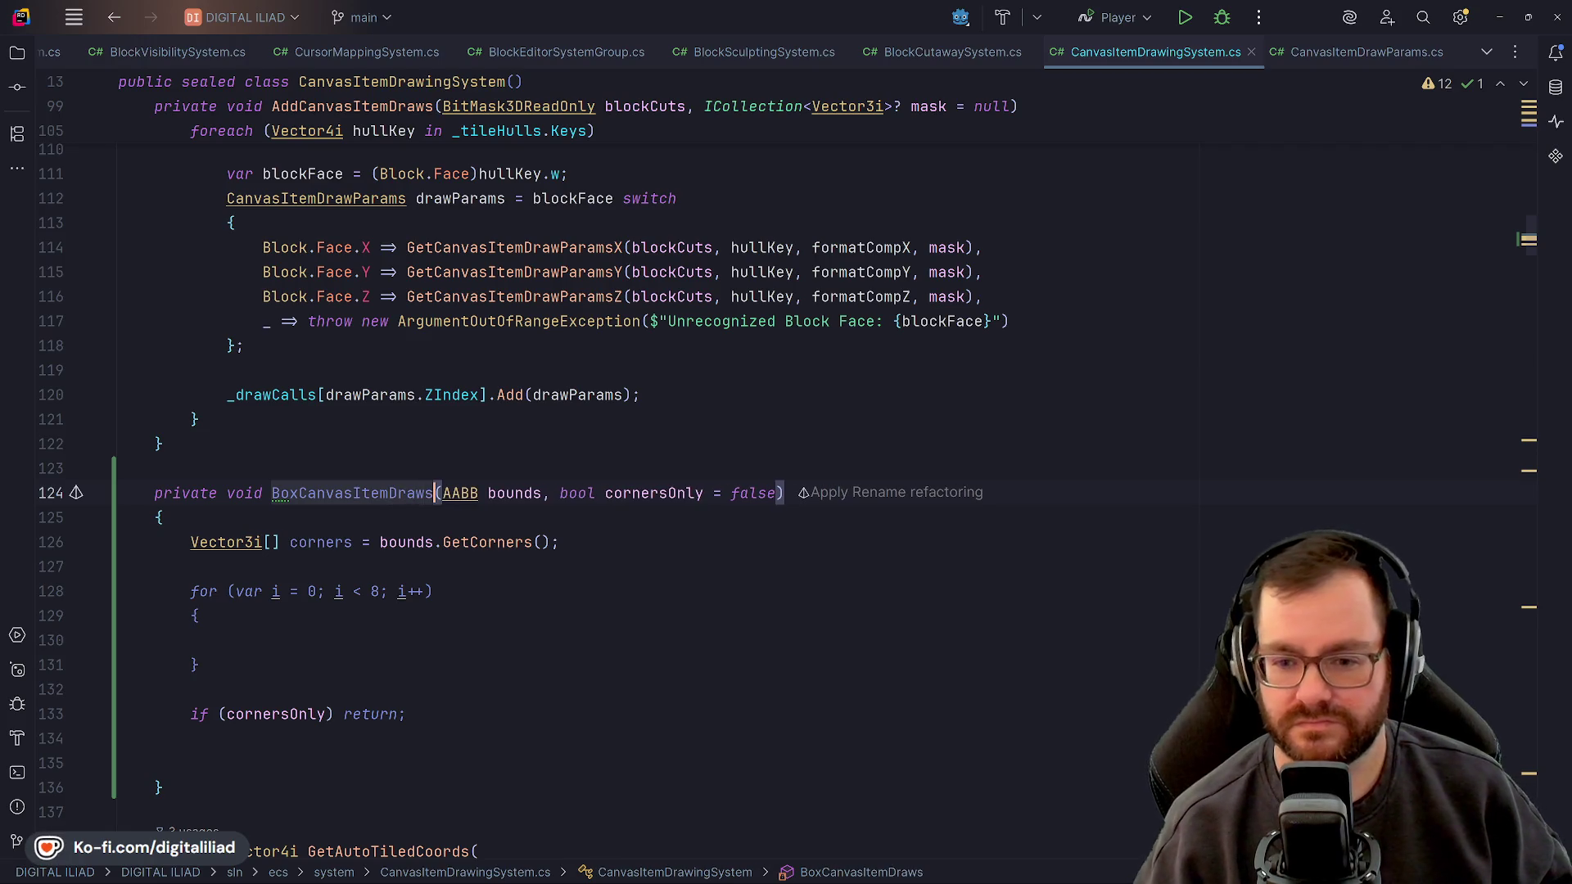
left_click(396, 444)
key("Down")
key("Down")
key("Down")
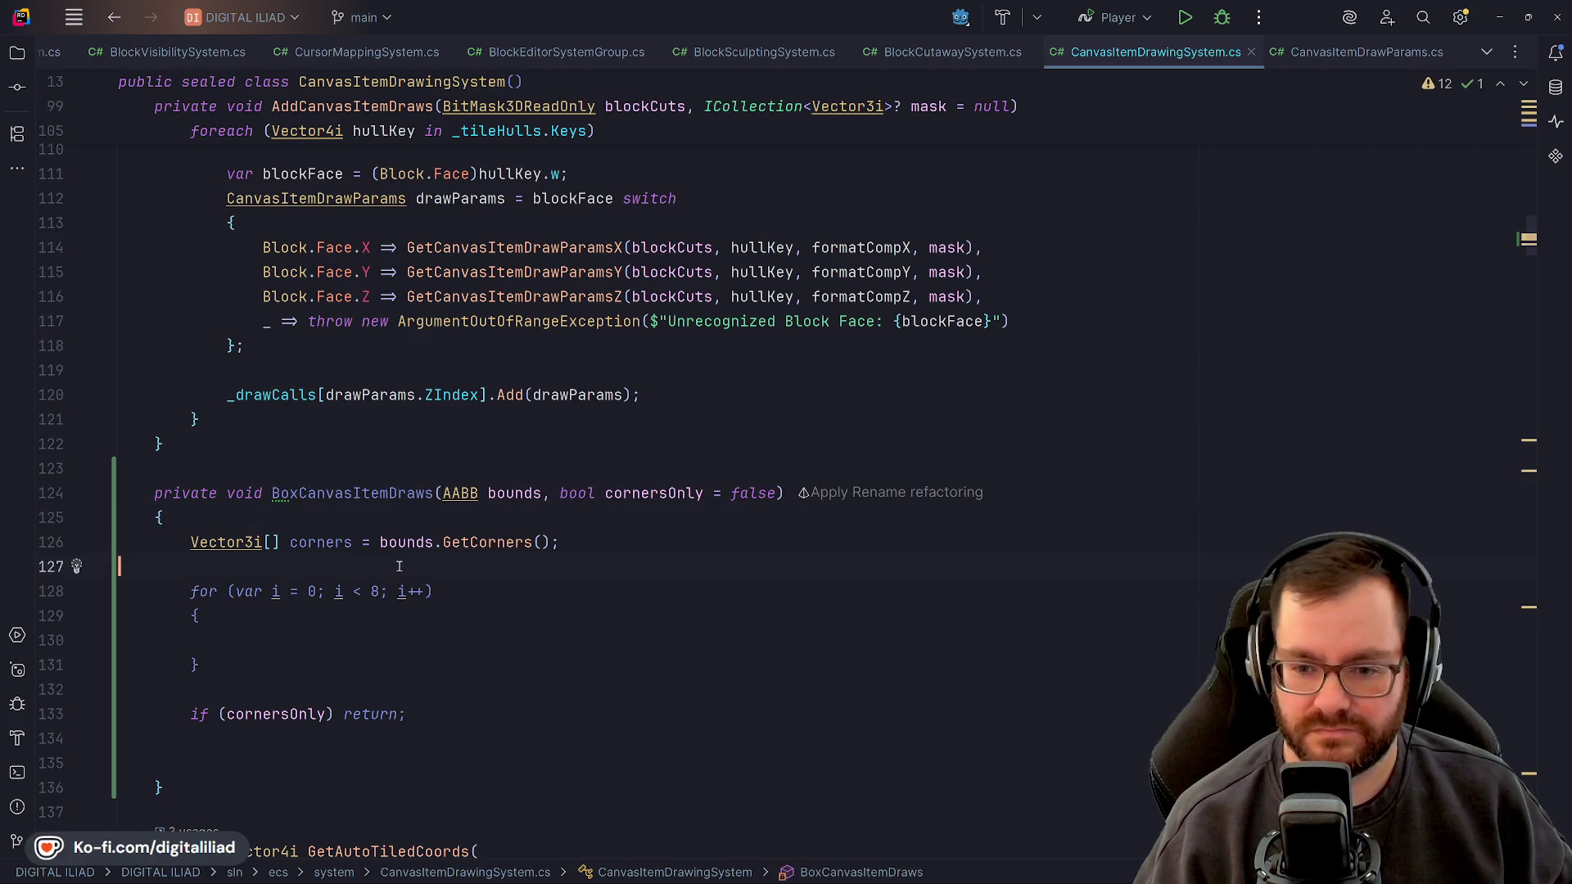
scroll(377, 394, "up", 4)
scroll(377, 395, "down", 7)
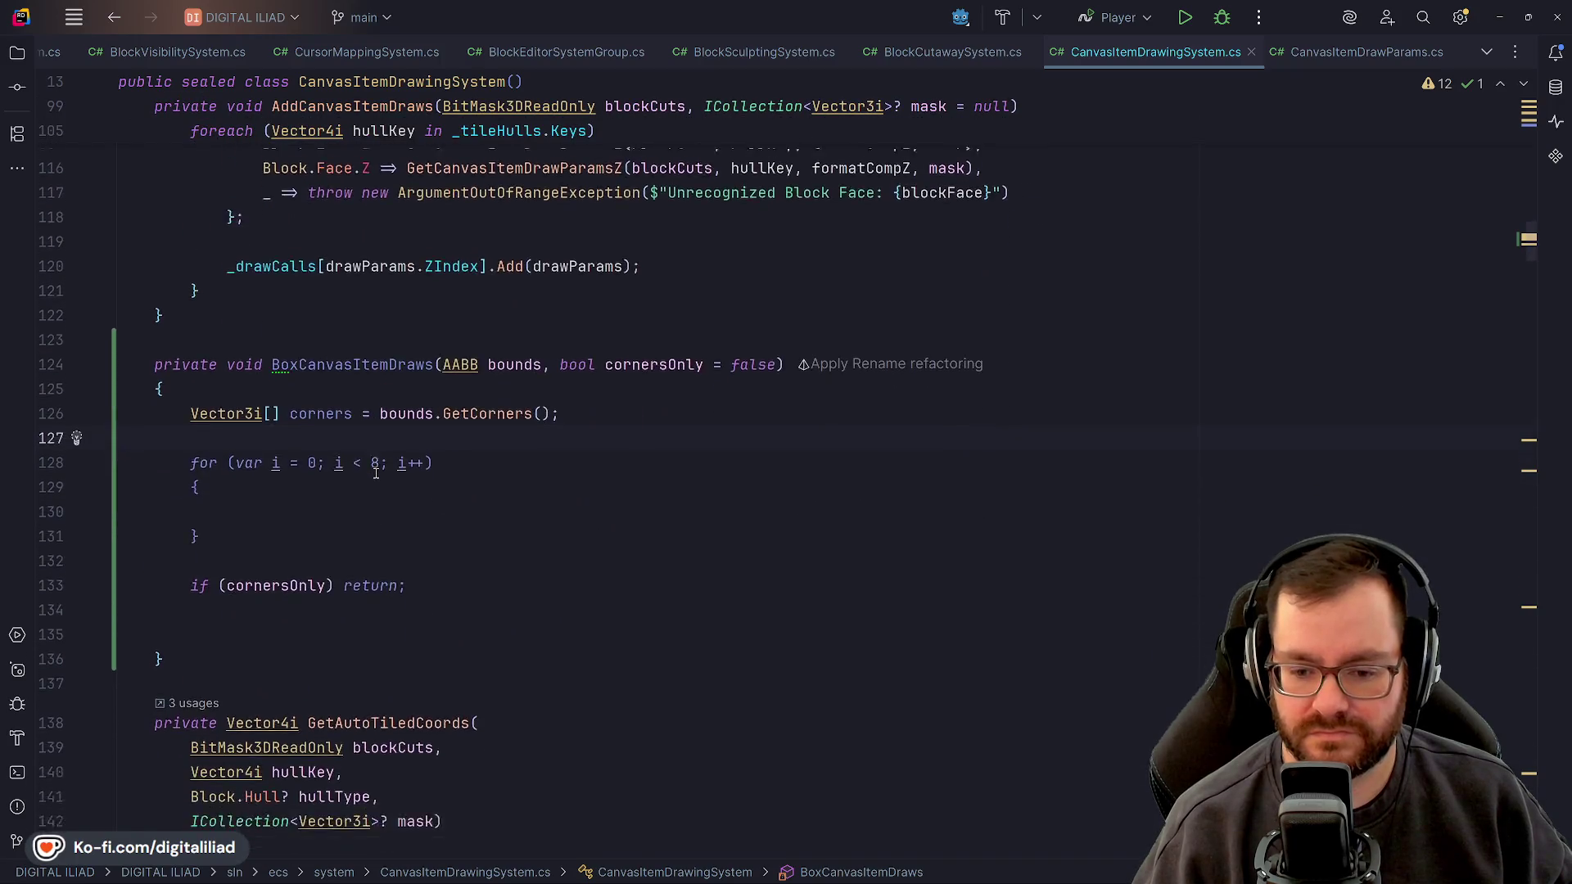
Place the cursor inside the corner loop, then bring up Godot's default_texture_atlas_format.json
left_click(334, 437)
left_click(346, 420)
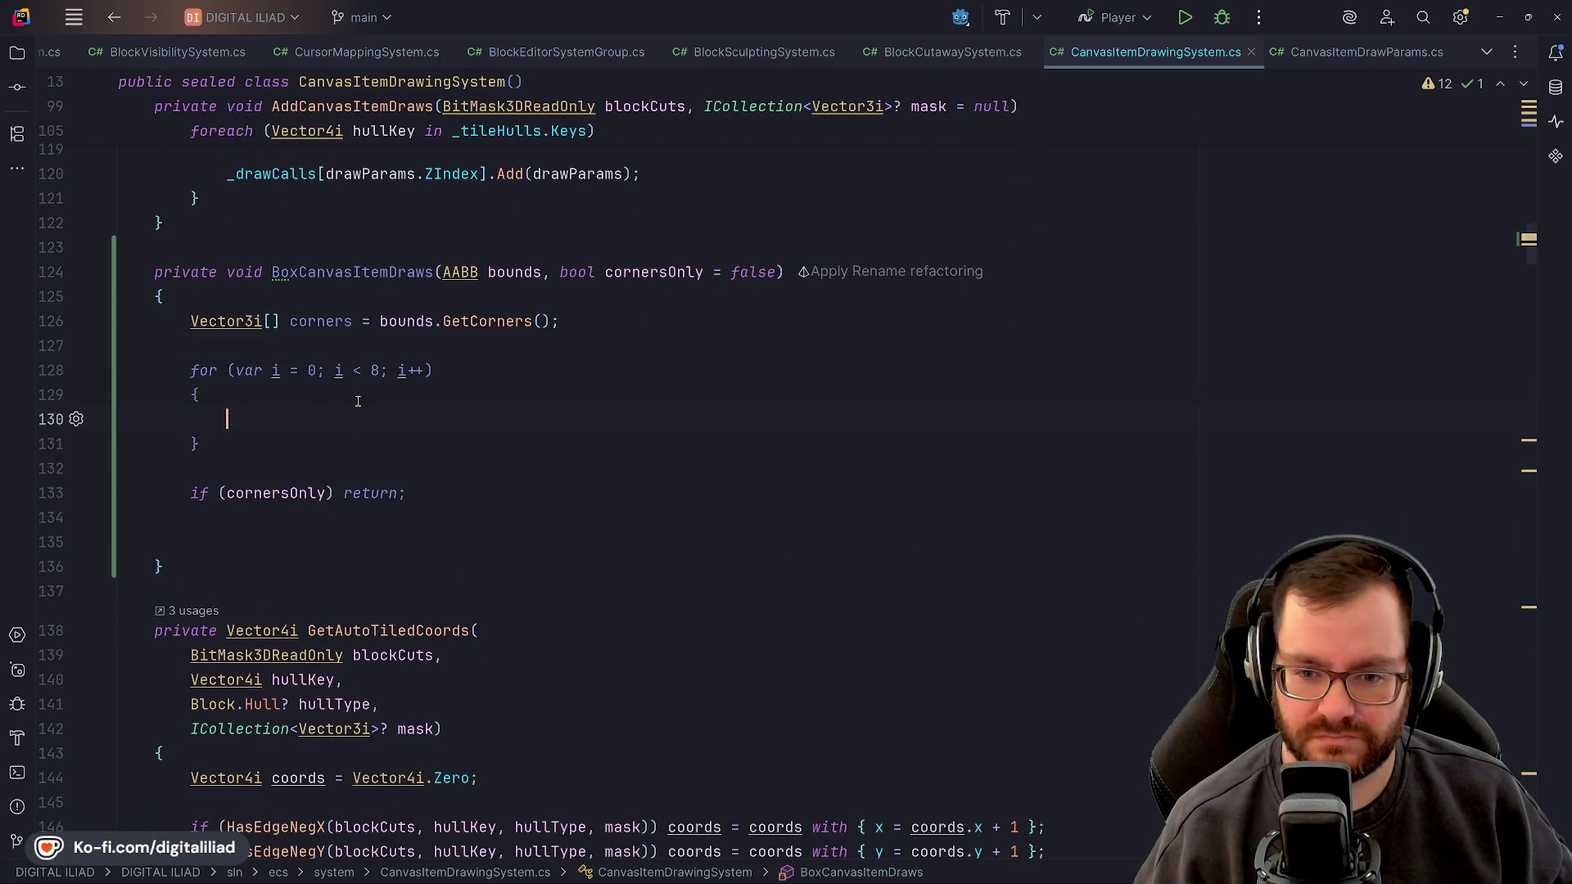
scroll(526, 475, "up", 1)
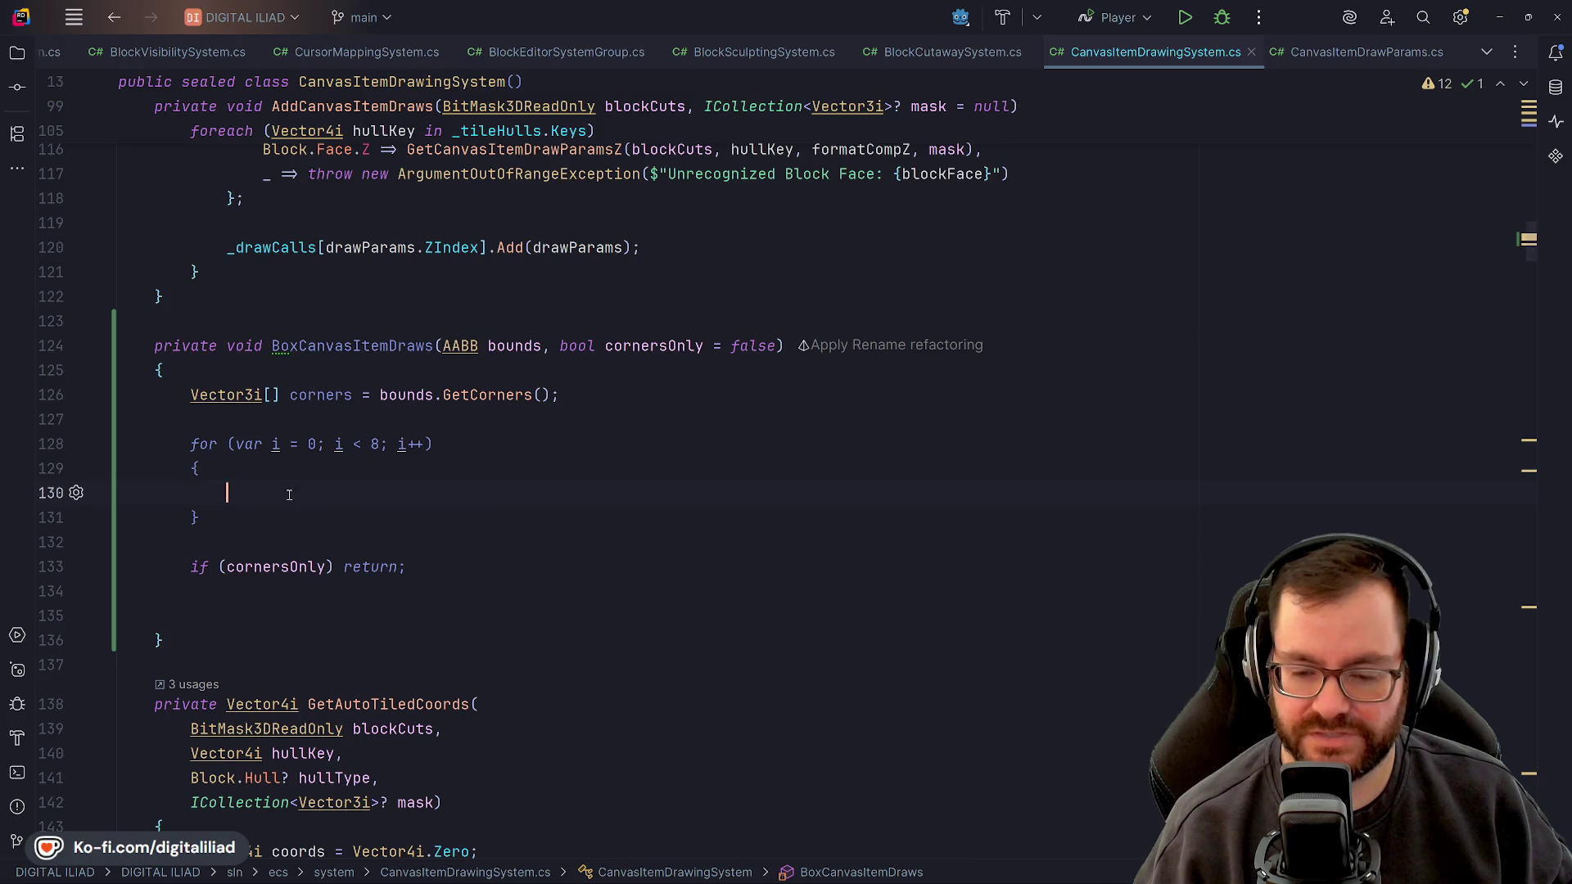
scroll(555, 527, "up", 1)
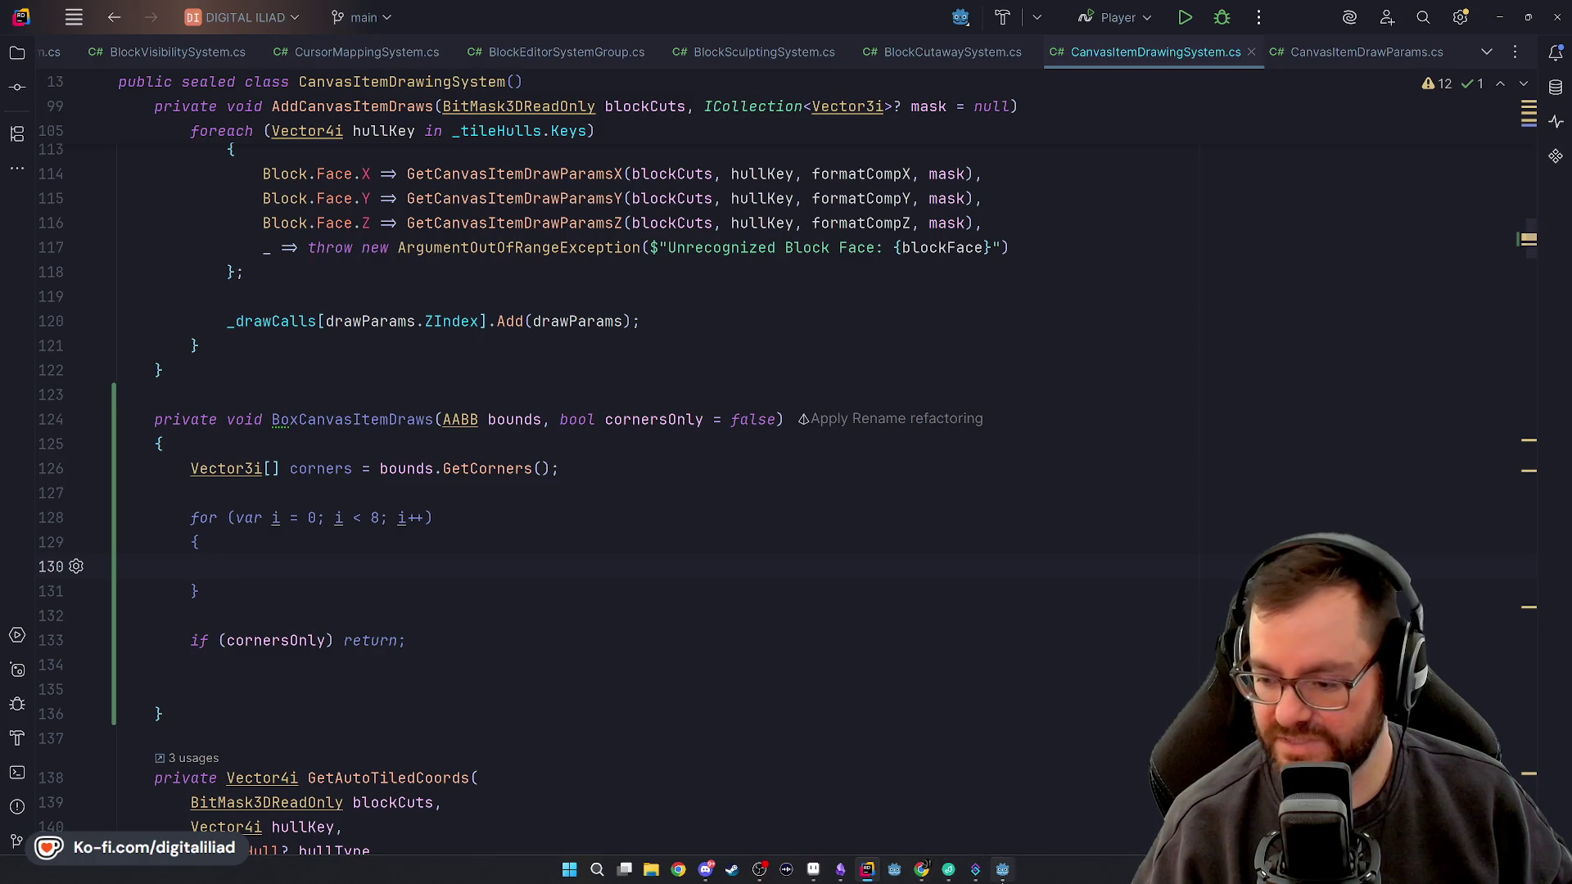
left_click(1002, 869)
scroll(671, 311, "down", 3)
Look over the XFaceTile buffer, coords, offset, origin and region keys, then YFaceTileBuffer and YFaceTileCoords
scroll(557, 186, "up", 3)
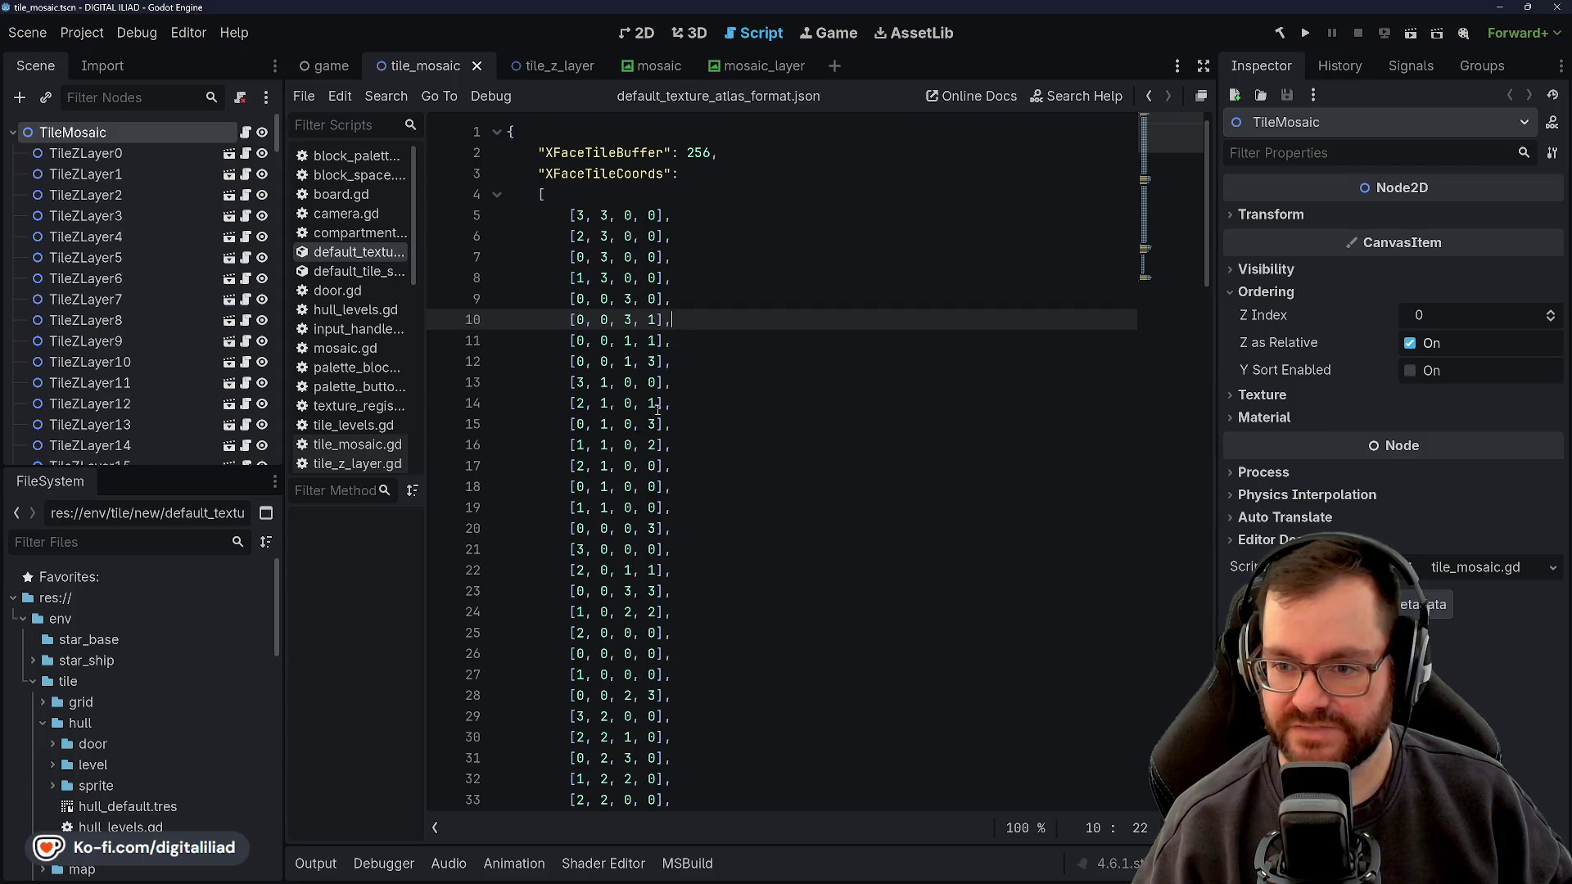
double_click(606, 155)
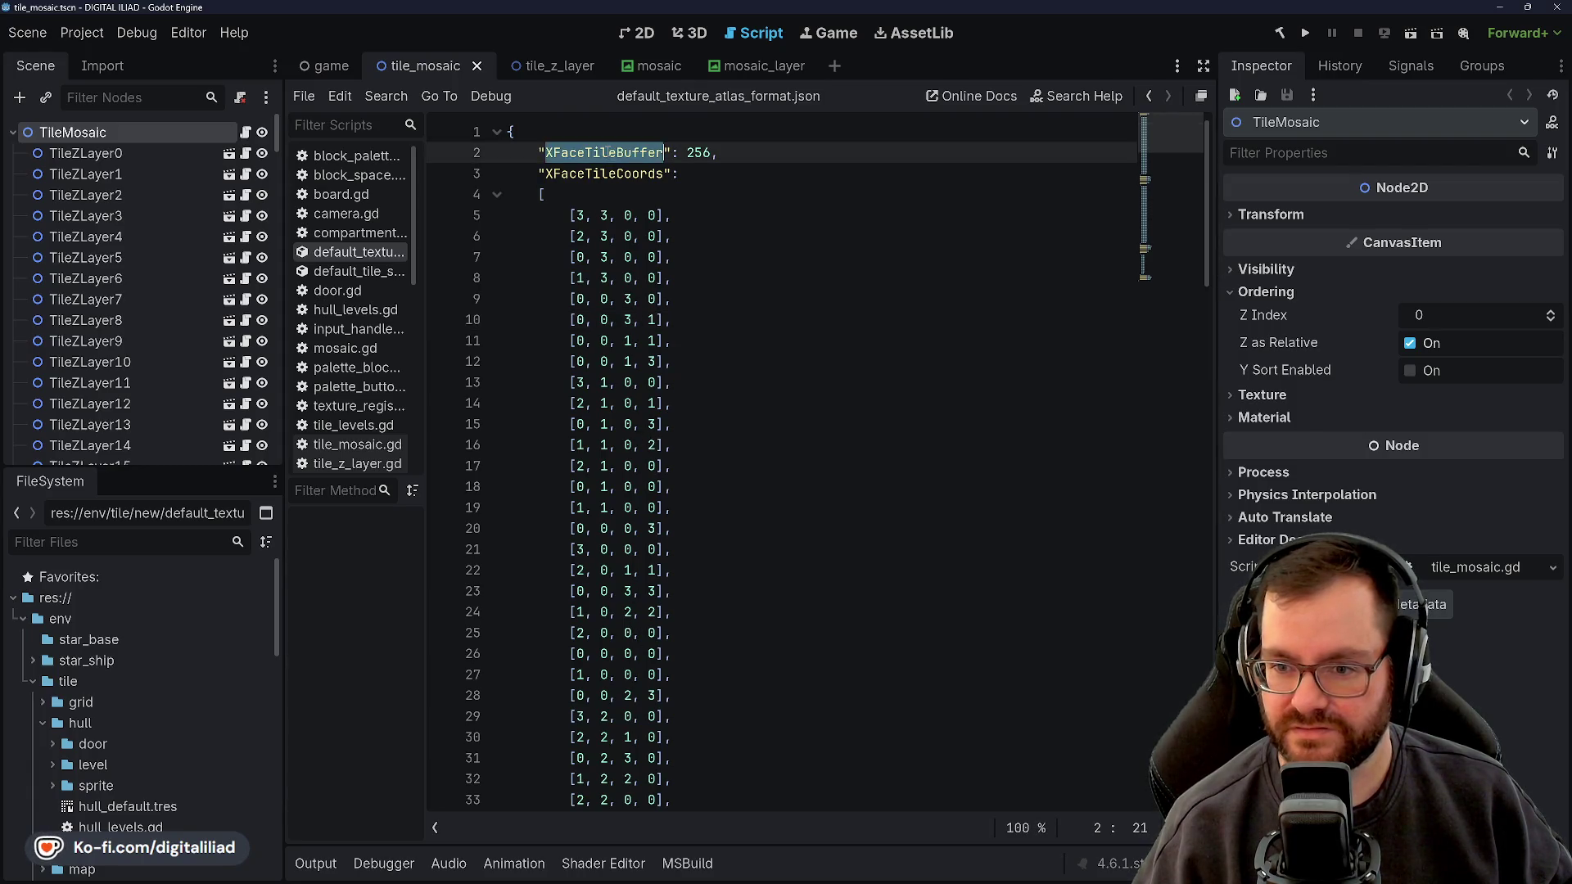
double_click(608, 172)
scroll(638, 283, "down", 15)
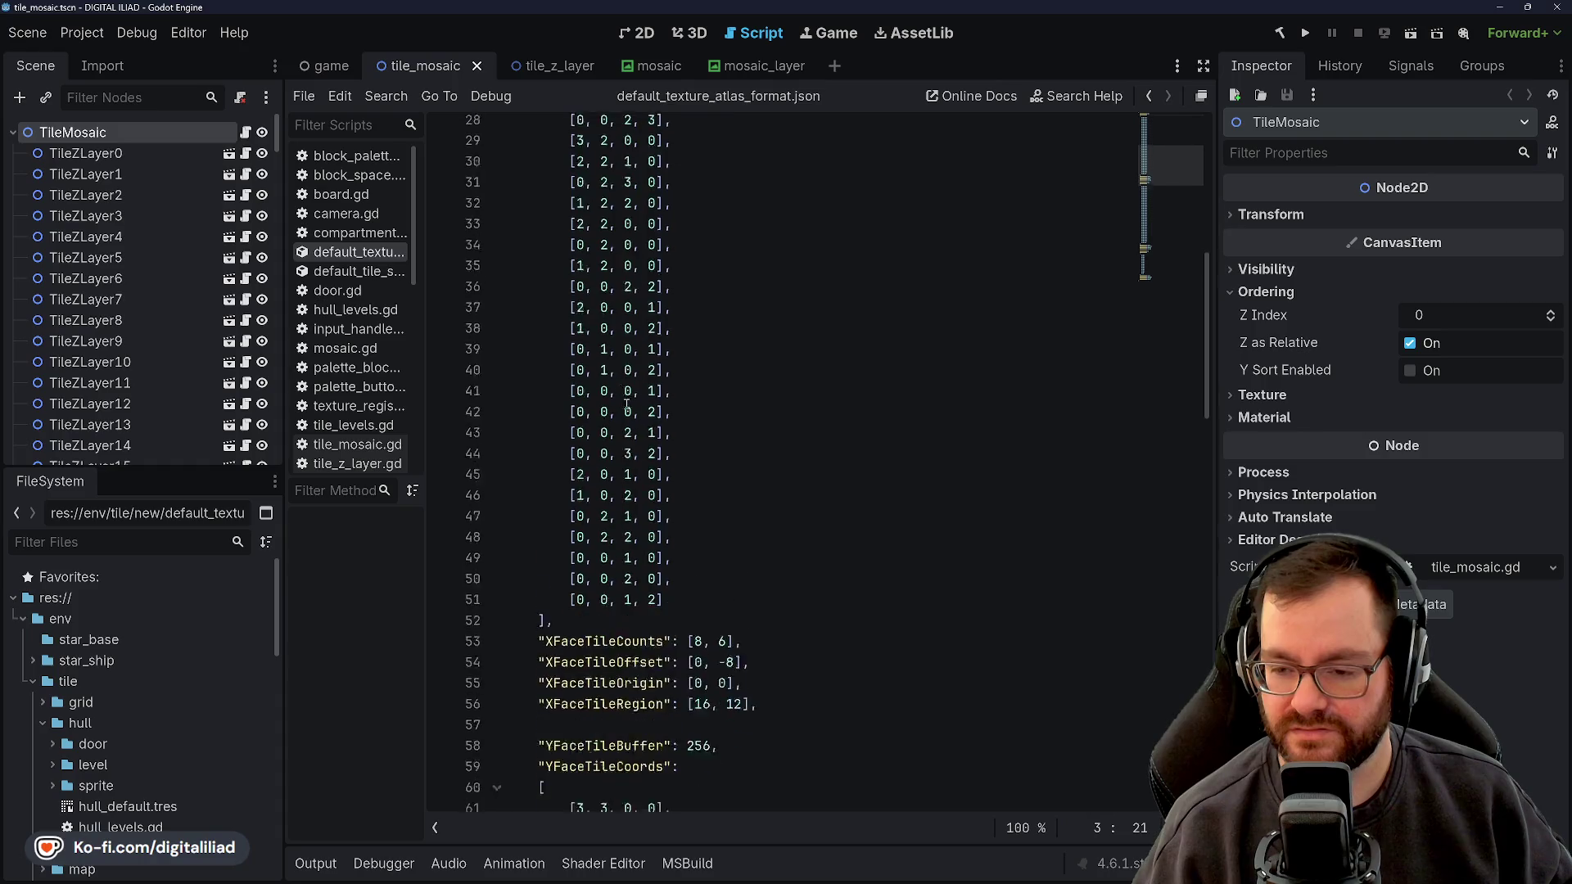
double_click(608, 236)
double_click(607, 257)
left_click(607, 298)
double_click(608, 279)
double_click(607, 319)
double_click(608, 340)
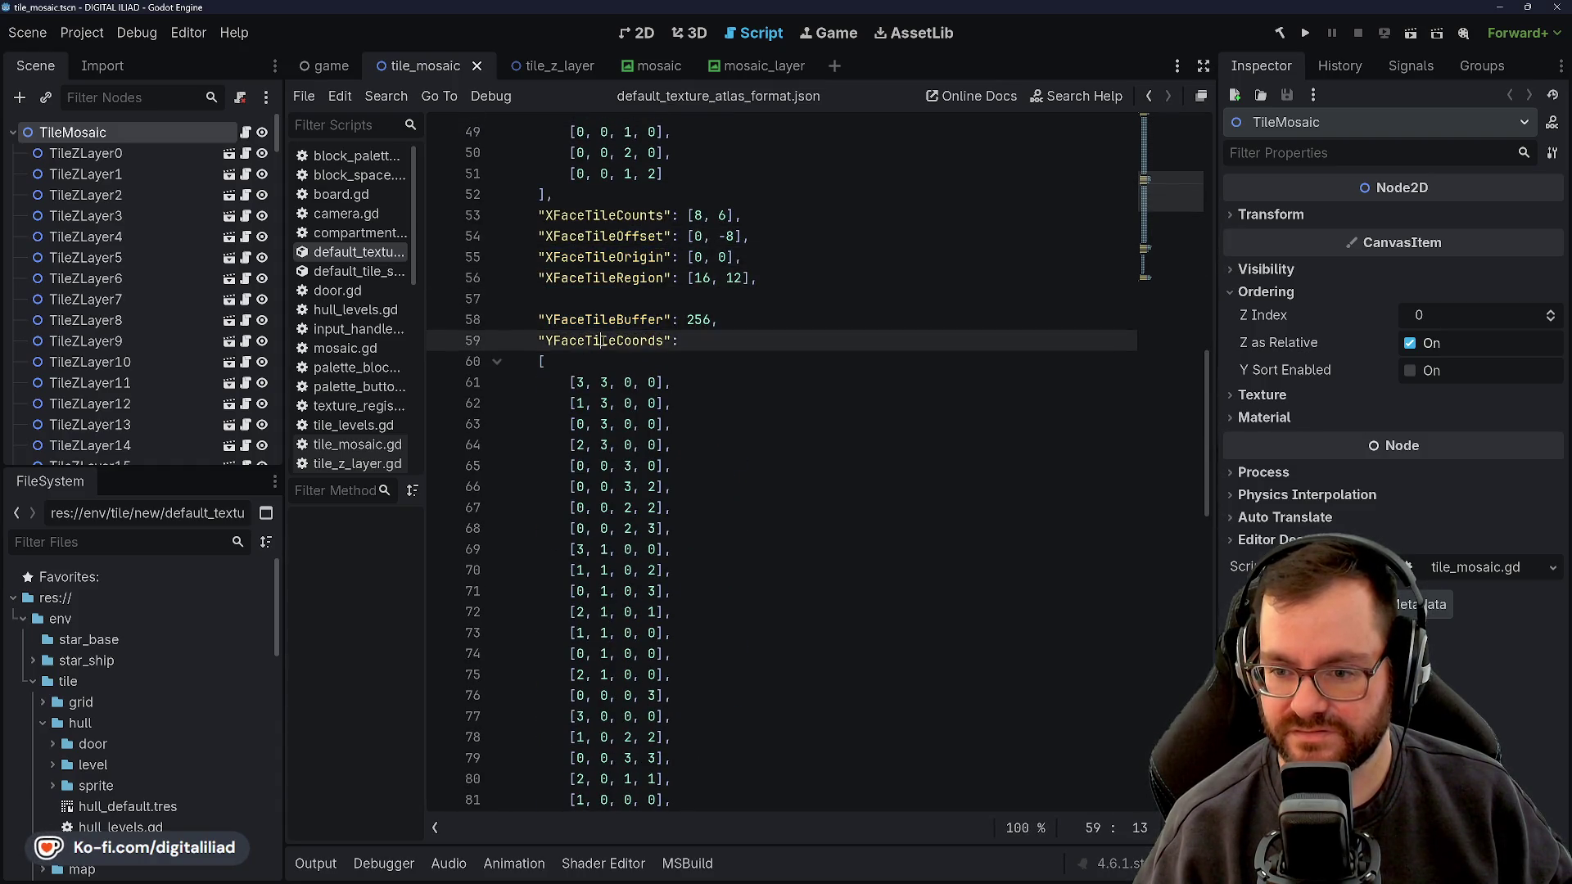
left_click(597, 361)
Recheck XFace counts [8, 6], offset [0, -8] and region [16, 12], then minimise Godot
double_click(607, 215)
left_click_drag(607, 235, 607, 278)
left_click(607, 252)
left_click(602, 236)
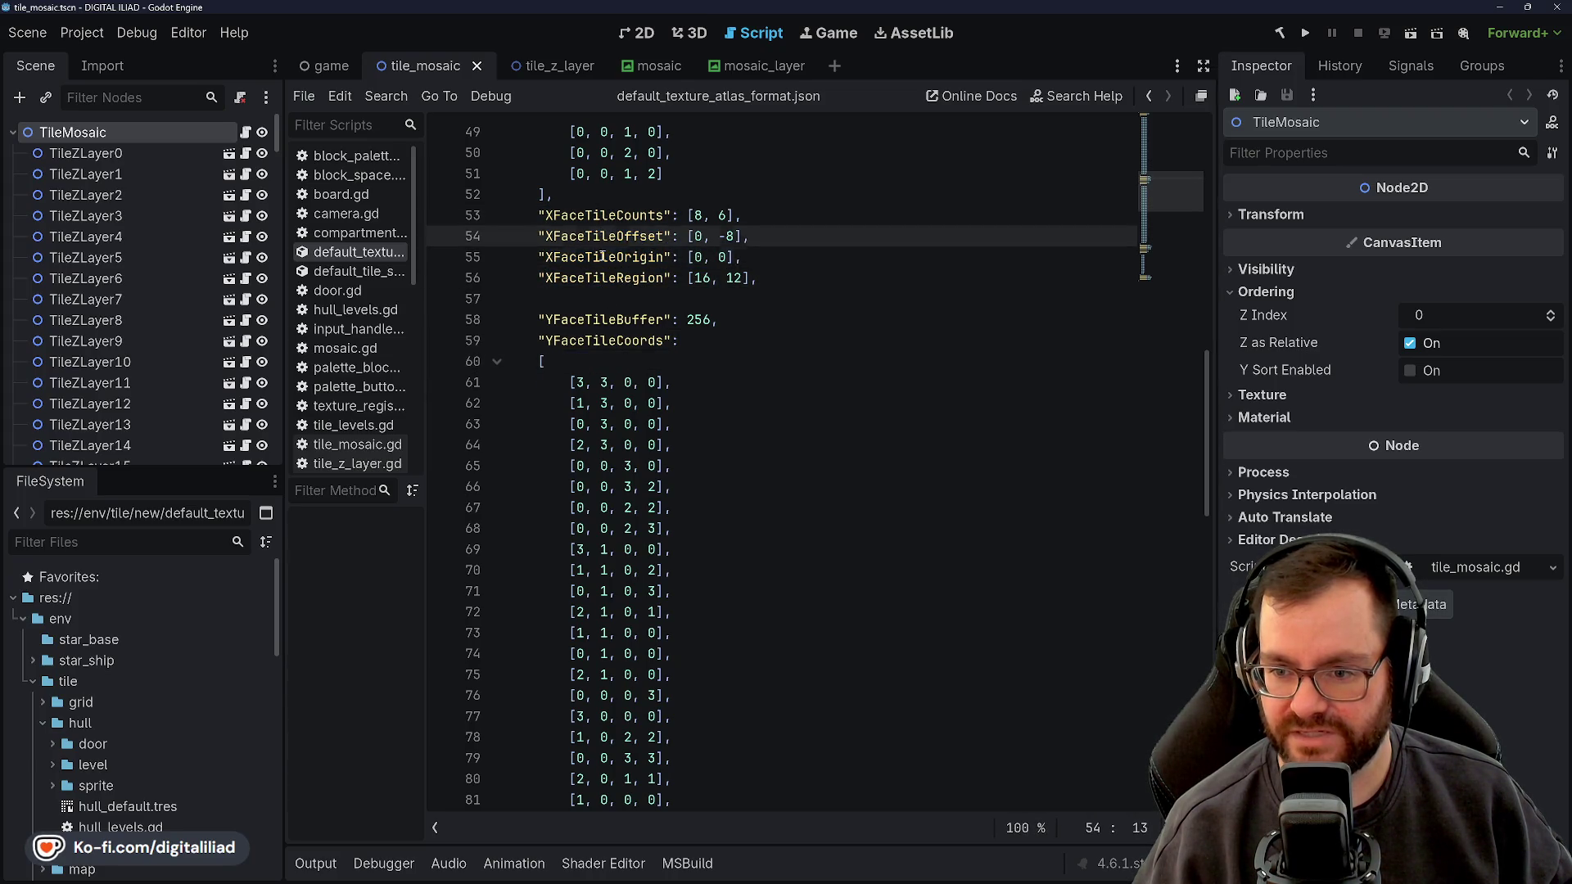
double_click(602, 257)
double_click(600, 279)
left_click(596, 299)
scroll(589, 265, "down", 2)
left_click(589, 237)
scroll(606, 344, "down", 15)
scroll(632, 438, "up", 10)
scroll(631, 439, "up", 20)
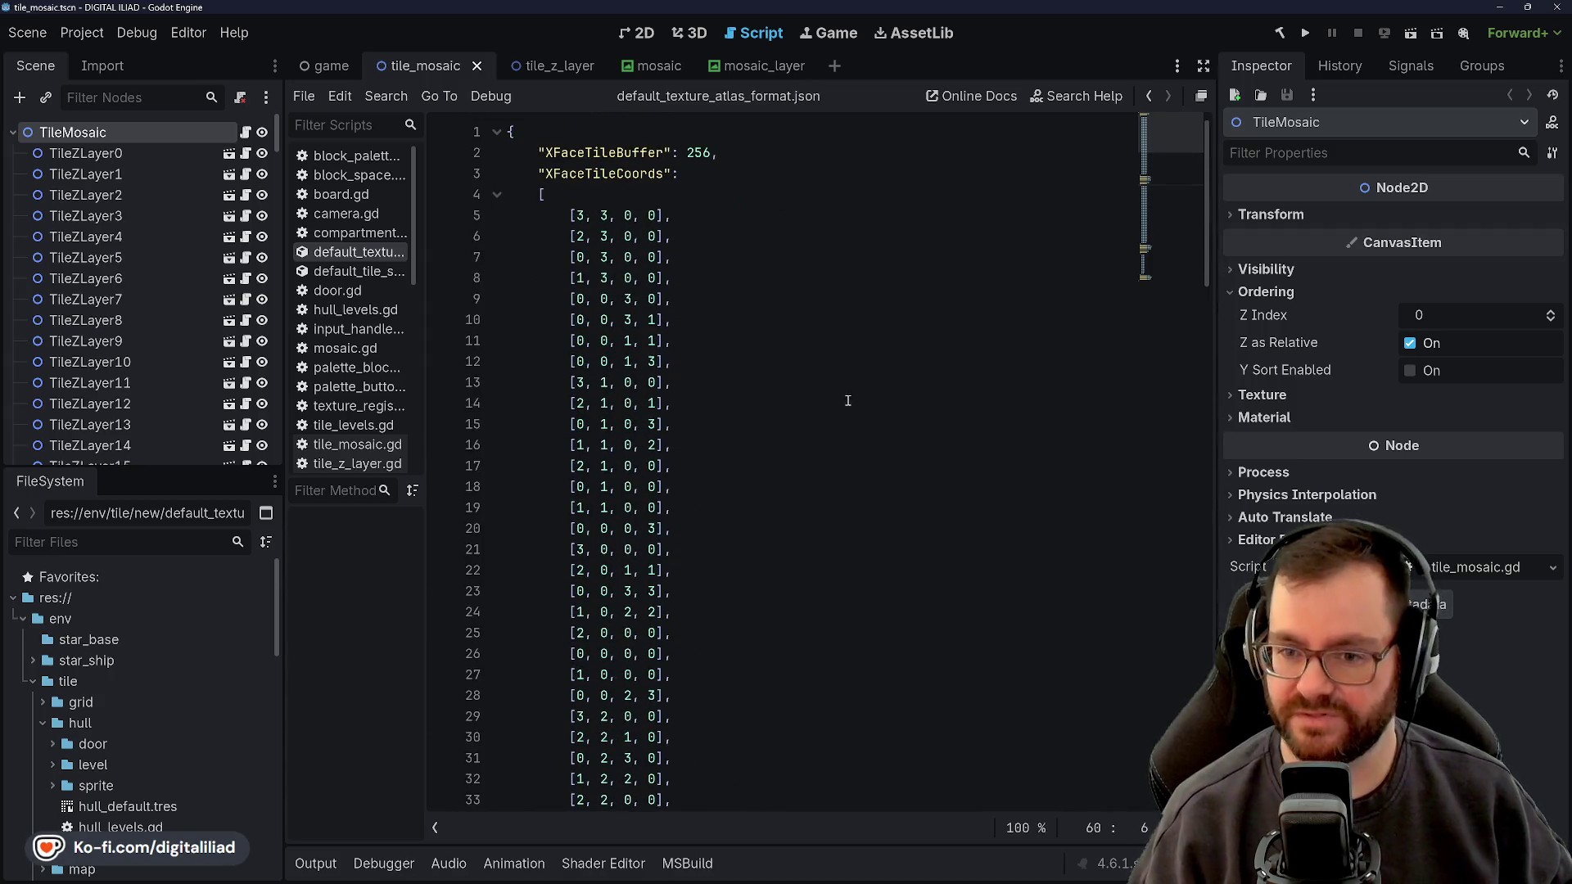
left_click(1498, 7)
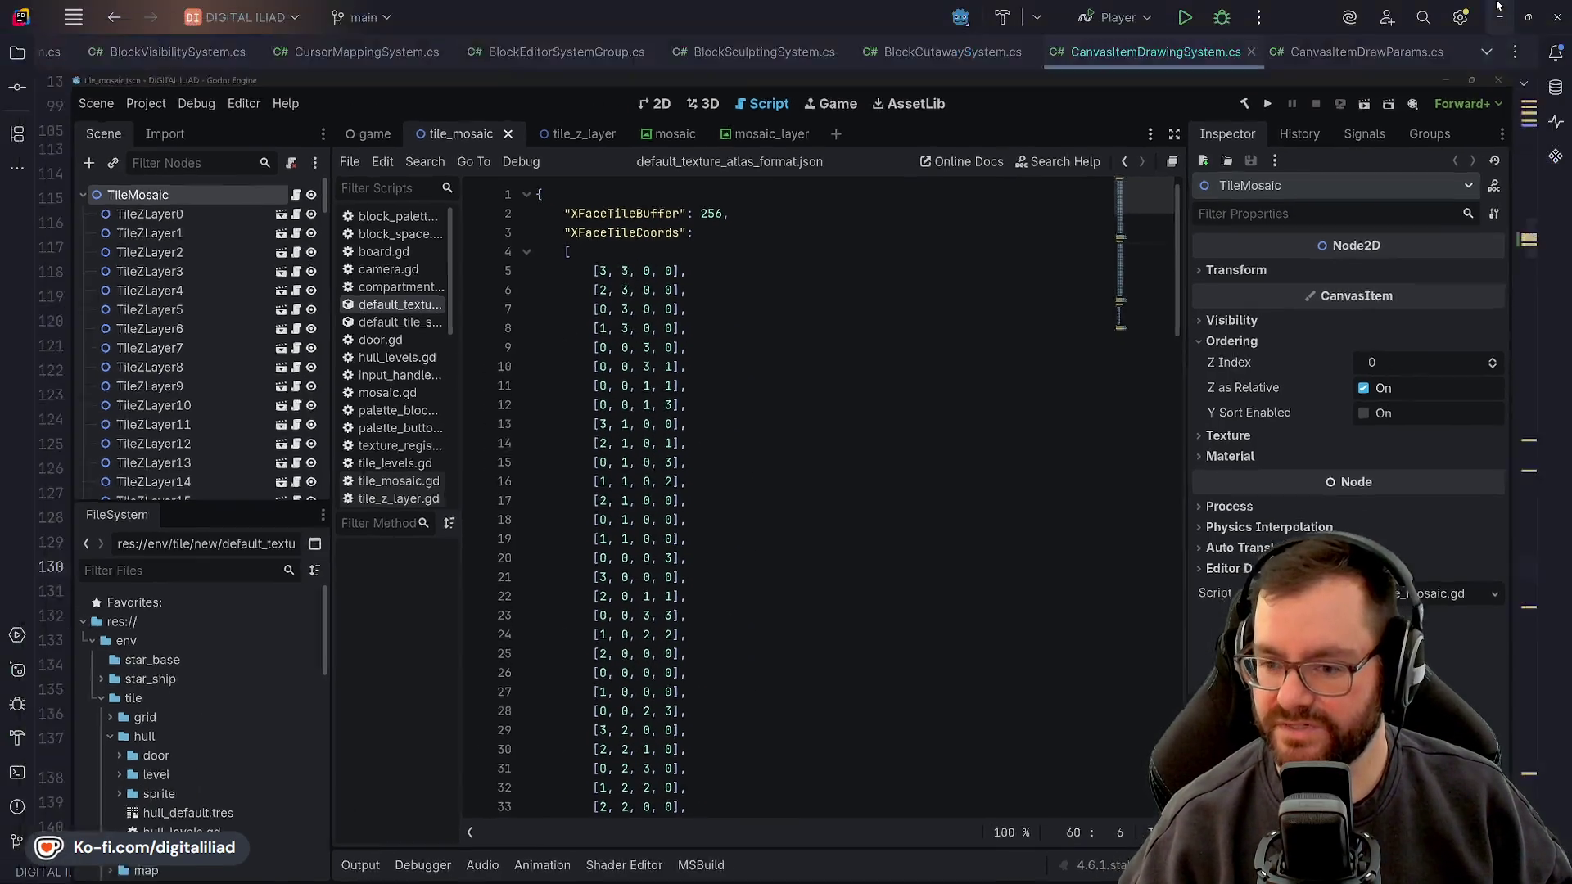
Move through BoxCanvasItemDraws to the empty line inside its corner loop
left_click(355, 365)
left_click(335, 388)
left_click(349, 452)
left_click(385, 470)
left_click(422, 518)
left_click(462, 583)
left_click(465, 562)
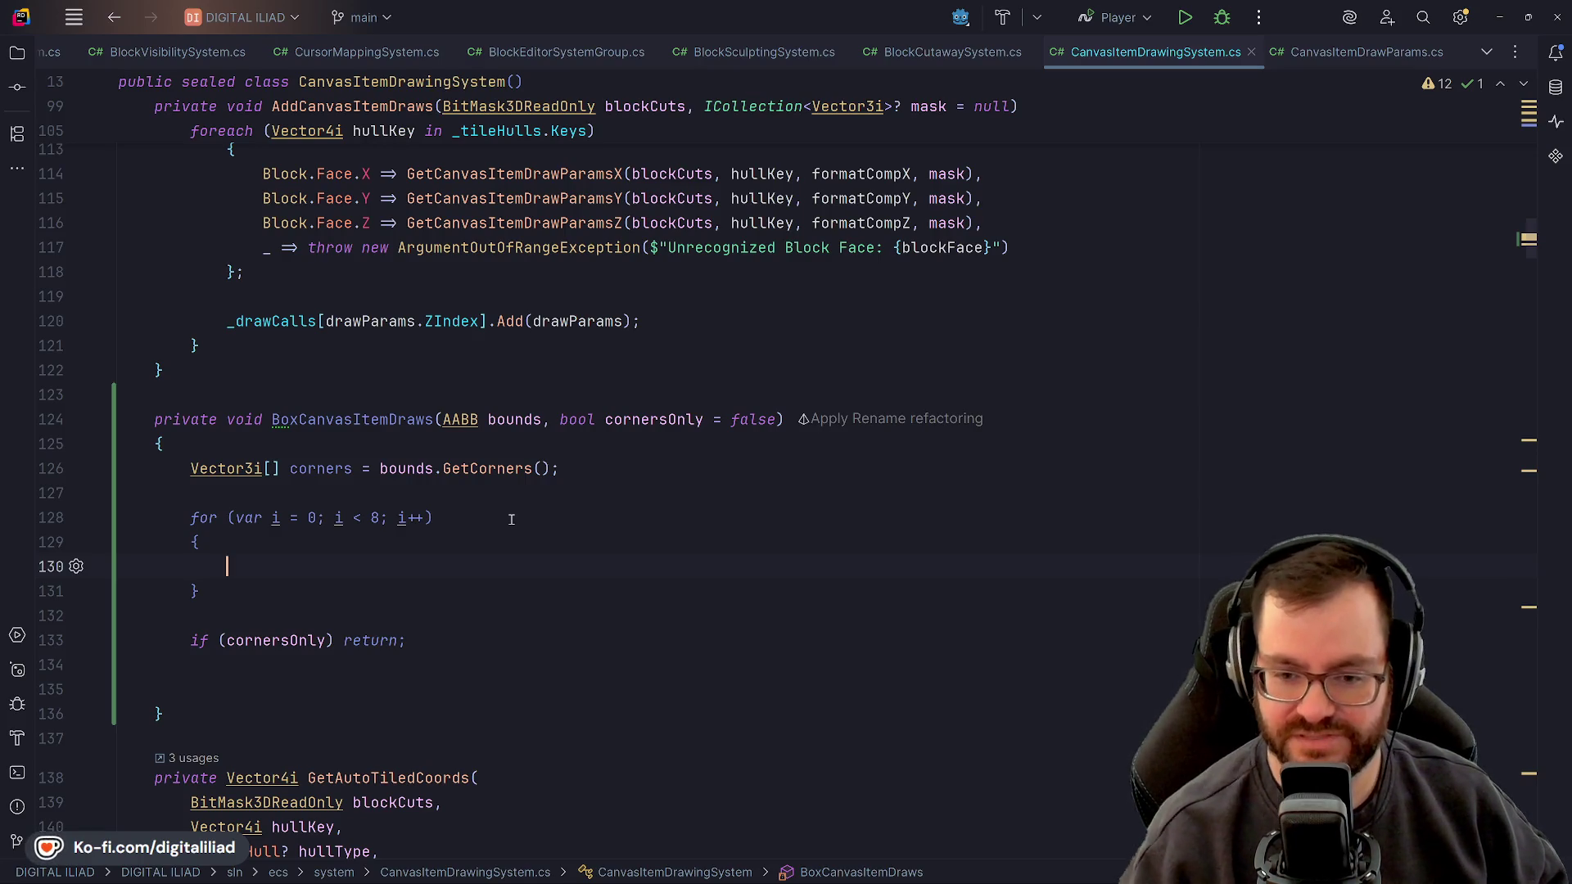
scroll(542, 429, "up", 4)
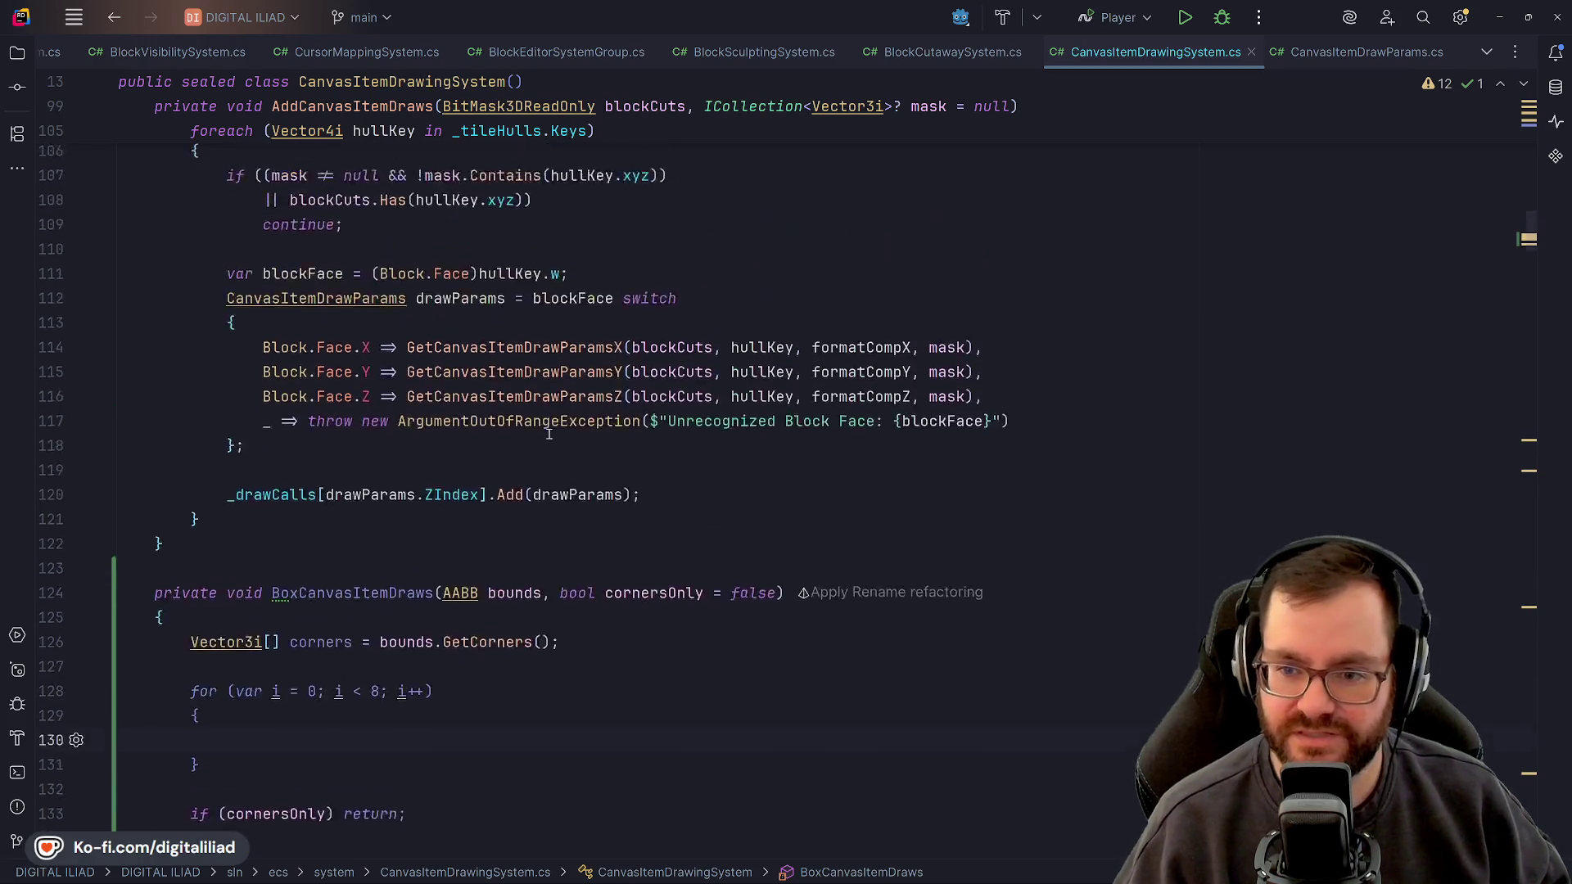
scroll(315, 419, "down", 1)
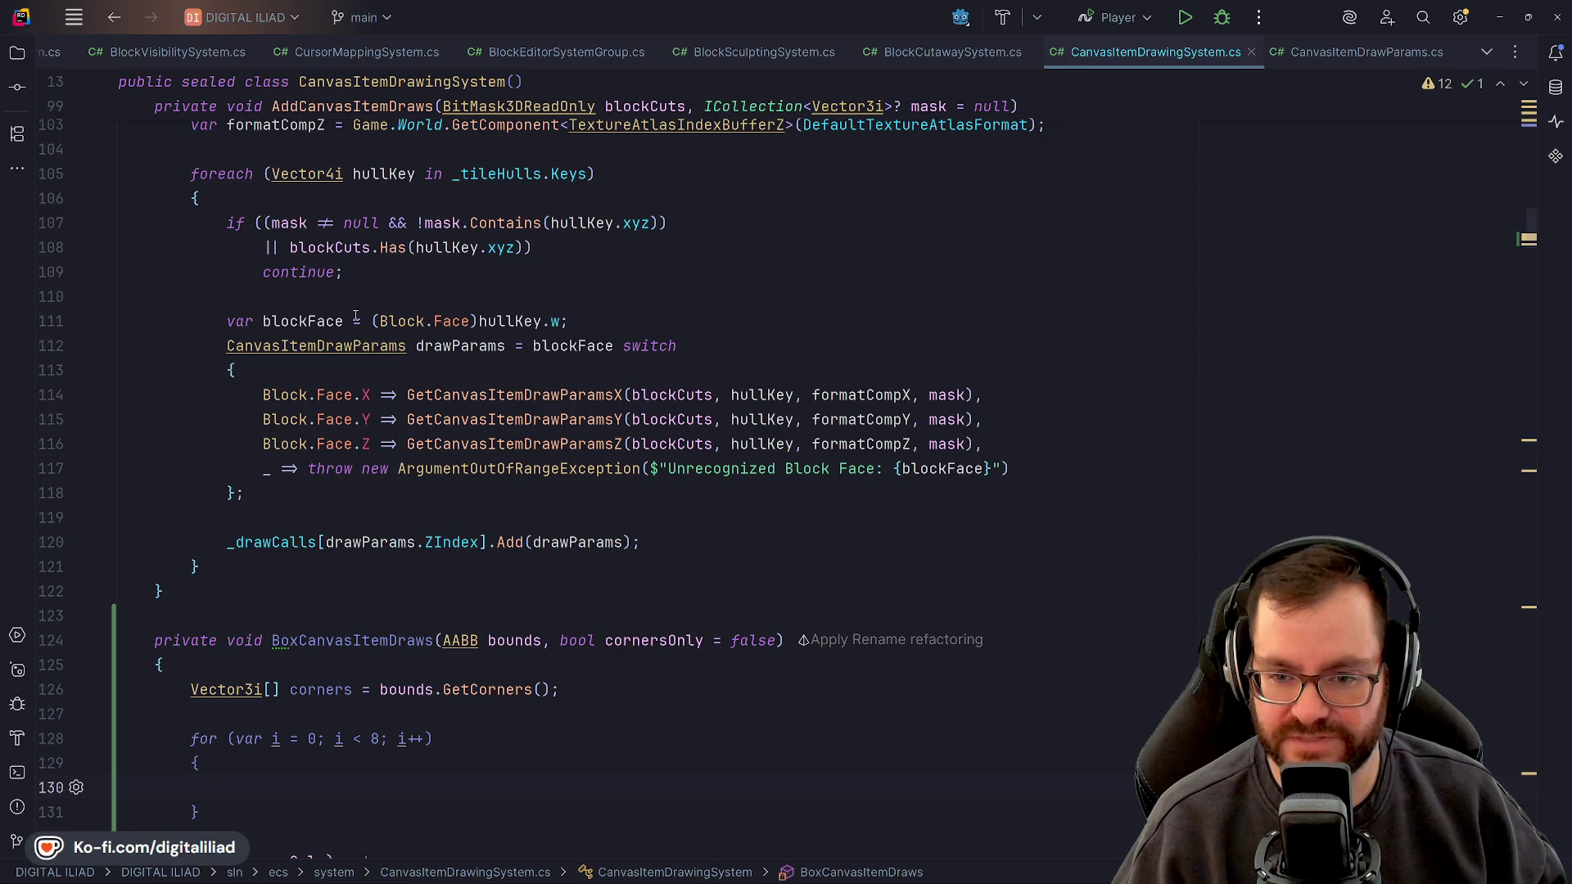
scroll(357, 317, "down", 1)
scroll(326, 249, "up", 2)
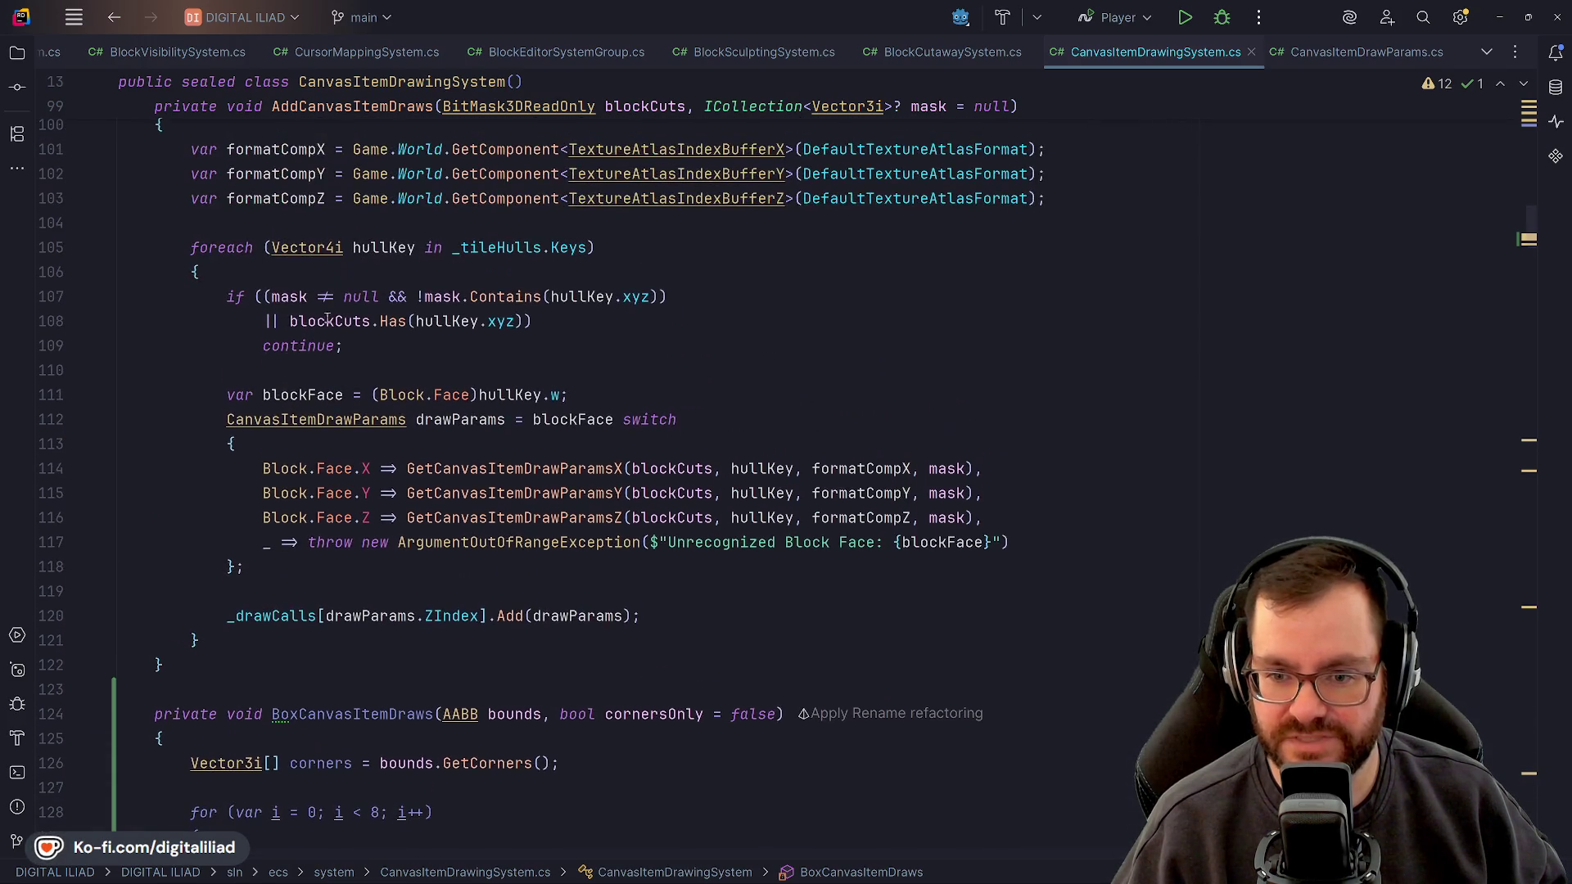
scroll(353, 579, "down", 3)
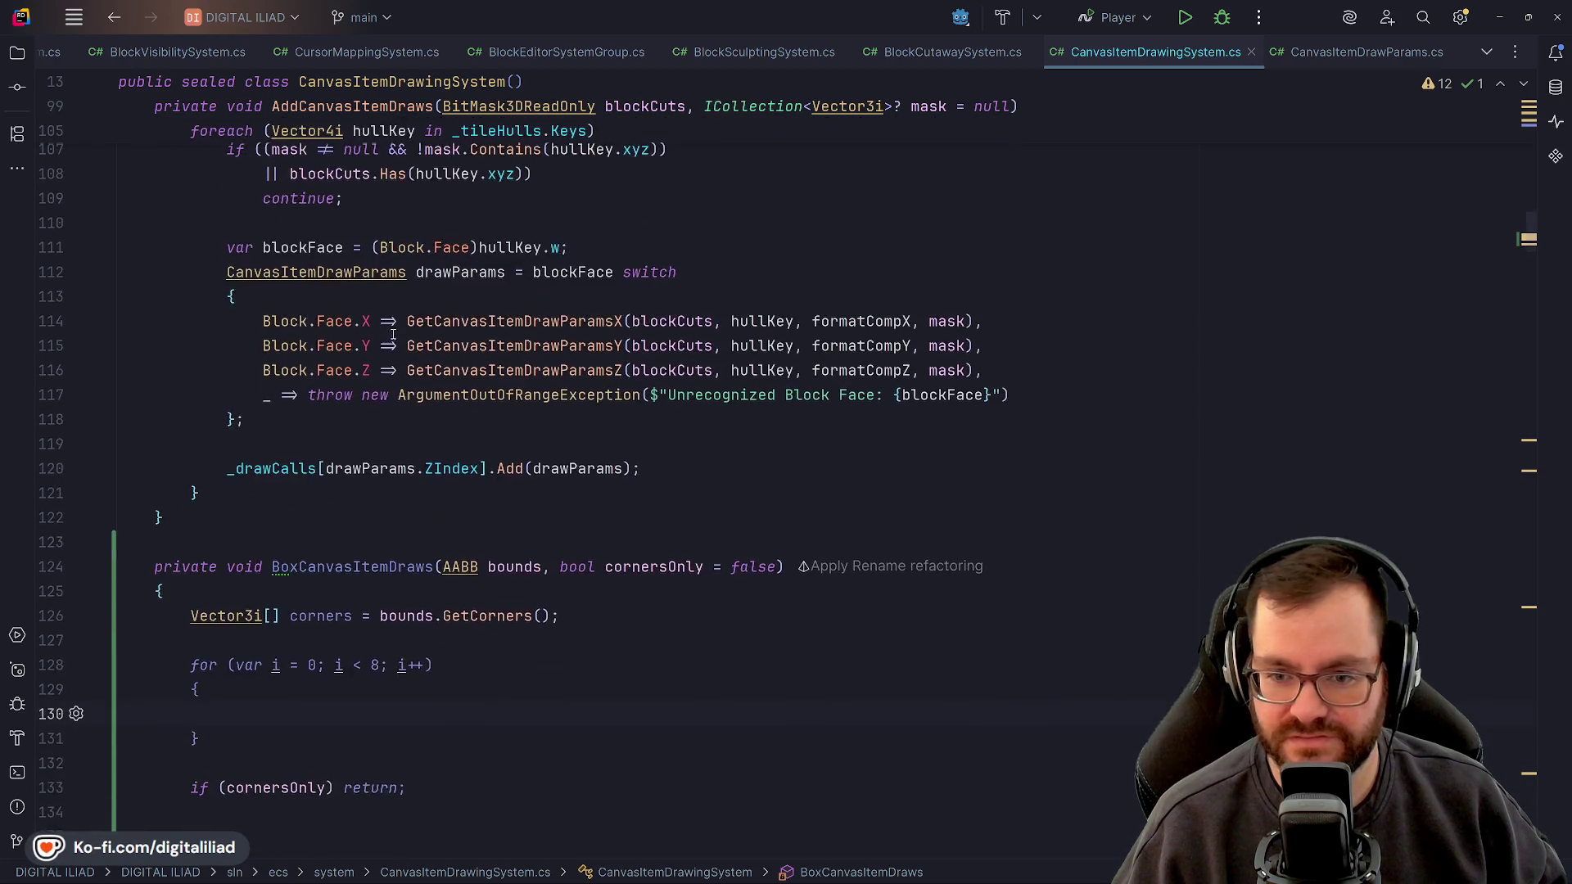
Start 'CanvasItemDrawParams drawParams = new CanvasItemDrawParams(' inside the loop, then view GetCanvasItemDrawParamsX
type("Can")
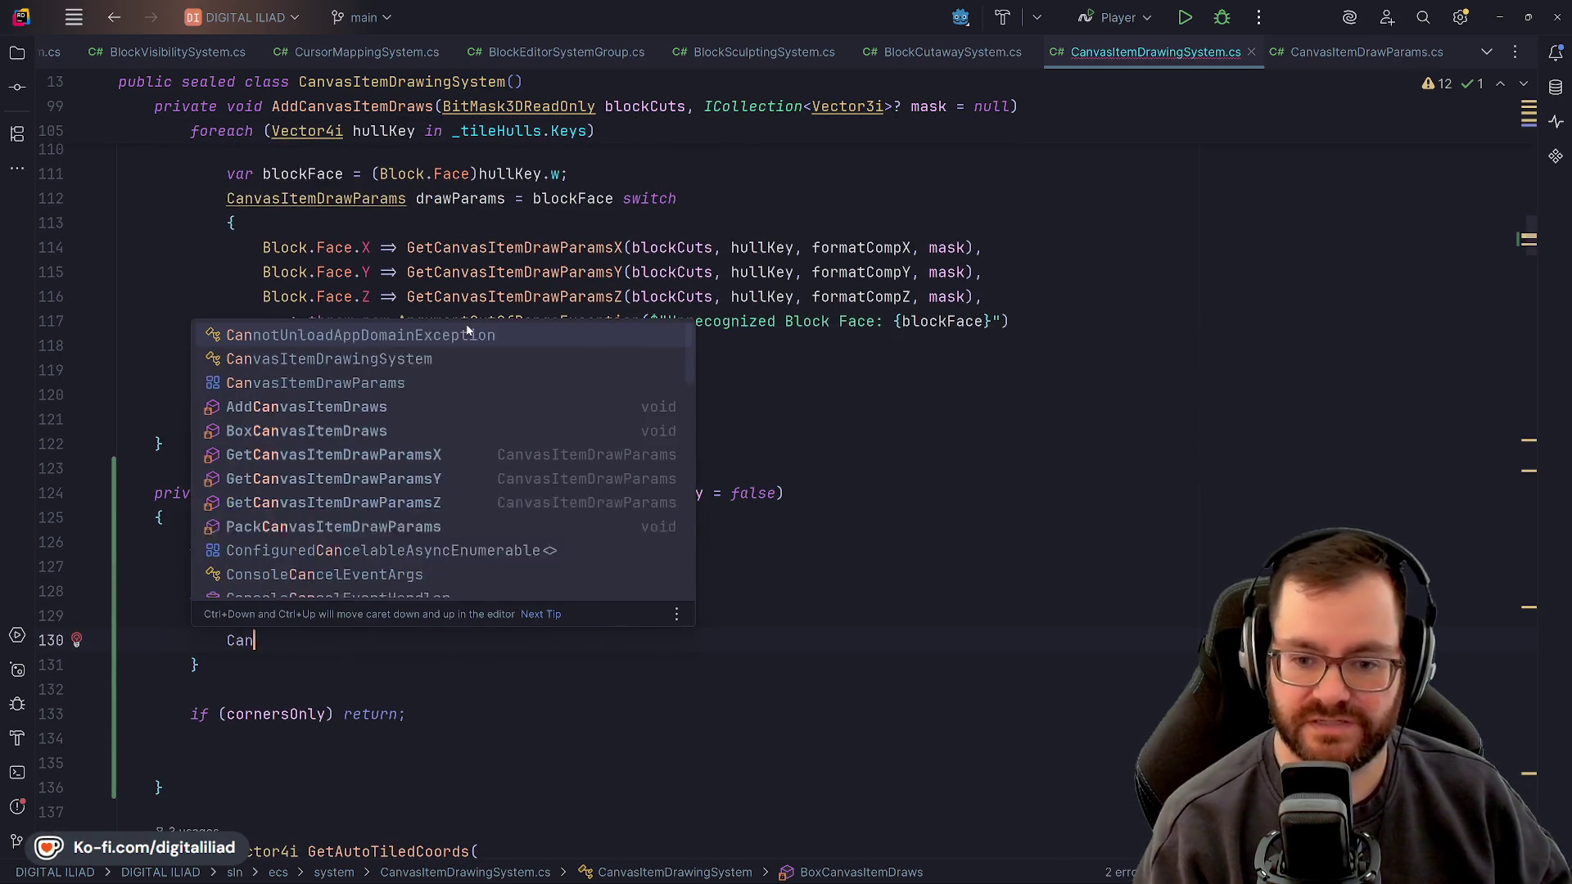
type("vasItemDraw")
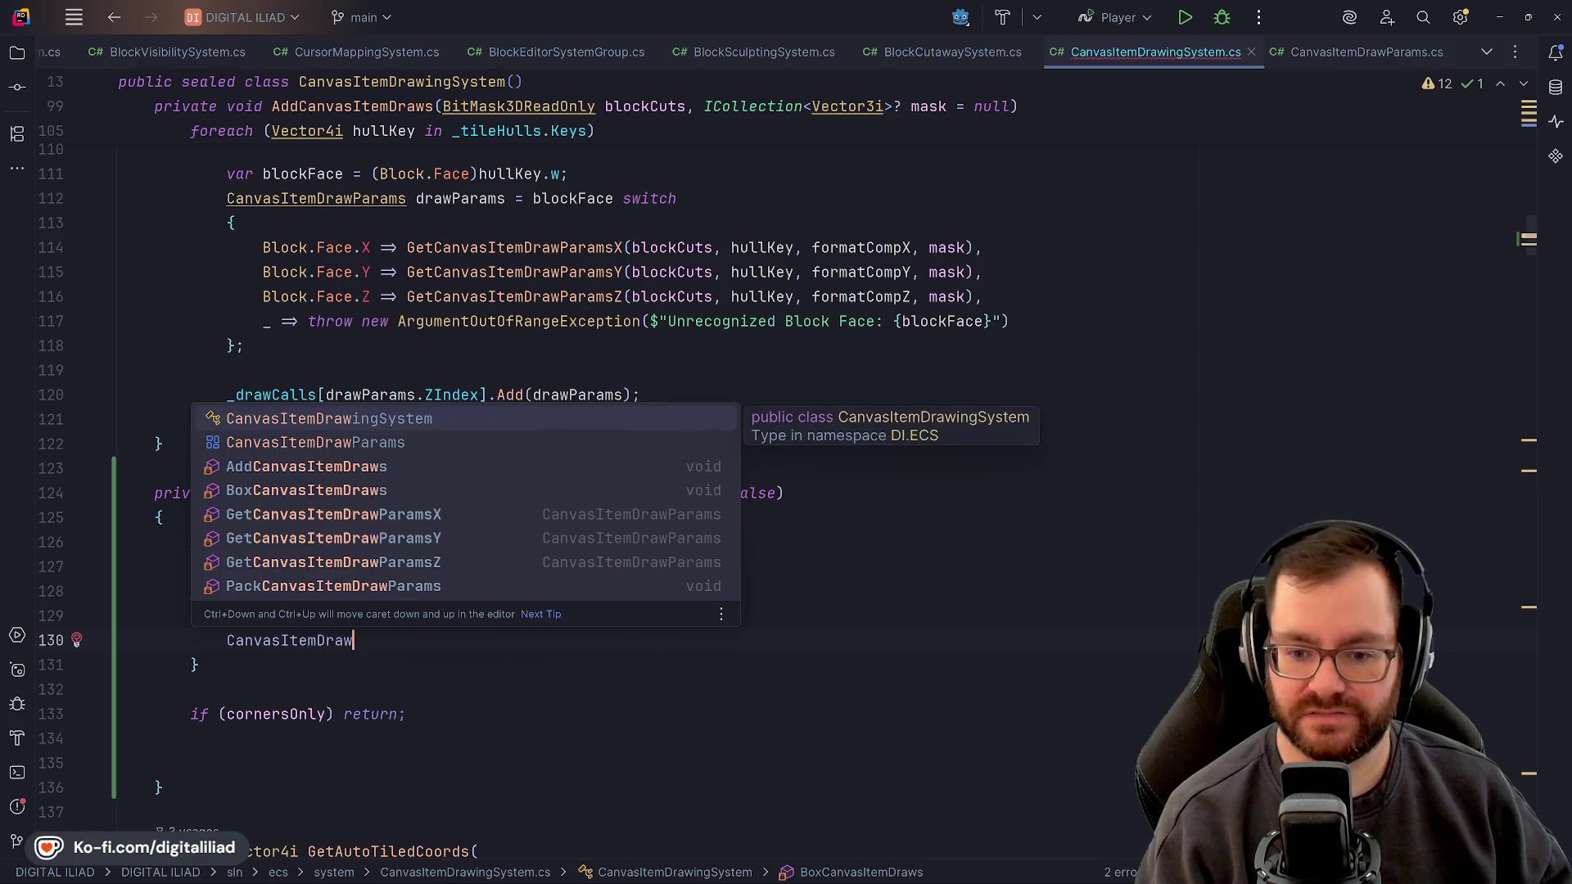
type("Params drawParams")
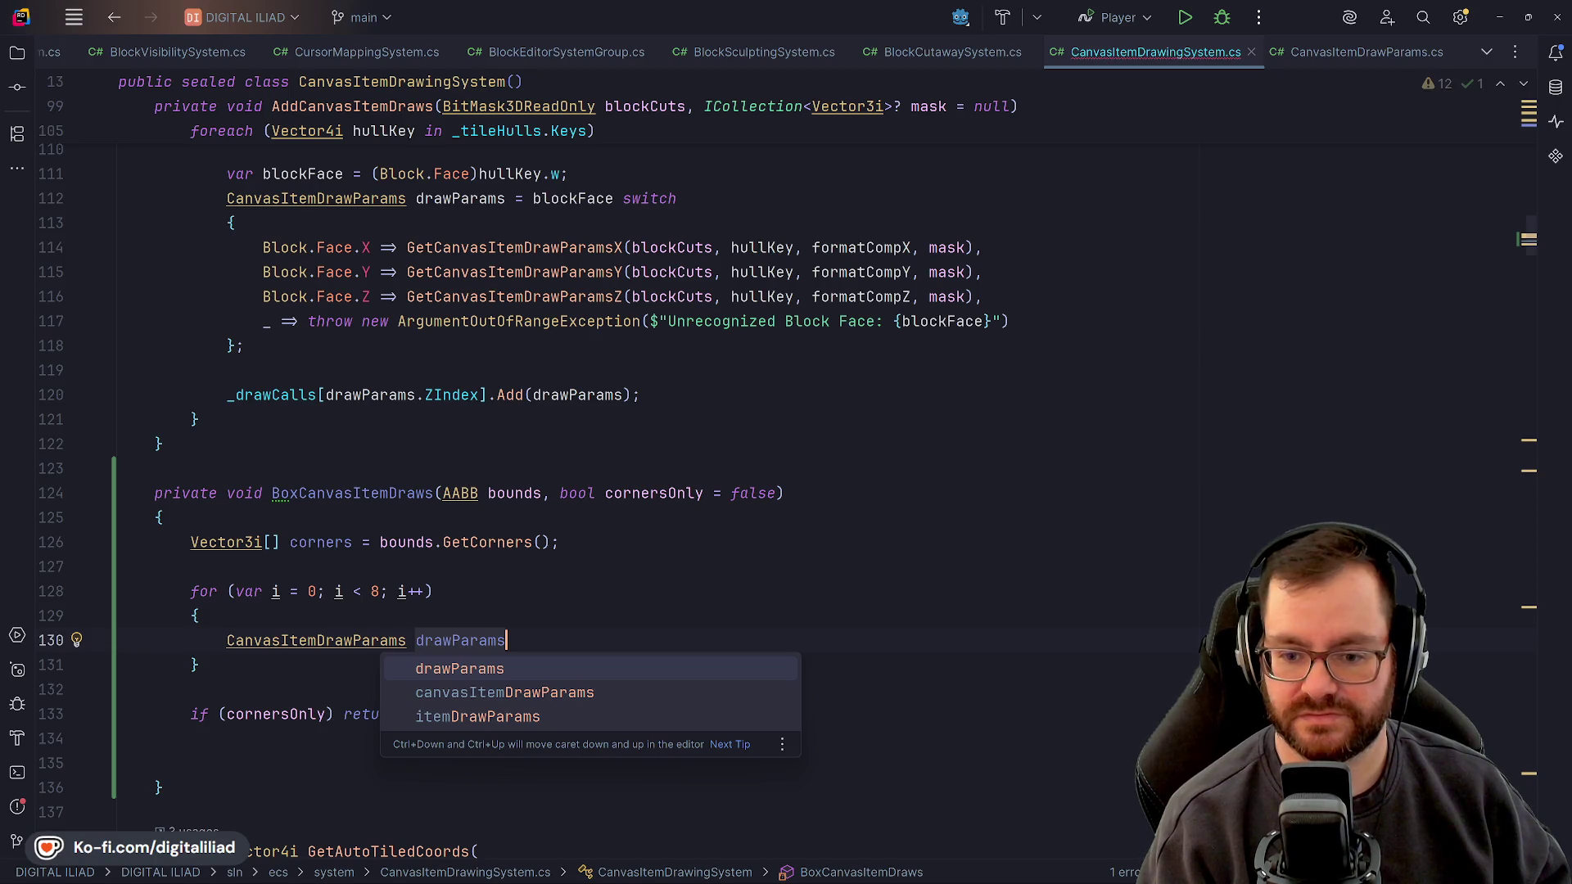
type(" =")
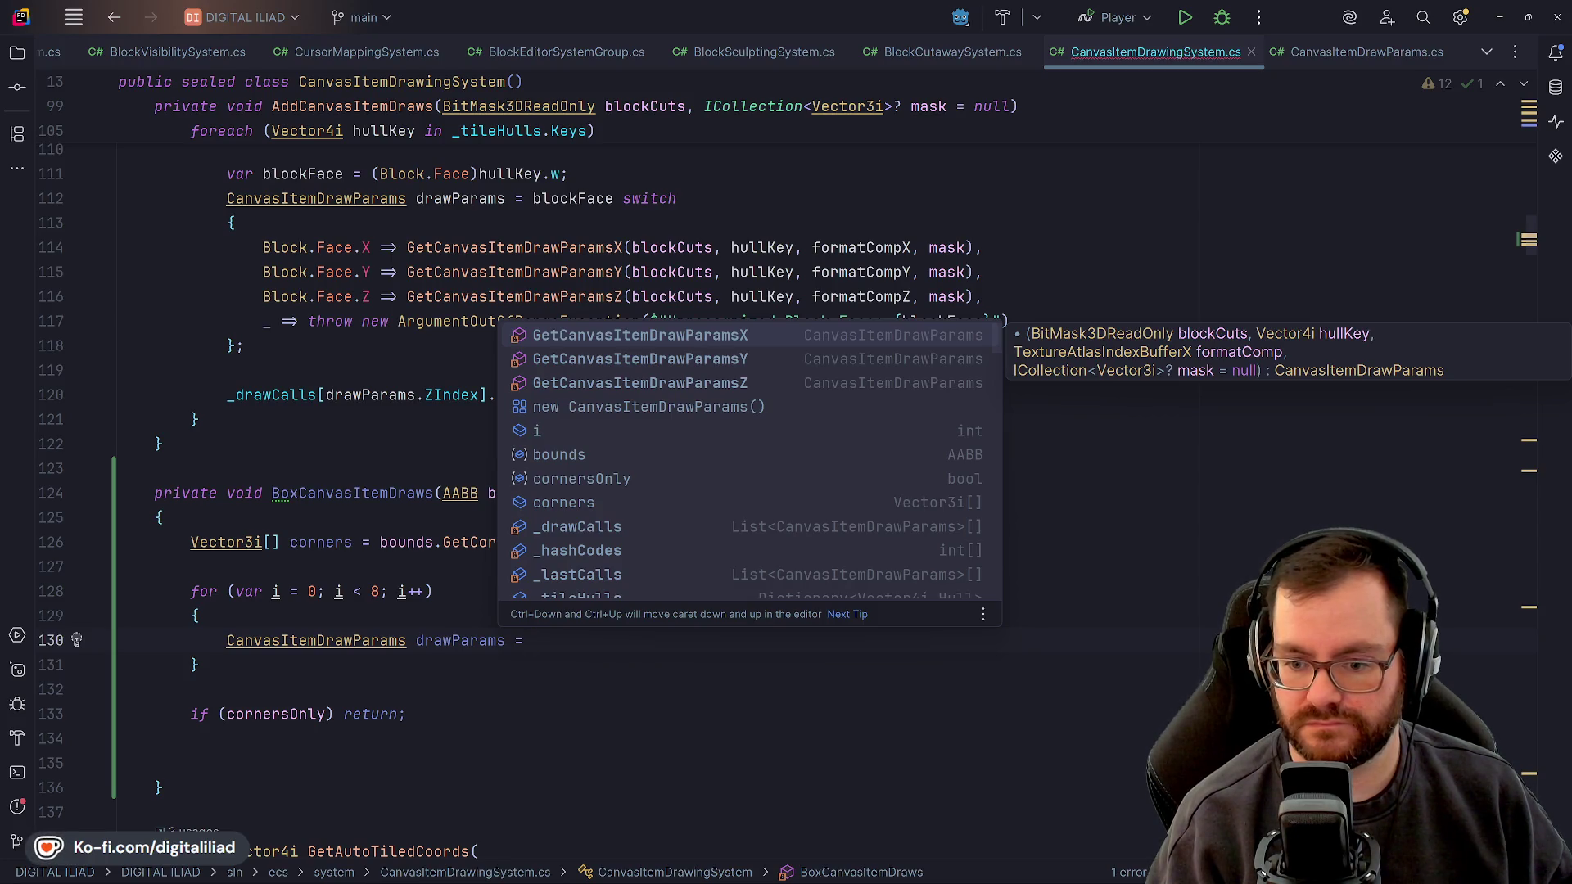
type("new")
key("Return")
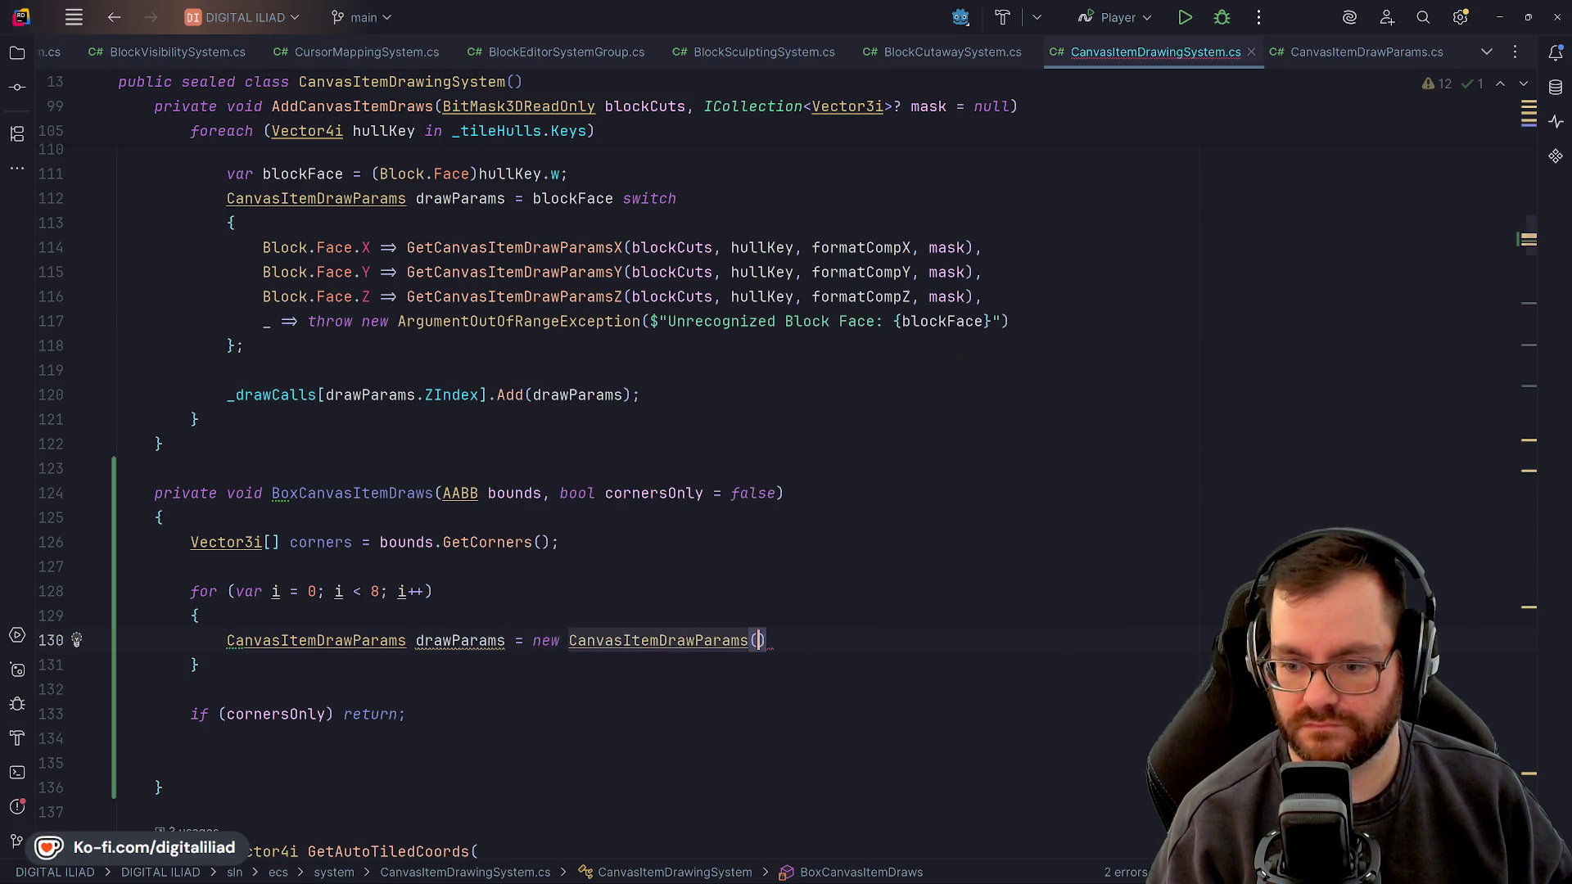
key("Return")
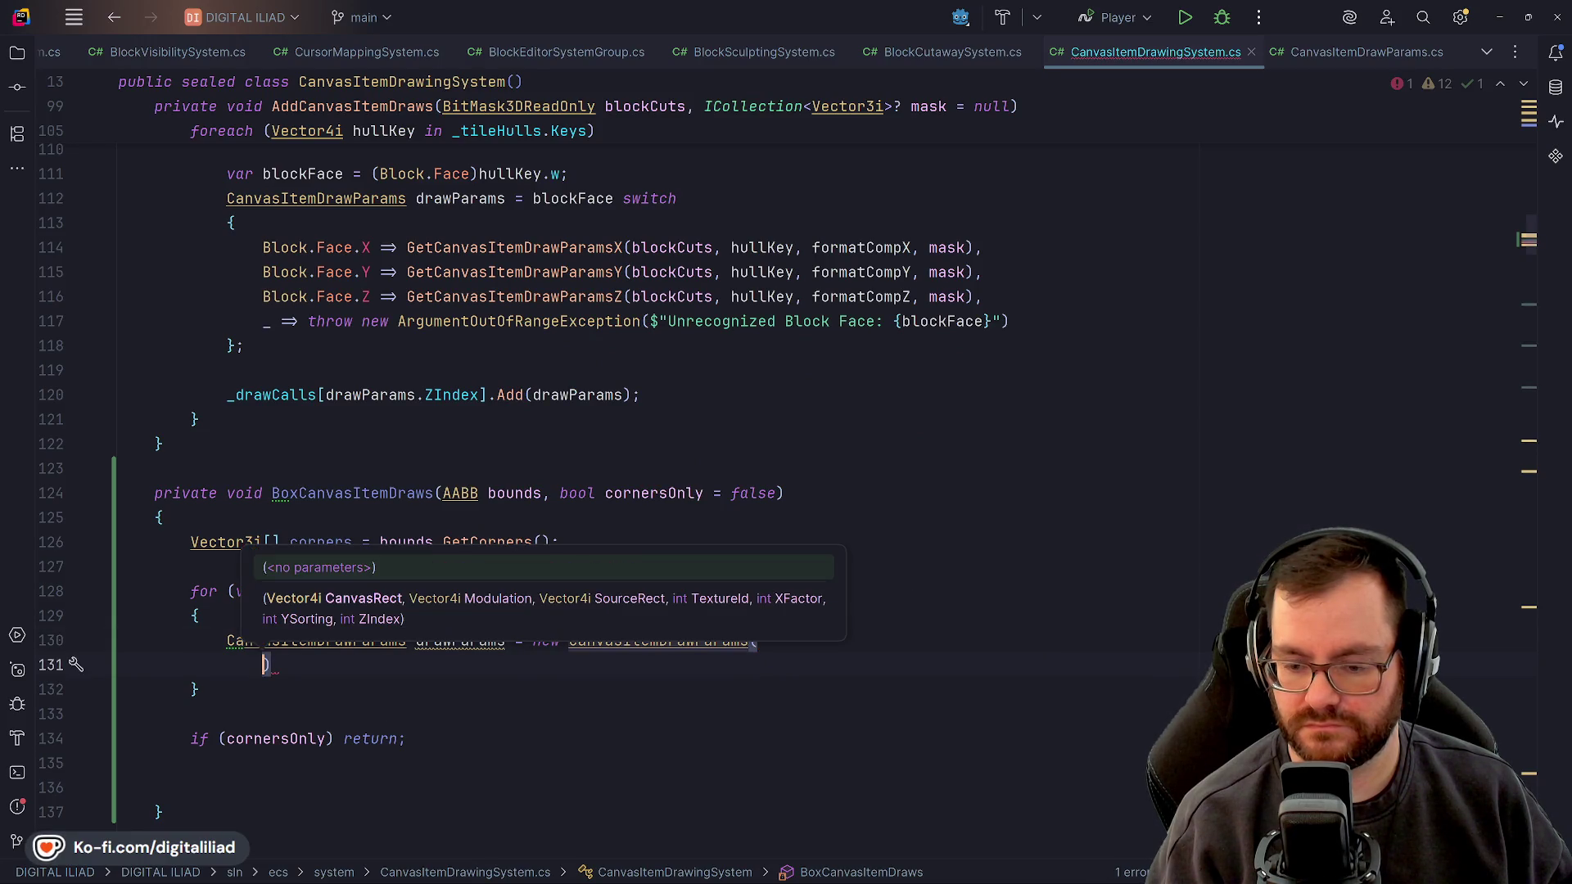
scroll(479, 370, "up", 1)
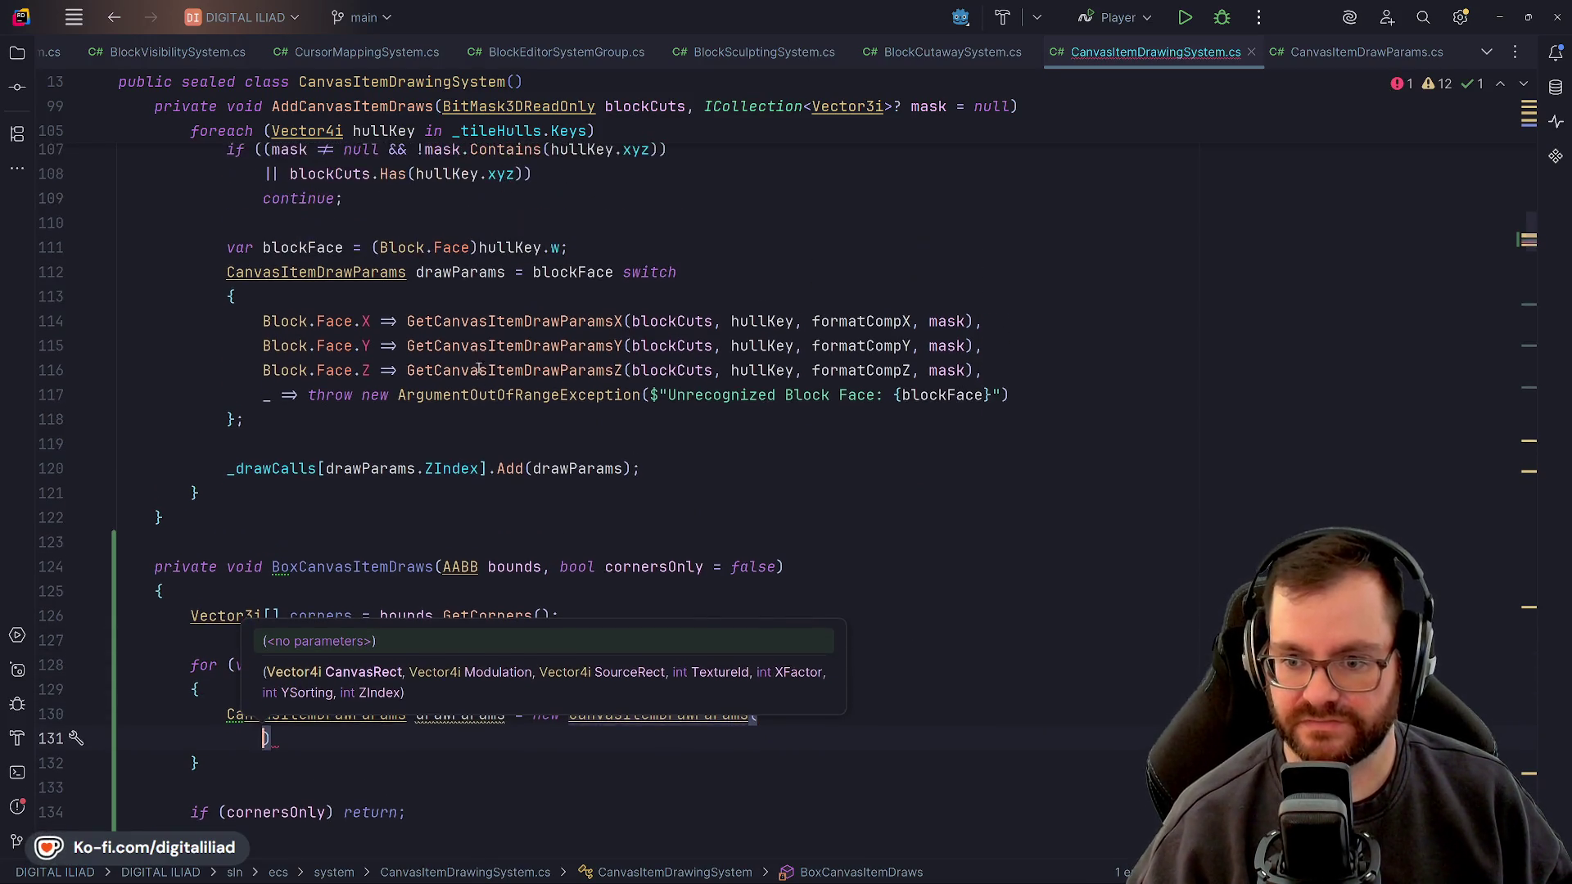
left_click(494, 322)
Copy the CanvasItemDrawParams initializer returned by GetCanvasItemDrawParamsX
left_click(494, 322, "ctrl")
scroll(495, 327, "down", 8)
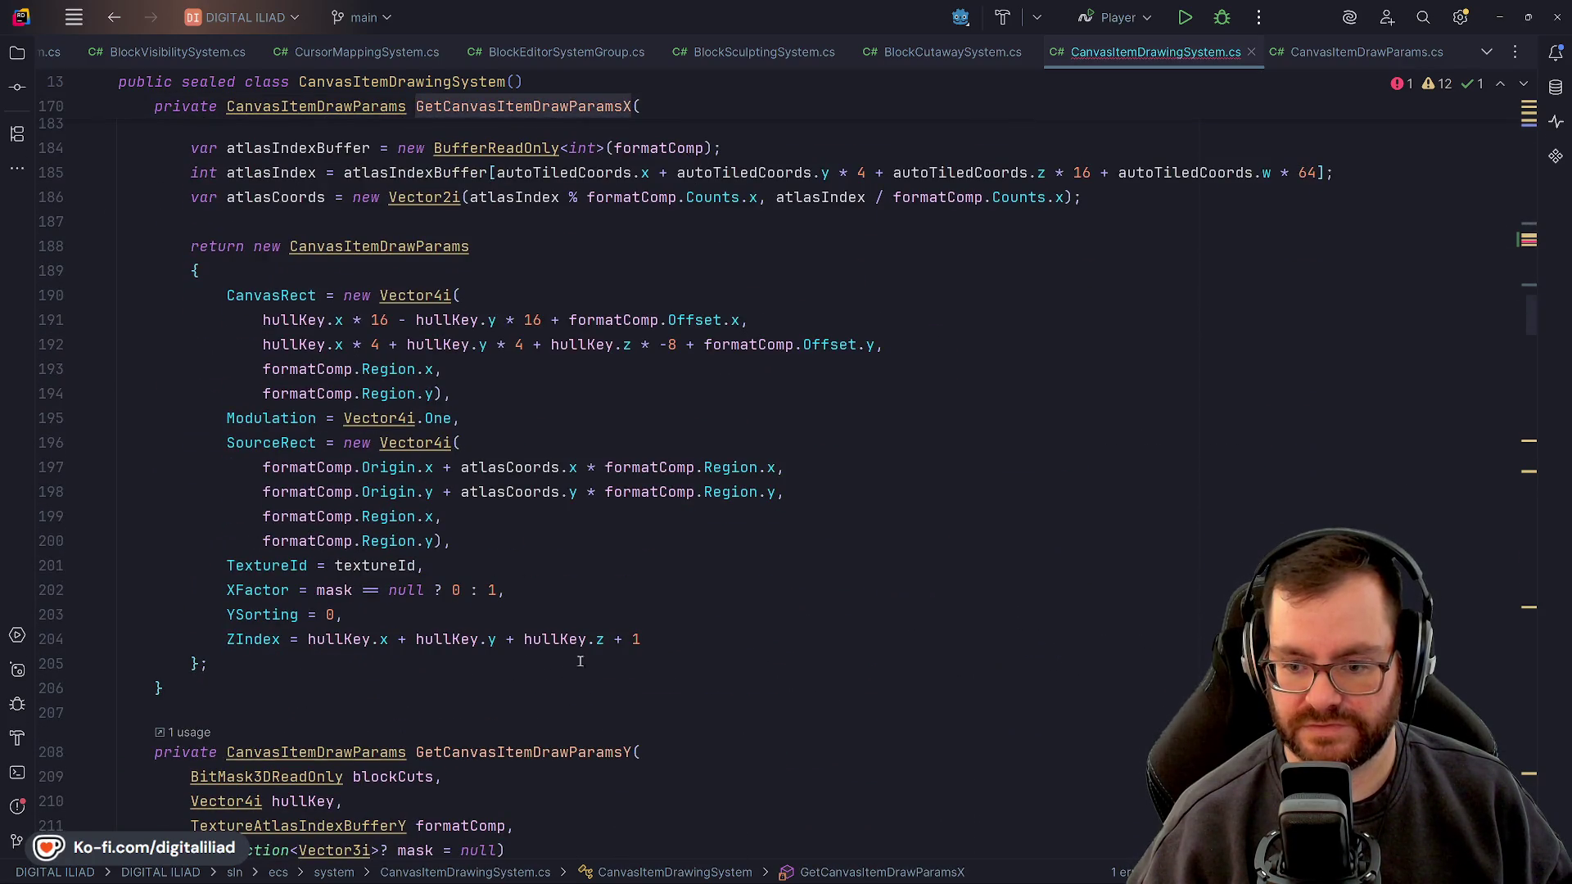
mouse_move(317, 661)
left_mouse_down()
mouse_move(190, 245)
mouse_move(252, 246)
left_mouse_up()
scroll(360, 422, "up", 20)
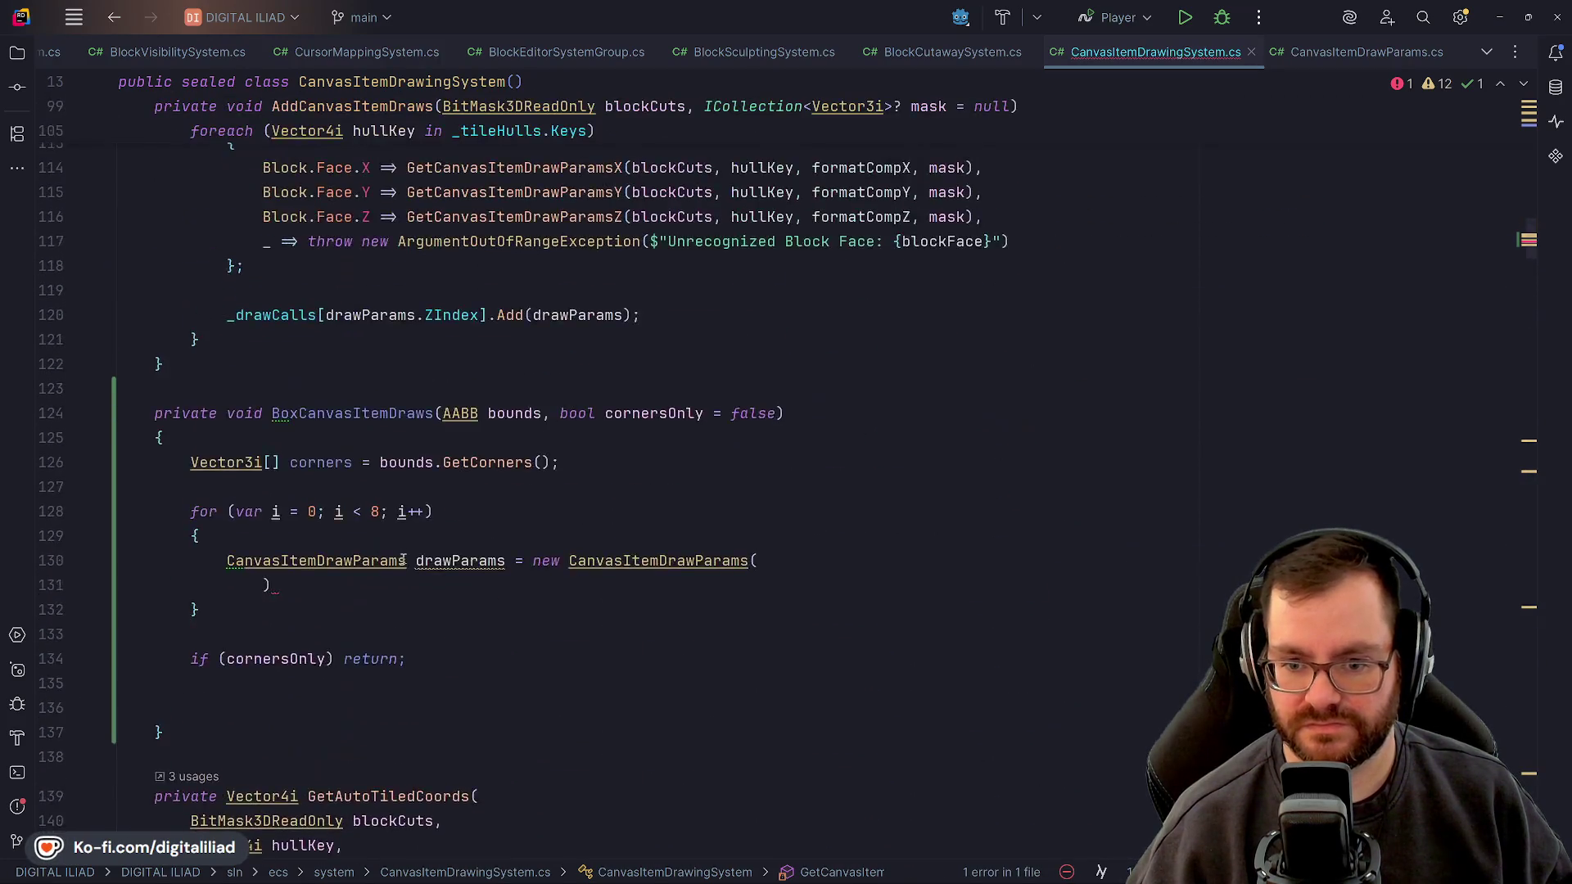
scroll(369, 529, "down", 1)
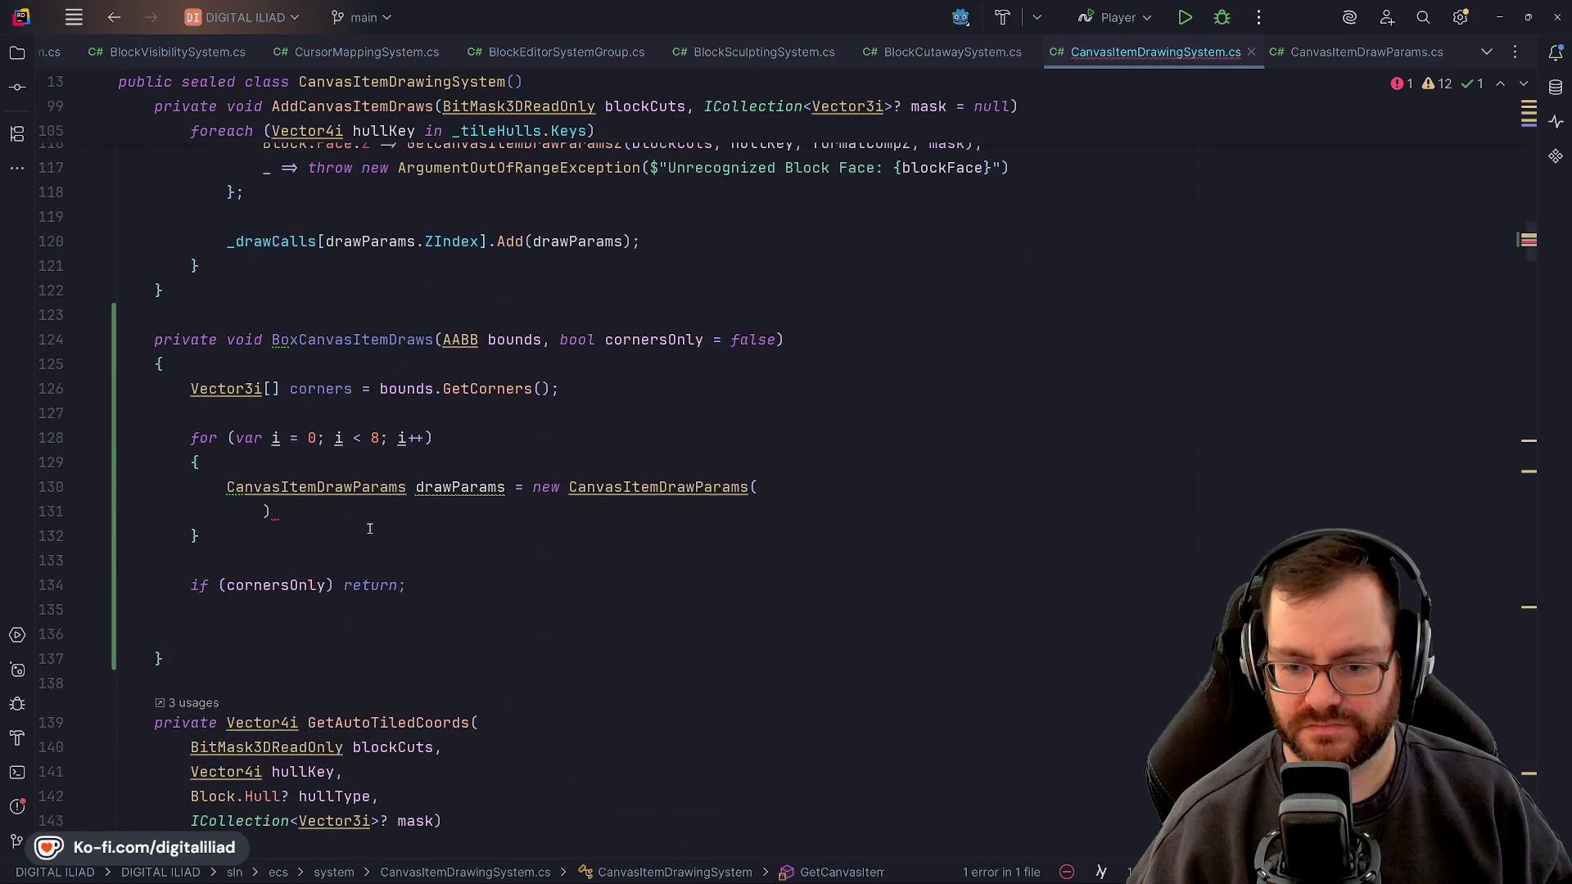
Change the corner-loop declaration type to var and paste the copied initializer into it
double_click(352, 487)
key("BackSpace")
type("var")
key("Escape")
key("Up")
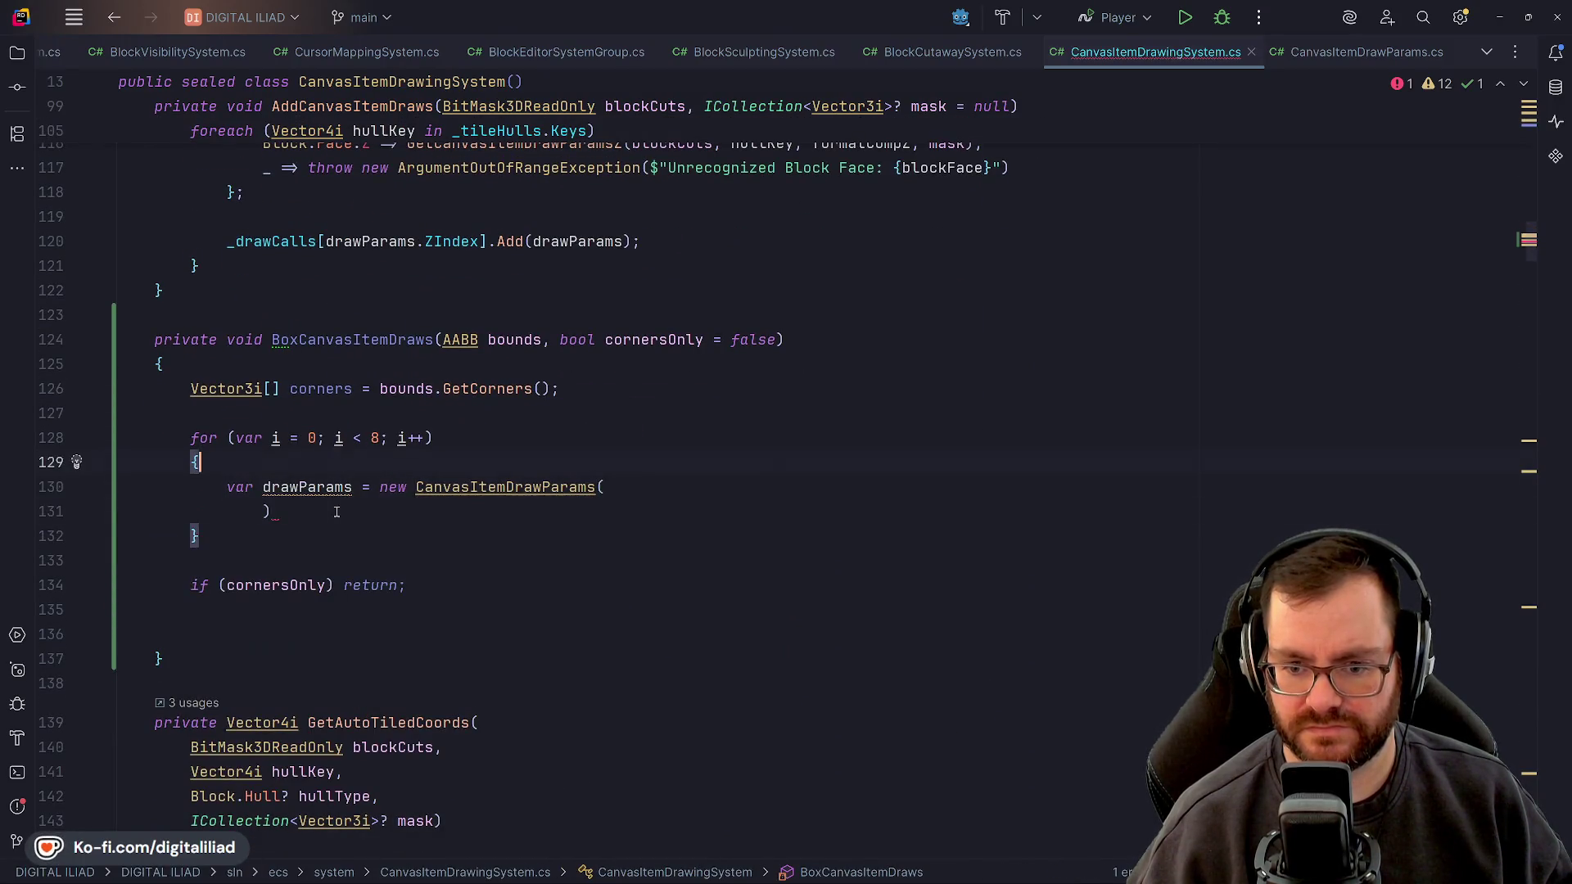
left_click(391, 494)
type("new CanvasItemDrawParams             {                 CanvasRect = new Vector4i(                     hullKey.x * 16 - hullKey.y * 16 + formatComp.Offset.x,                     hullKey.x * 4 + hullKey.y * 4 + hullKey.z * -8 + formatComp.Offset.y,                     formatComp.Region.x,                     formatComp.Region.y),                 Modulation = Vector4i.One,                 SourceRect = new Vector4i(                     formatComp.Origin.x + atlasCoords.x * formatComp.Region.x,                     formatComp.Origin.y + atlasCoords.y * formatComp.Region.y,                     formatComp.Region.x,                     formatComp.Region.y),                 TextureId = textureId,                 XFactor = mask == null ? 0 : 1,                 YSorting = 0,                 ZIndex = hullKey.x + hullKey.y + hullKey.z + 1             };")
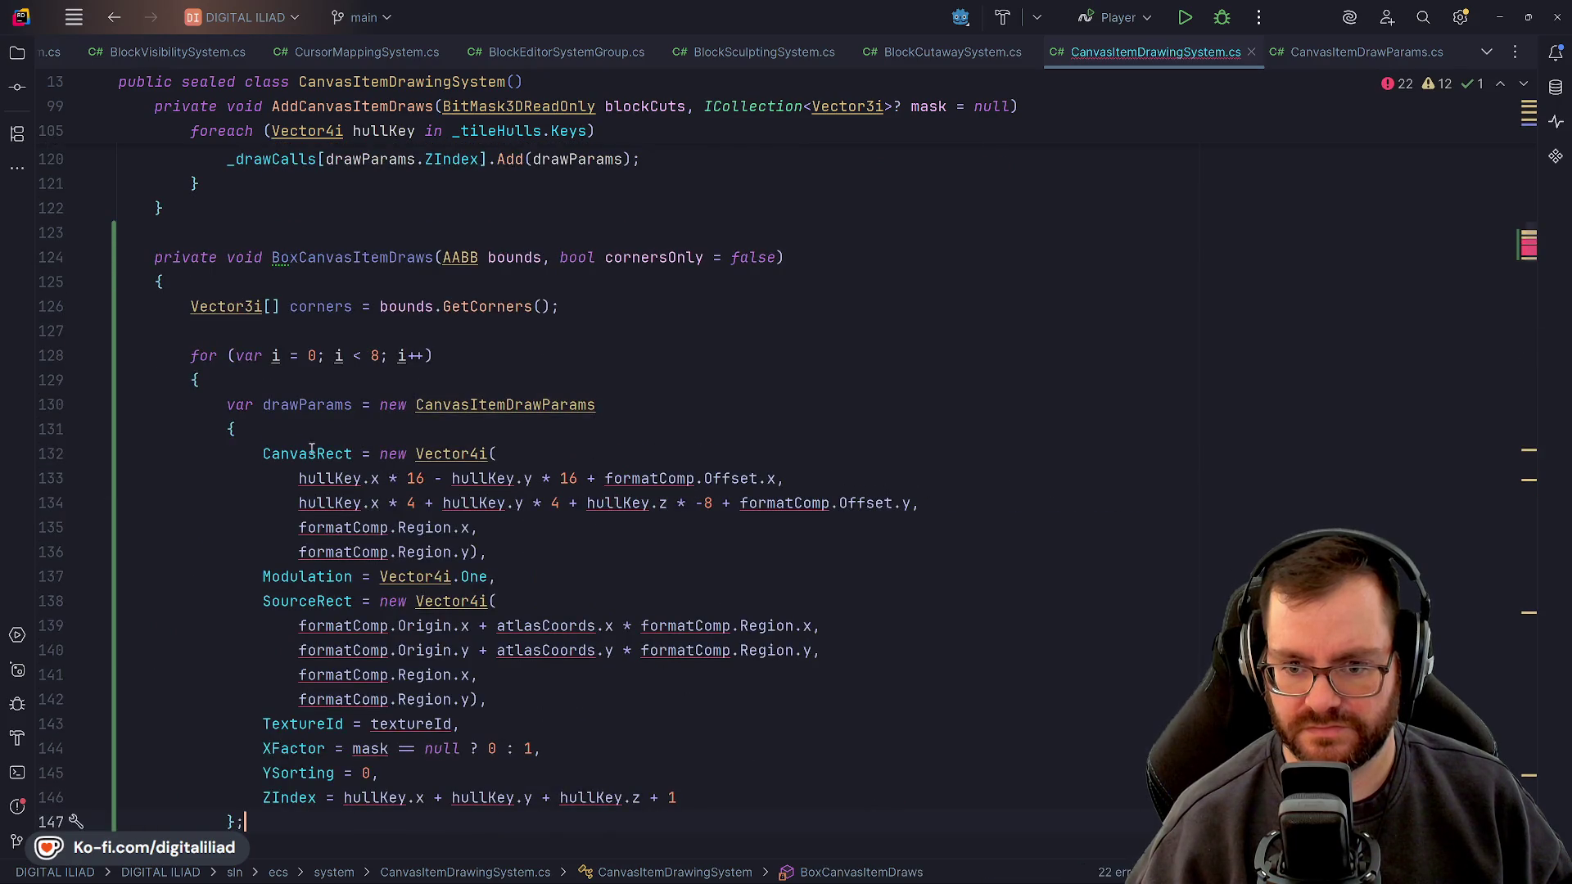
Empty the CanvasRect and SourceRect arguments, leaving bare Vector4i() calls
scroll(292, 441, "down", 2)
left_click(308, 429)
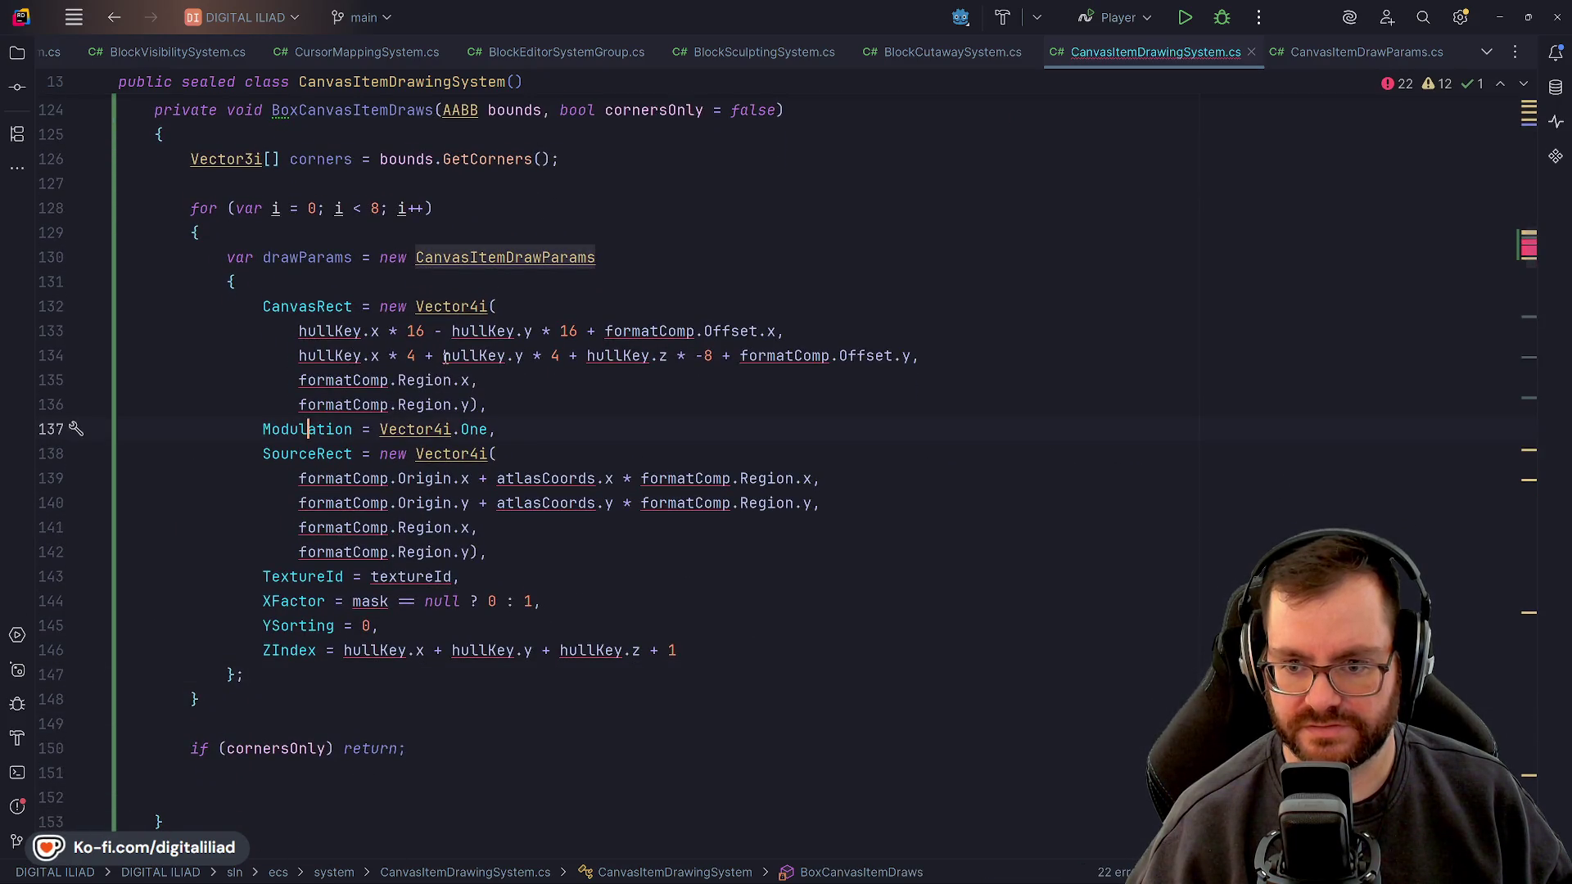
left_click(475, 404)
left_click(492, 306, "shift")
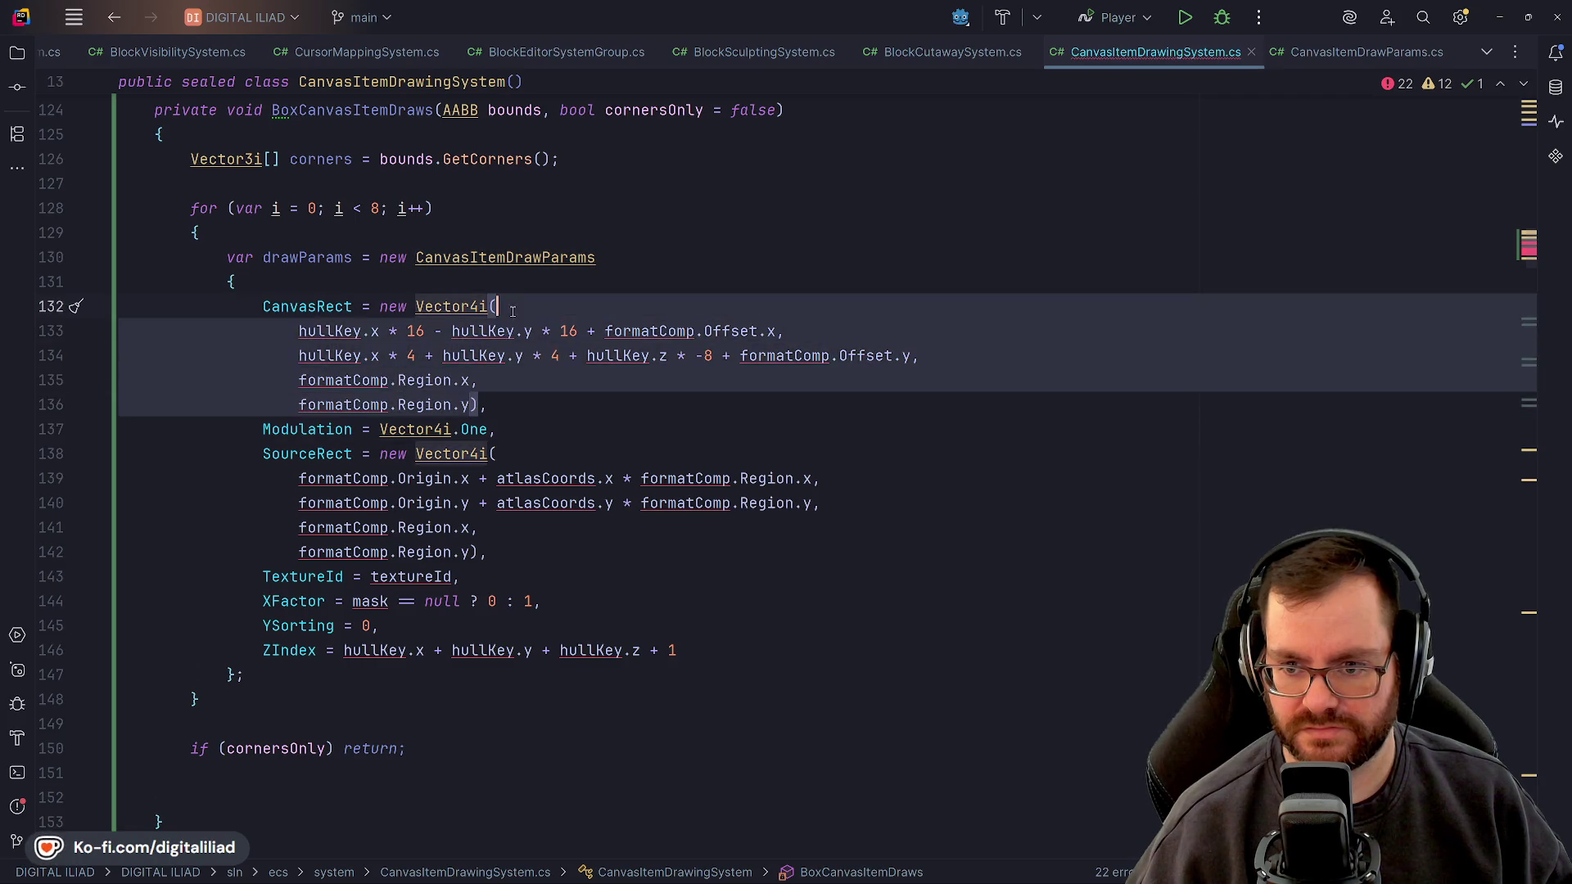
key("BackSpace")
left_click(471, 355)
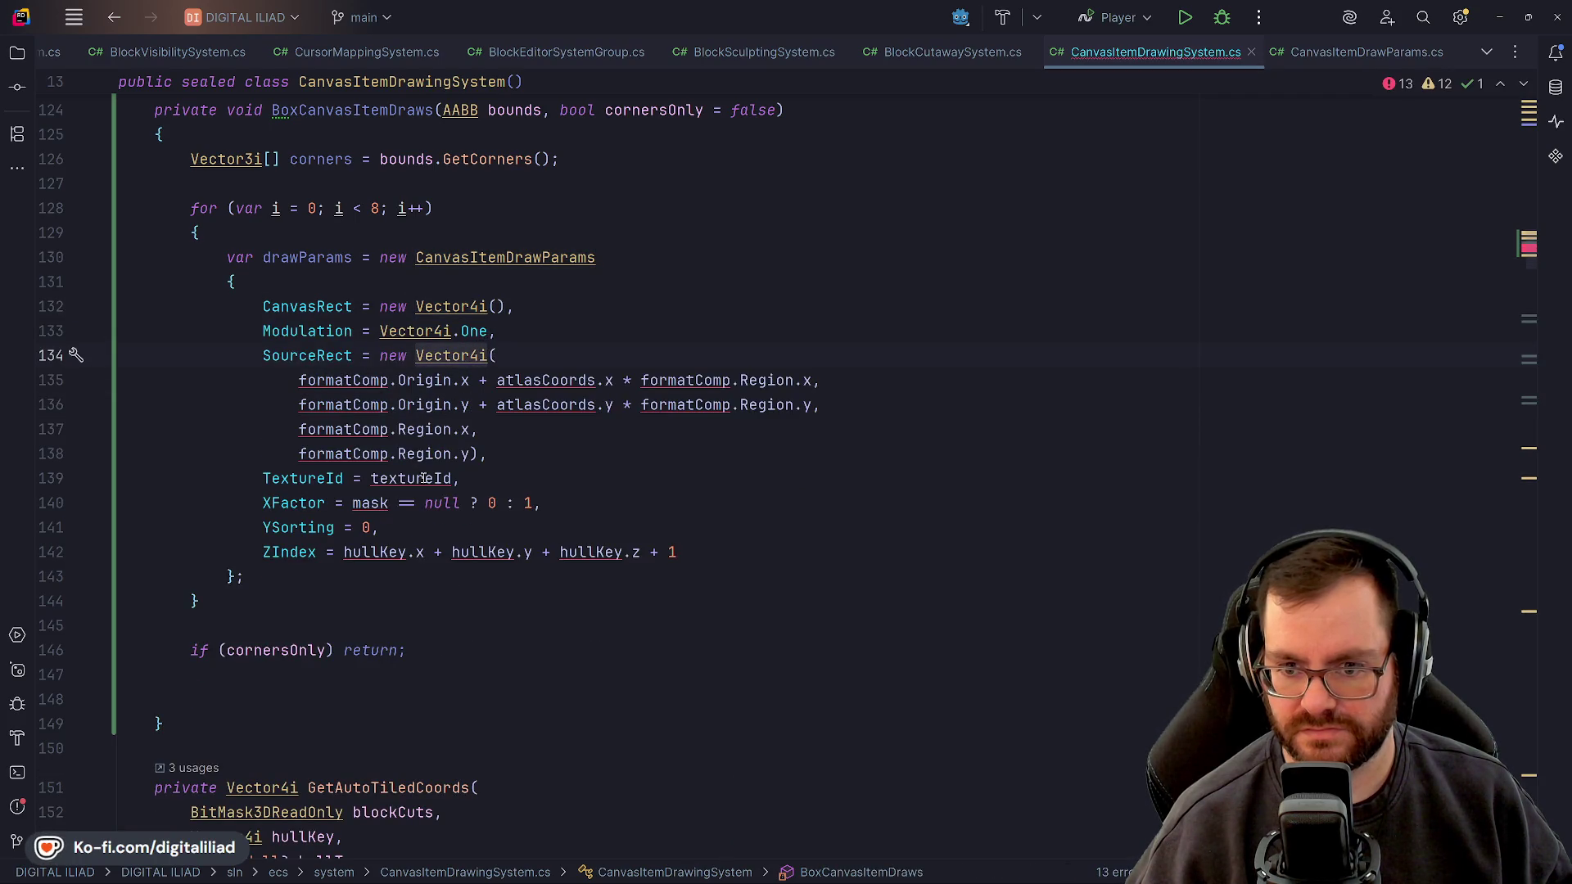
left_click_drag(480, 453, 517, 365)
key("BackSpace")
Check the SourceRect and TextureId lines, confirming TextureId uses textureId
left_click(381, 357)
left_click(327, 380)
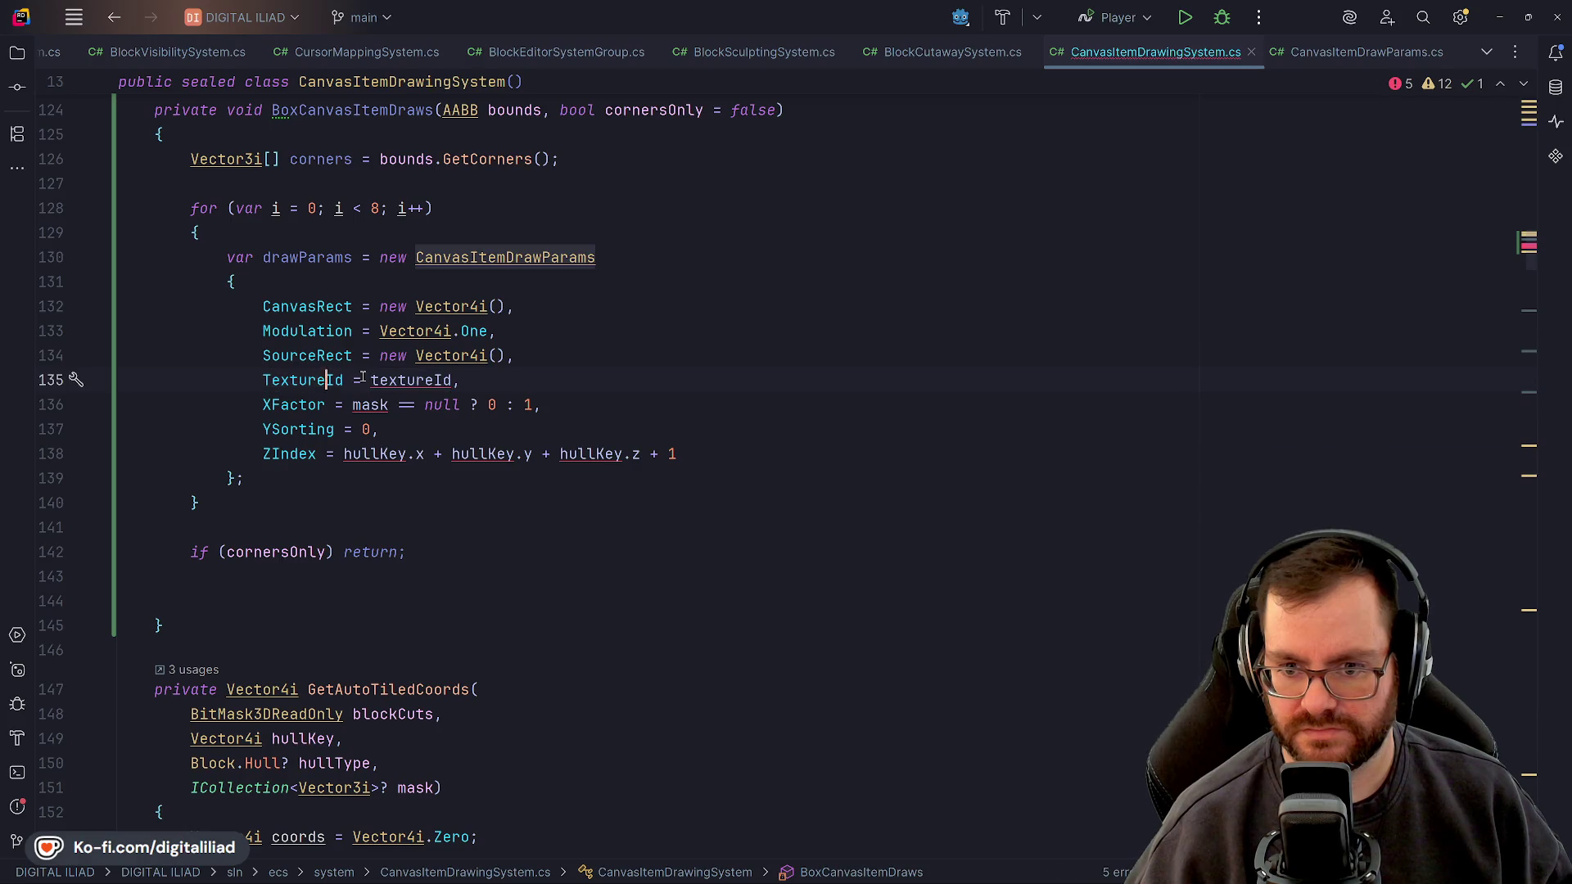
left_click(416, 356)
left_click(453, 380)
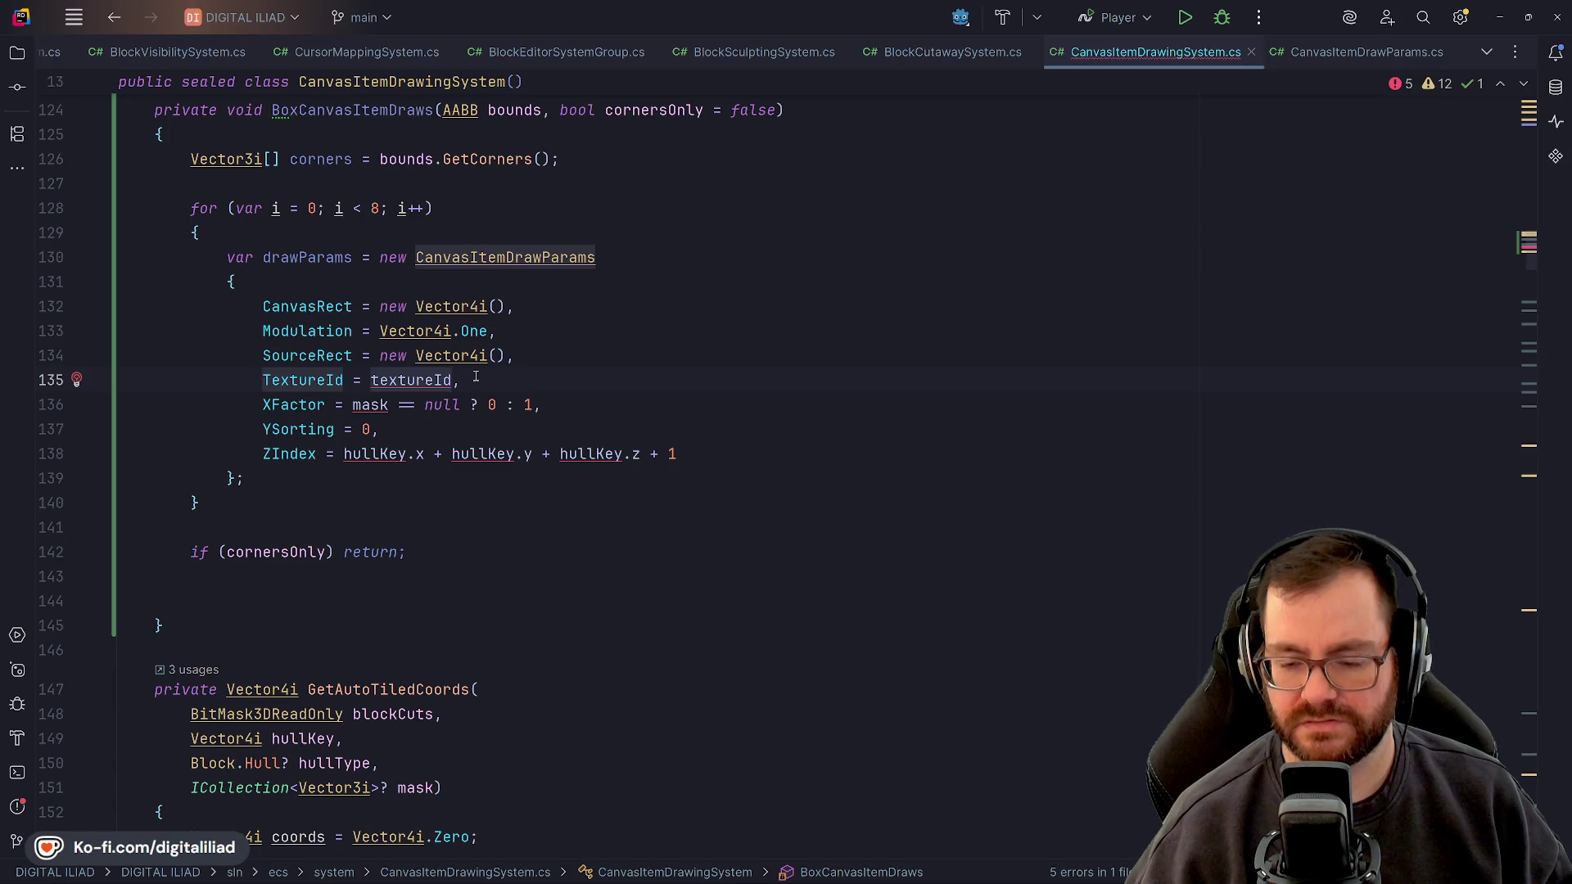
key("Up")
key("Up")
key("Up")
key("Down")
key("Down")
key("Down")
mouse_move(846, 845)
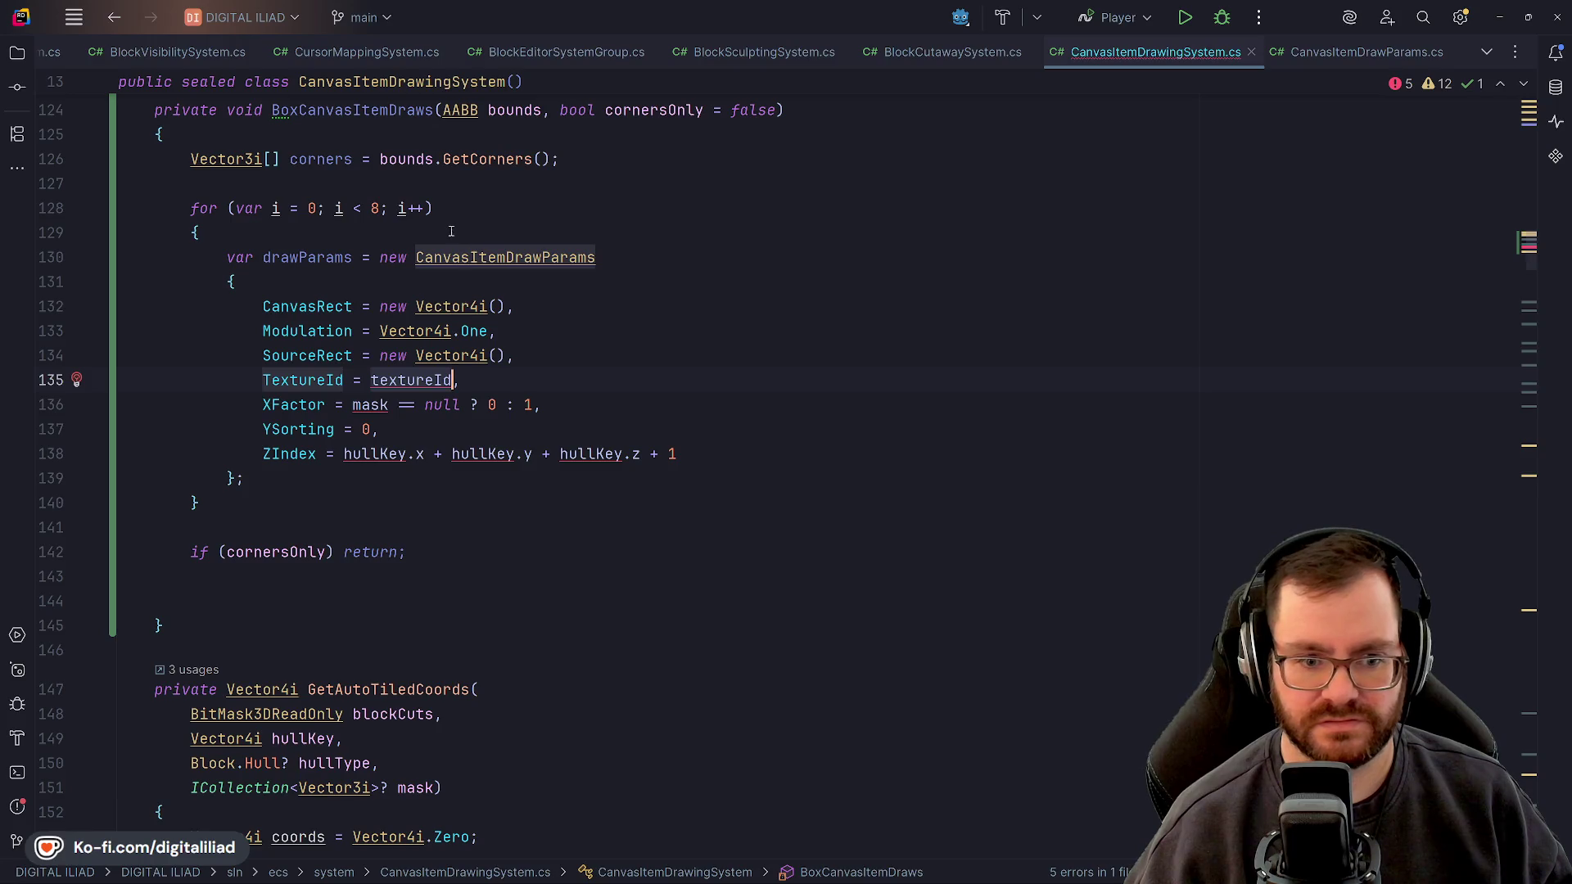
Wrap the pasted draw-params block in /* */, then switch to Obsidian's Roadmap canvas
left_click(494, 243)
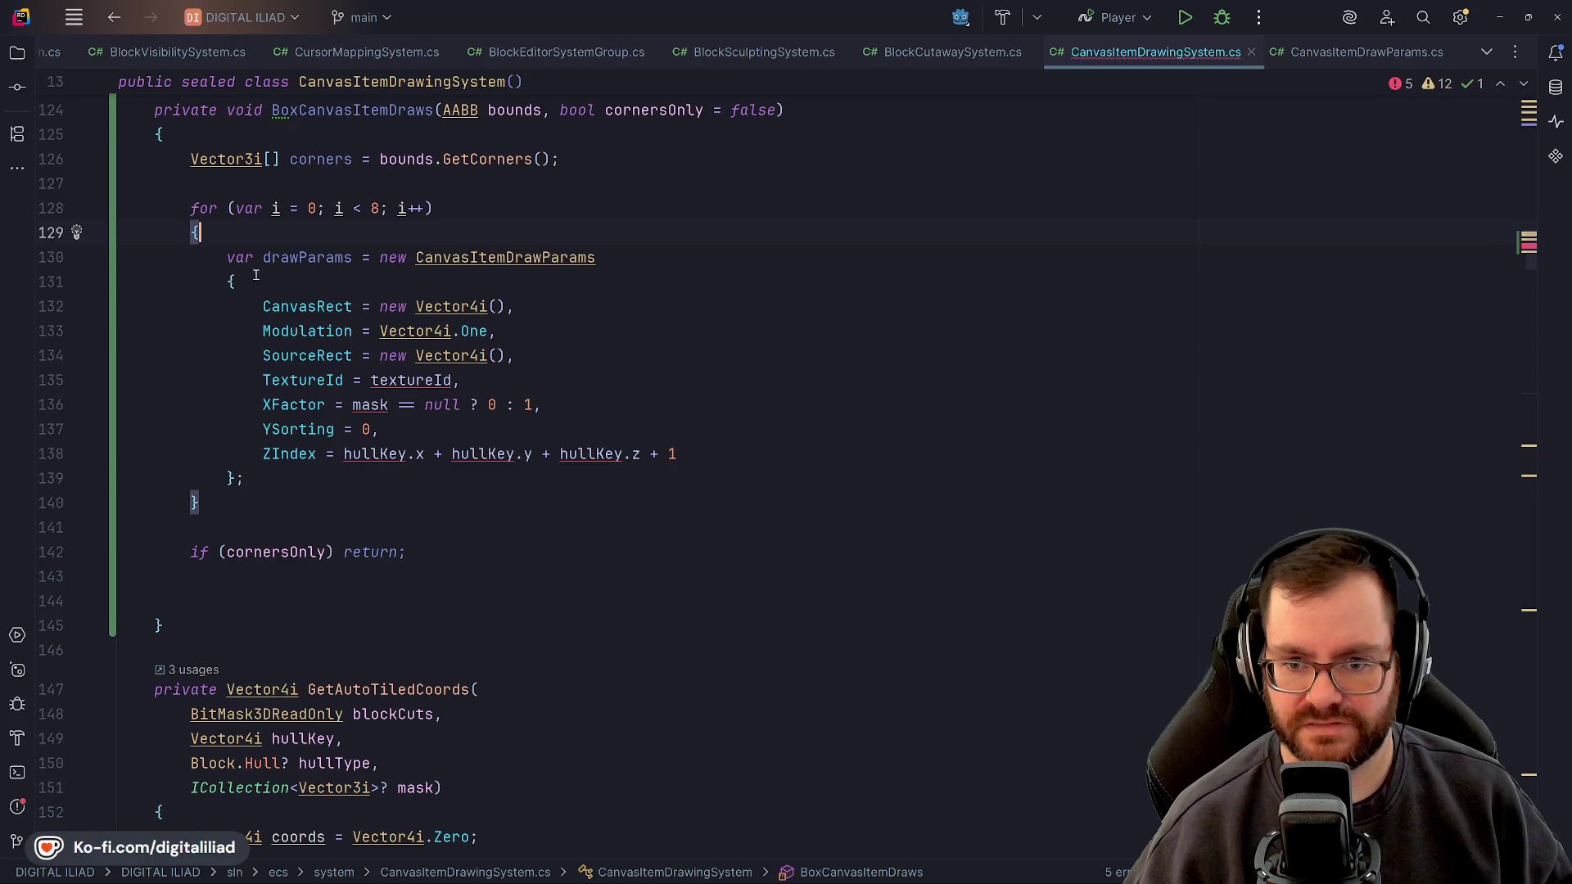
left_click(233, 257)
type("/*")
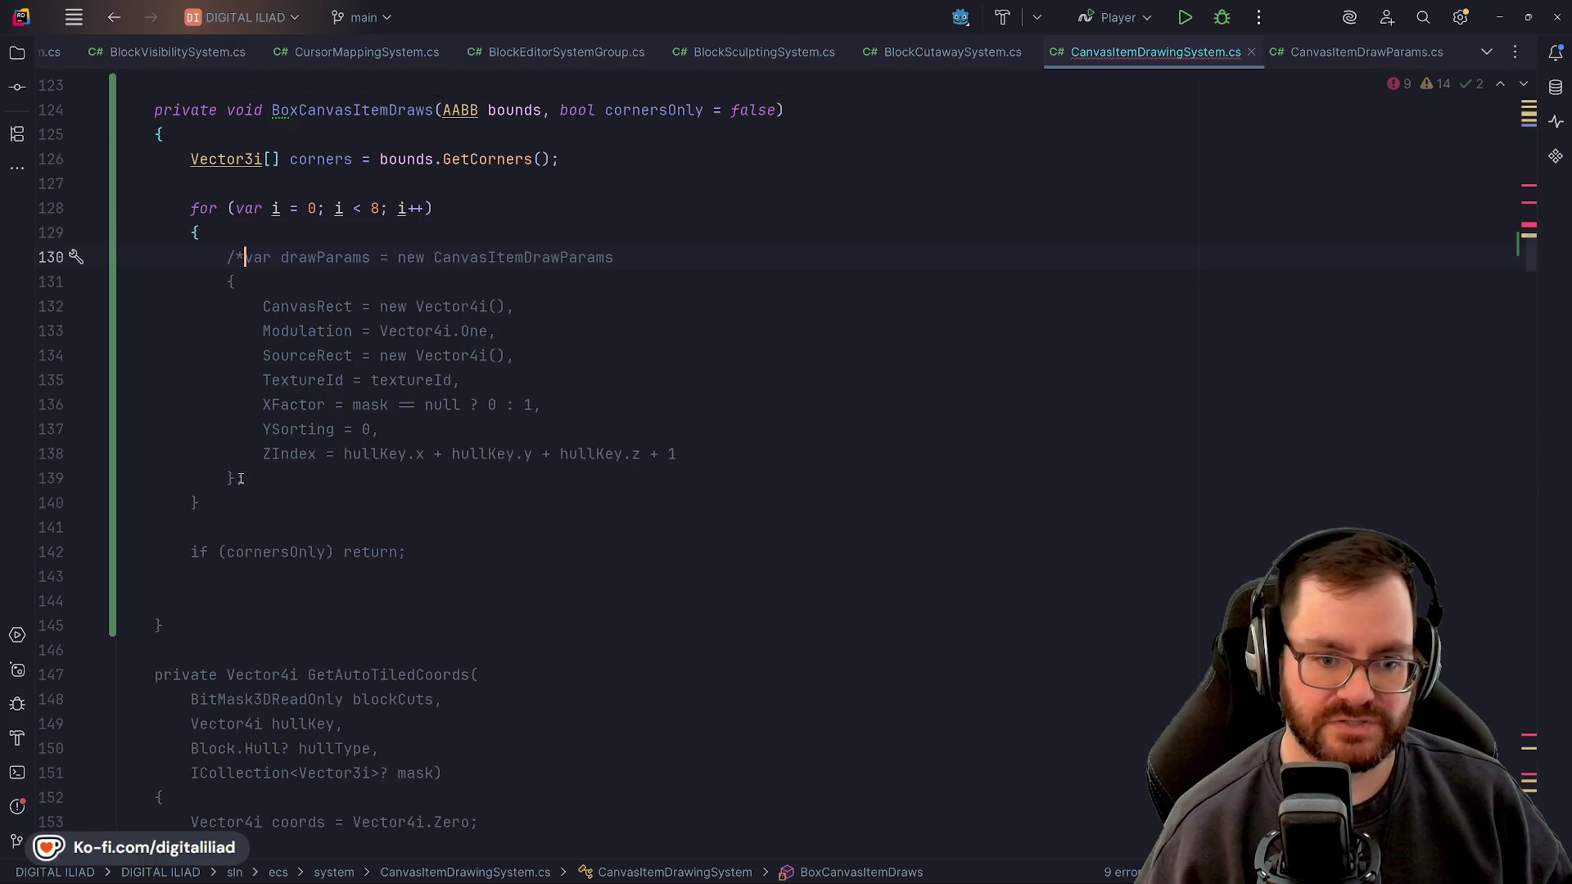
left_click(201, 503)
type("*/")
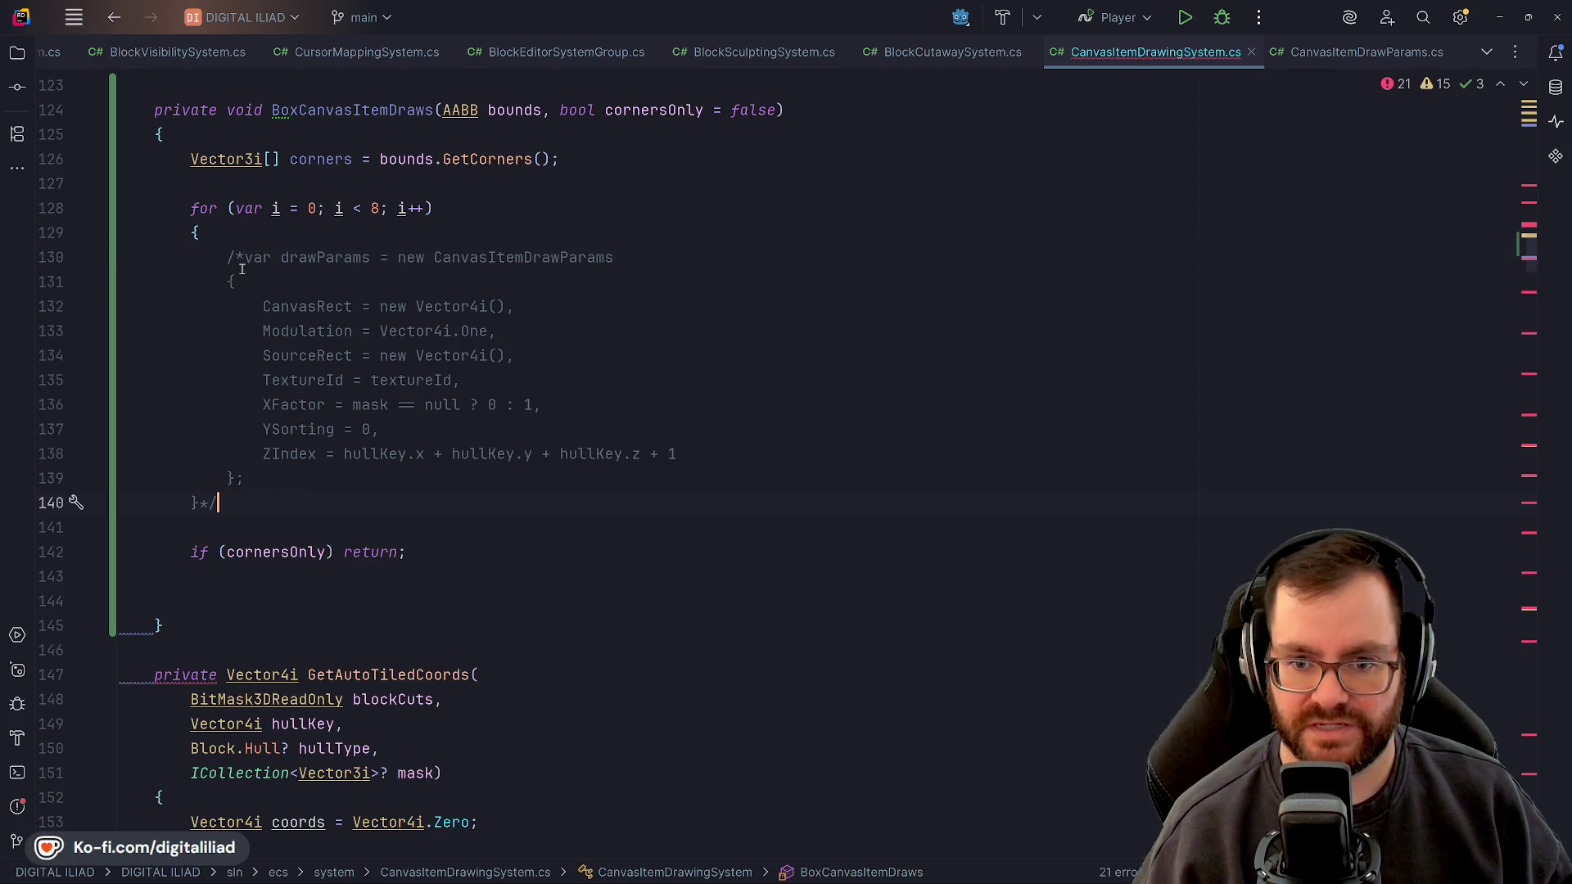
key("ctrl+z")
key("ctrl+z")
key("ctrl+z")
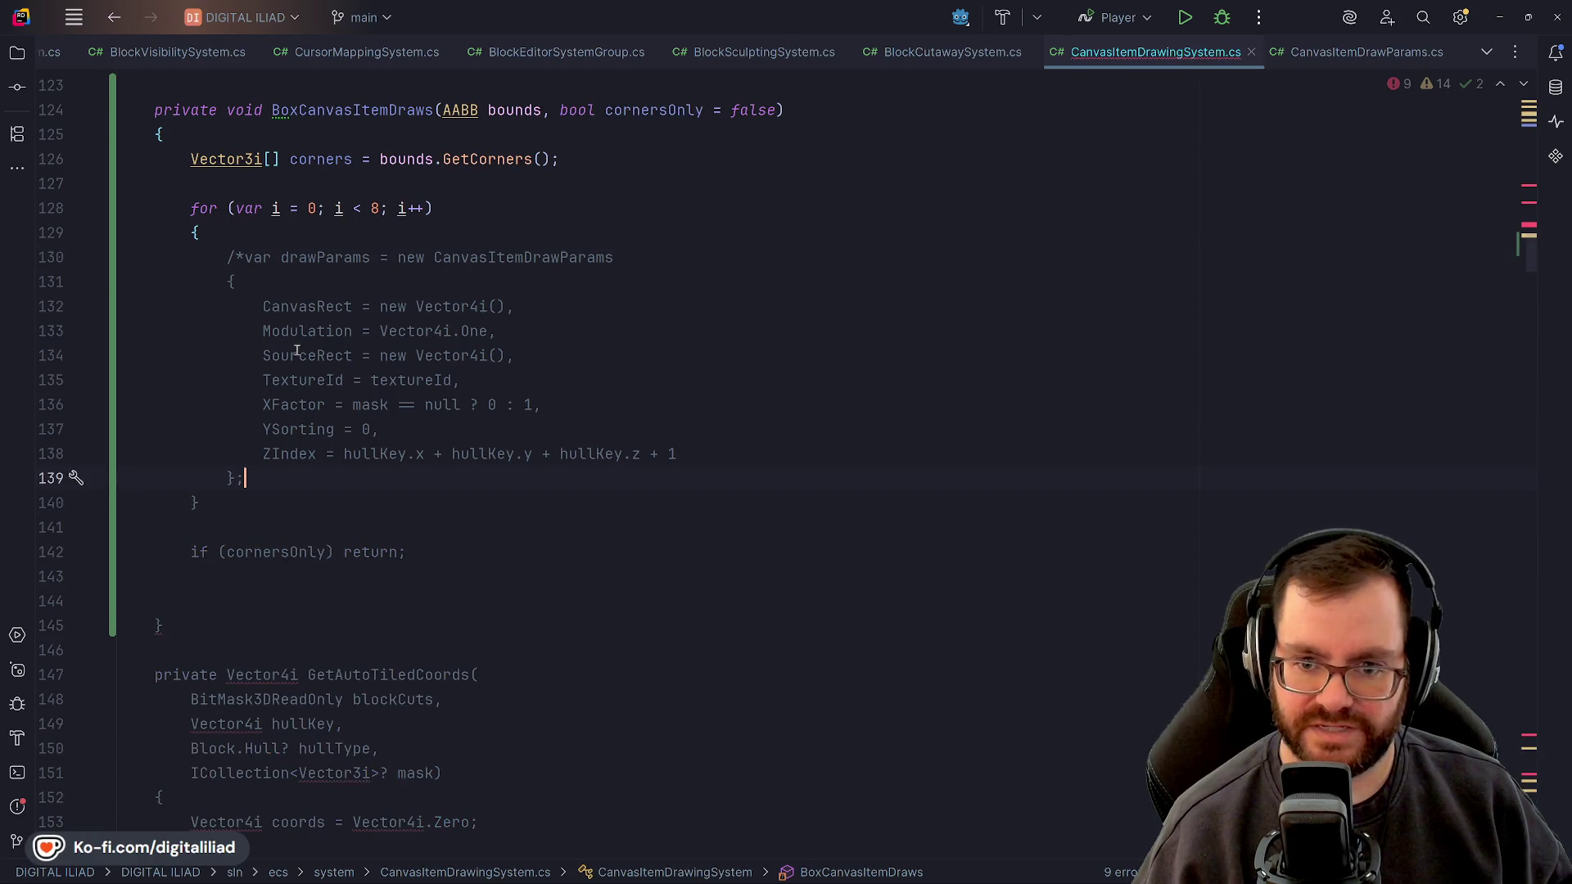
type("*/")
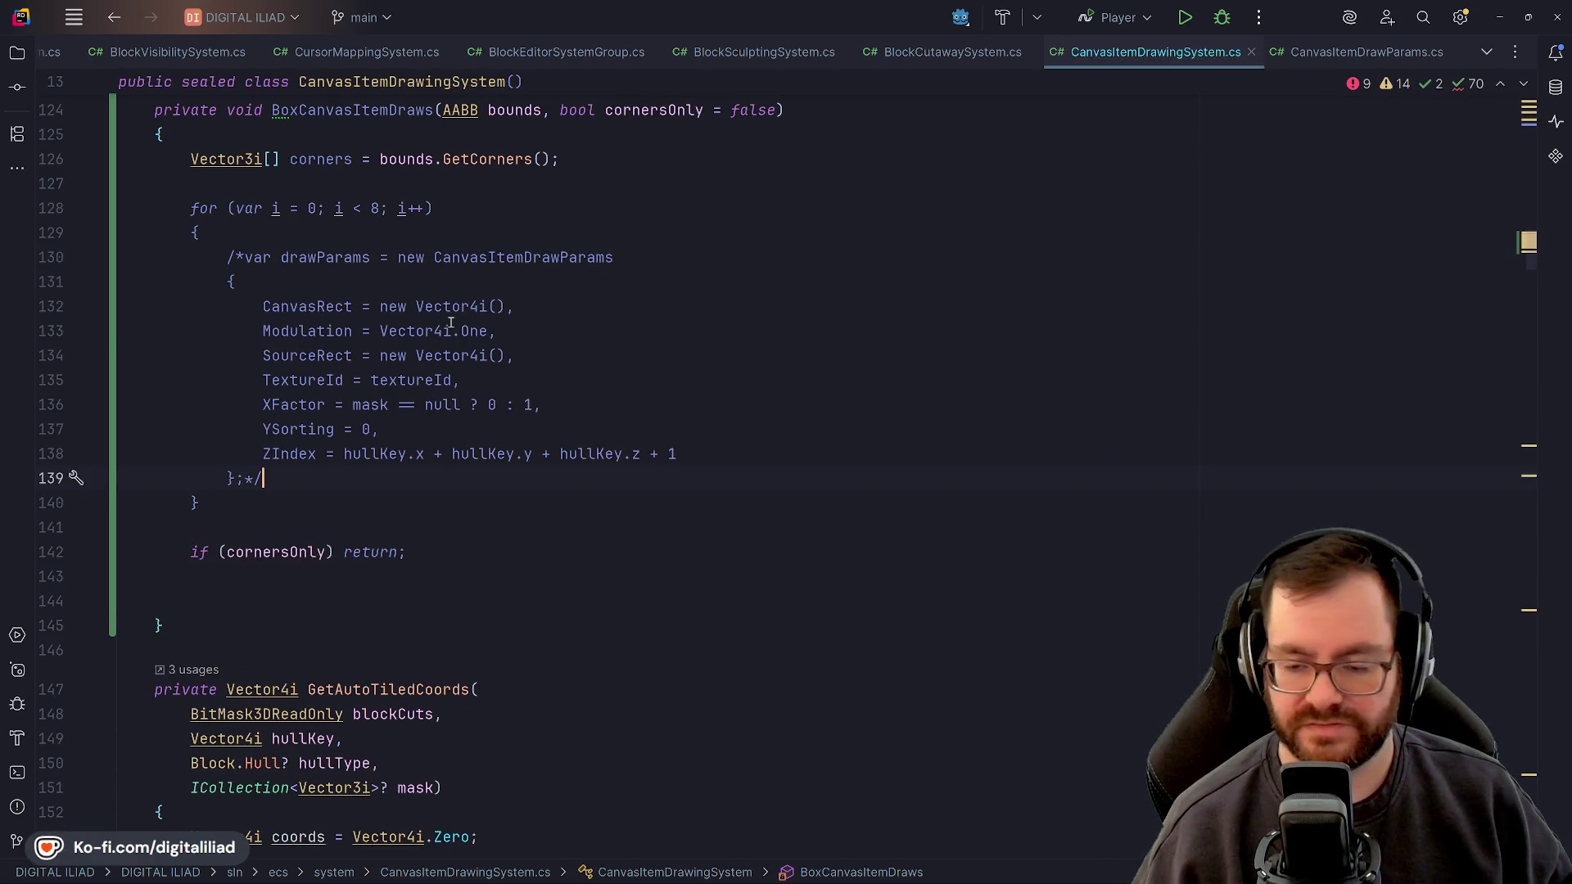
left_click(450, 324)
scroll(450, 323, "up", 2)
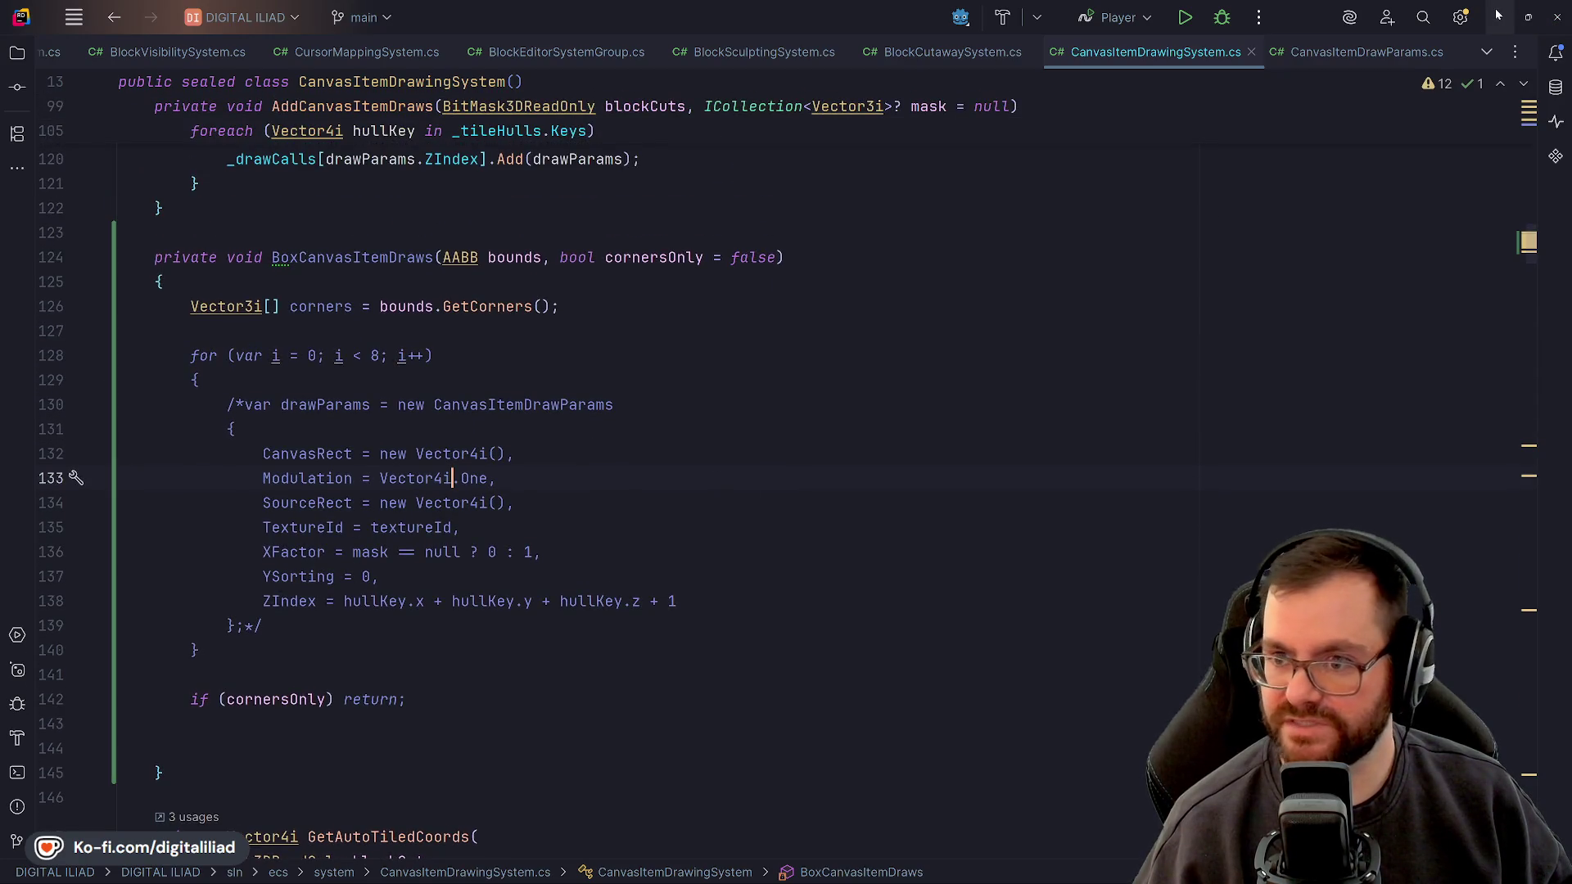
left_click(1499, 16)
left_click(840, 870)
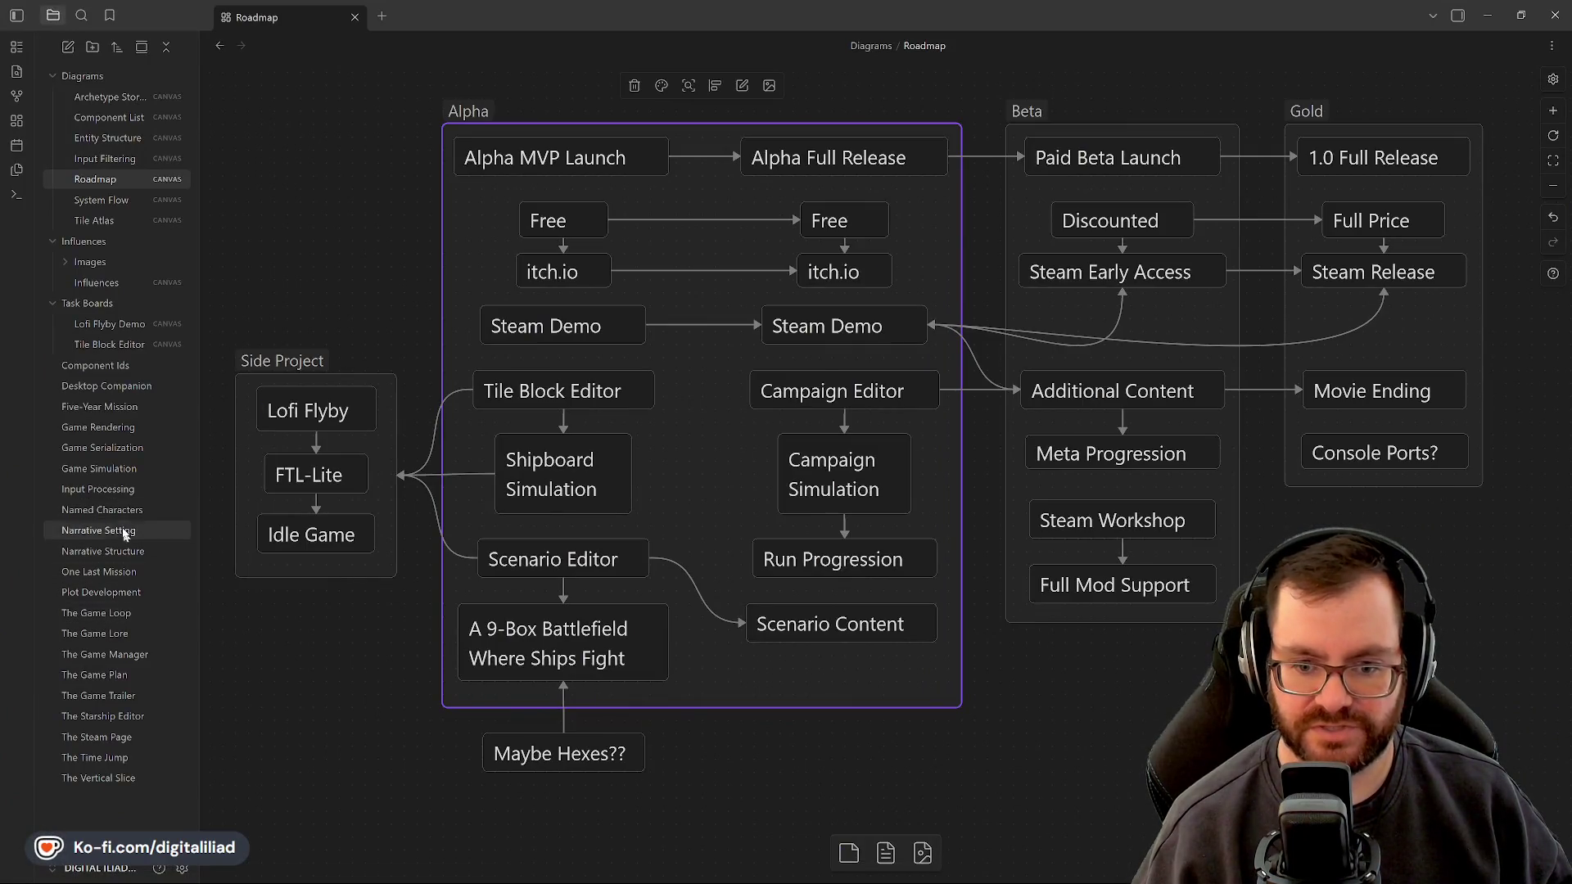
View The Game Plan note, then minimize Obsidian and Aseprite to reveal the wallpaper
left_click(100, 675)
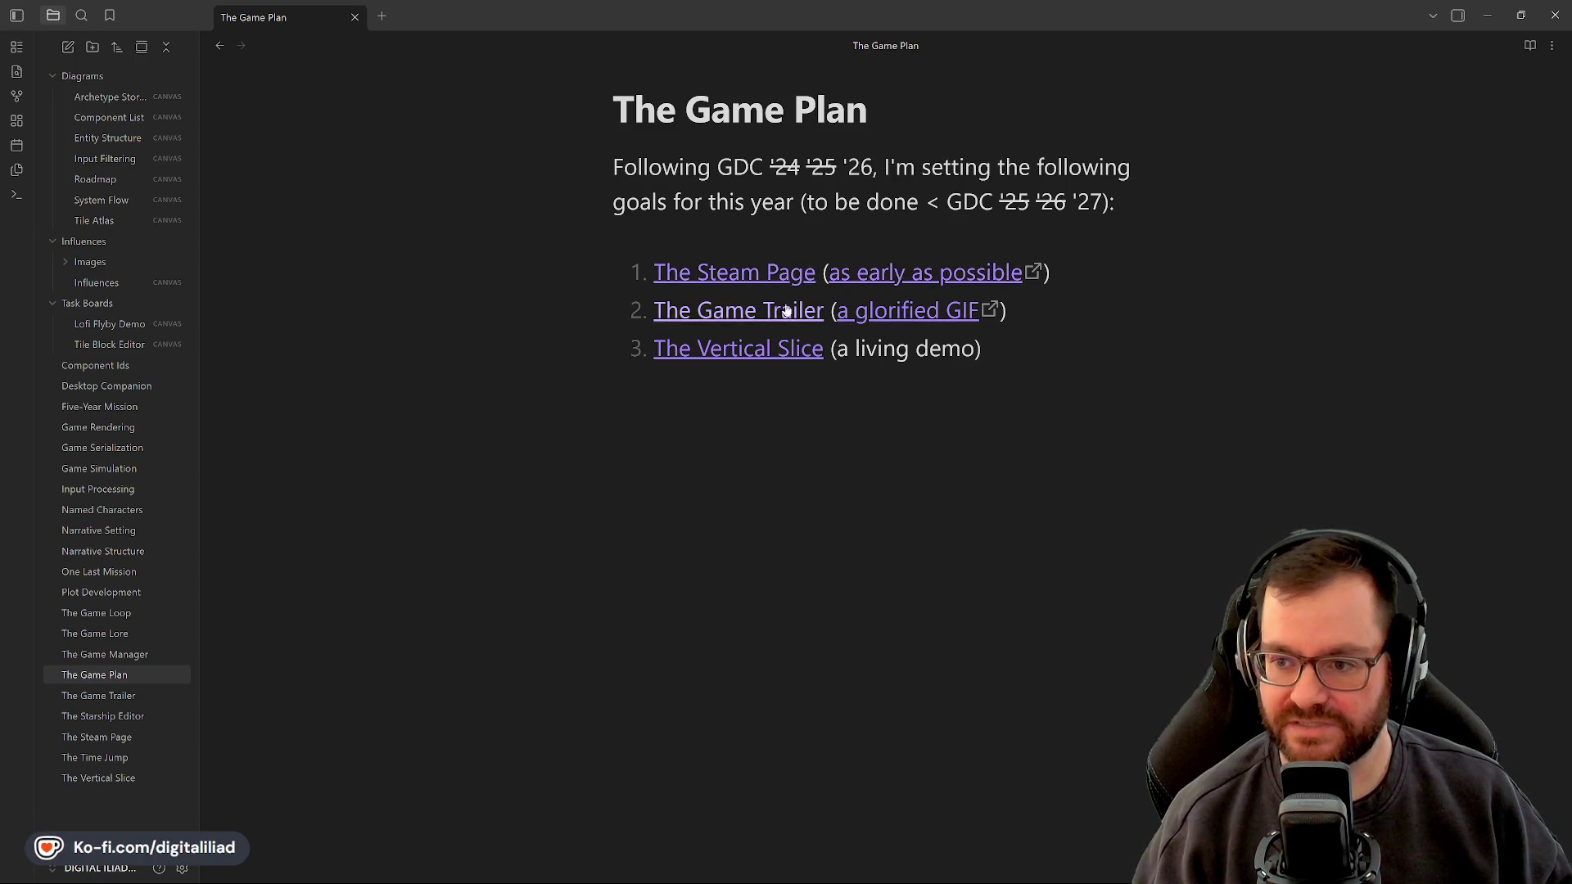
left_click(1488, 14)
left_click(1492, 10)
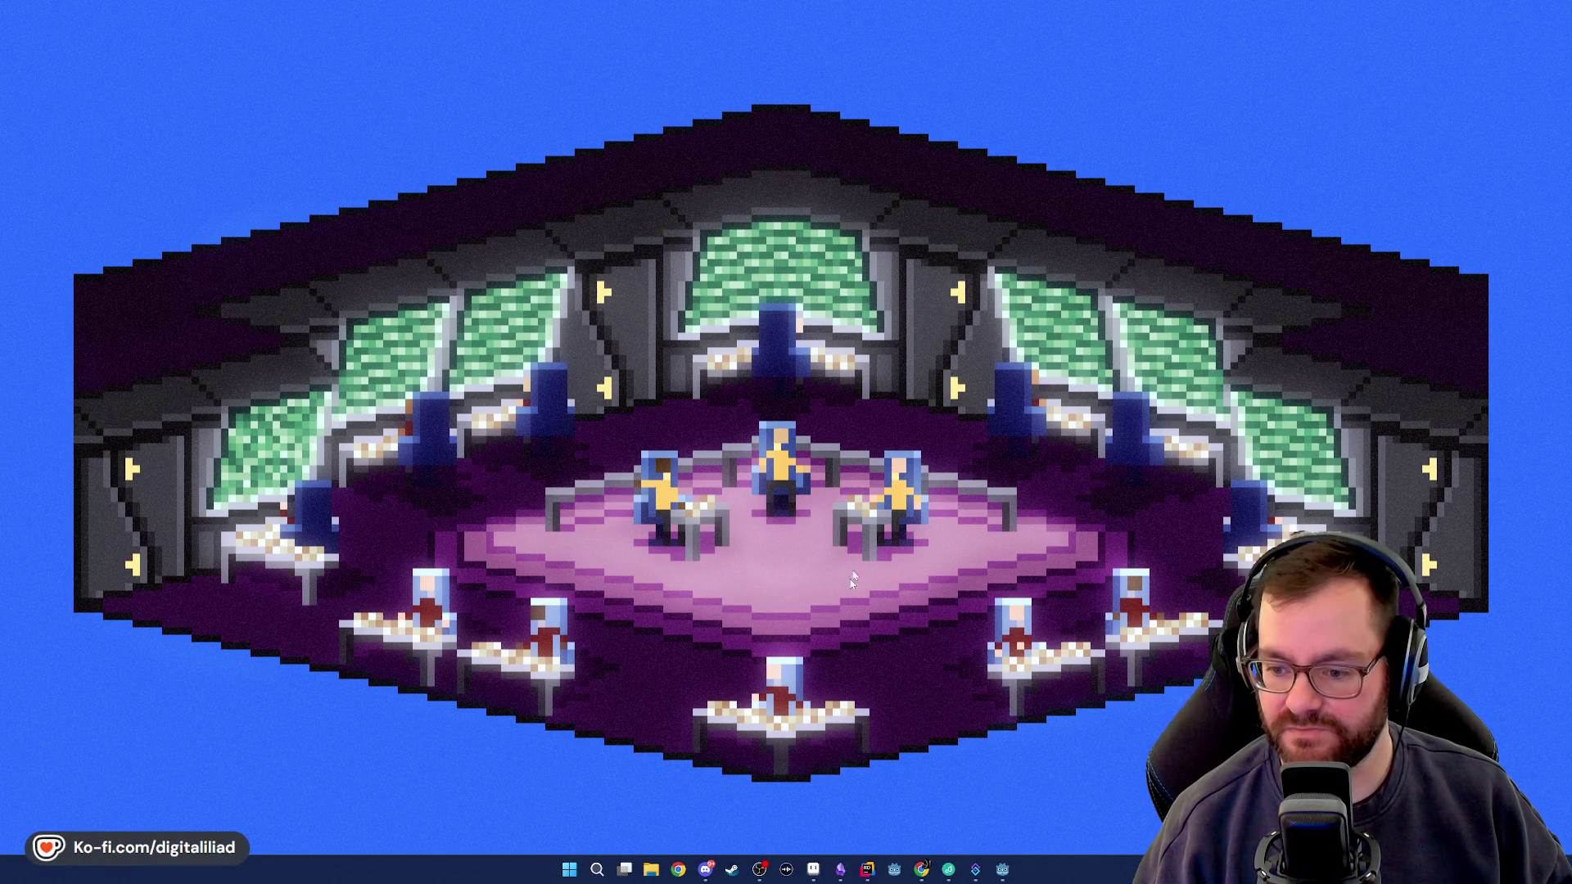
Open lofi_flyby_ripley from My Drive's Aseprite Files via a 'lofi' search and play its animation
left_click(813, 870)
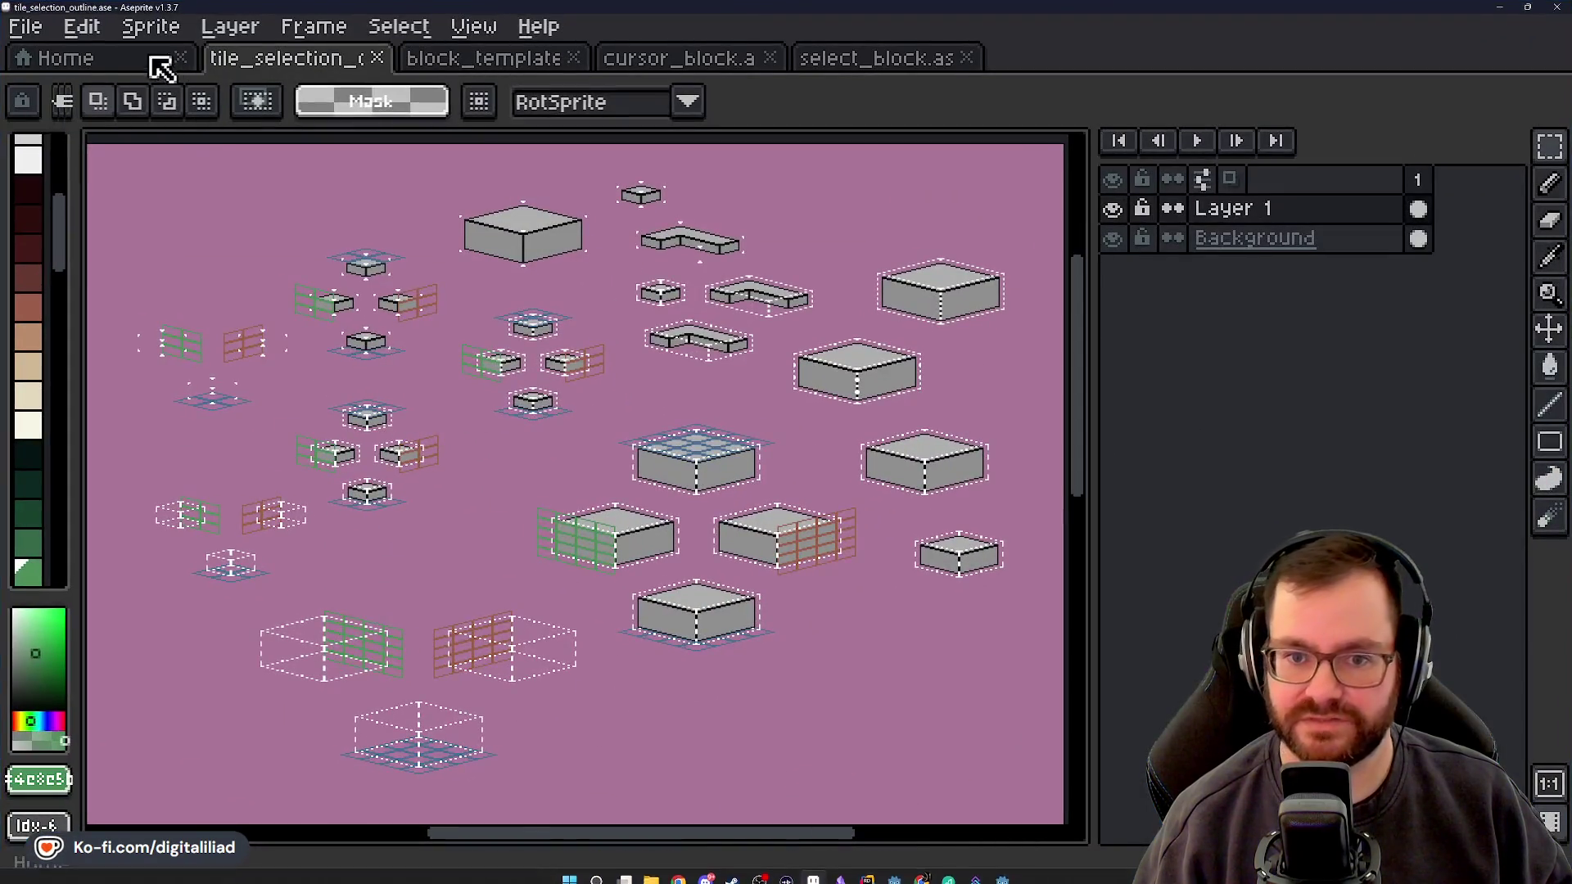
left_click(143, 59)
left_click(245, 59)
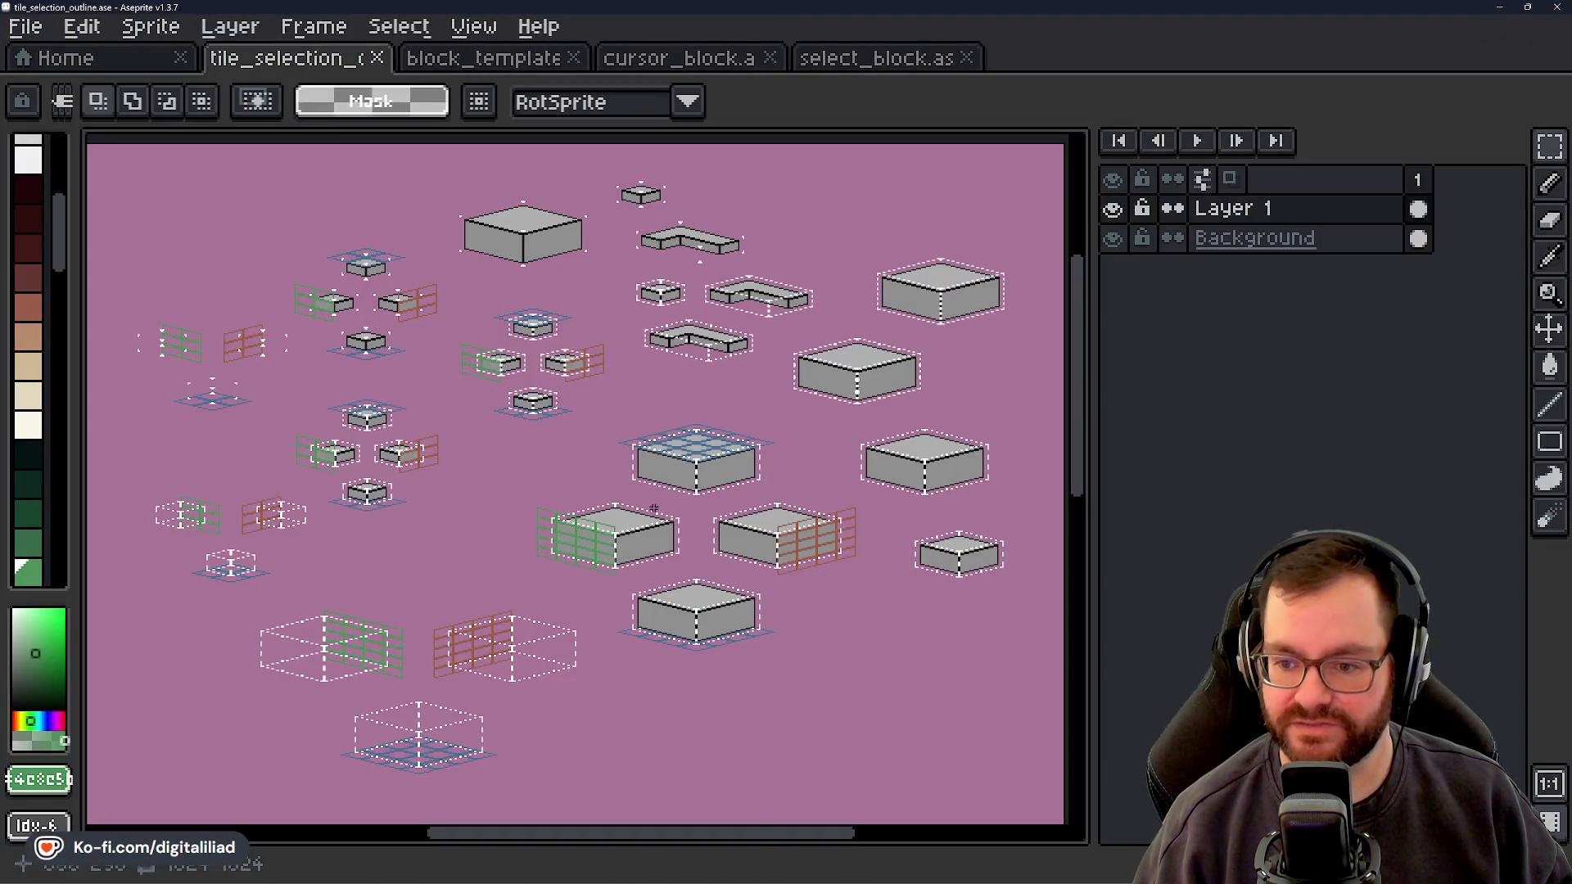
left_click(95, 59)
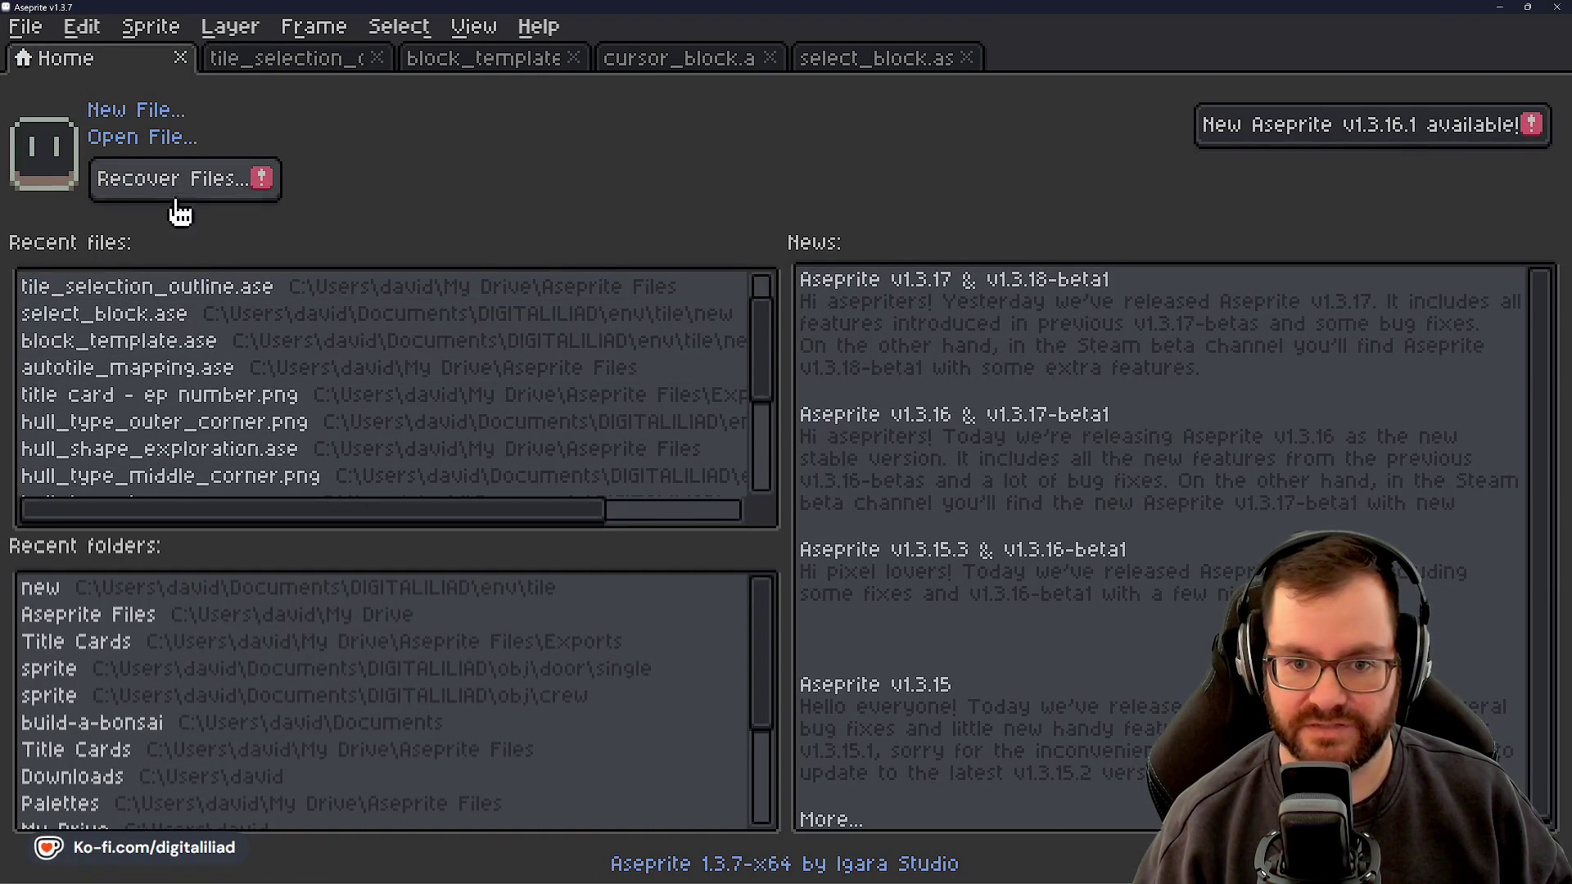
left_click(165, 141)
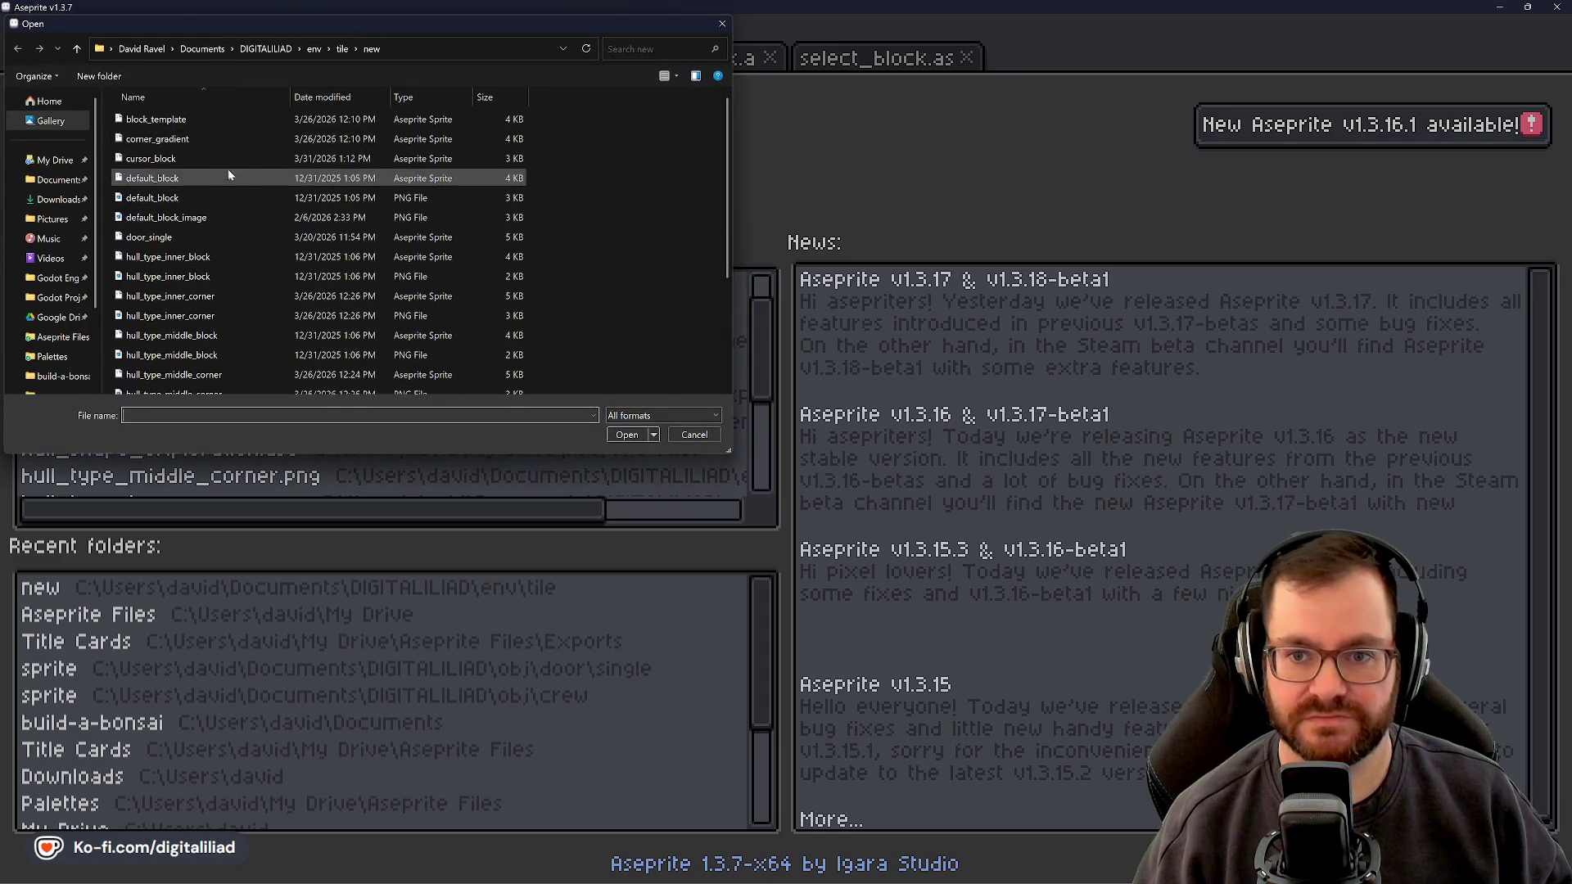
left_click(33, 163)
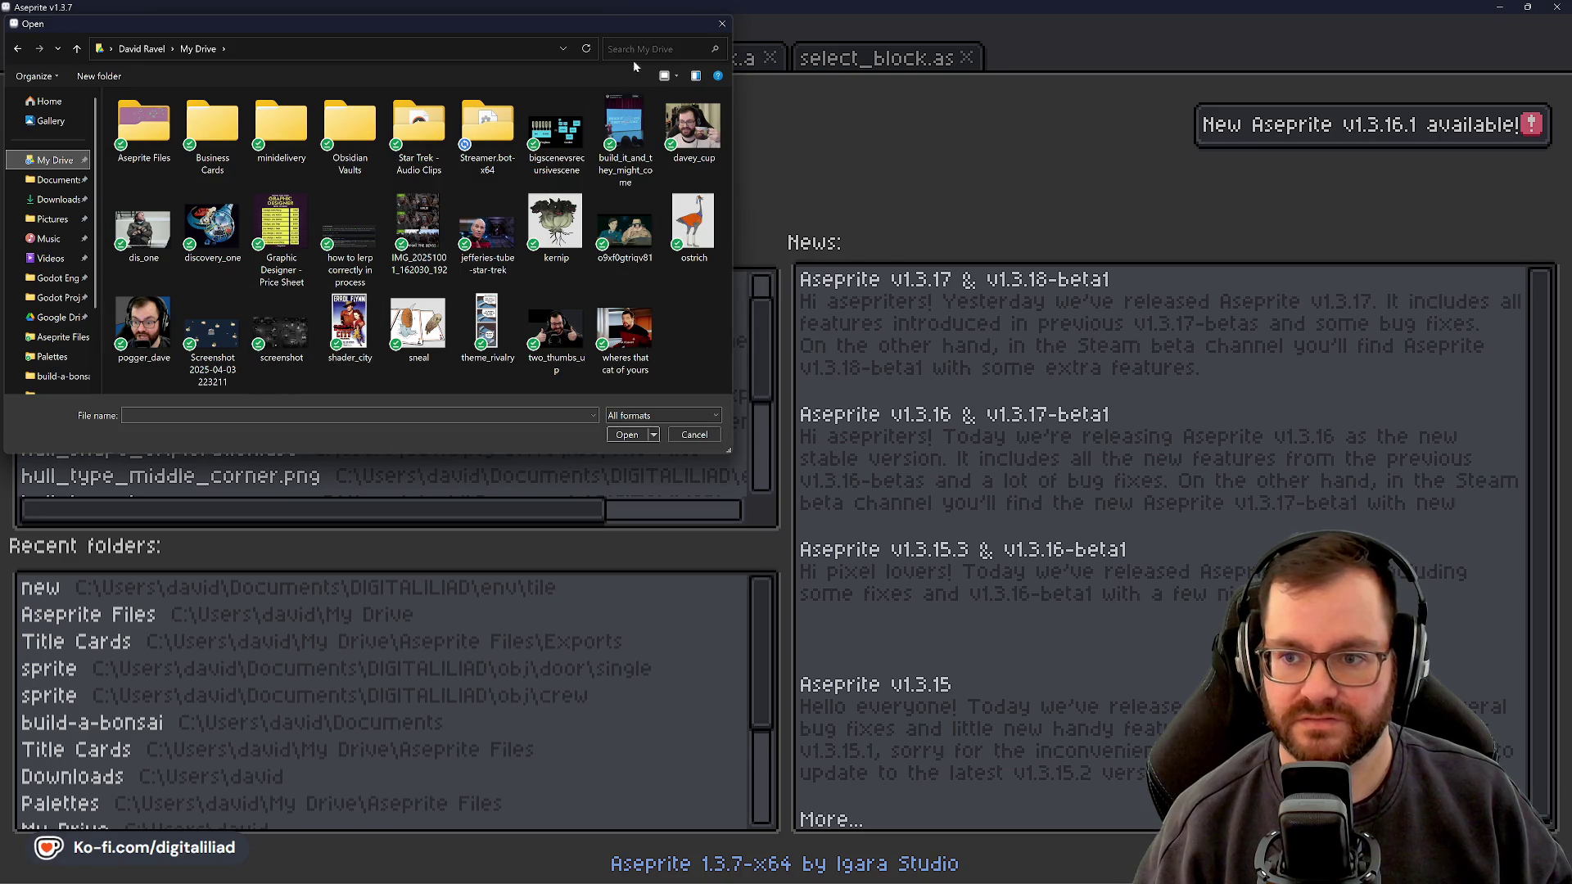
double_click(145, 131)
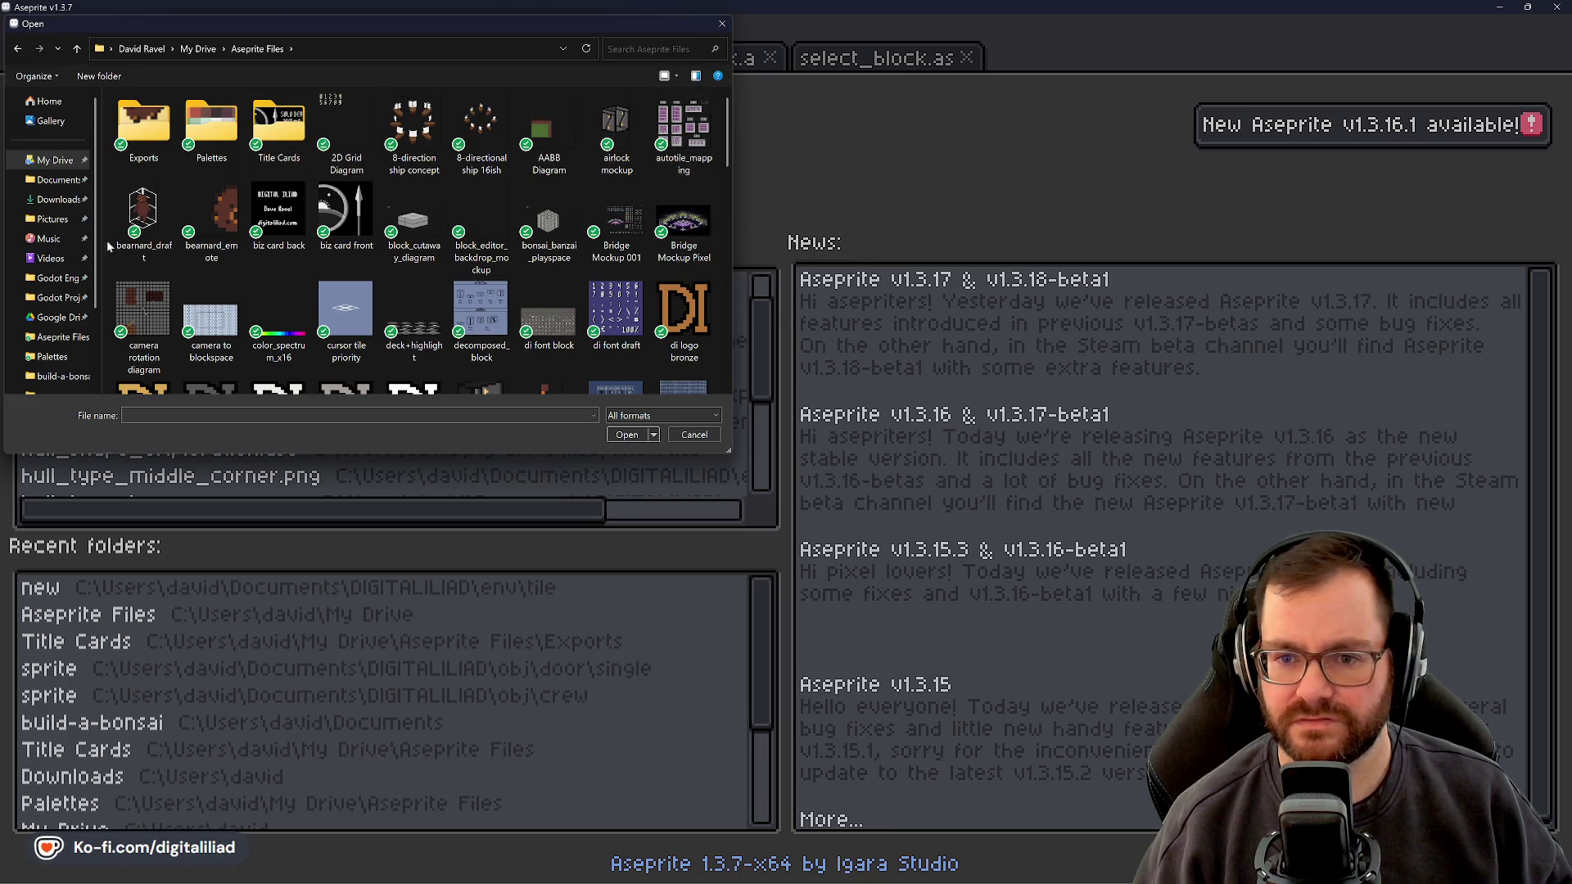
left_click(615, 50)
type("lofi")
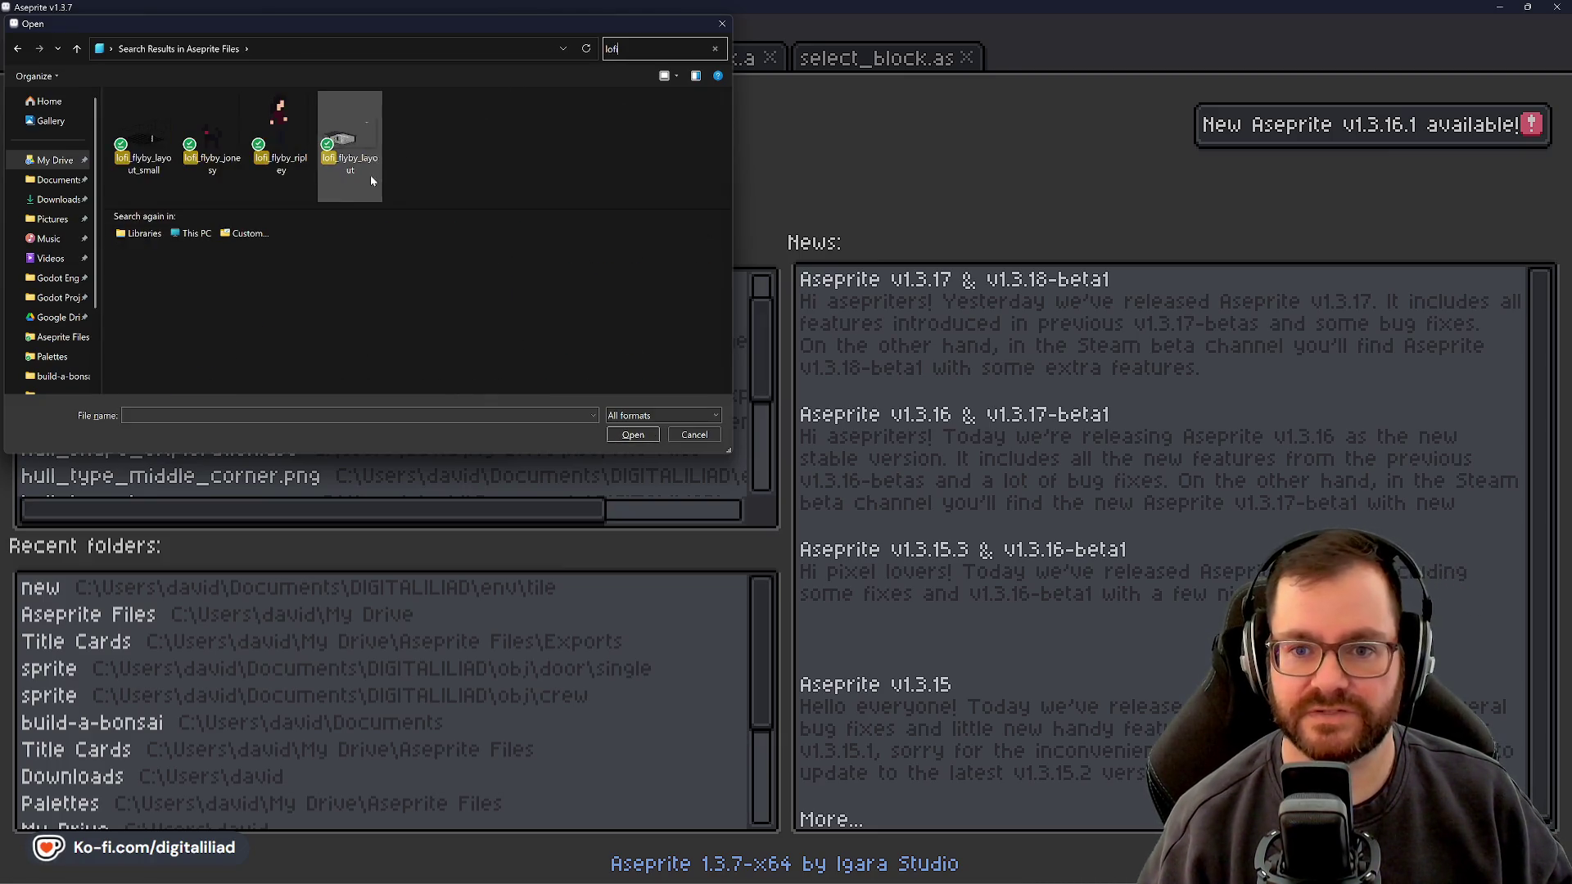
left_click(281, 131)
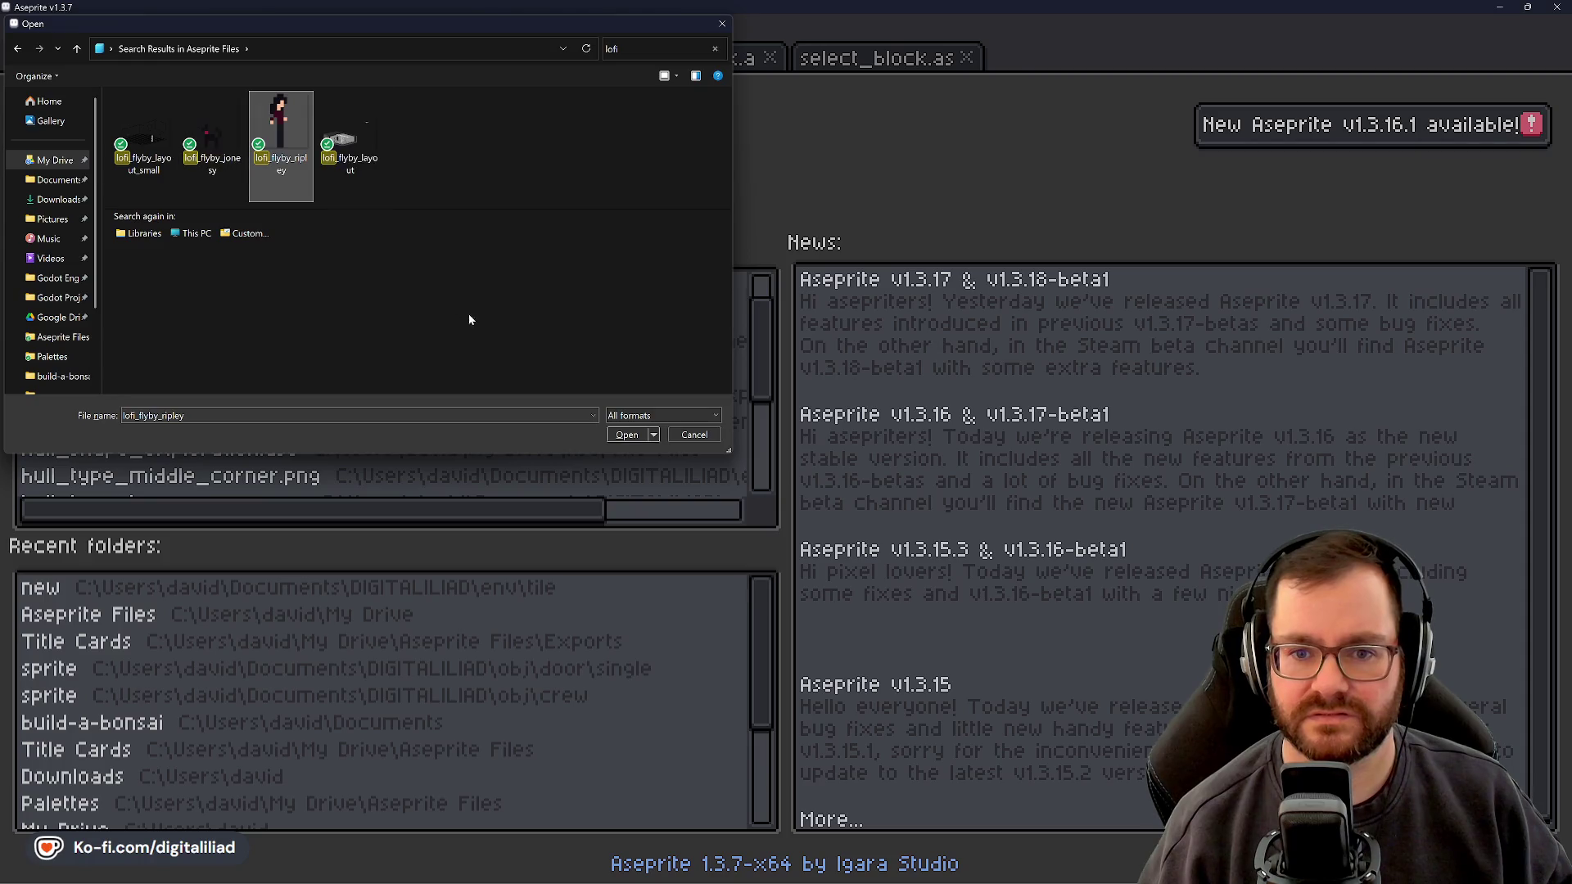
left_click(627, 434)
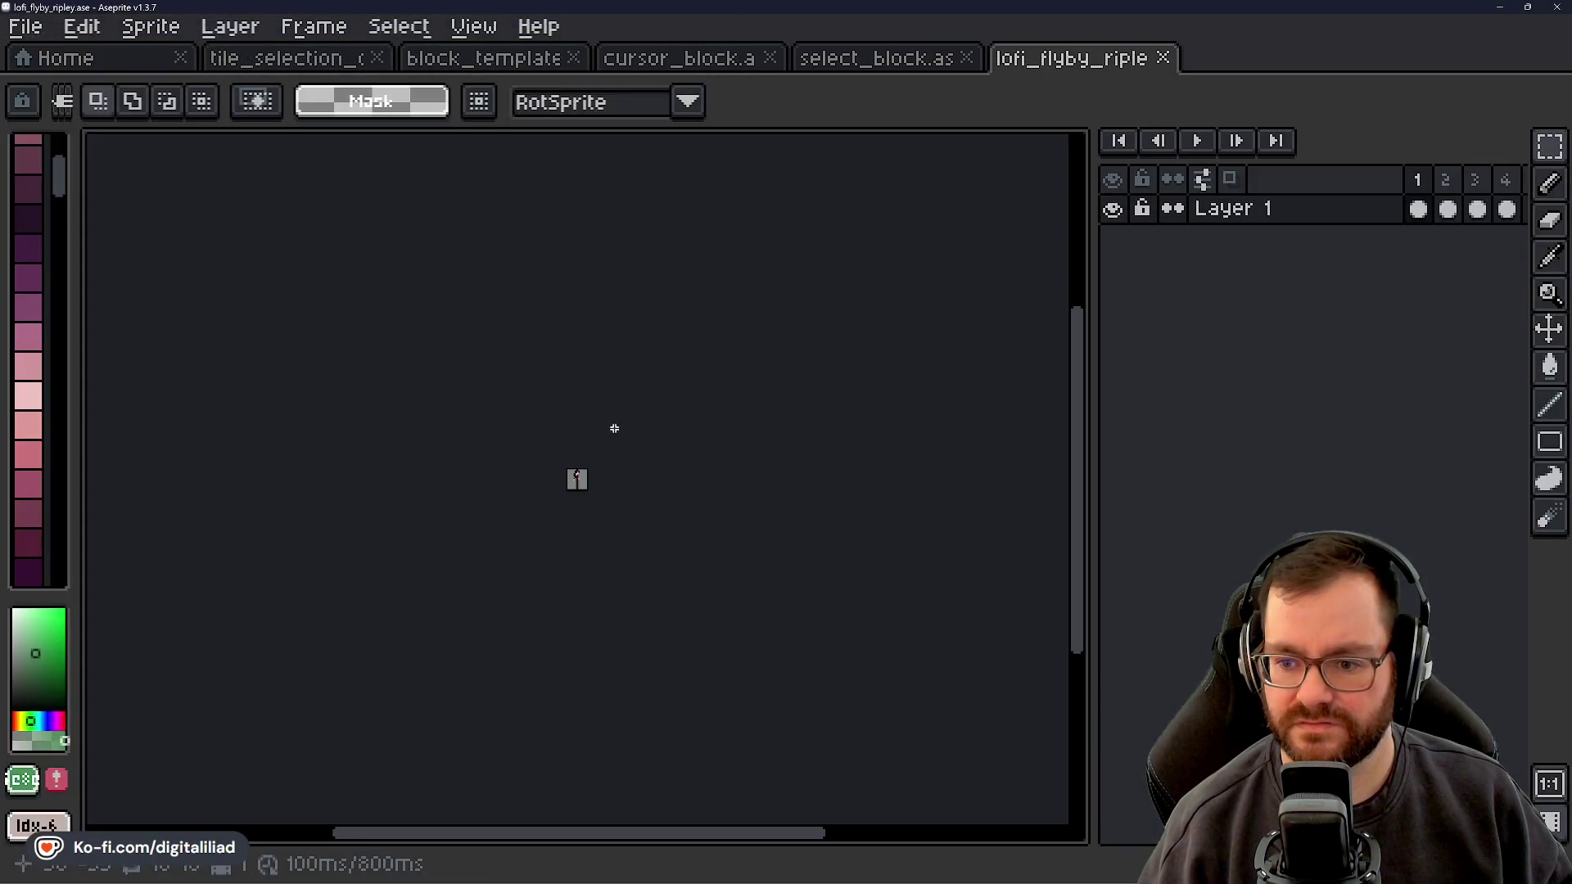
scroll(594, 490, "up", 10)
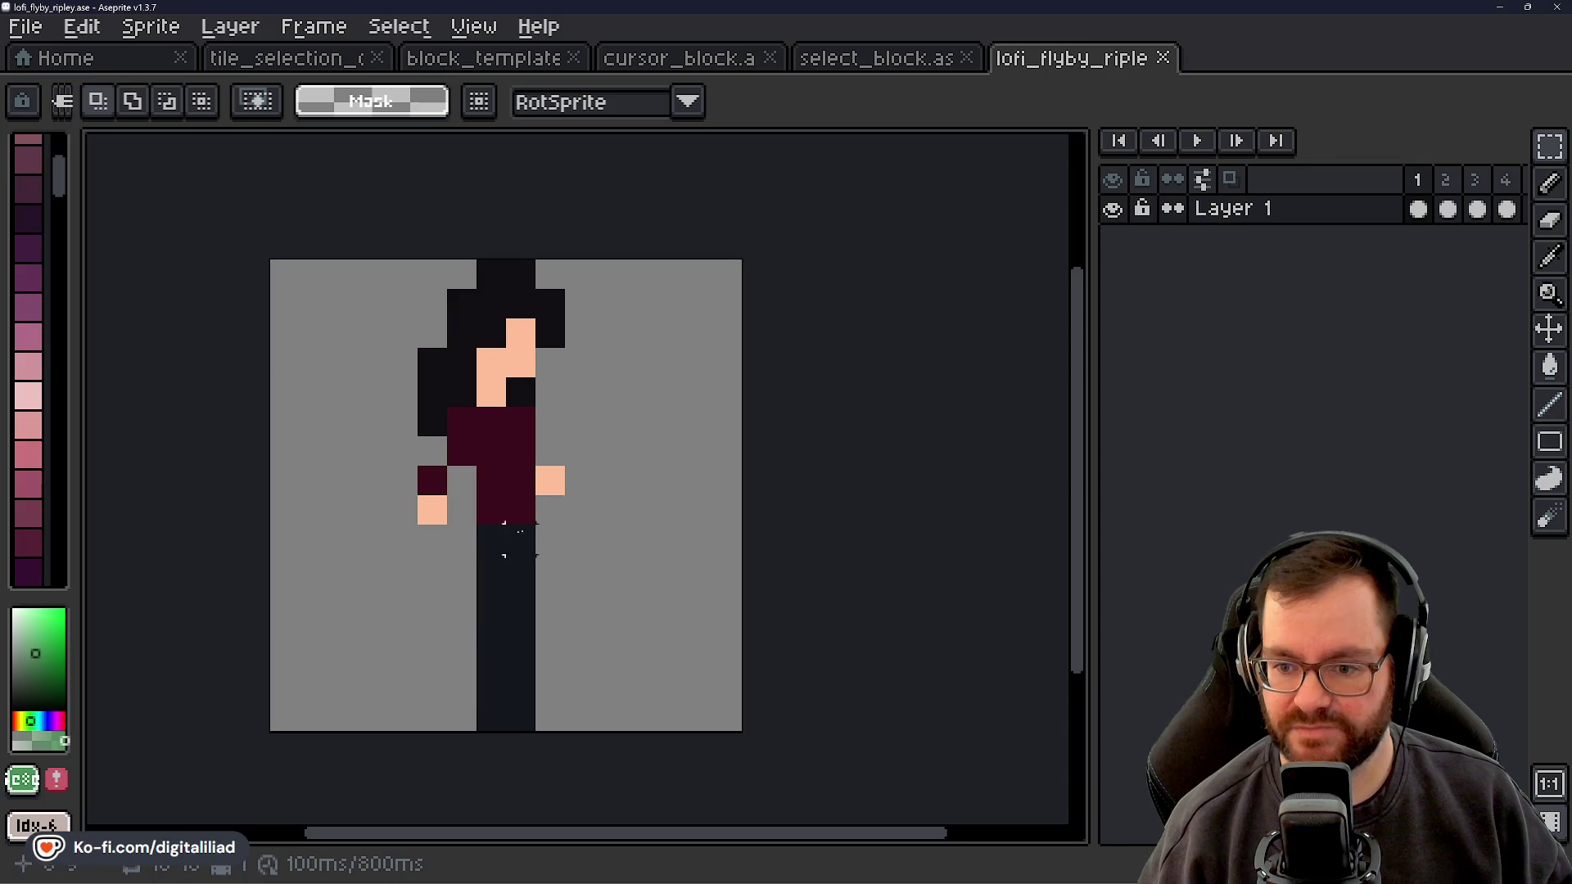
left_click_drag(631, 482, 649, 474)
key("Return")
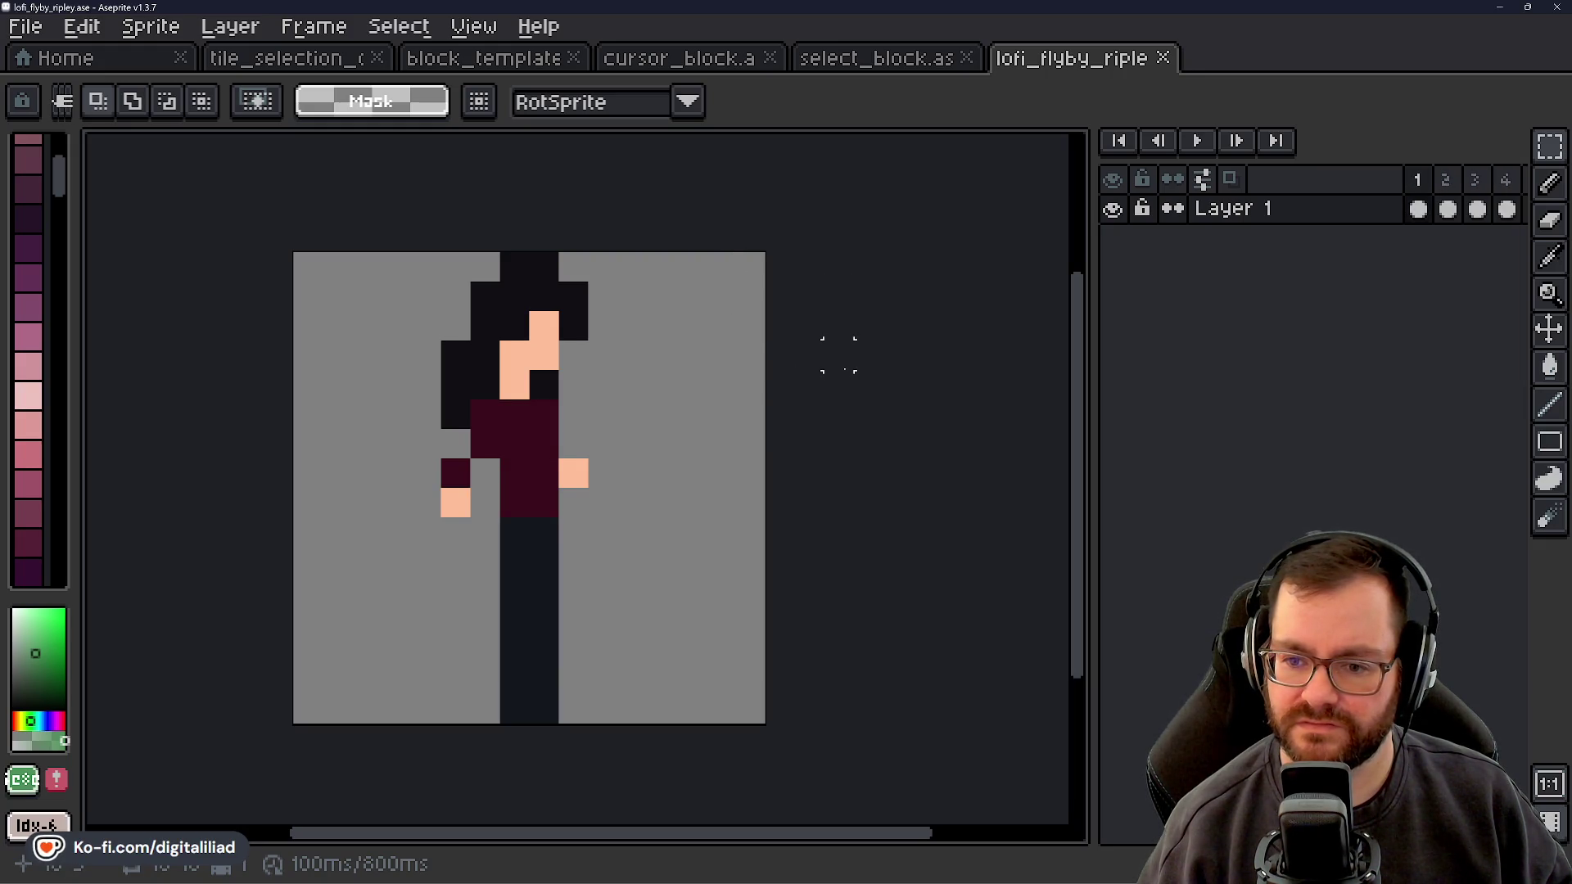
Open lofi_flyby_jonesy from the start page in a new tab
left_click(127, 62)
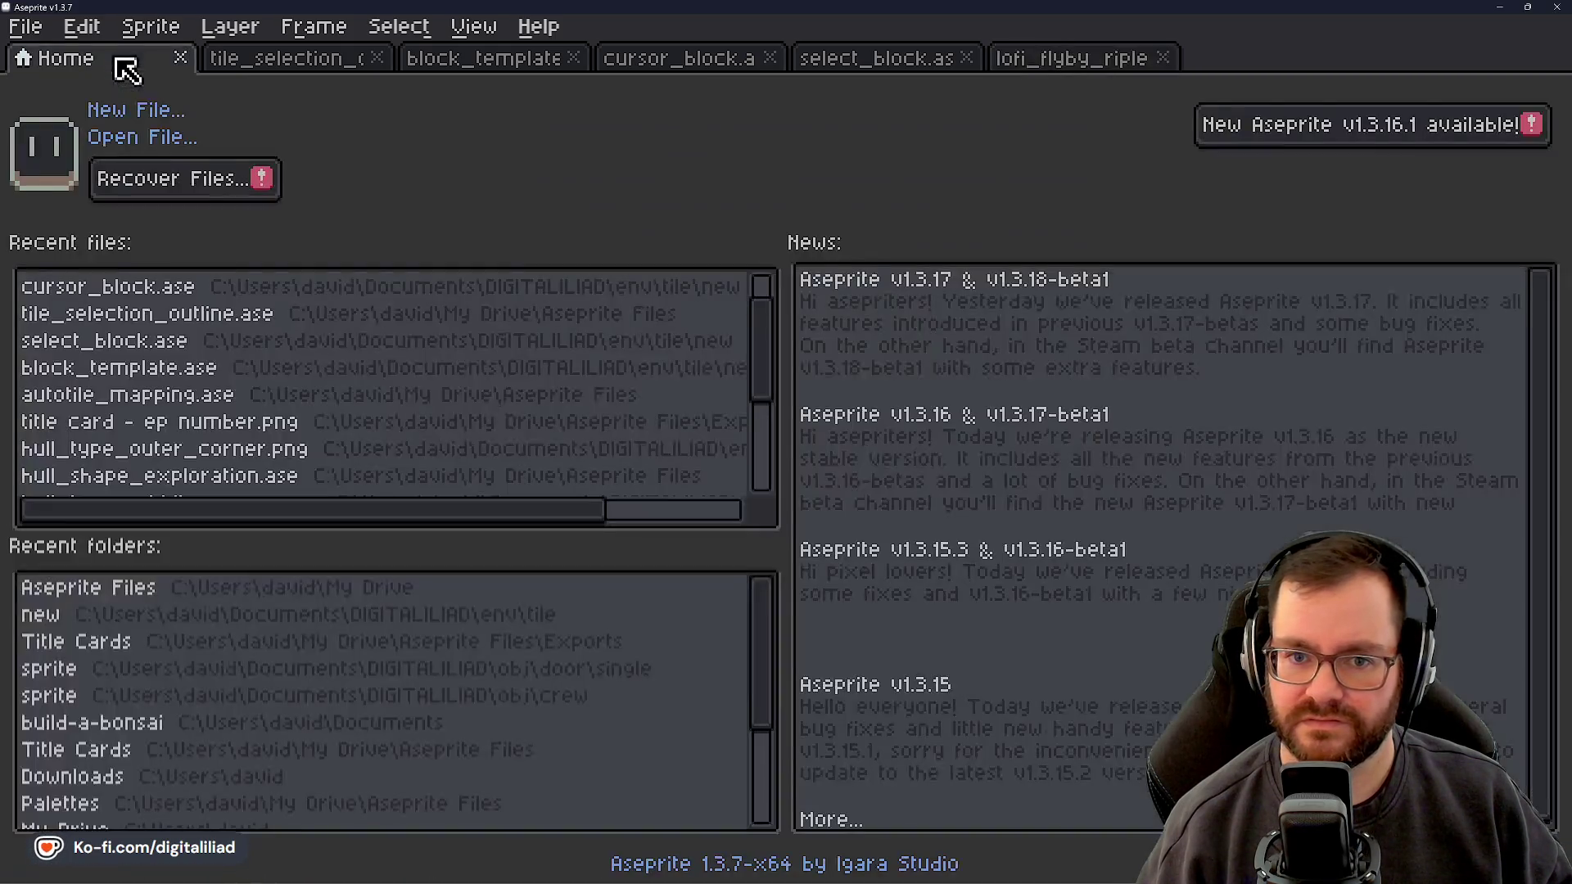
left_click(164, 137)
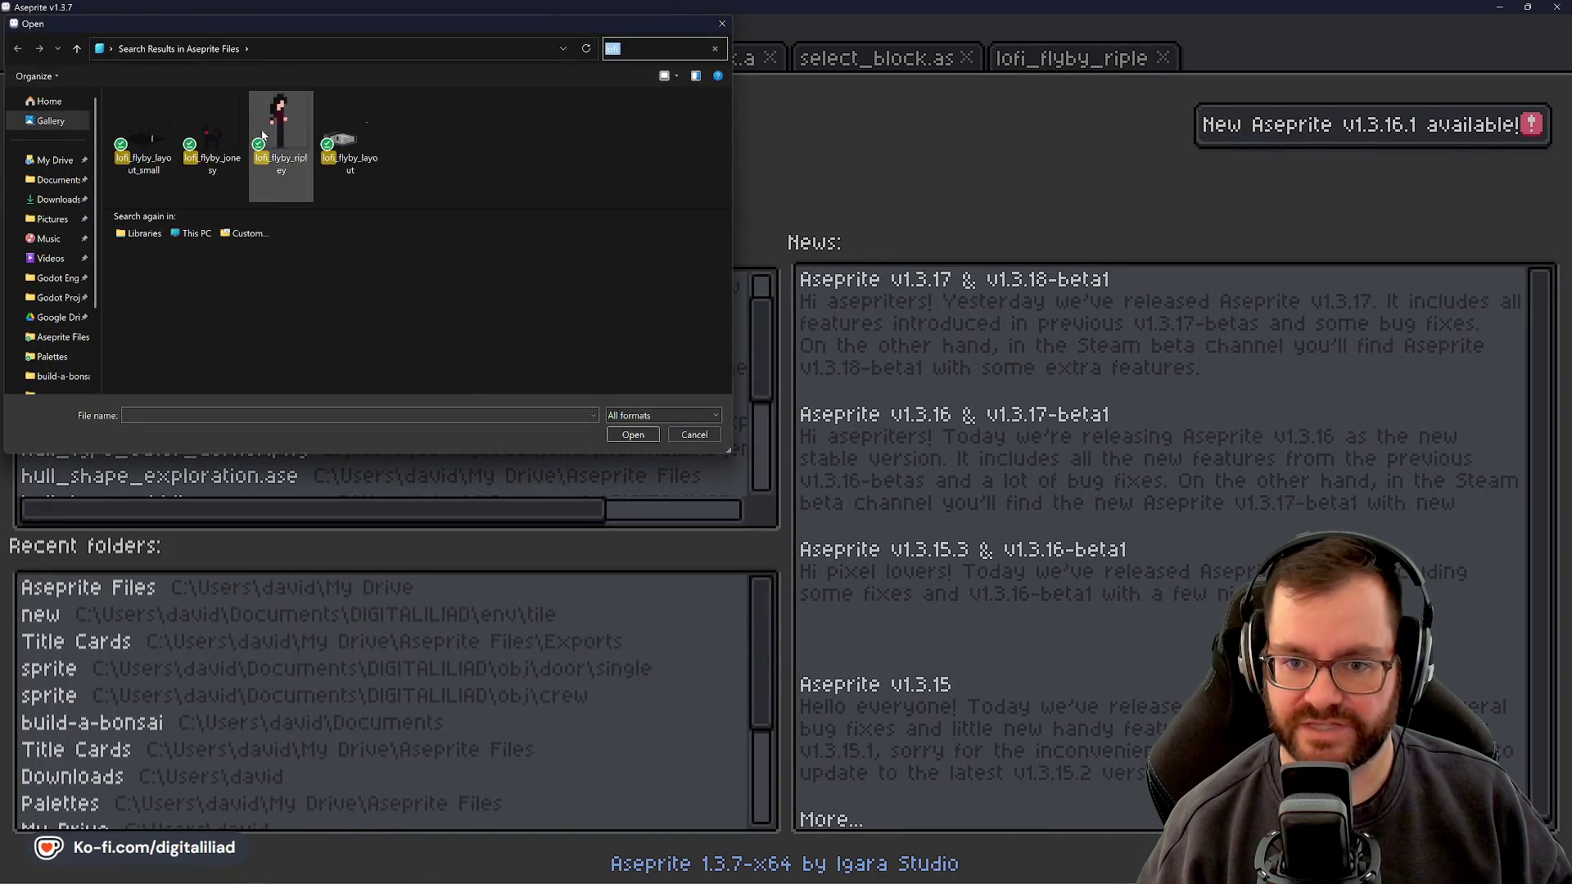
left_click(209, 140)
left_click(628, 435)
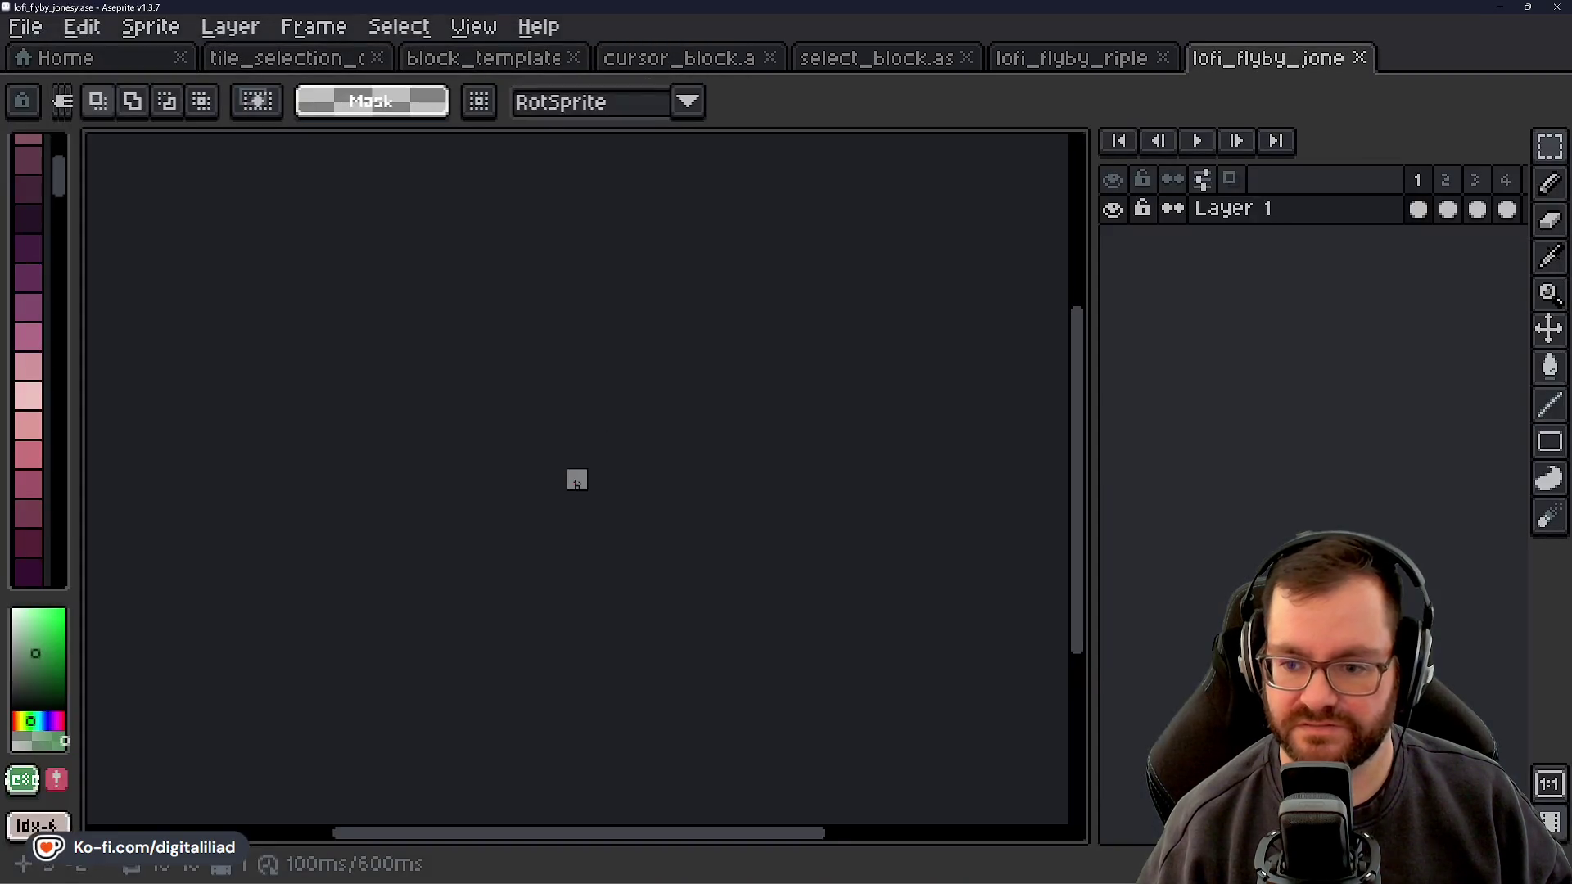
Step through the dog's six animation frames, wrapping around the loop
scroll(554, 499, "up", 2)
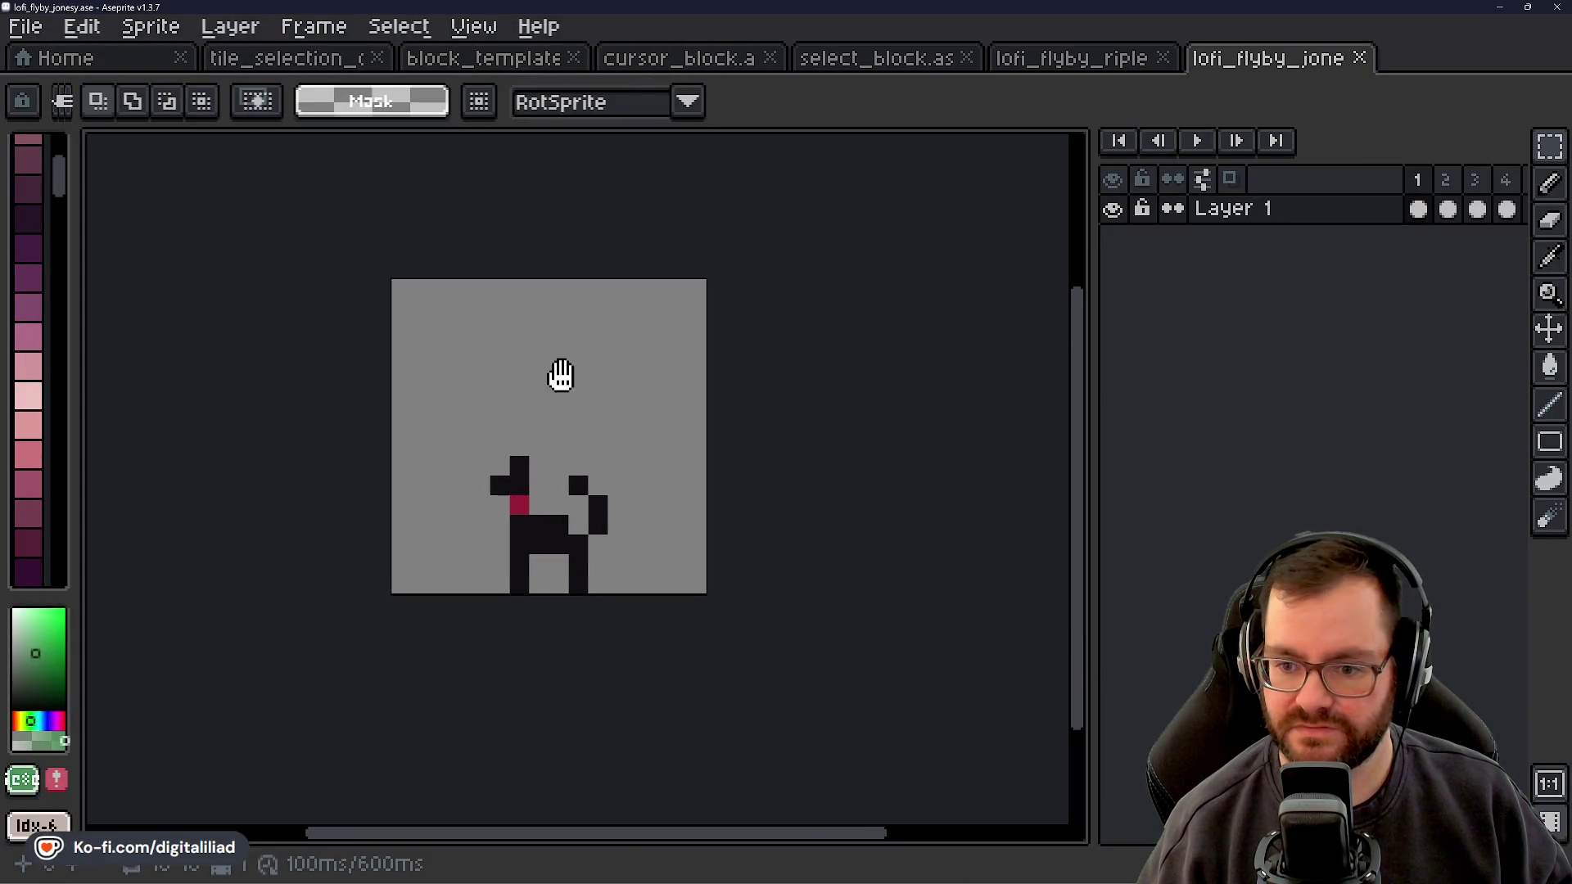
key("Right")
key("Right")
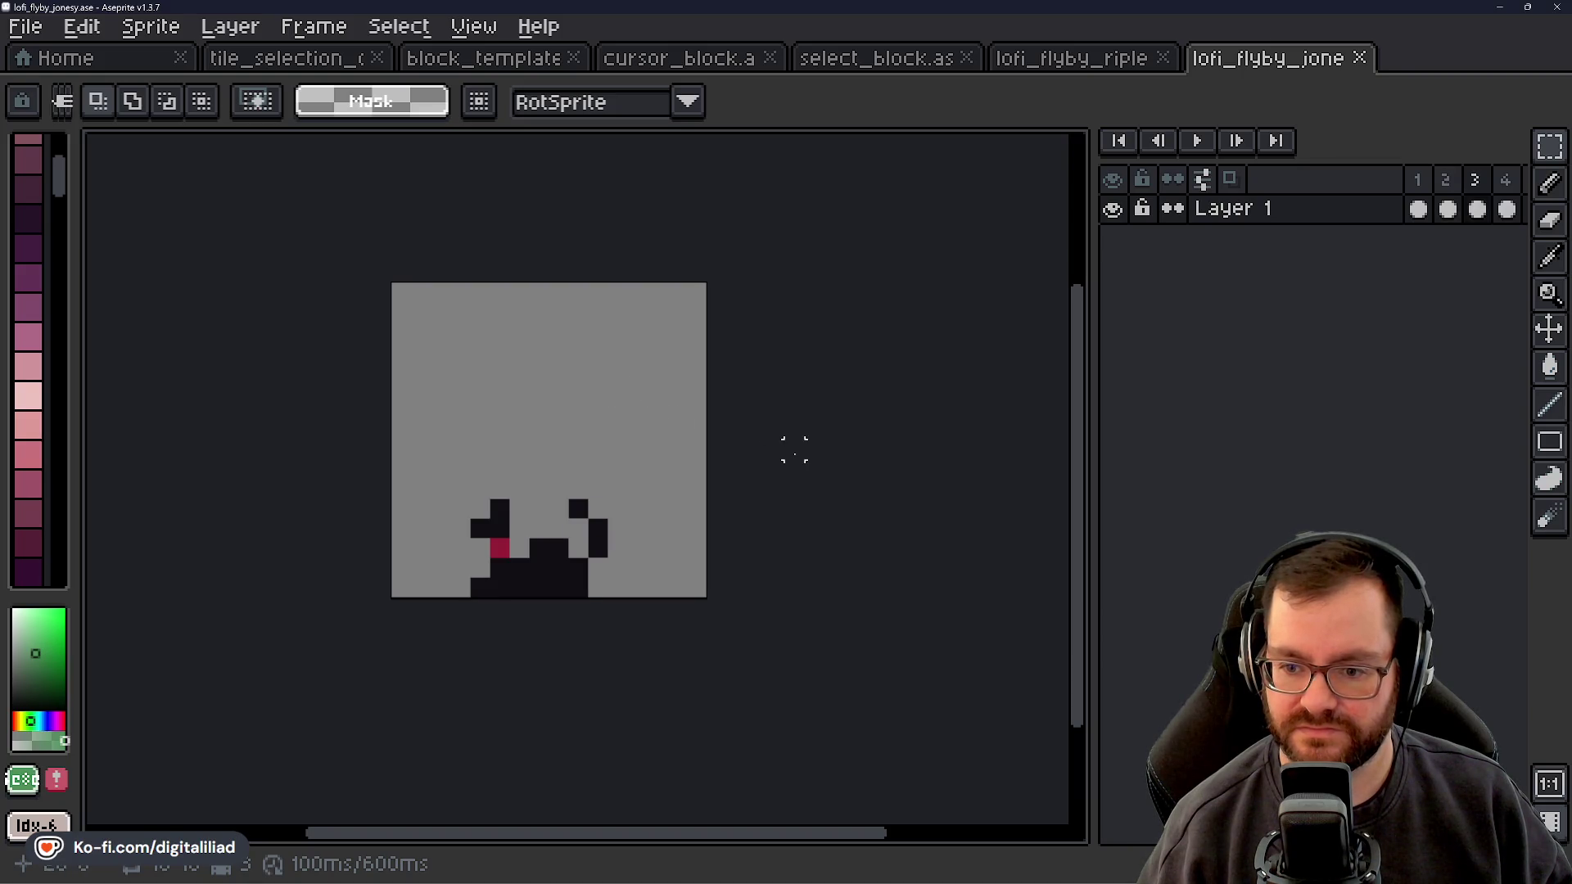
key("Right")
key("Right")
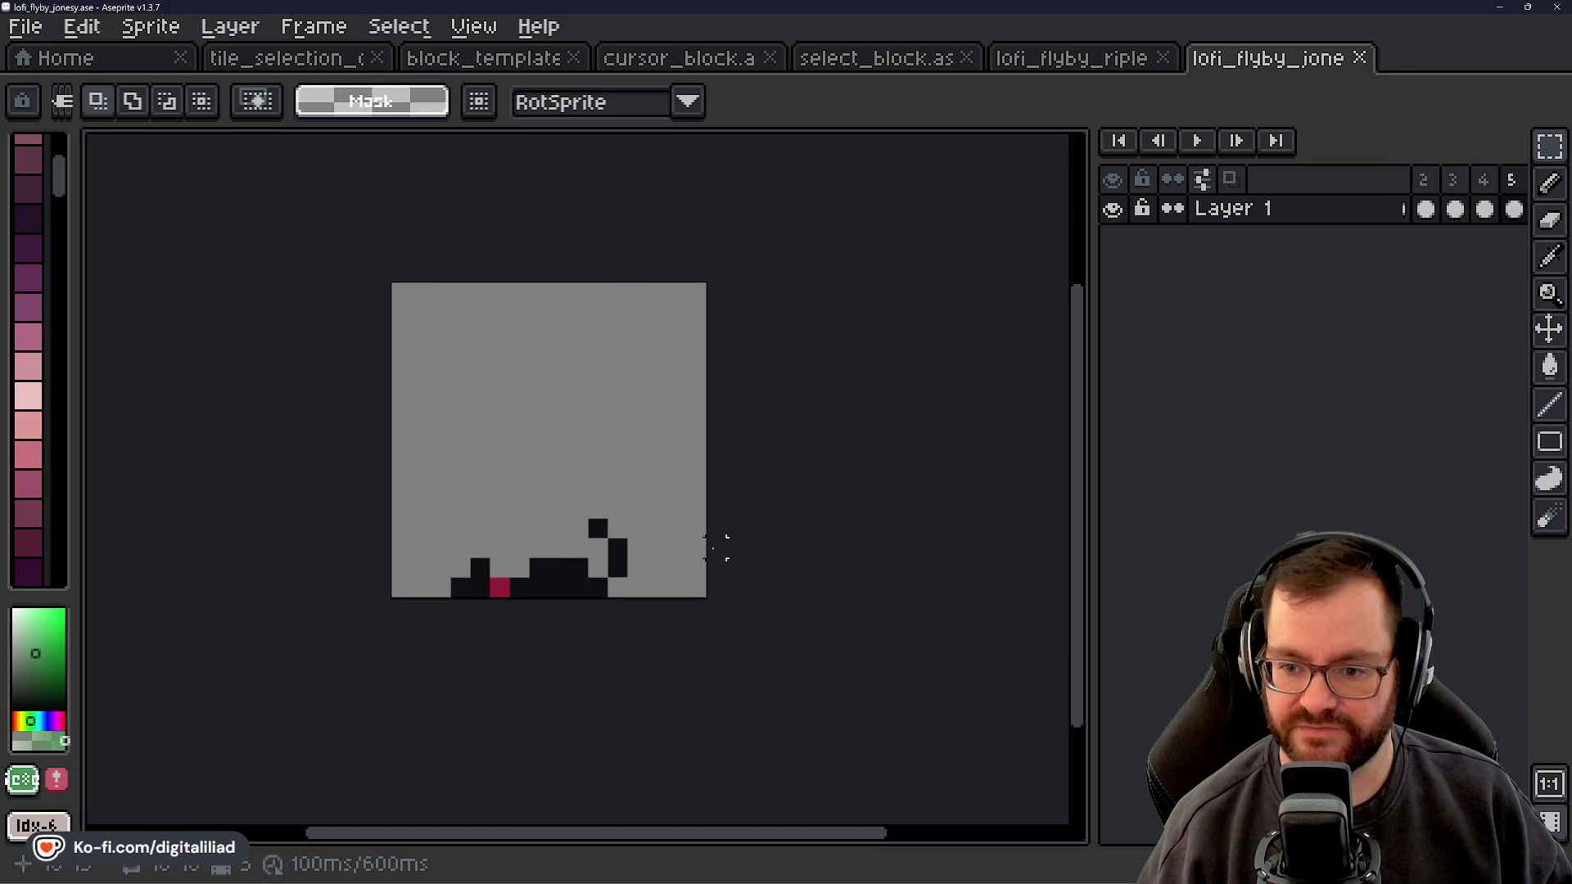
key("Right")
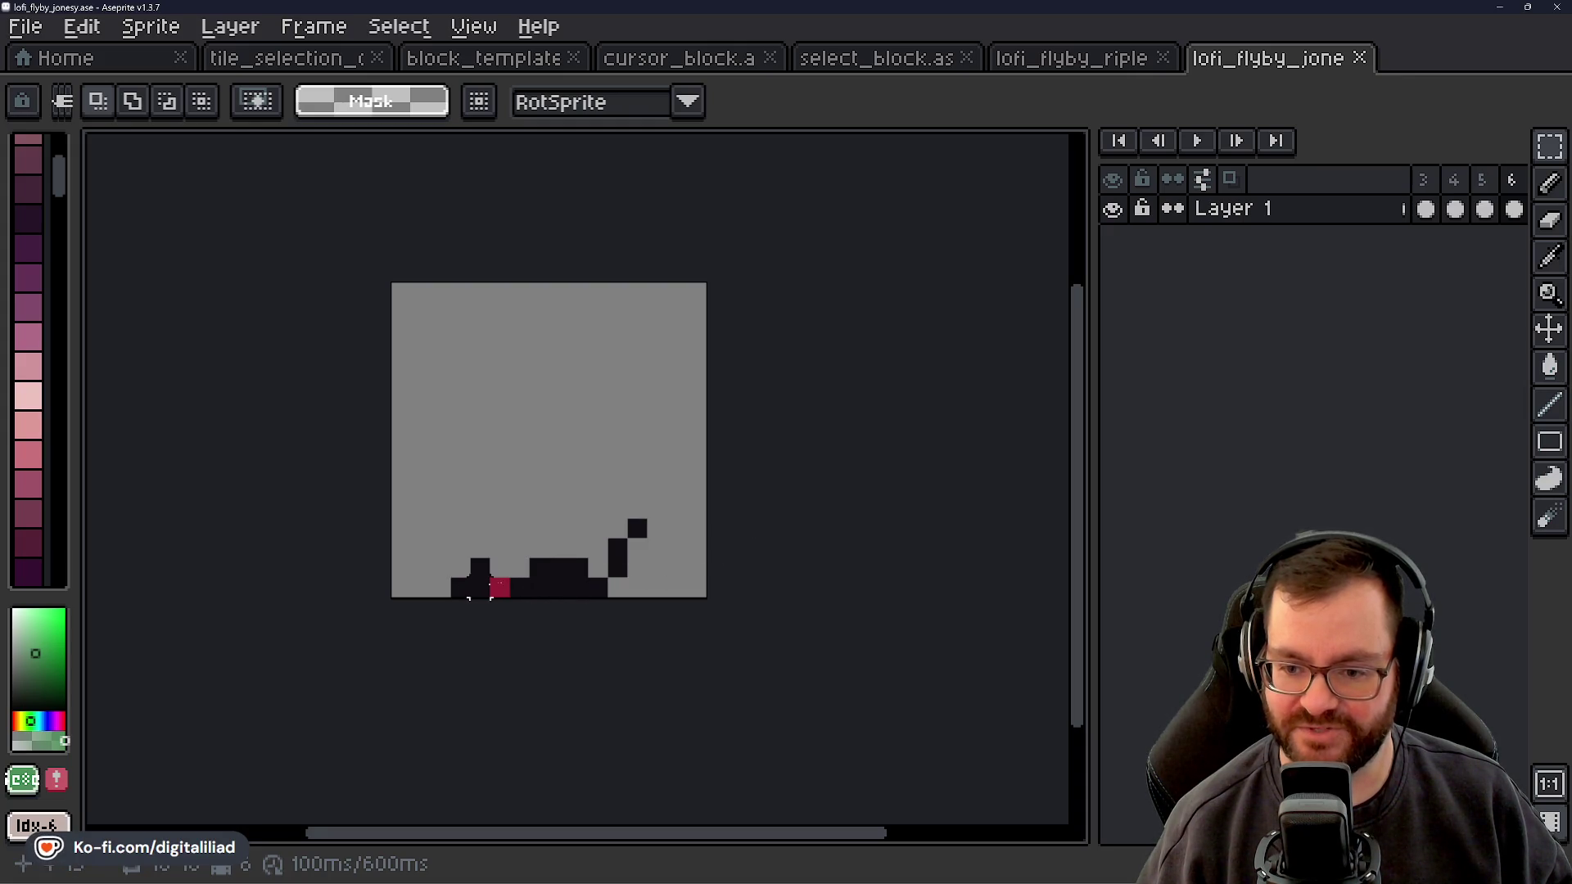
key("Right")
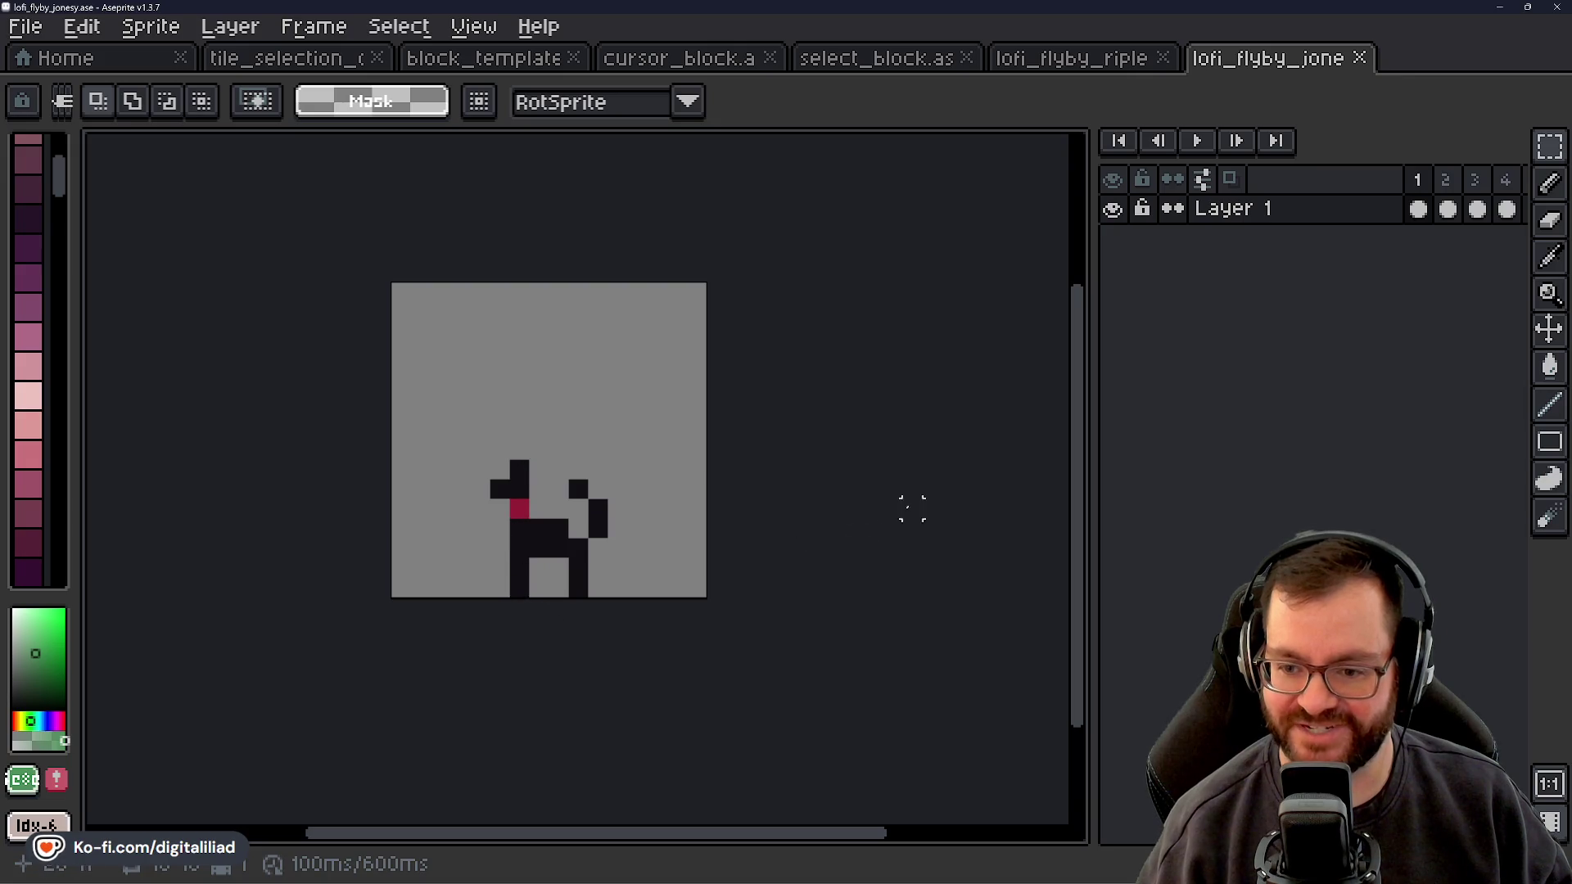
key("Right")
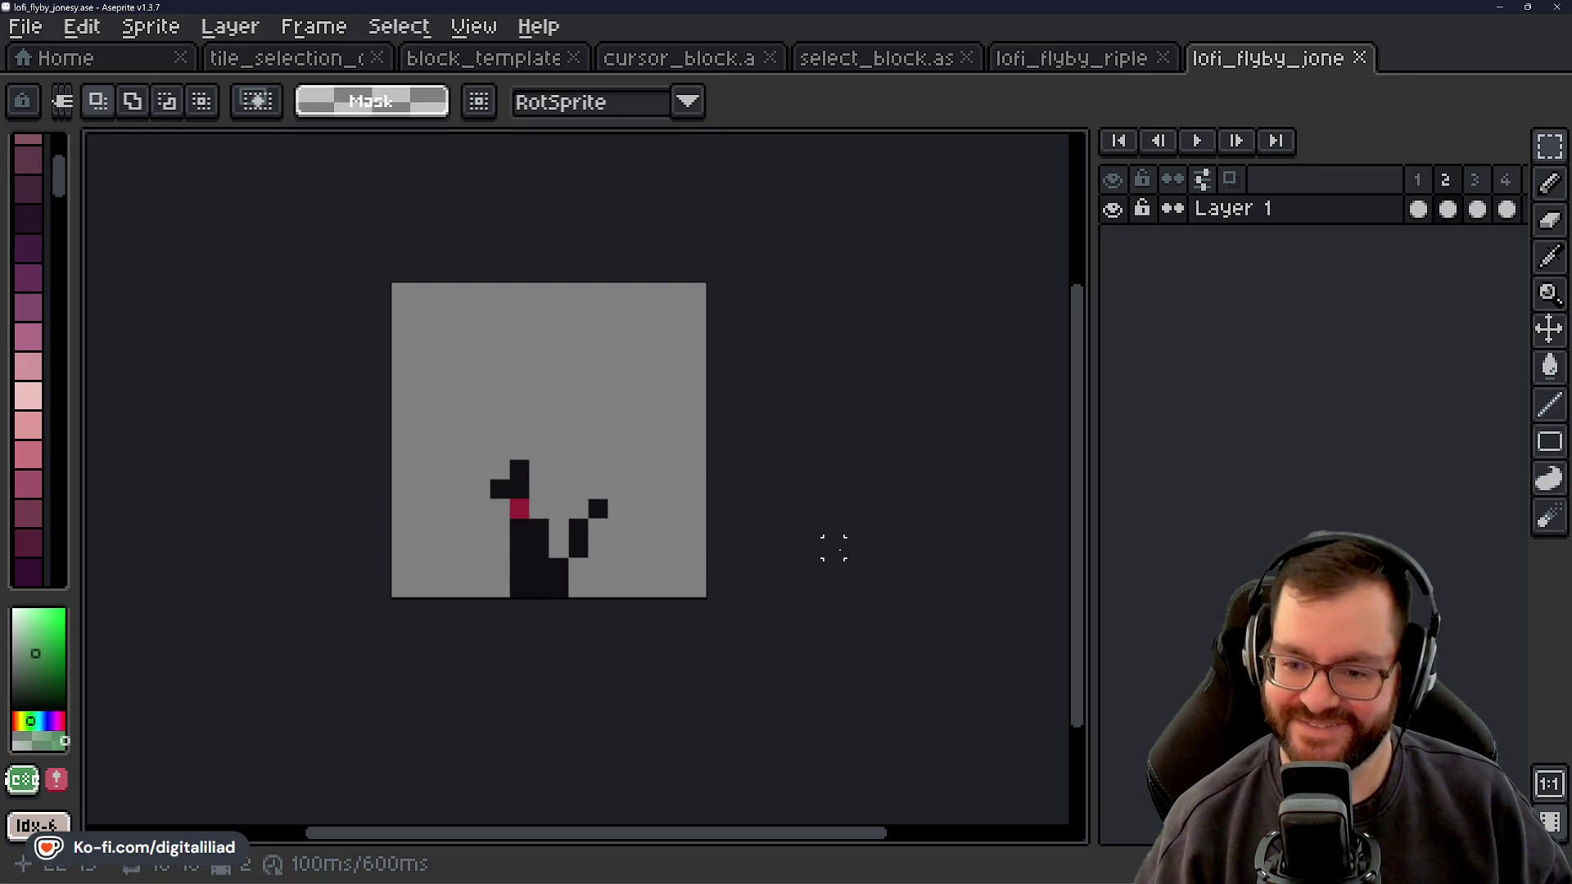
key("Right")
key("Right")
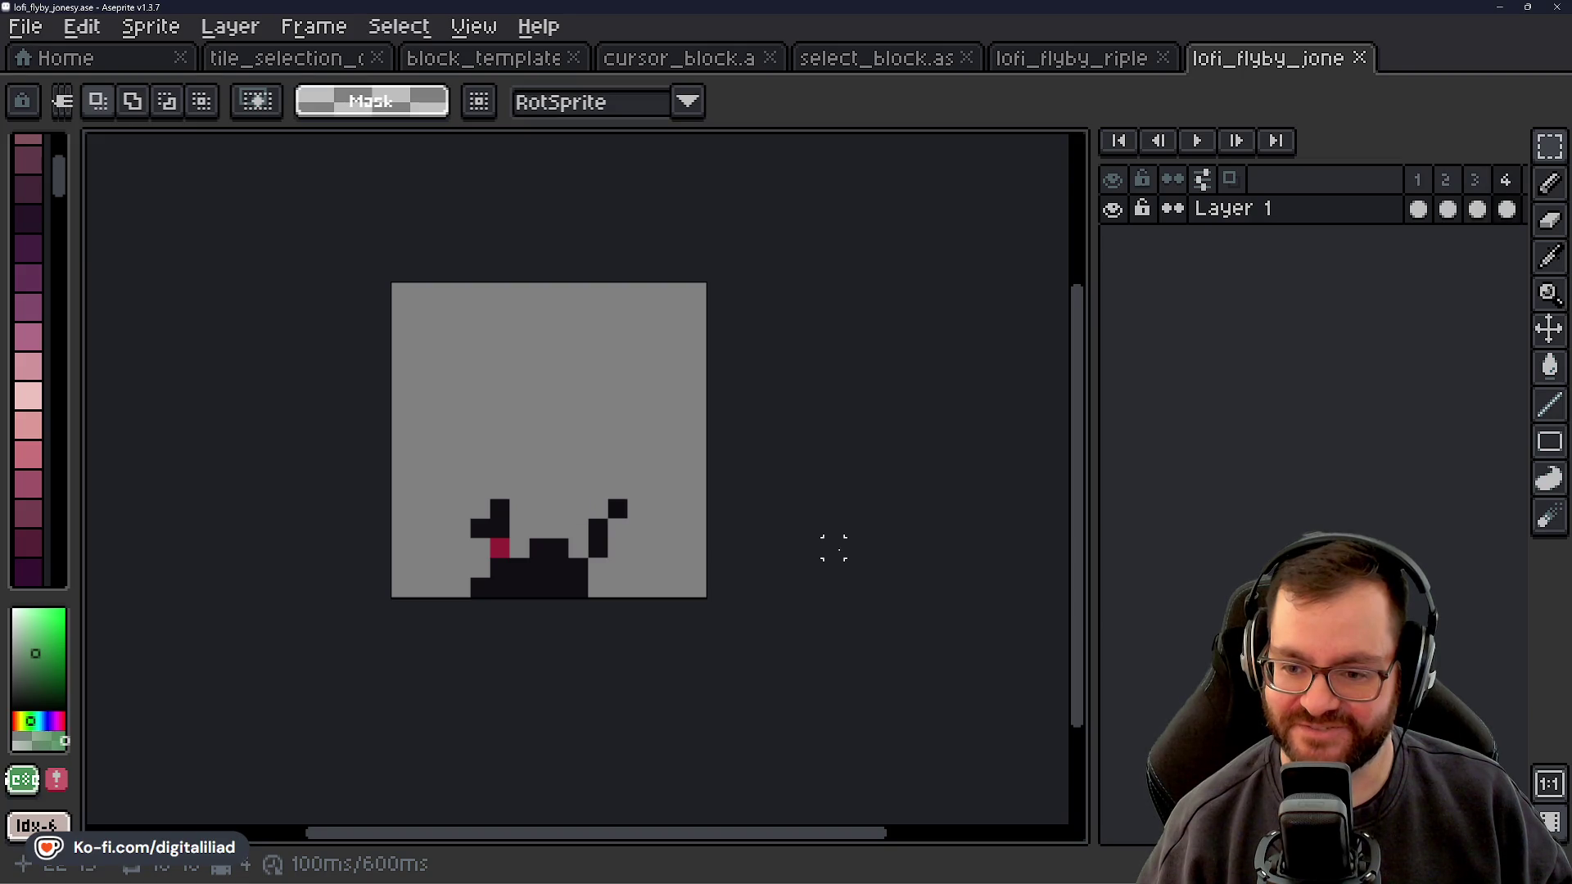
key("Left")
key("Right")
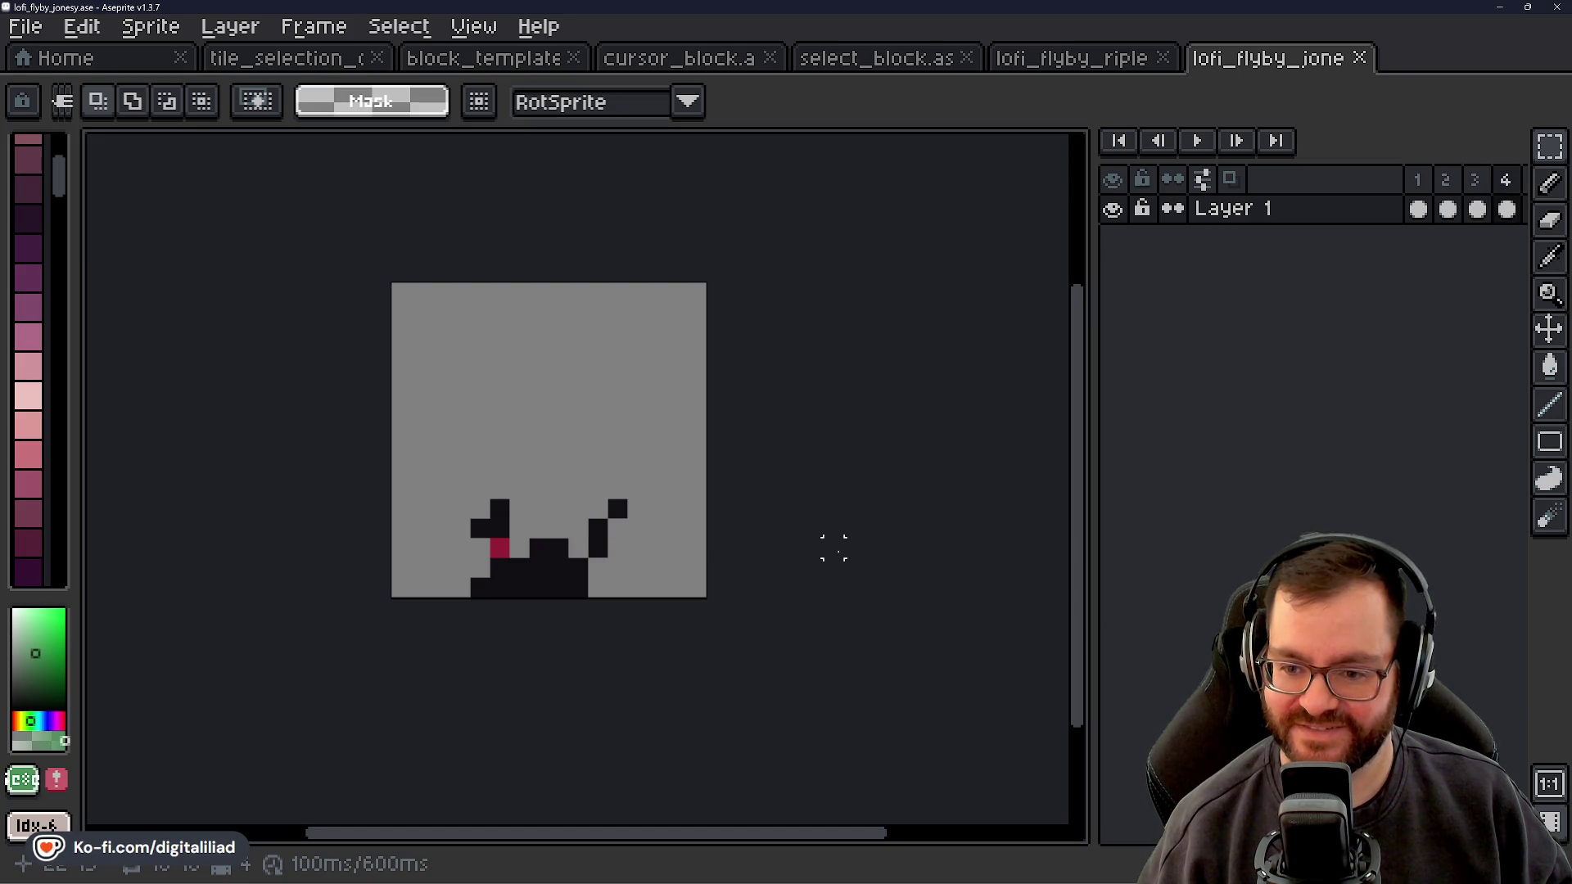
key("Right")
key("Right")
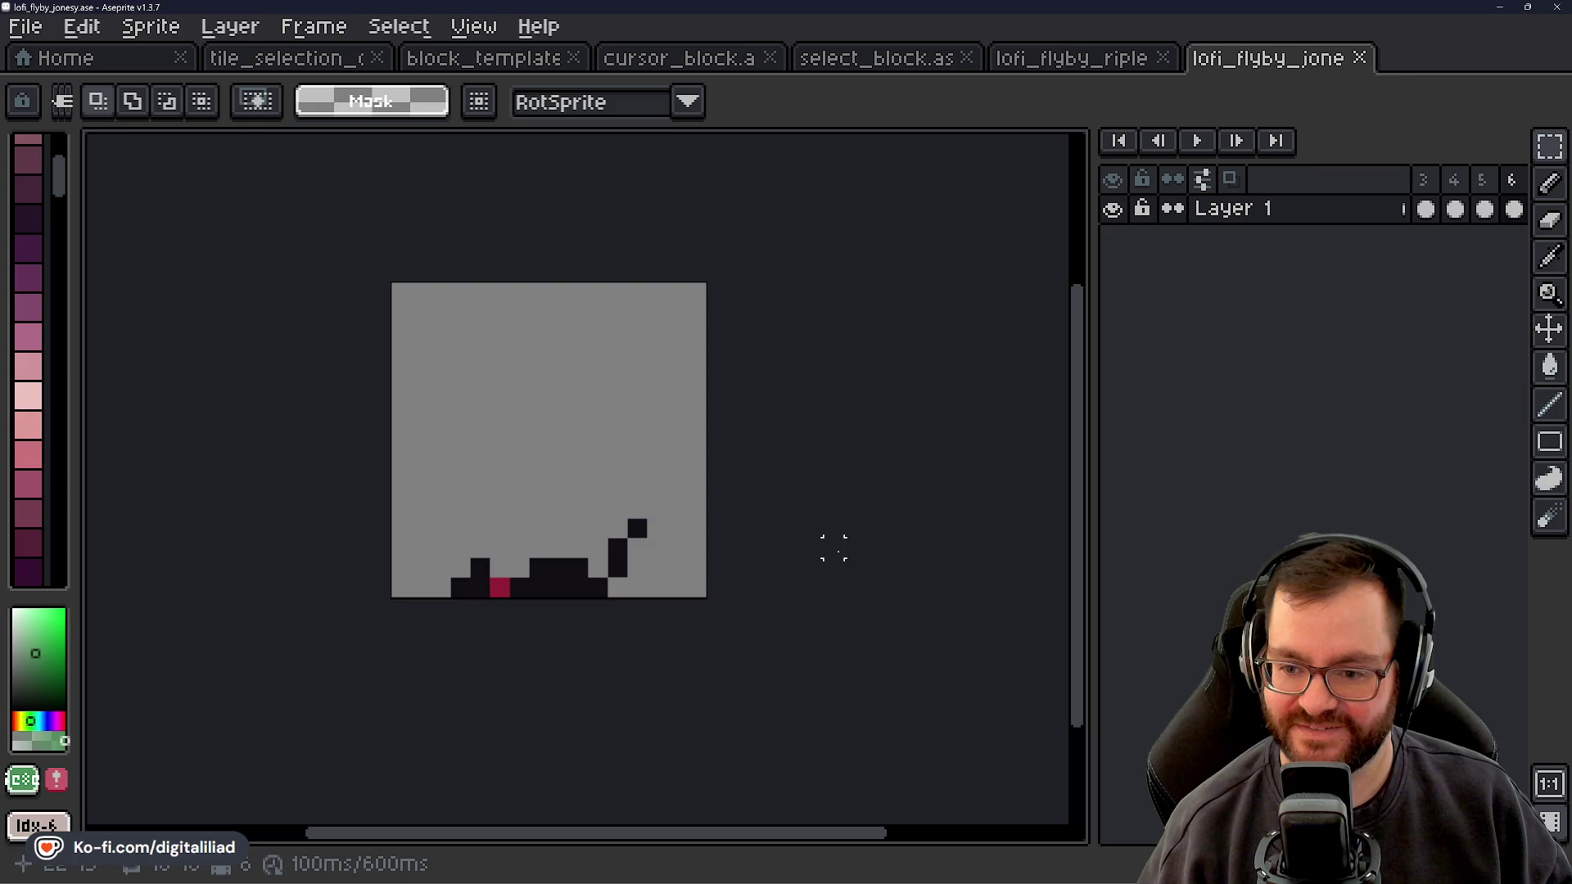
key("Left")
key("Right")
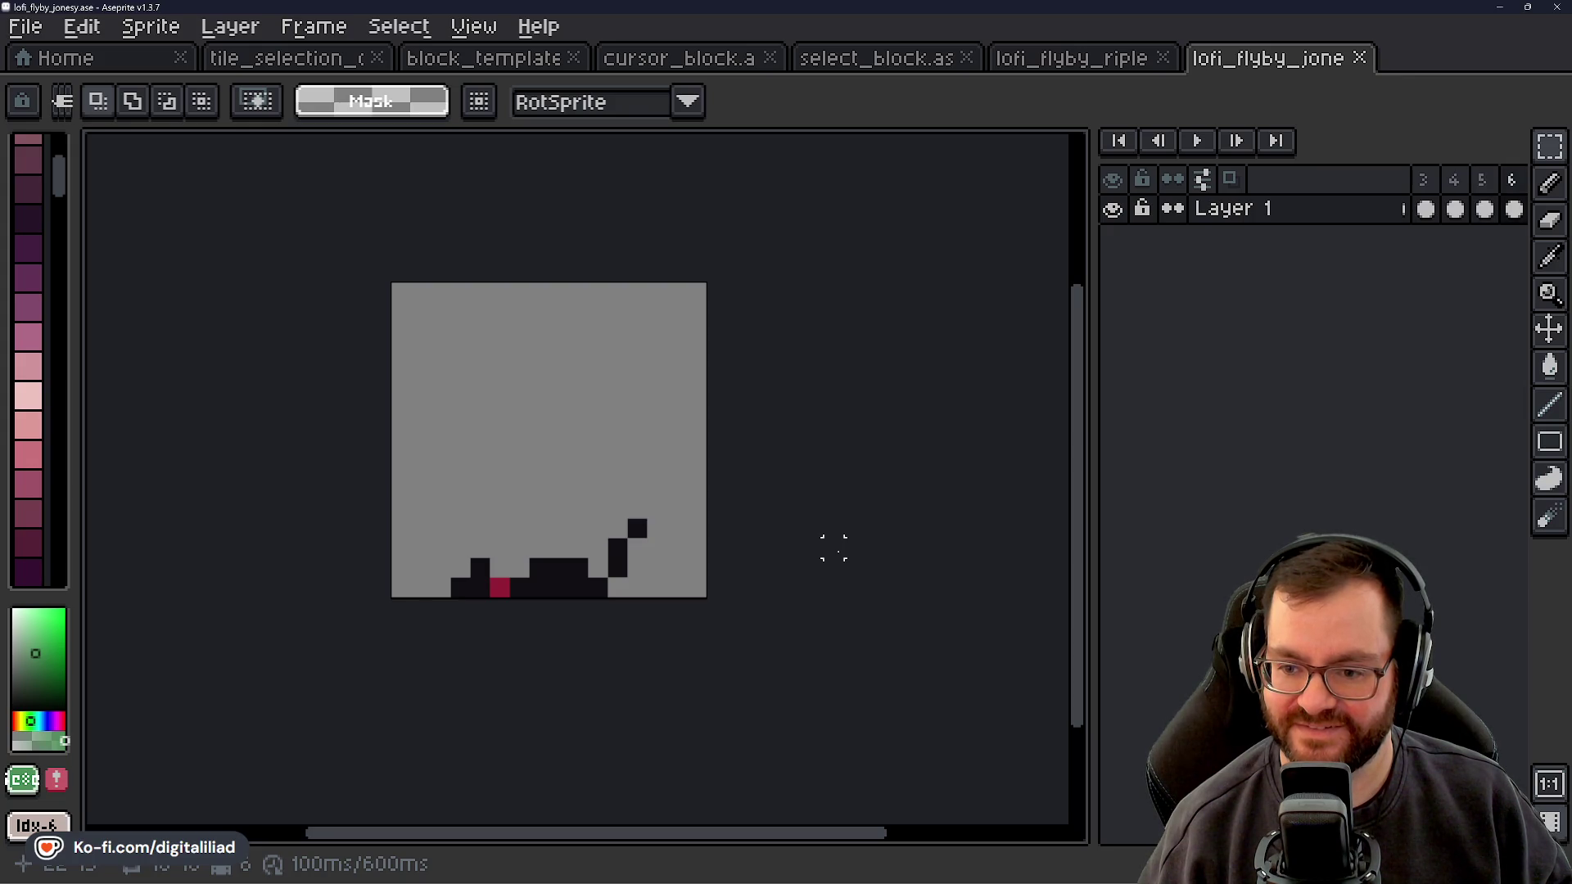
key("Right")
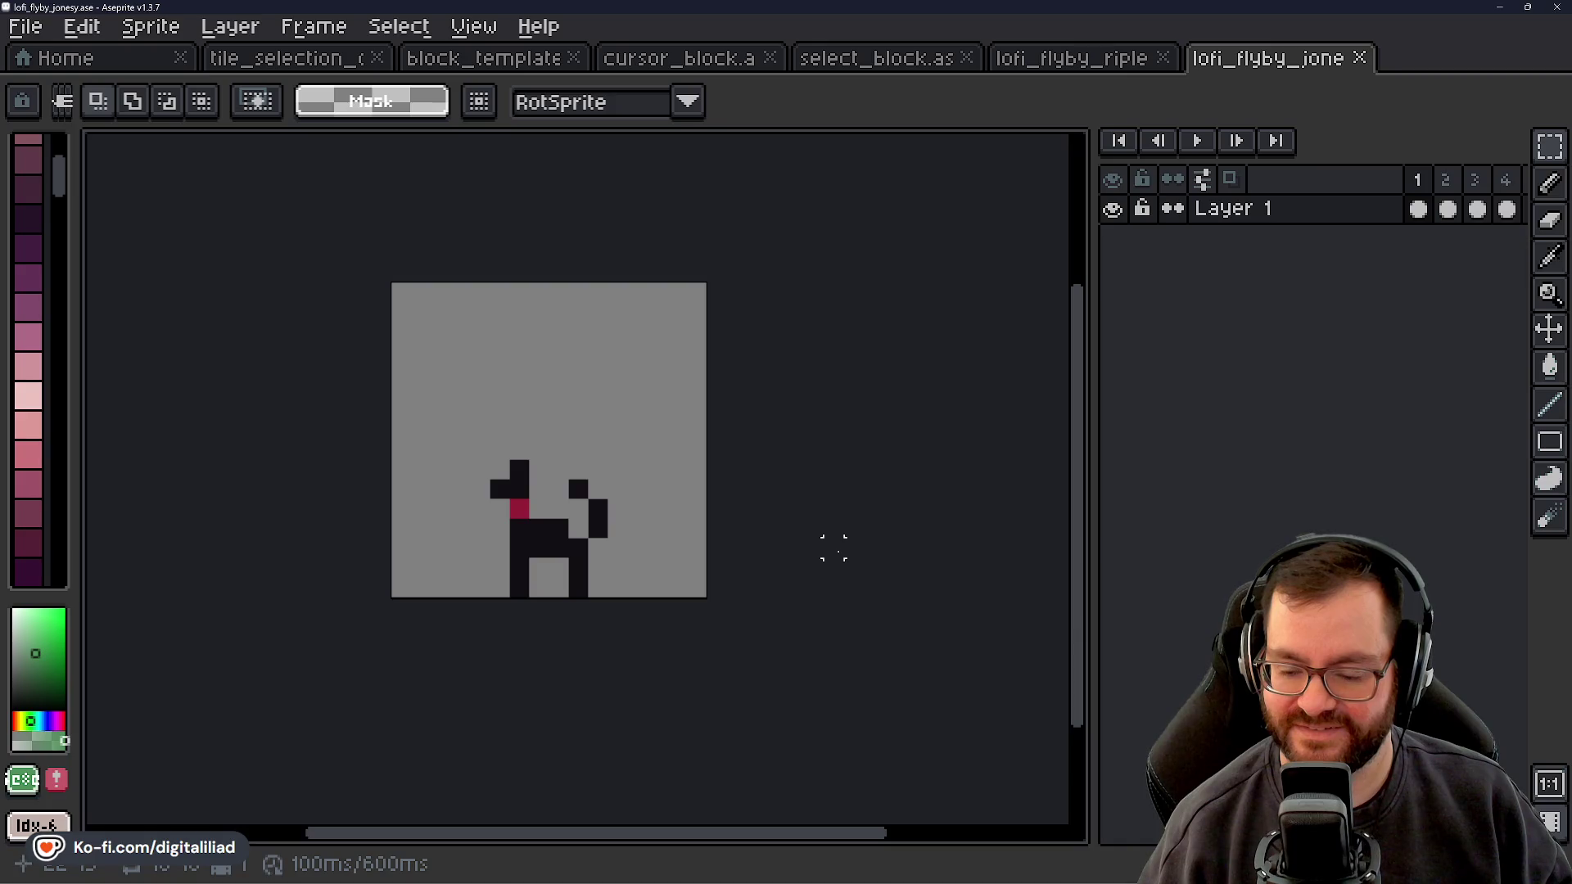
key("Left")
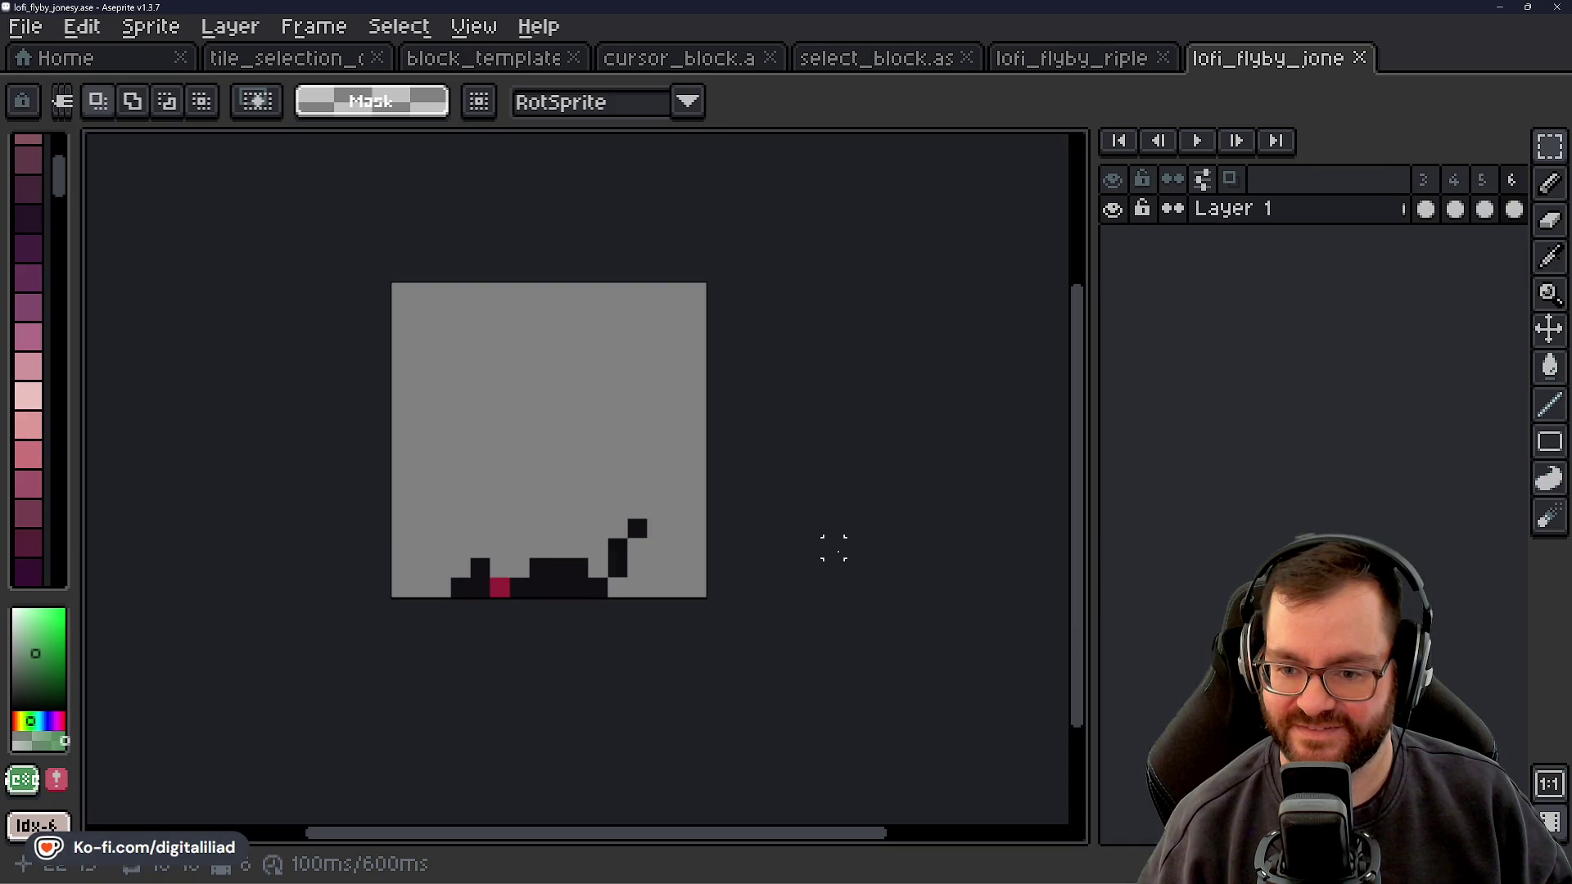
Compare the dog's frames 2–4 ear poses, then close the jonesy and Ripley sprites
key("Right")
key("Right")
key("Right")
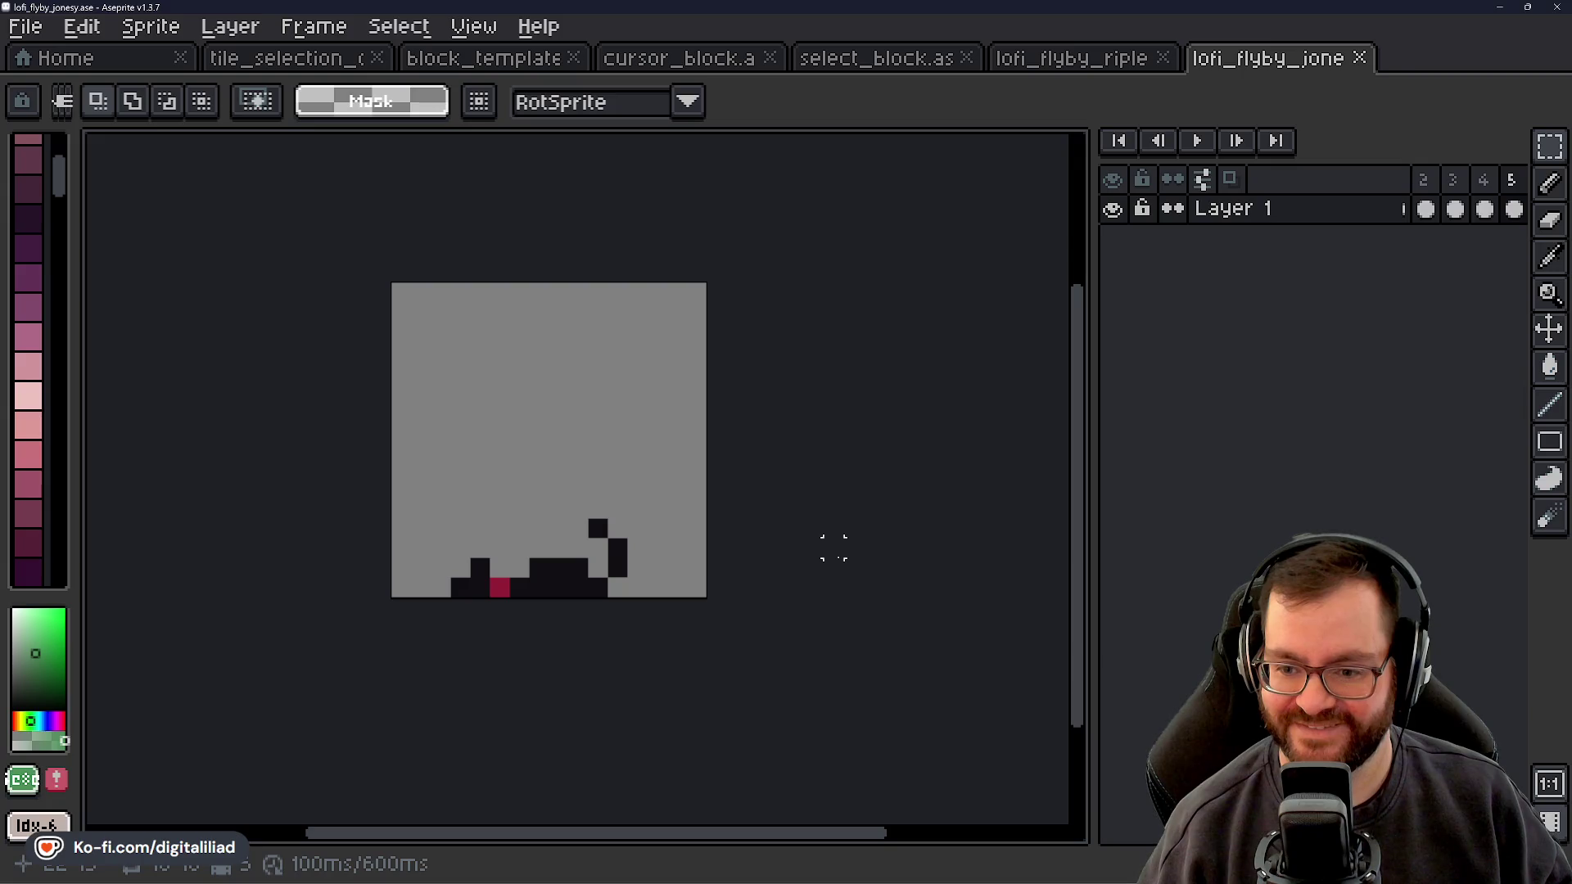
key("Right")
key("Right")
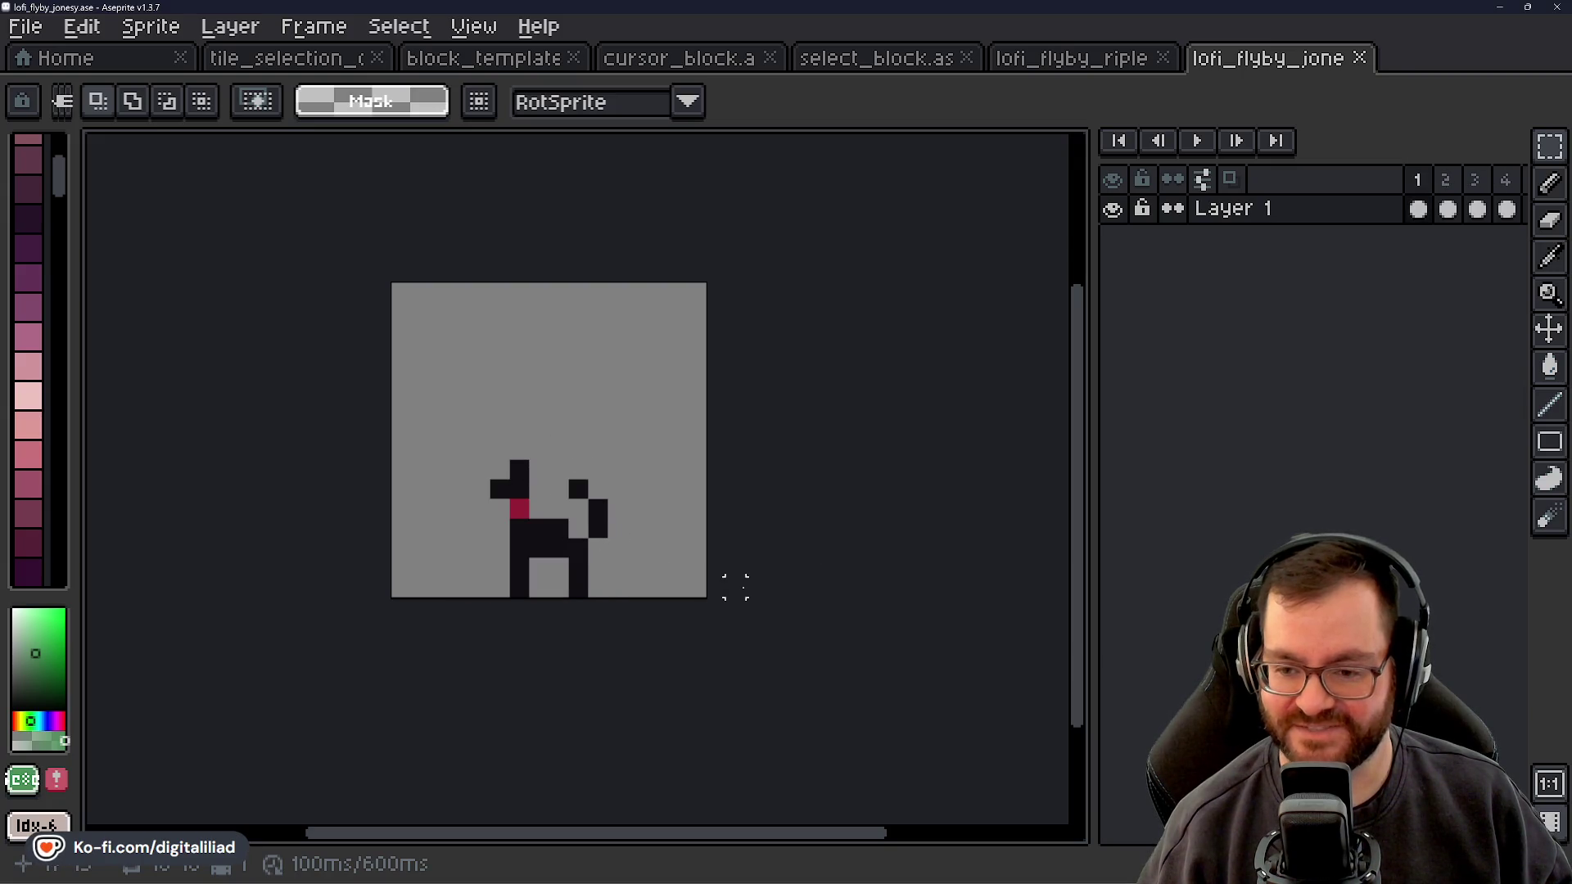
key("Right")
key("Right")
key("Left")
key("Right")
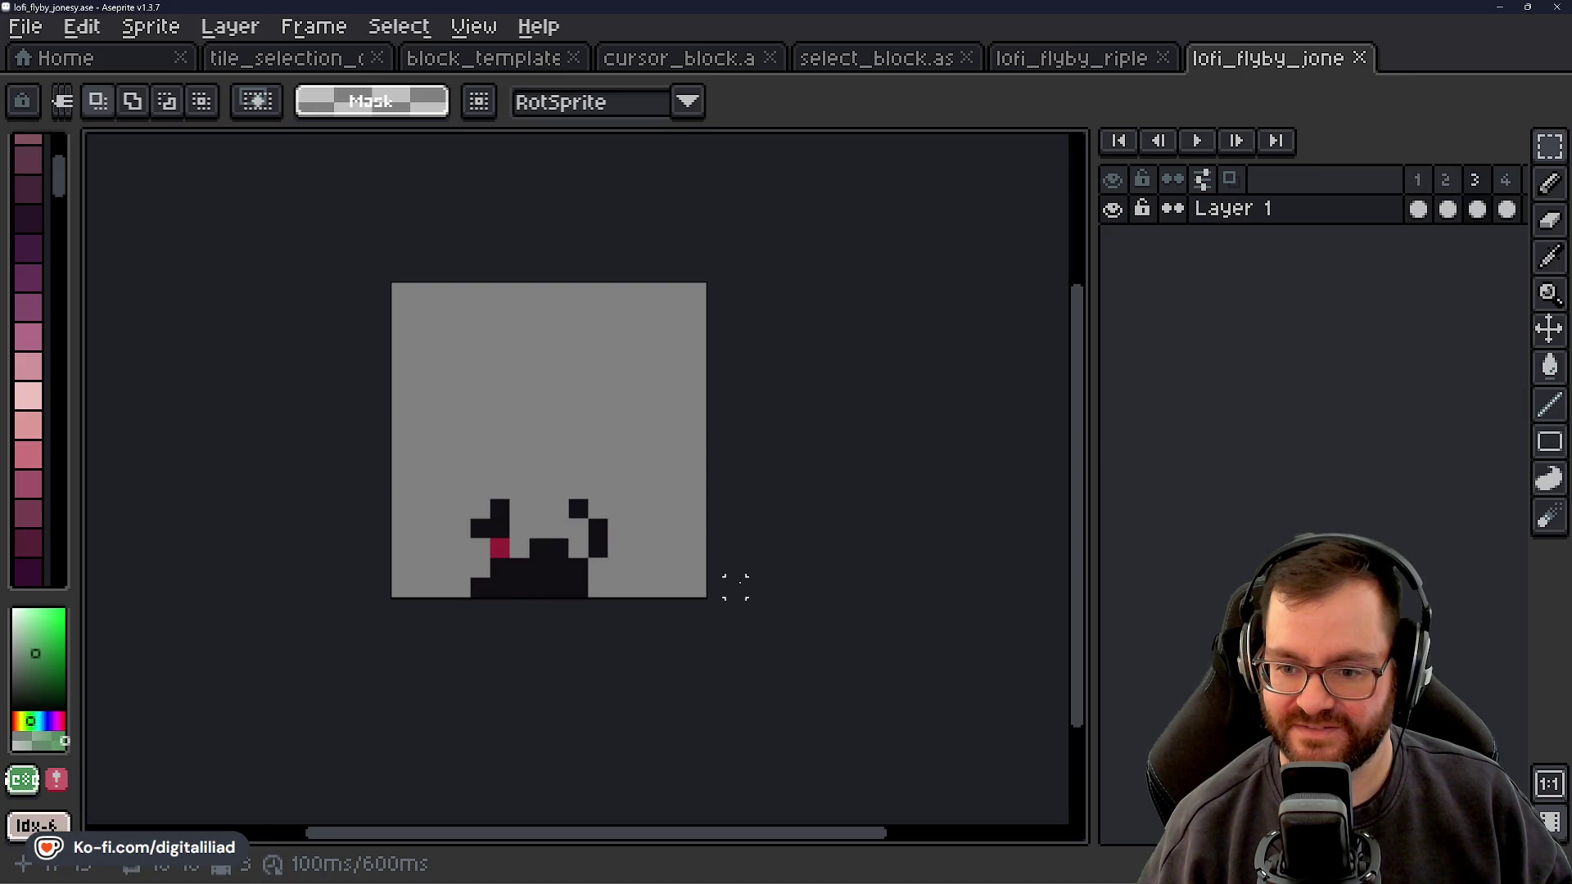
key("Right")
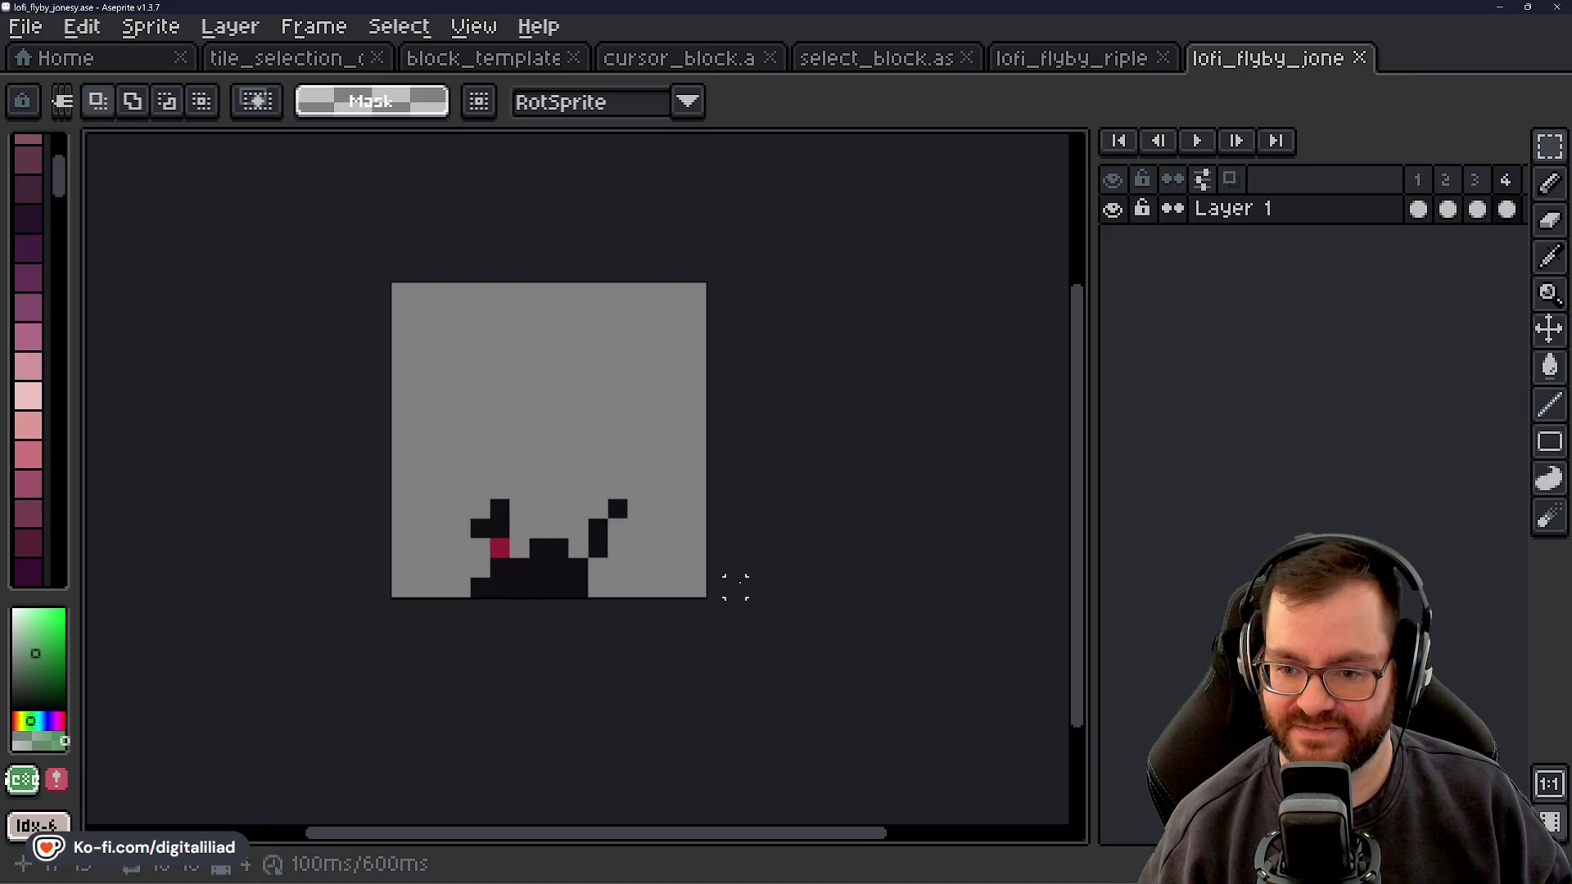
key("Left")
key("Right")
key("Left")
key("Right")
key("Right")
key("Right")
key("Left")
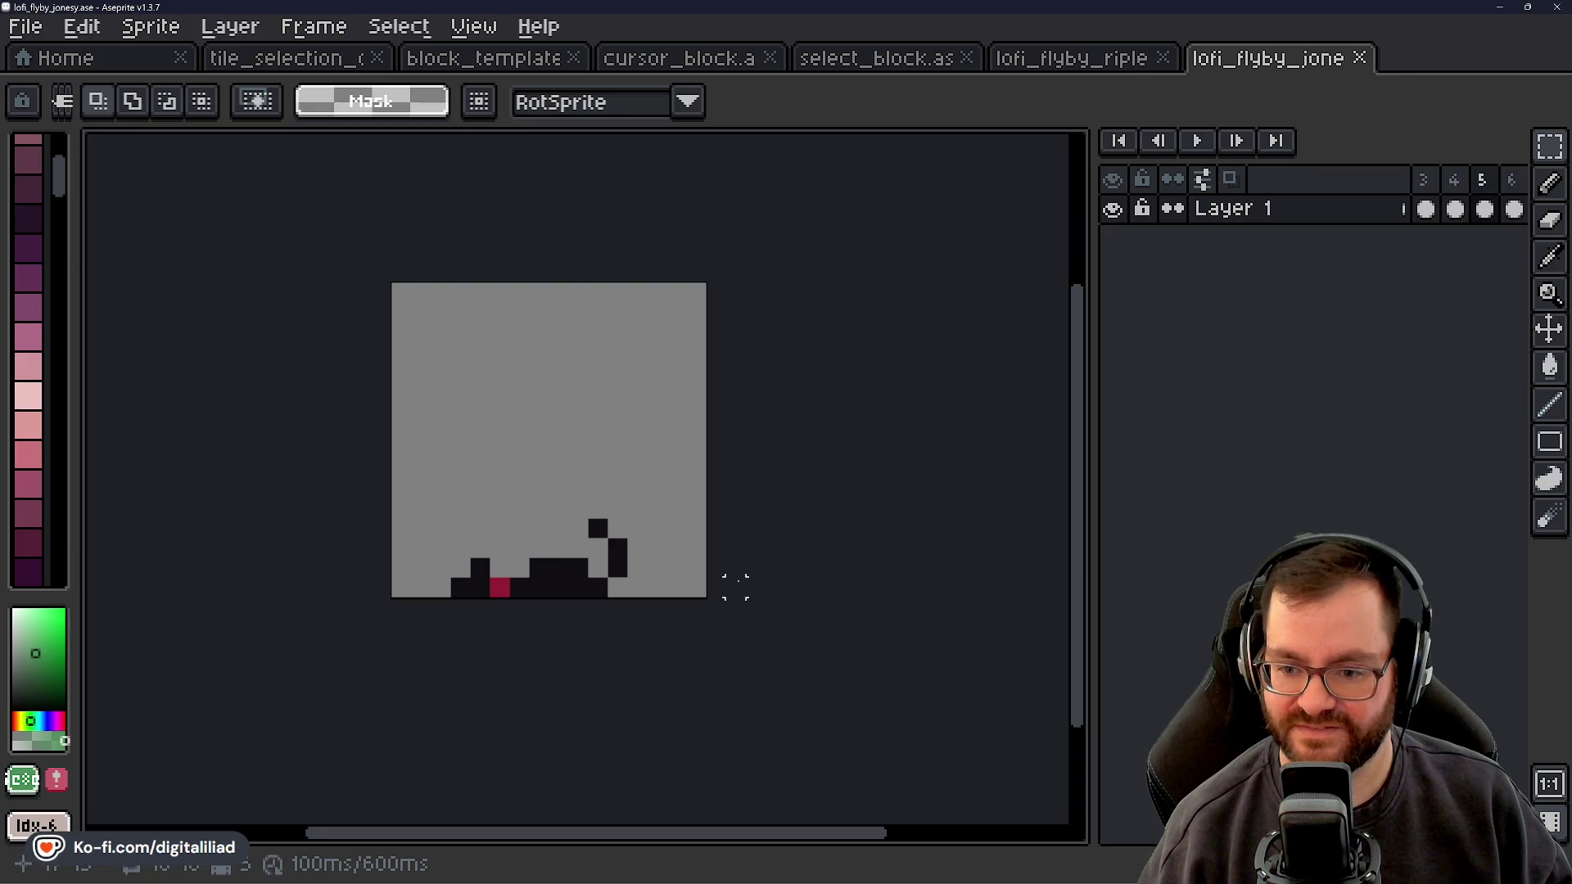
key("Right")
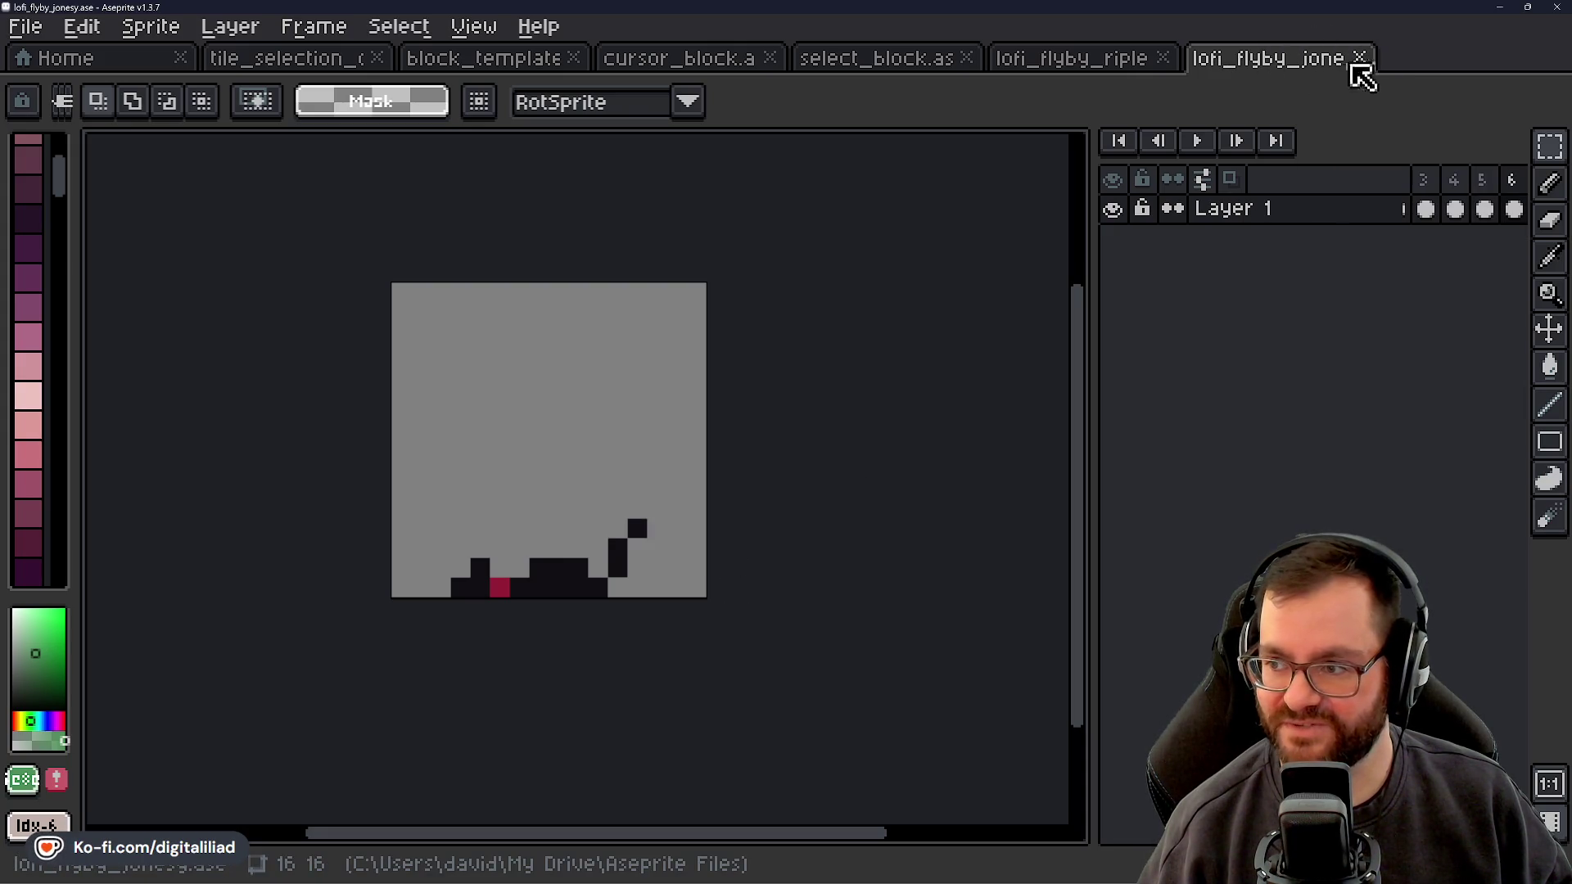
left_click(1358, 58)
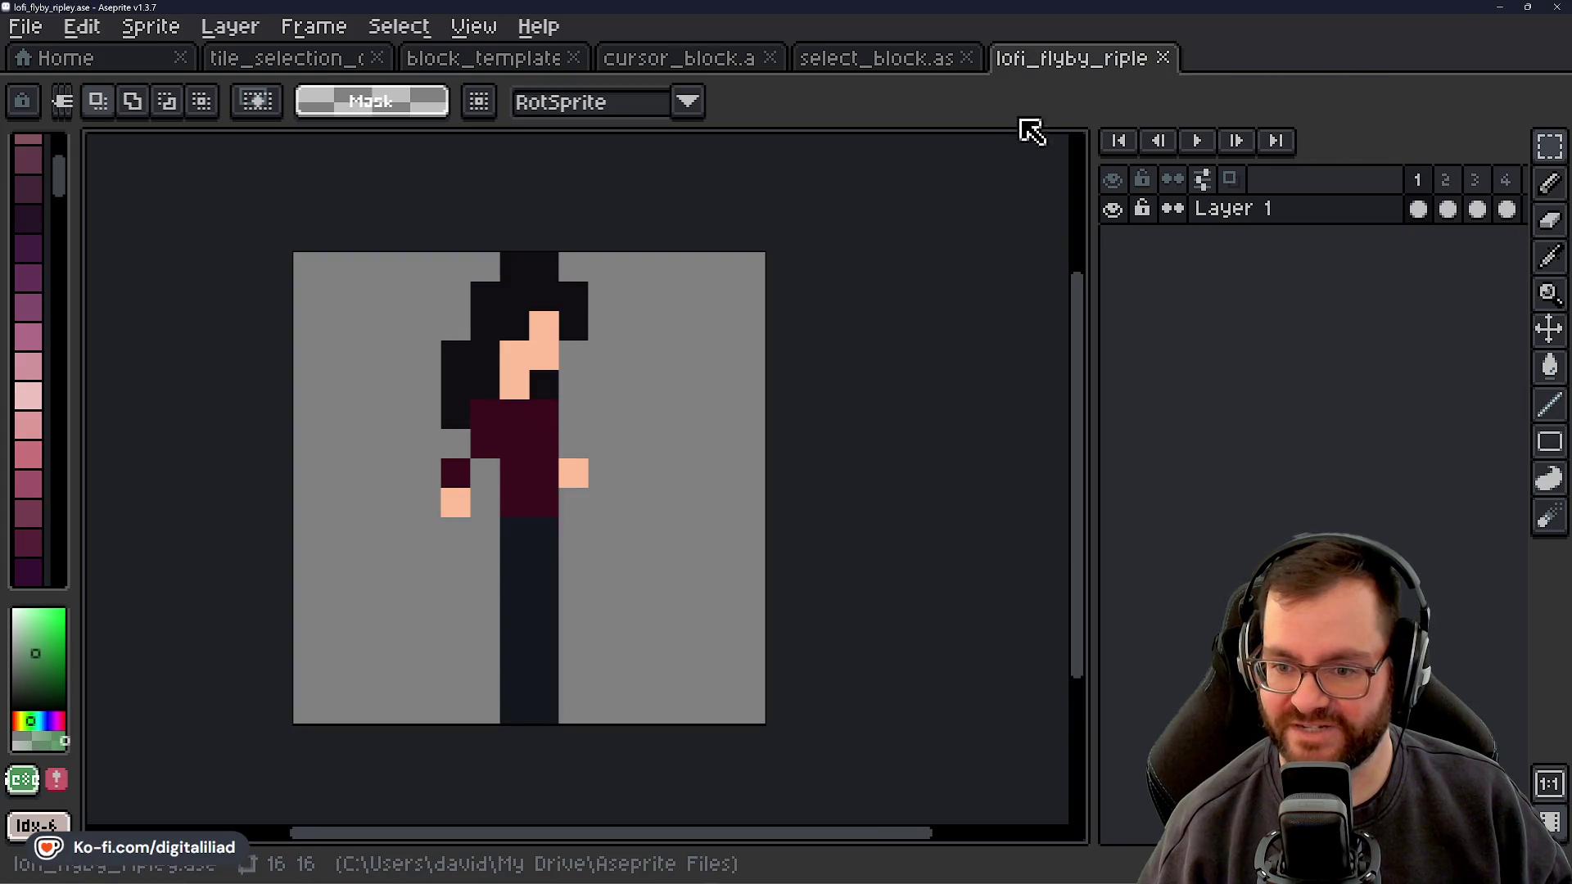
left_click(1163, 57)
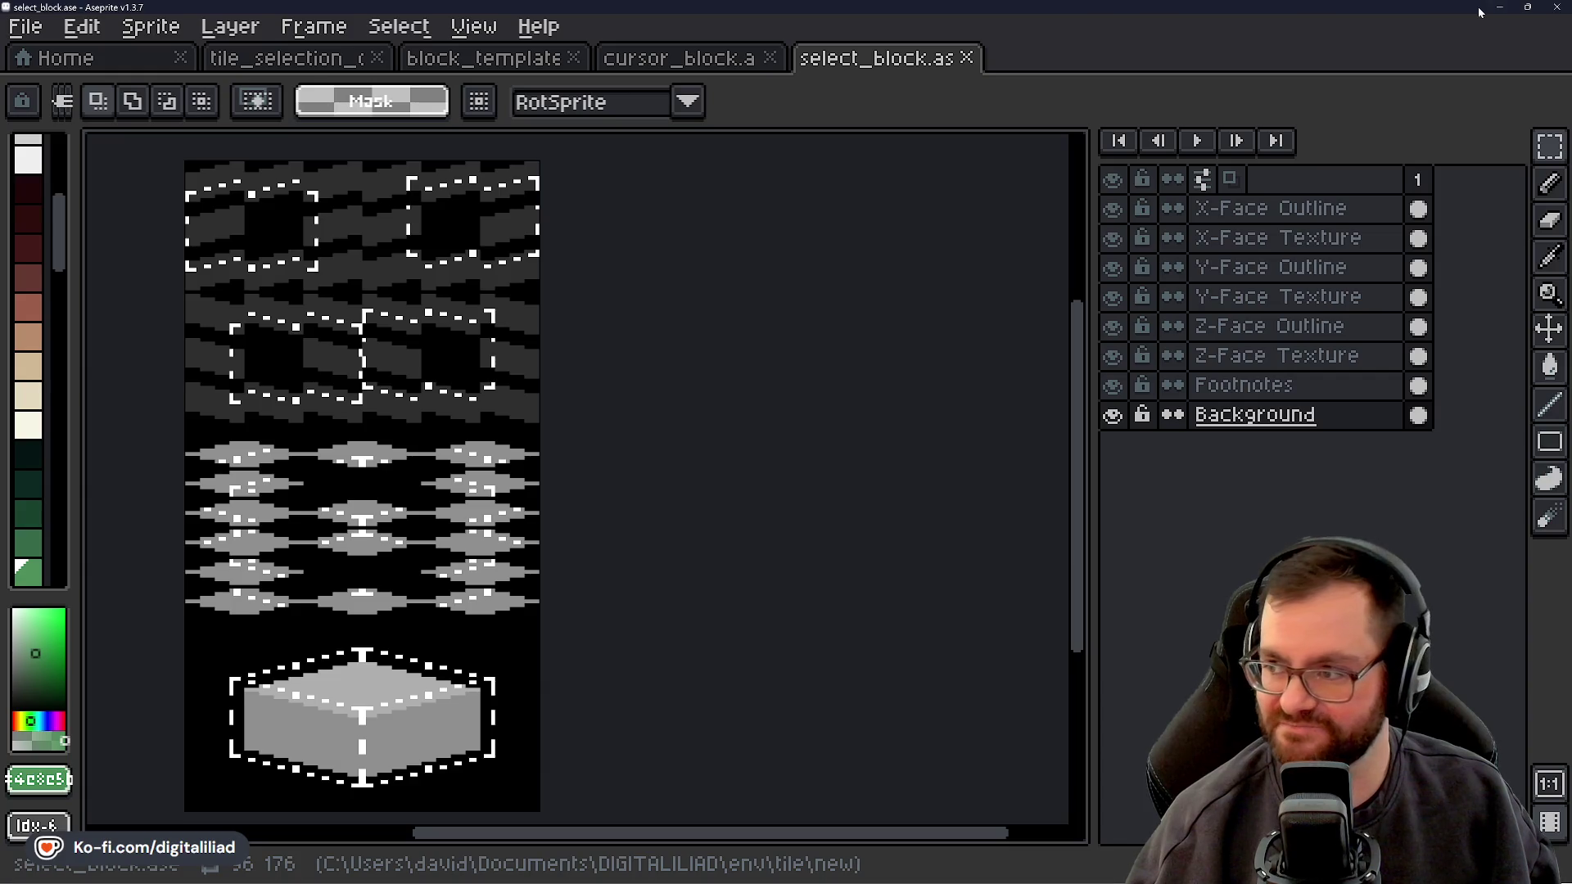
Pan the select_block sheet slightly to the right
left_click_drag(852, 301, 869, 304)
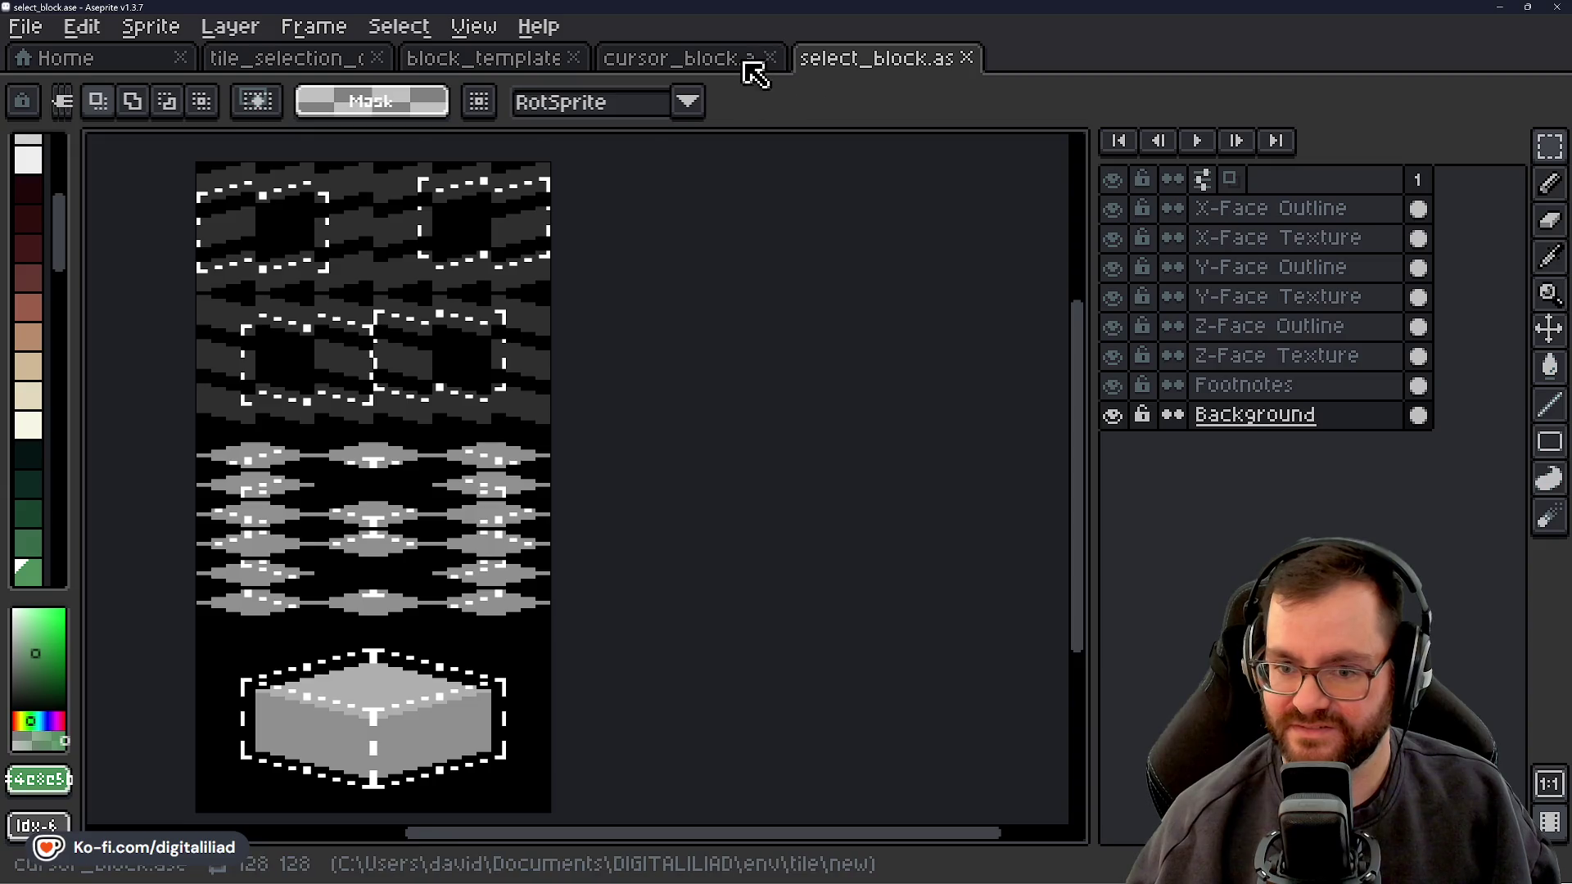
Resize the cursor_block canvas to 64 px wide, anchored top-left, and save it
left_click(754, 65)
scroll(762, 368, "down", 1)
mouse_move(774, 328)
left_mouse_down()
mouse_move(769, 385)
mouse_move(756, 360)
left_mouse_up()
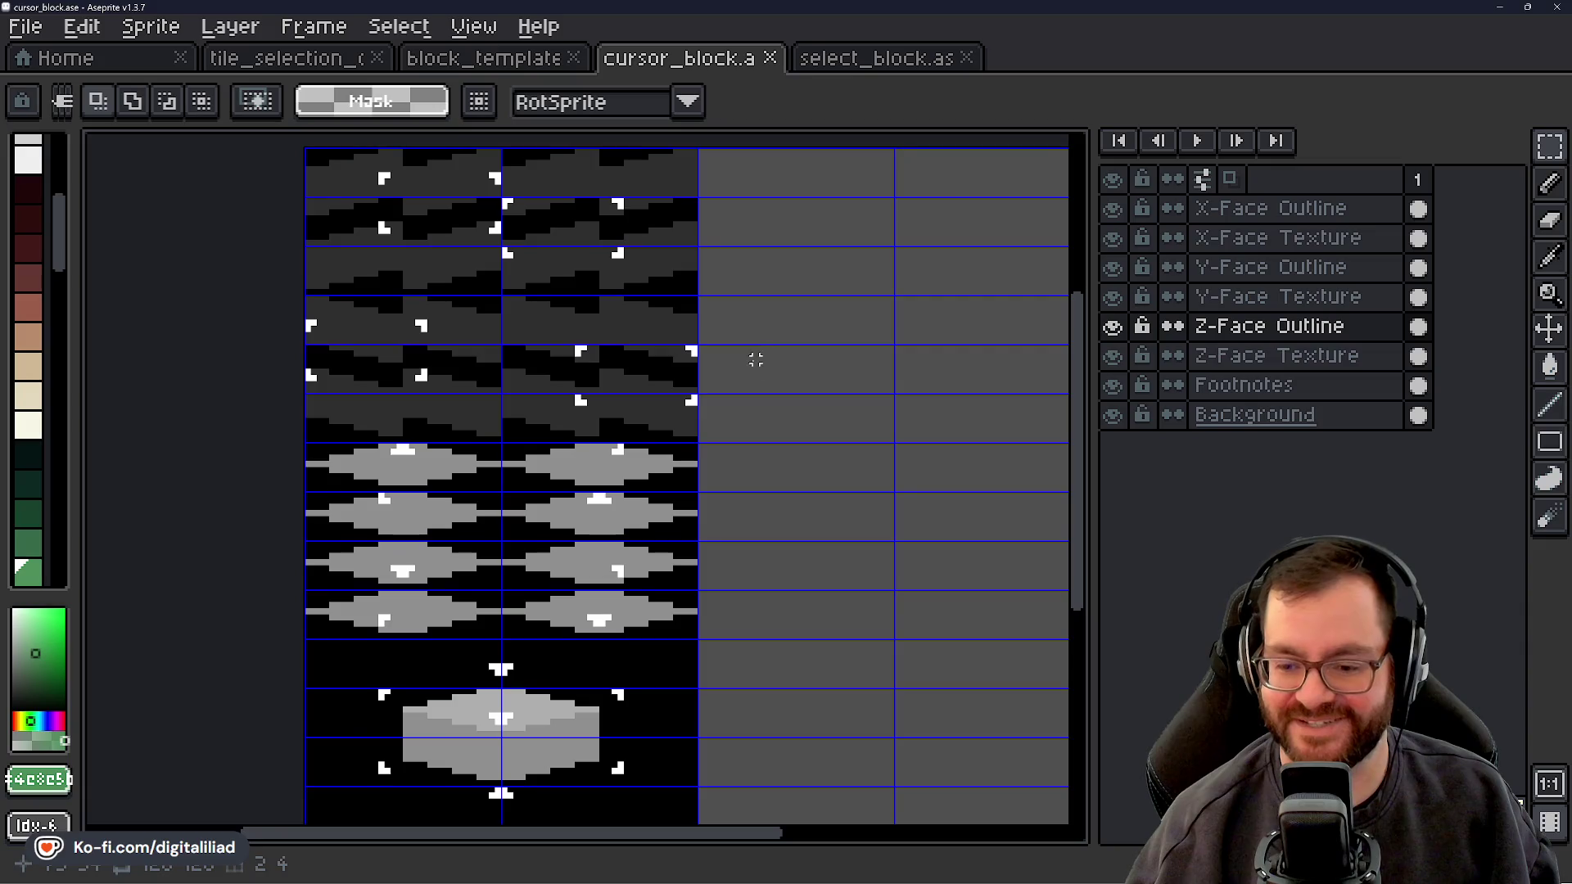
scroll(756, 299, "down", 1)
scroll(758, 315, "up", 1)
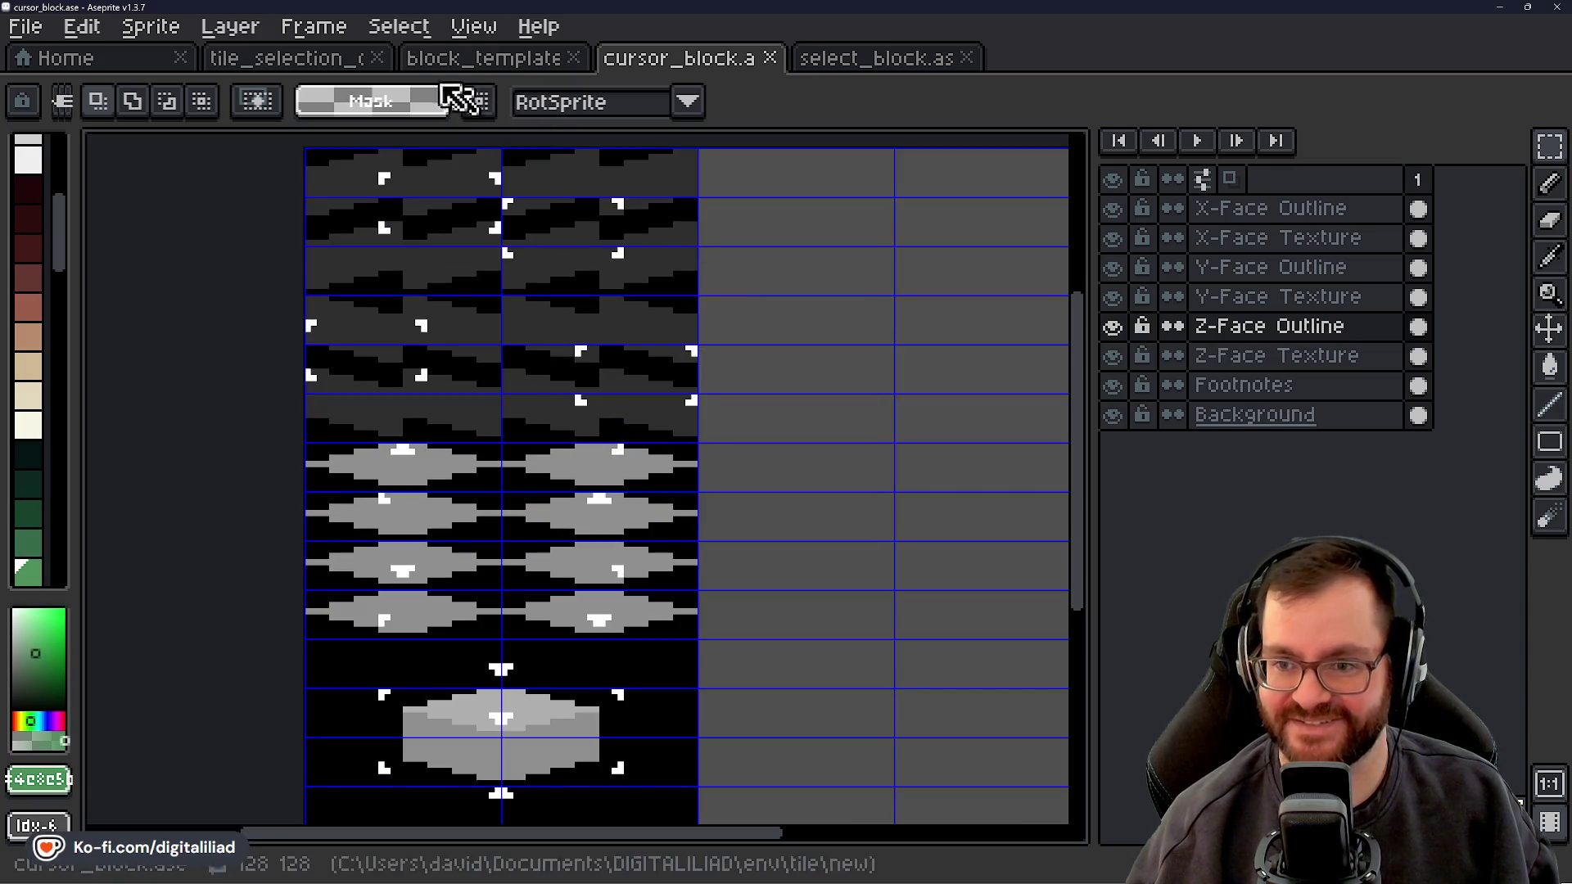
left_click(151, 26)
left_click(205, 187)
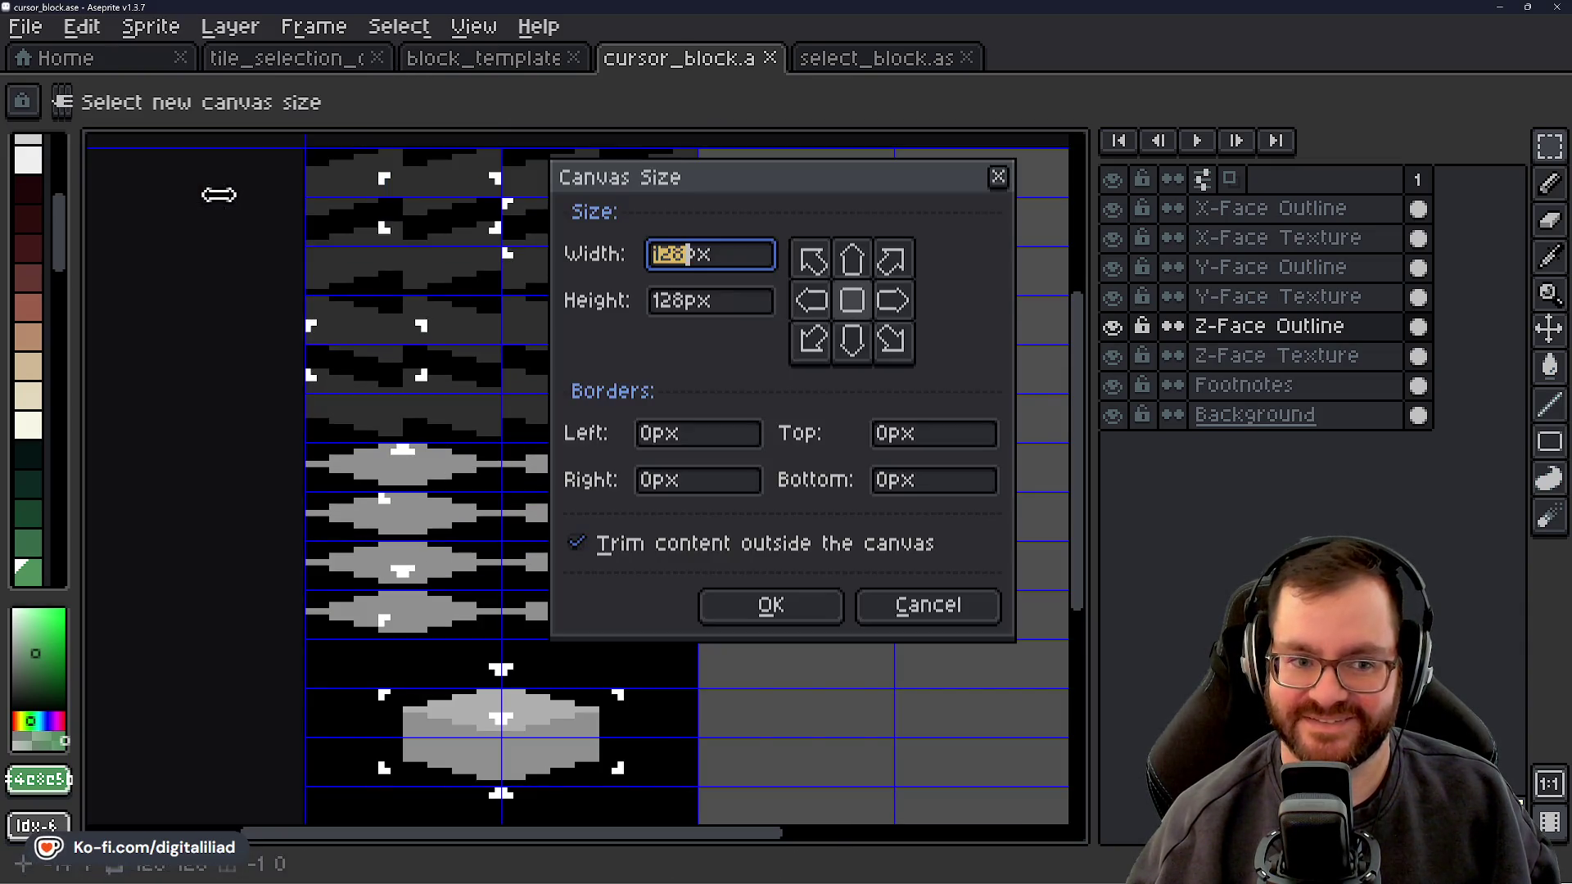
left_click(811, 259)
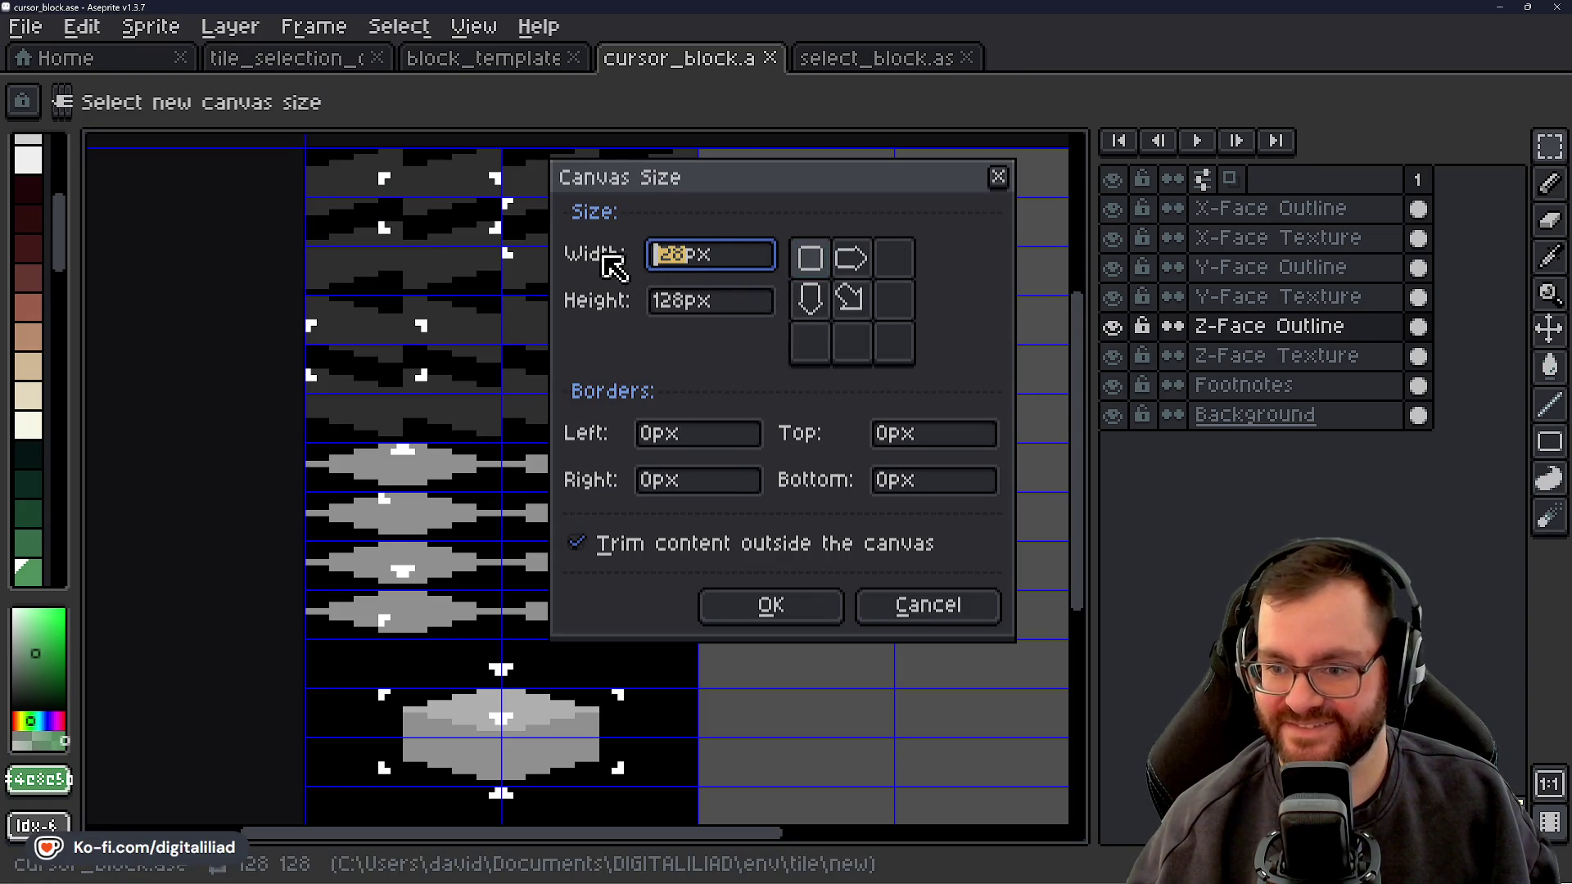
type("64")
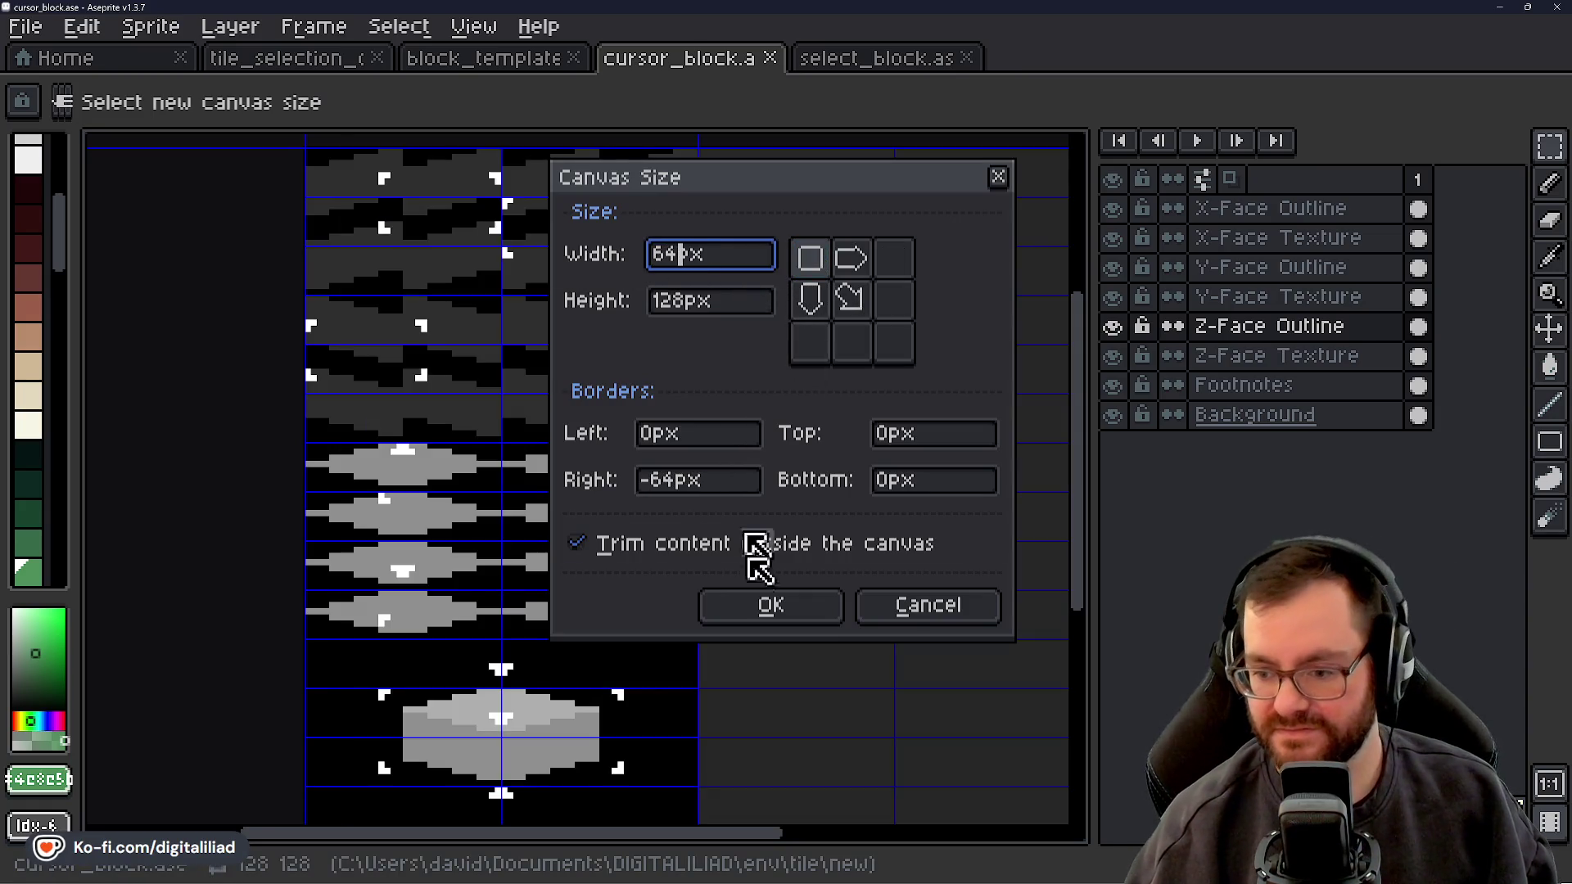
left_click(744, 602)
key("ctrl+s")
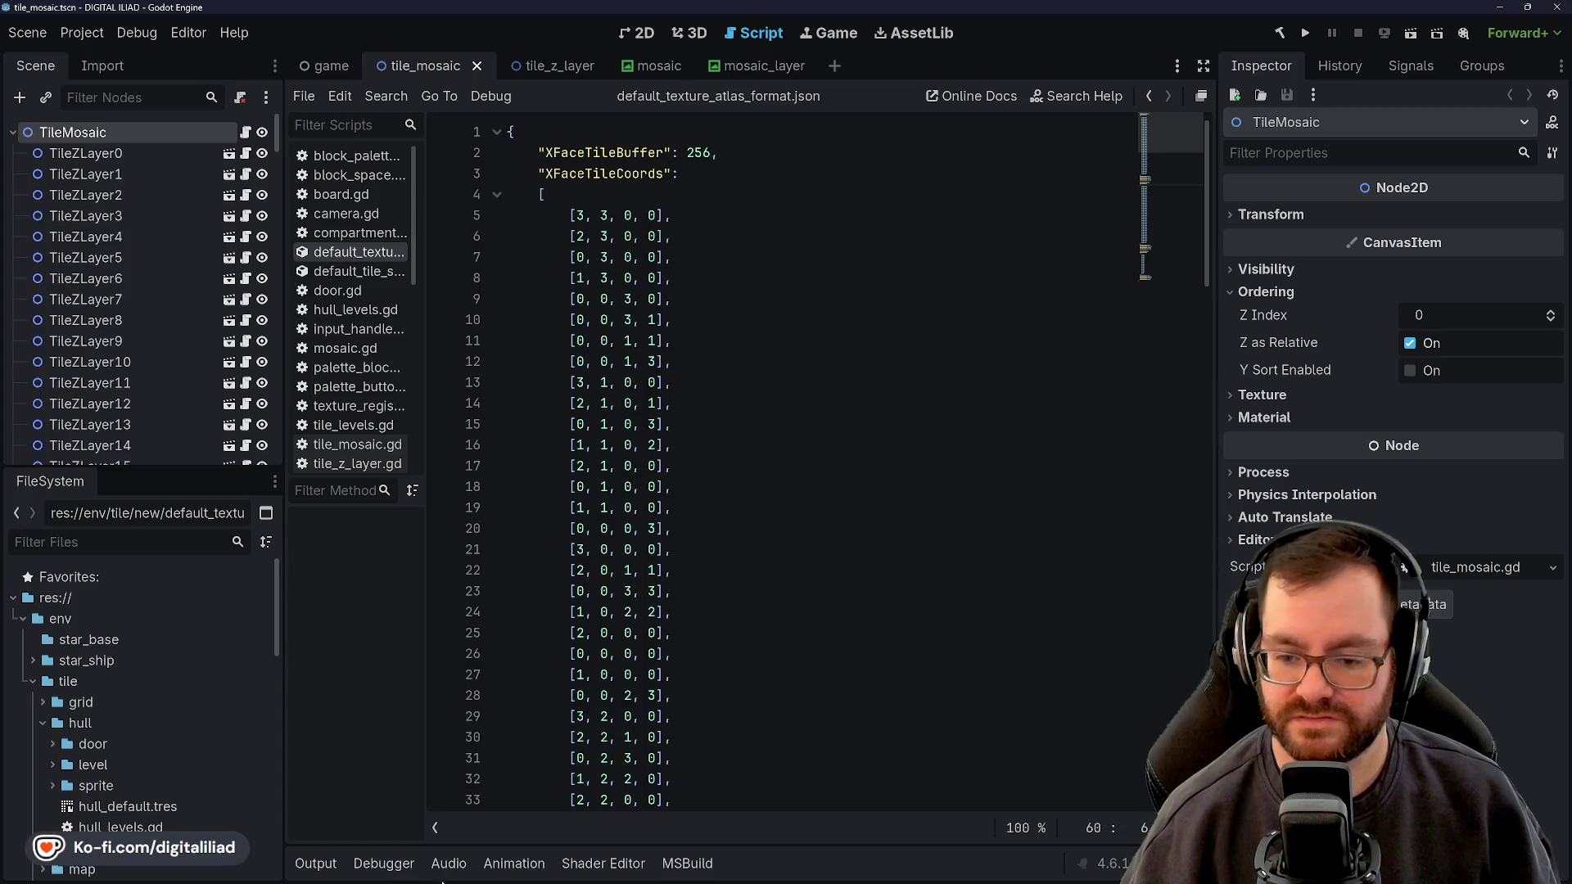
Browse the res://env/tile/new folder in Godot's FileSystem dock, then return to Aseprite
scroll(76, 629, "down", 1)
scroll(76, 629, "down", 4)
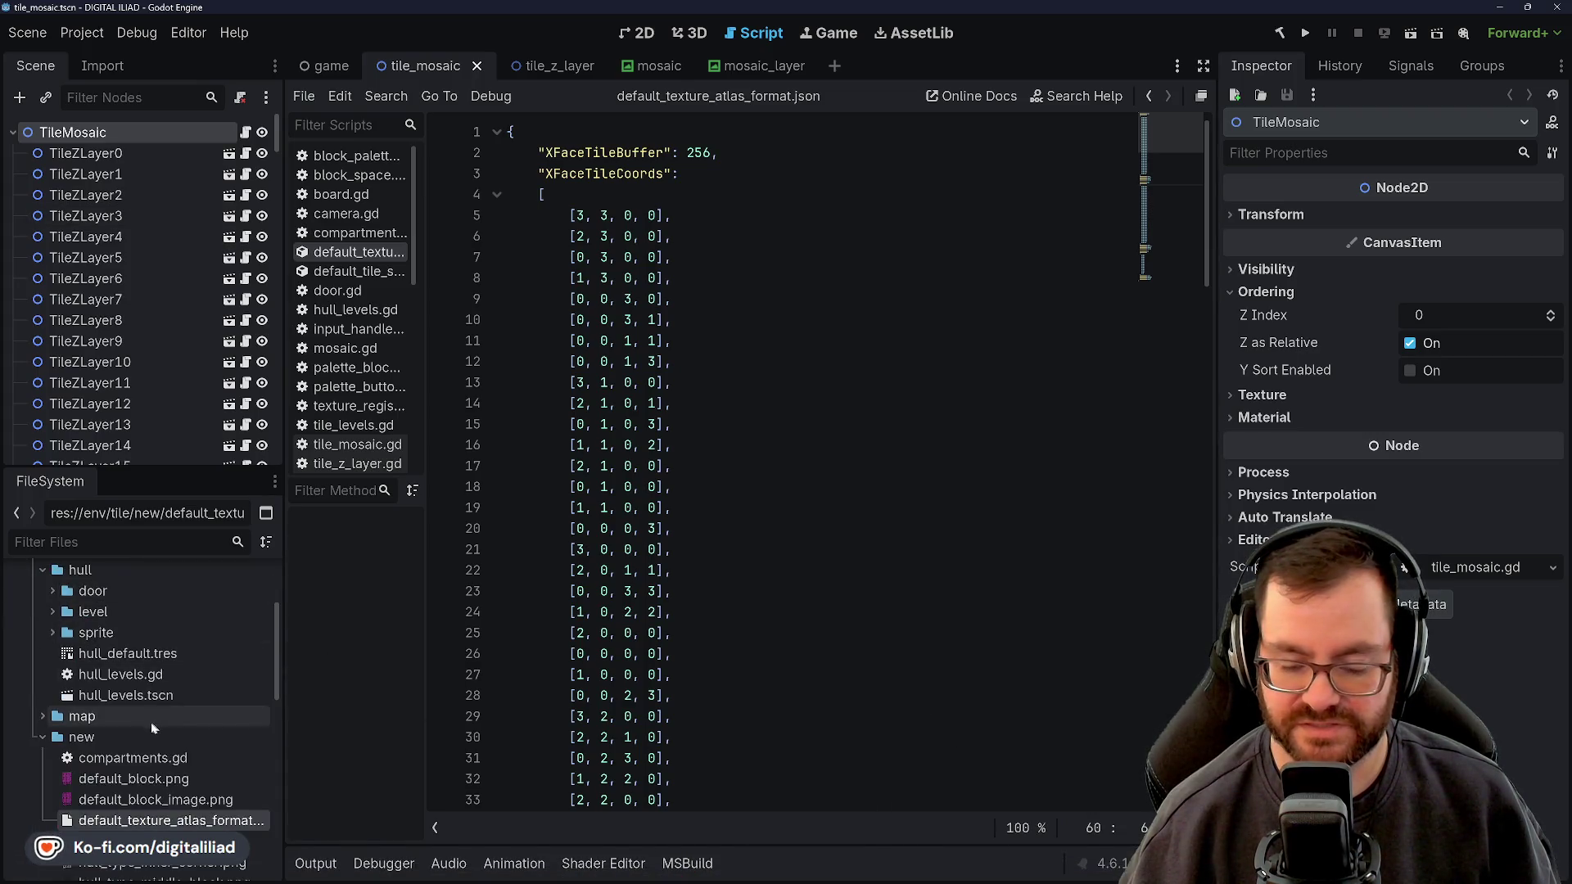
left_click(145, 662)
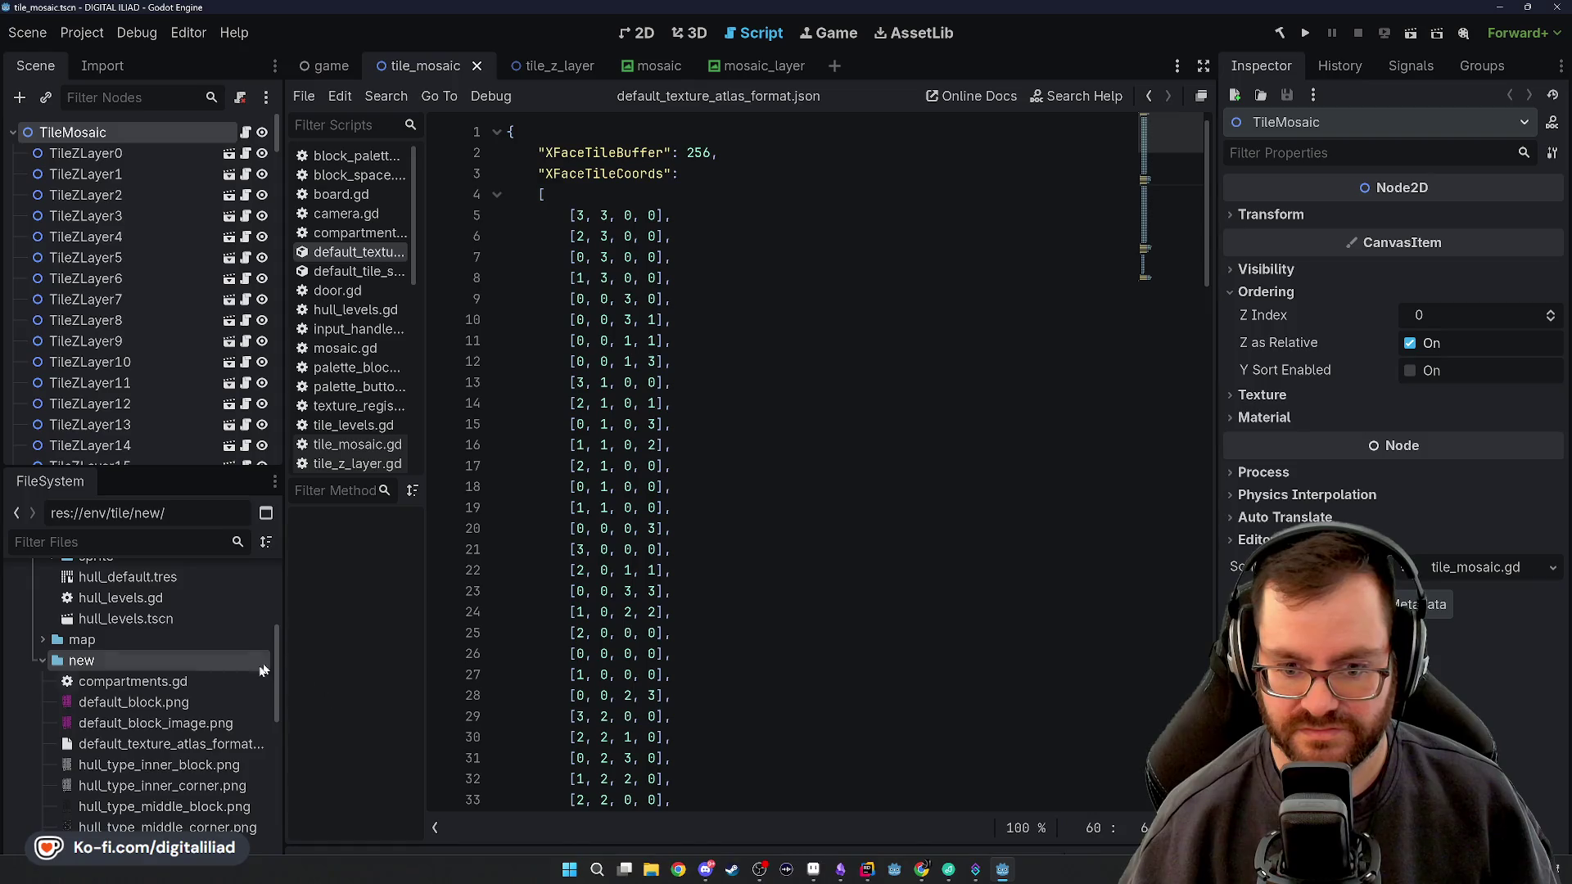
scroll(115, 643, "down", 5)
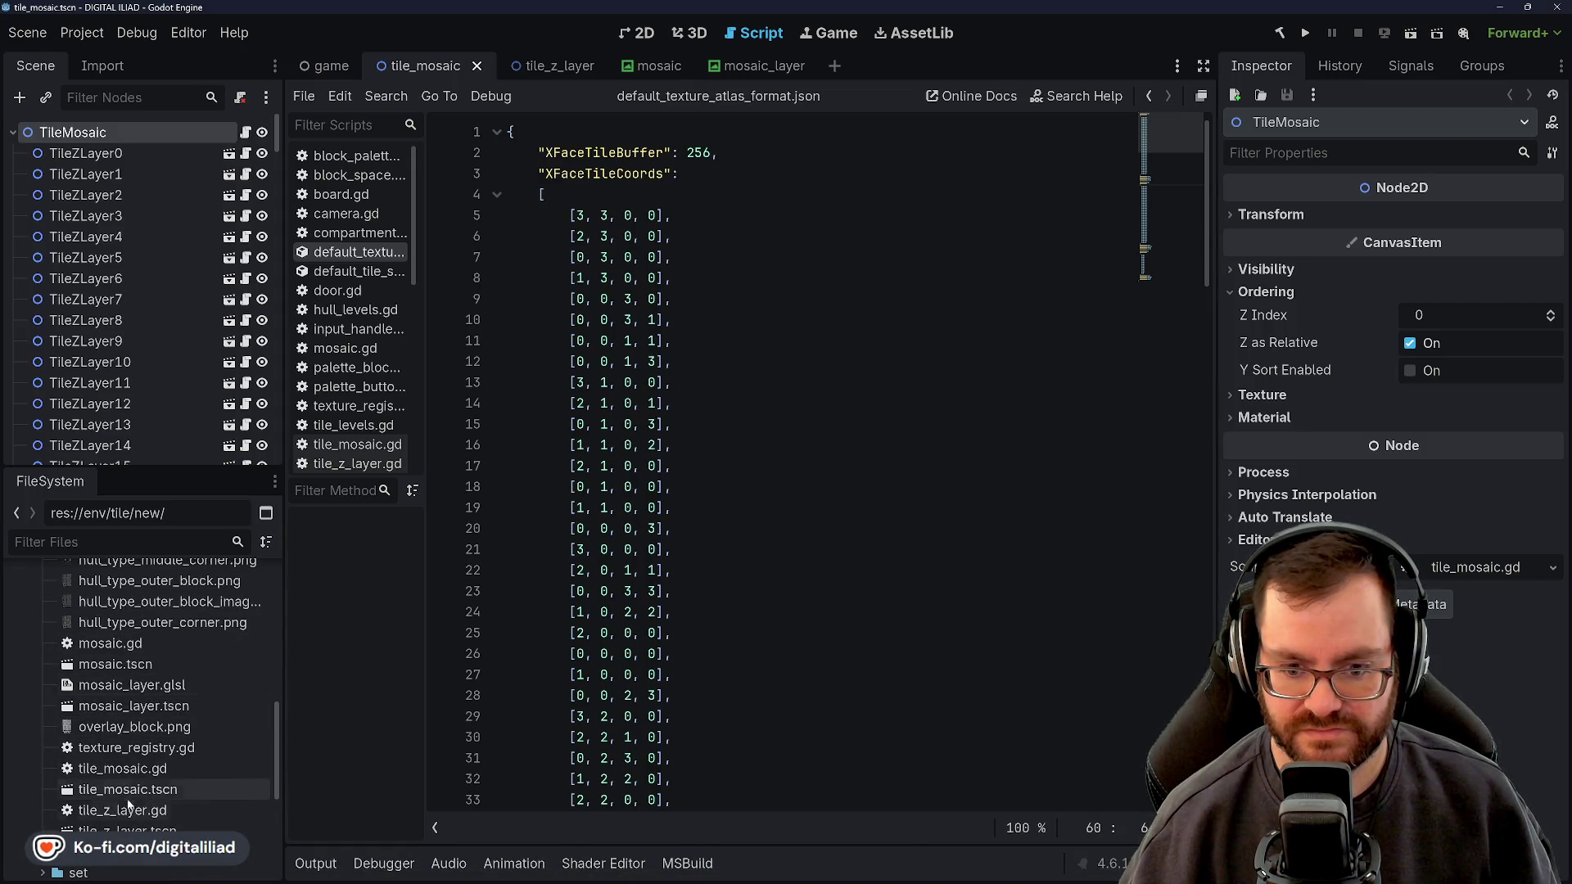
scroll(143, 694, "up", 2)
scroll(143, 694, "up", 2)
scroll(123, 668, "up", 2)
left_click(901, 848)
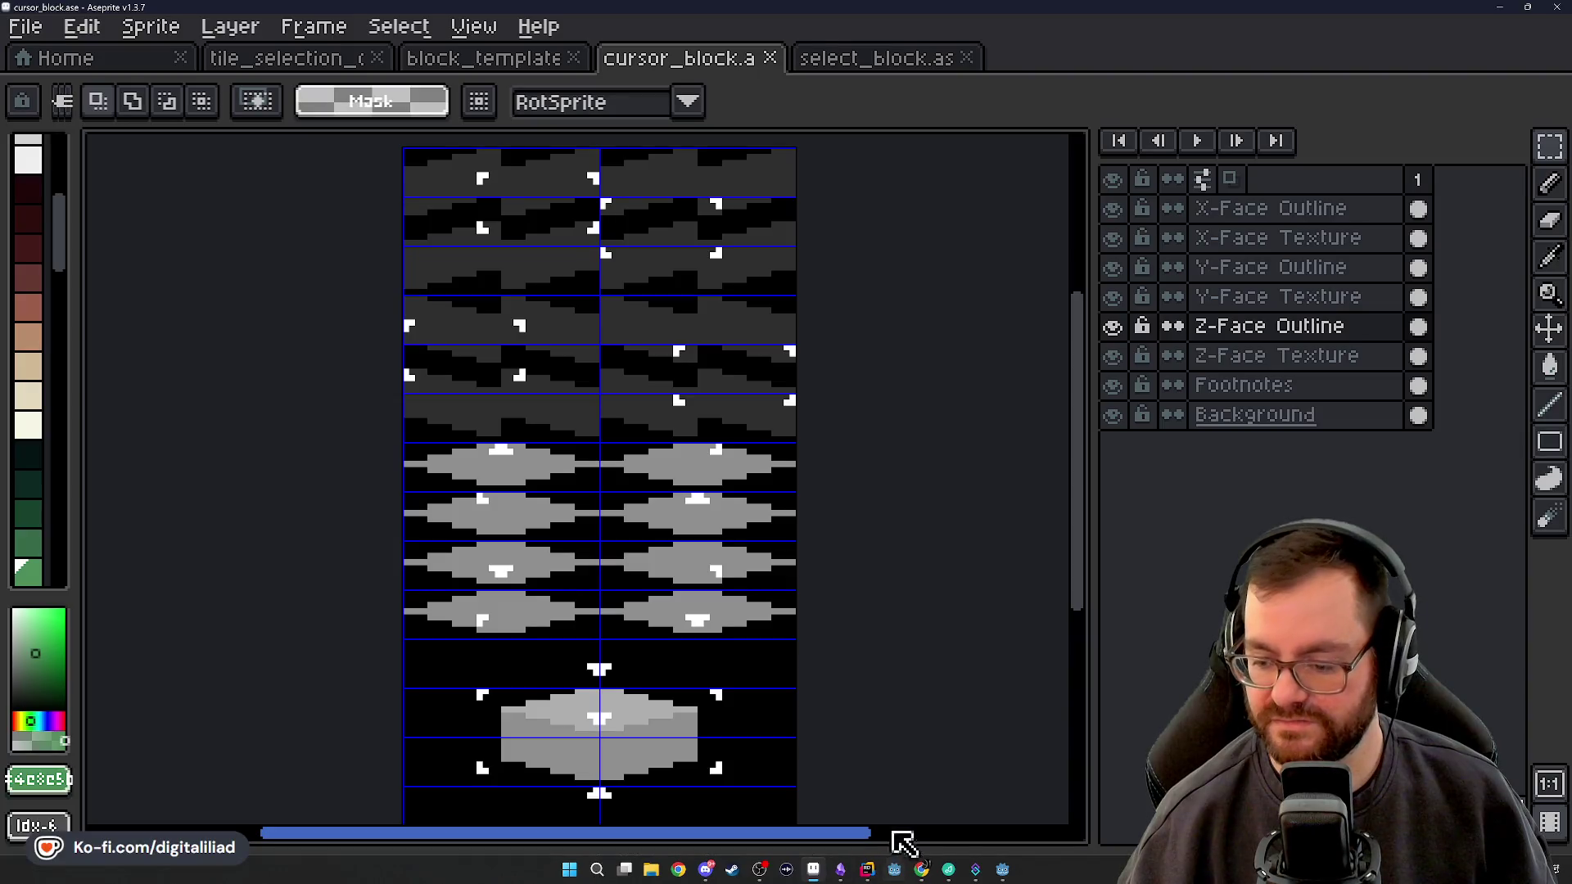
Flip back and forth between the select_block and cursor_block sprites to compare them
left_click(869, 63)
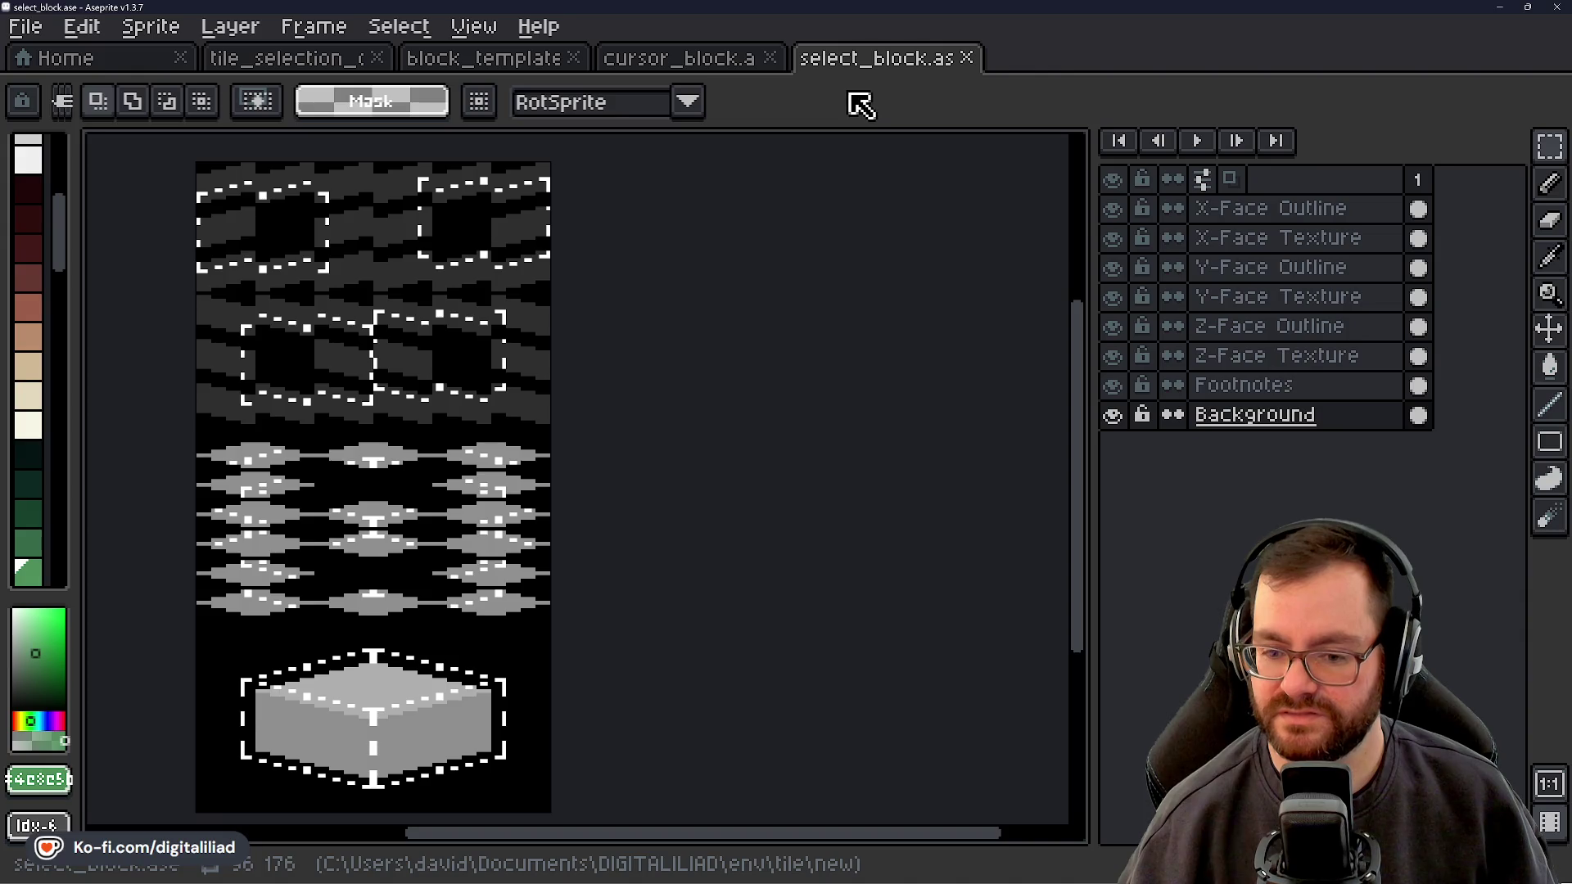
left_click(720, 62)
left_click(828, 65)
left_click(715, 62)
left_click(831, 62)
left_click(714, 62)
left_click(852, 59)
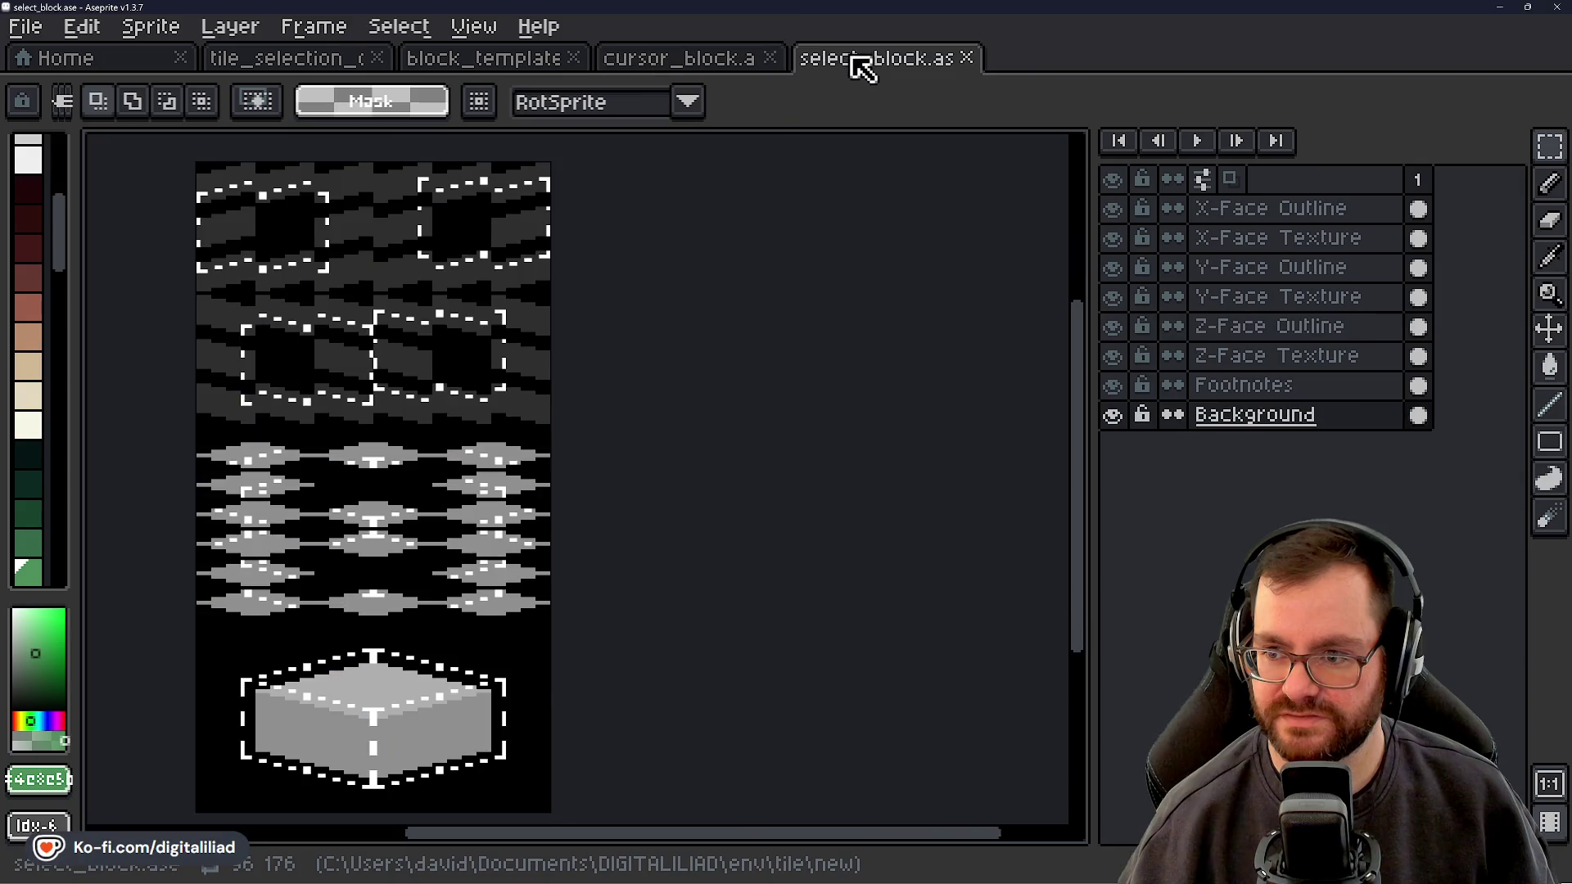
left_click(691, 63)
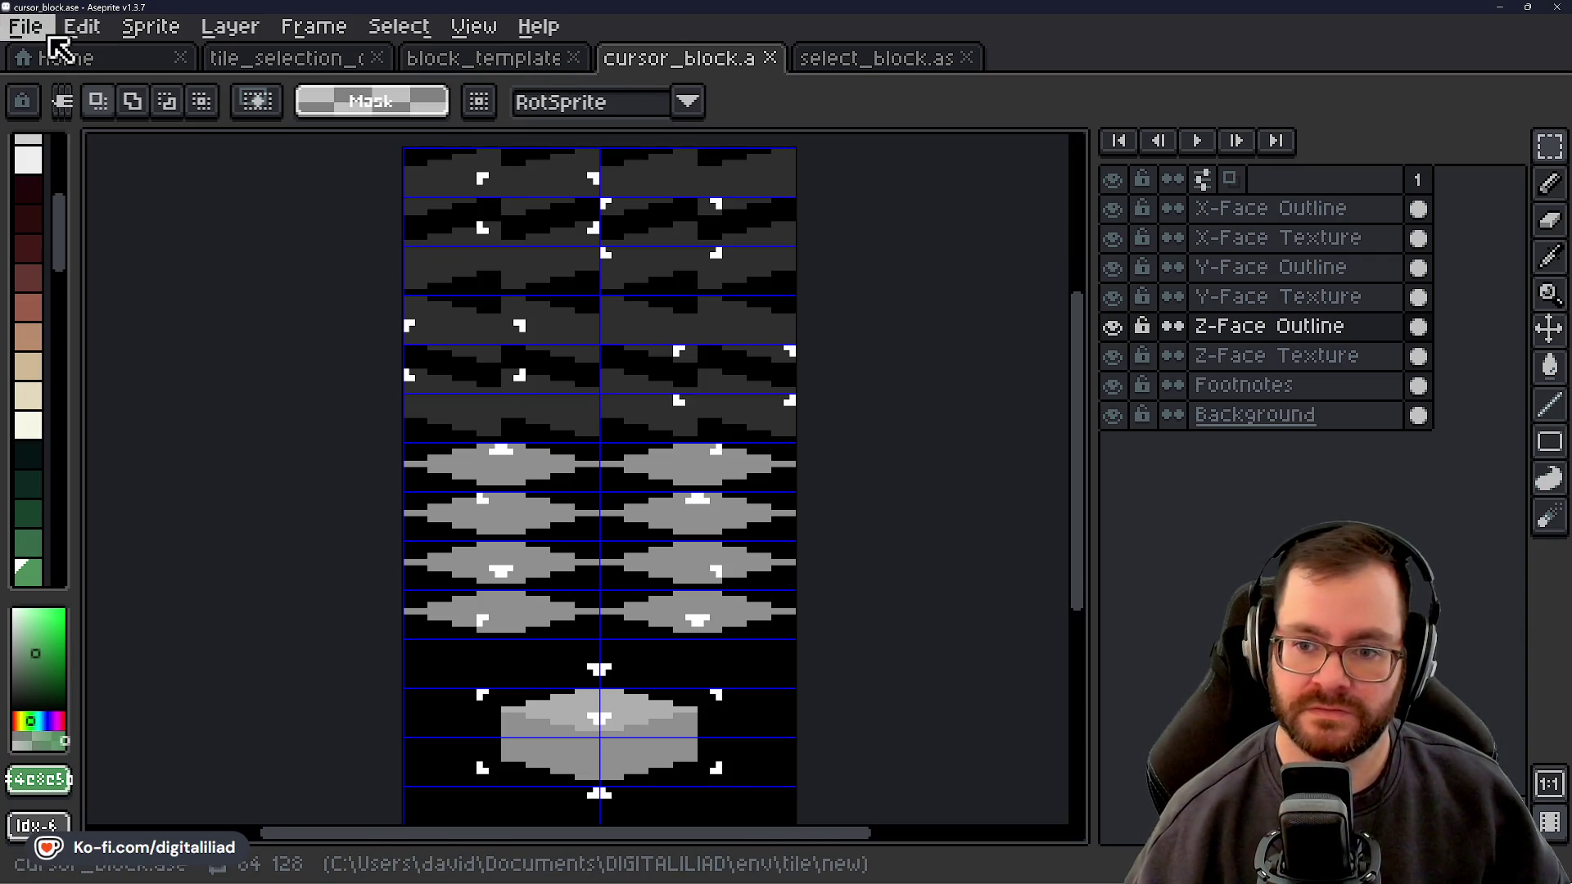
Close cursor_block and select_block, then bring up File Explorer
left_click(771, 58)
left_click(771, 58)
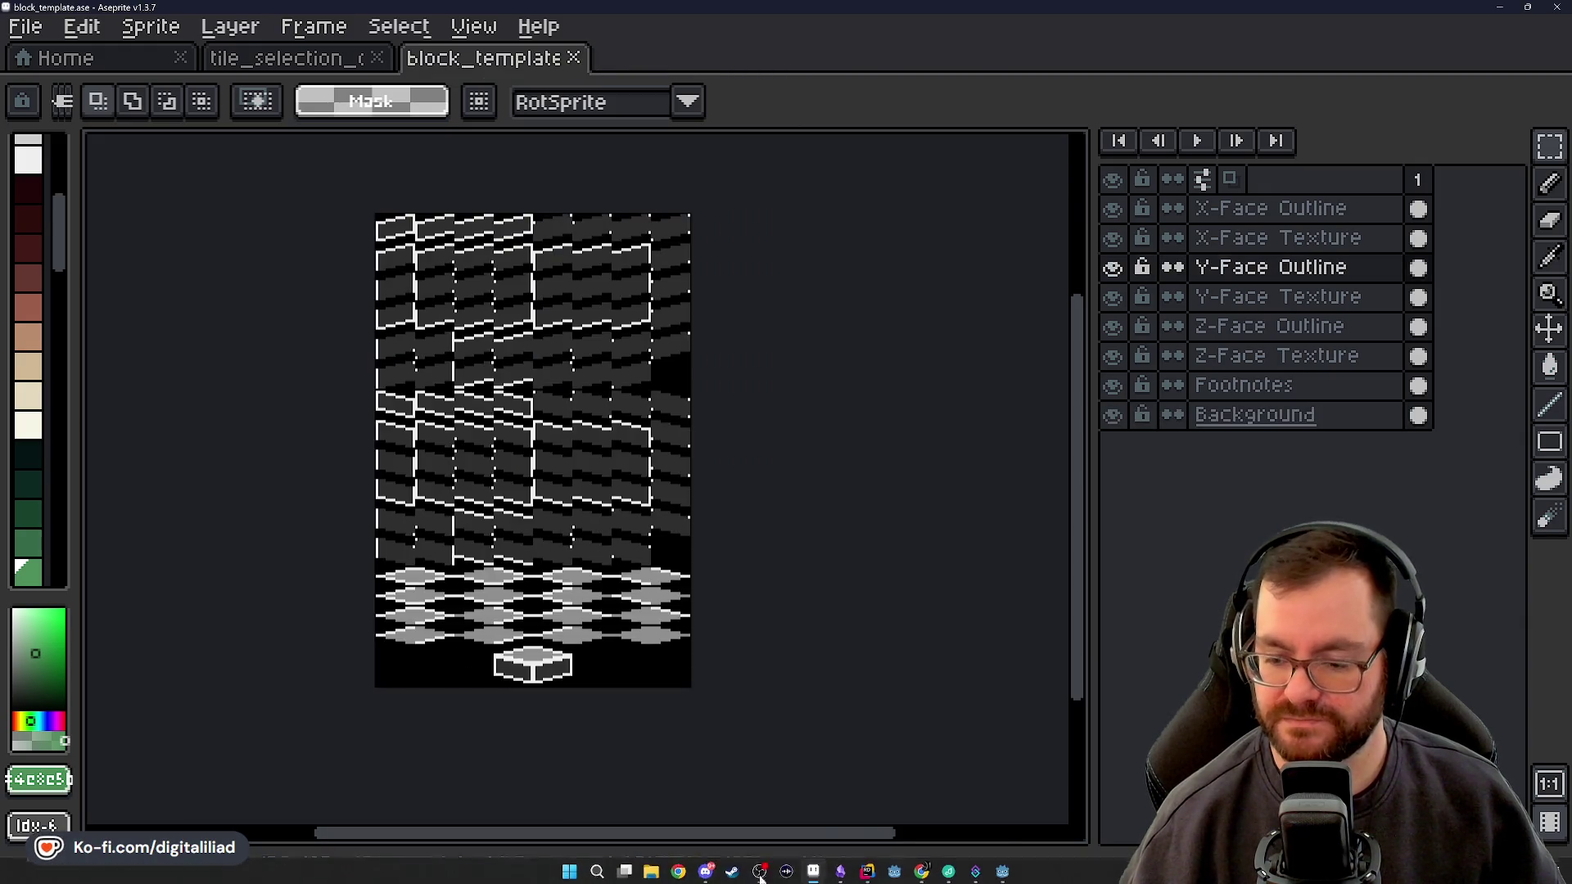
left_click(653, 871)
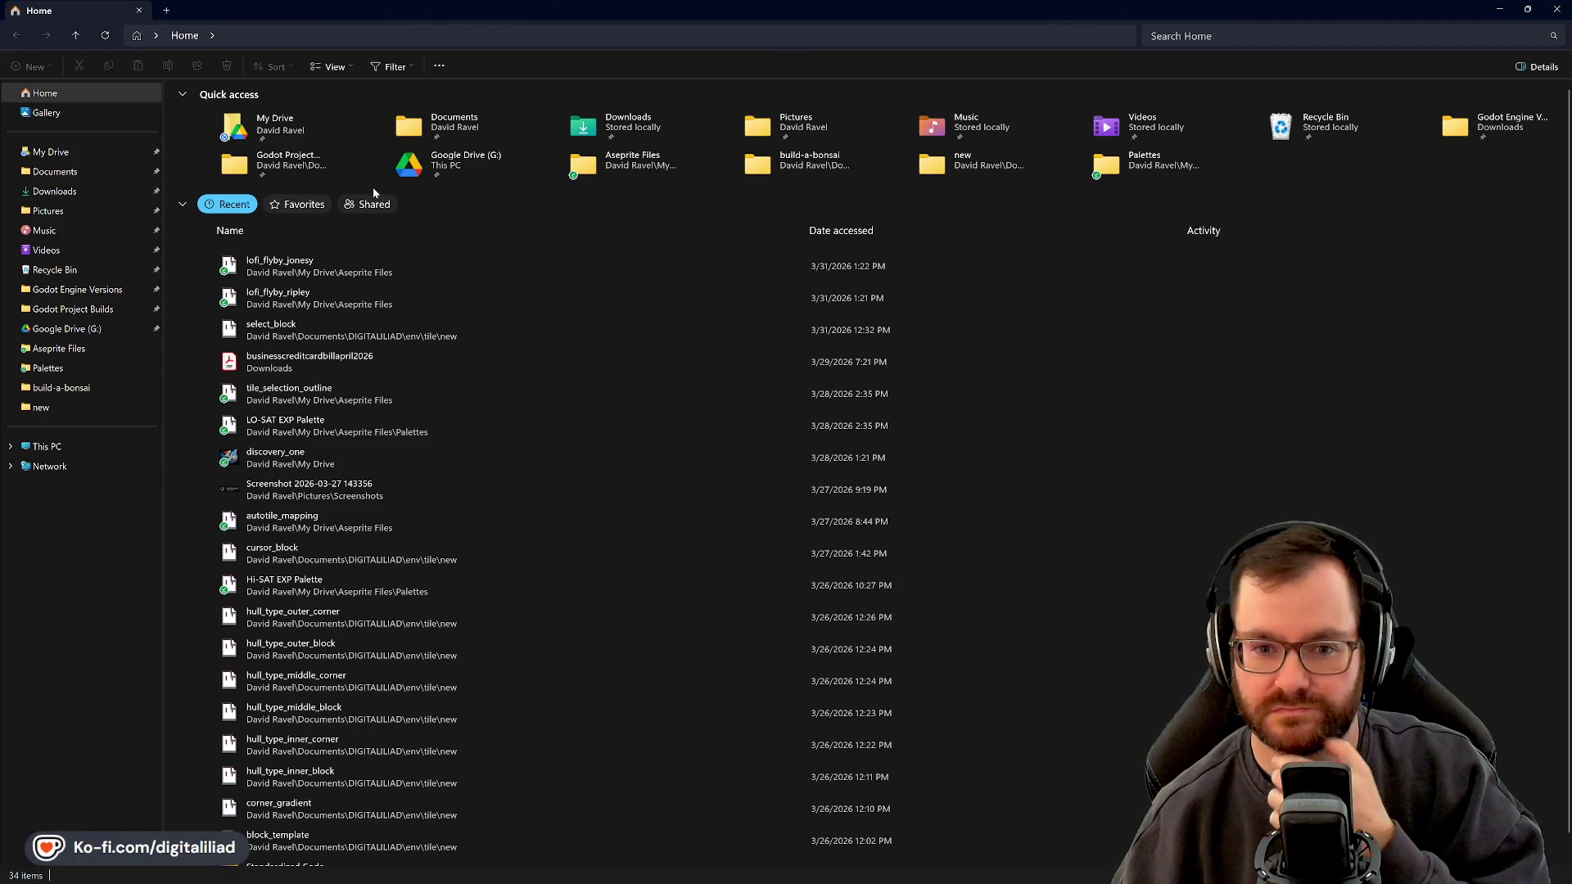
Browse to Documents > DIGITALILIAD > env > tile > new in File Explorer
left_click(82, 177)
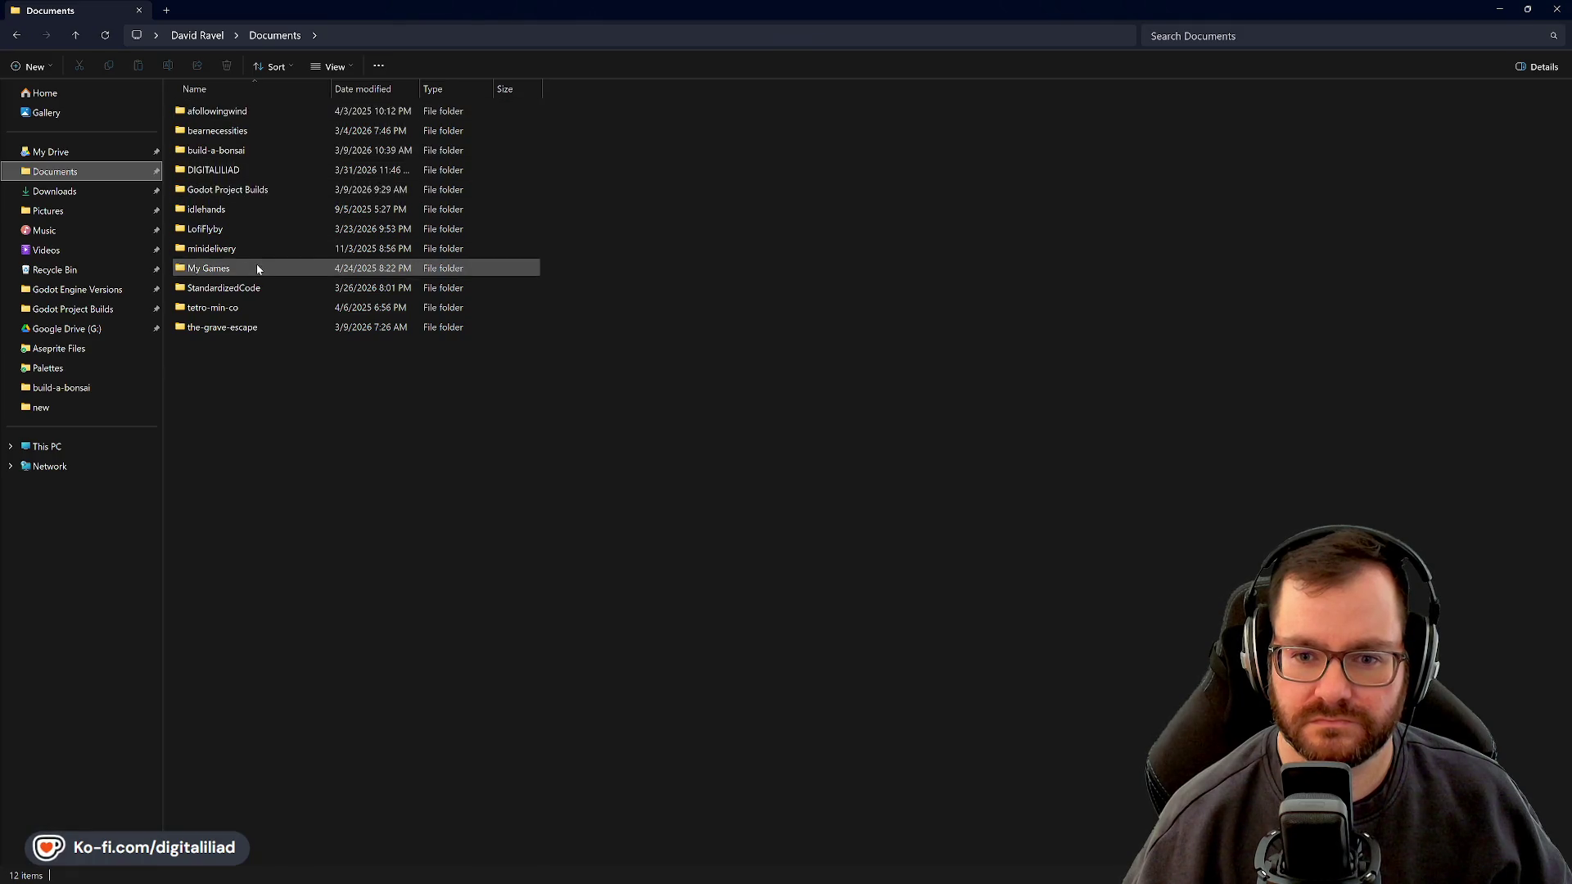
left_click(242, 230)
double_click(244, 172)
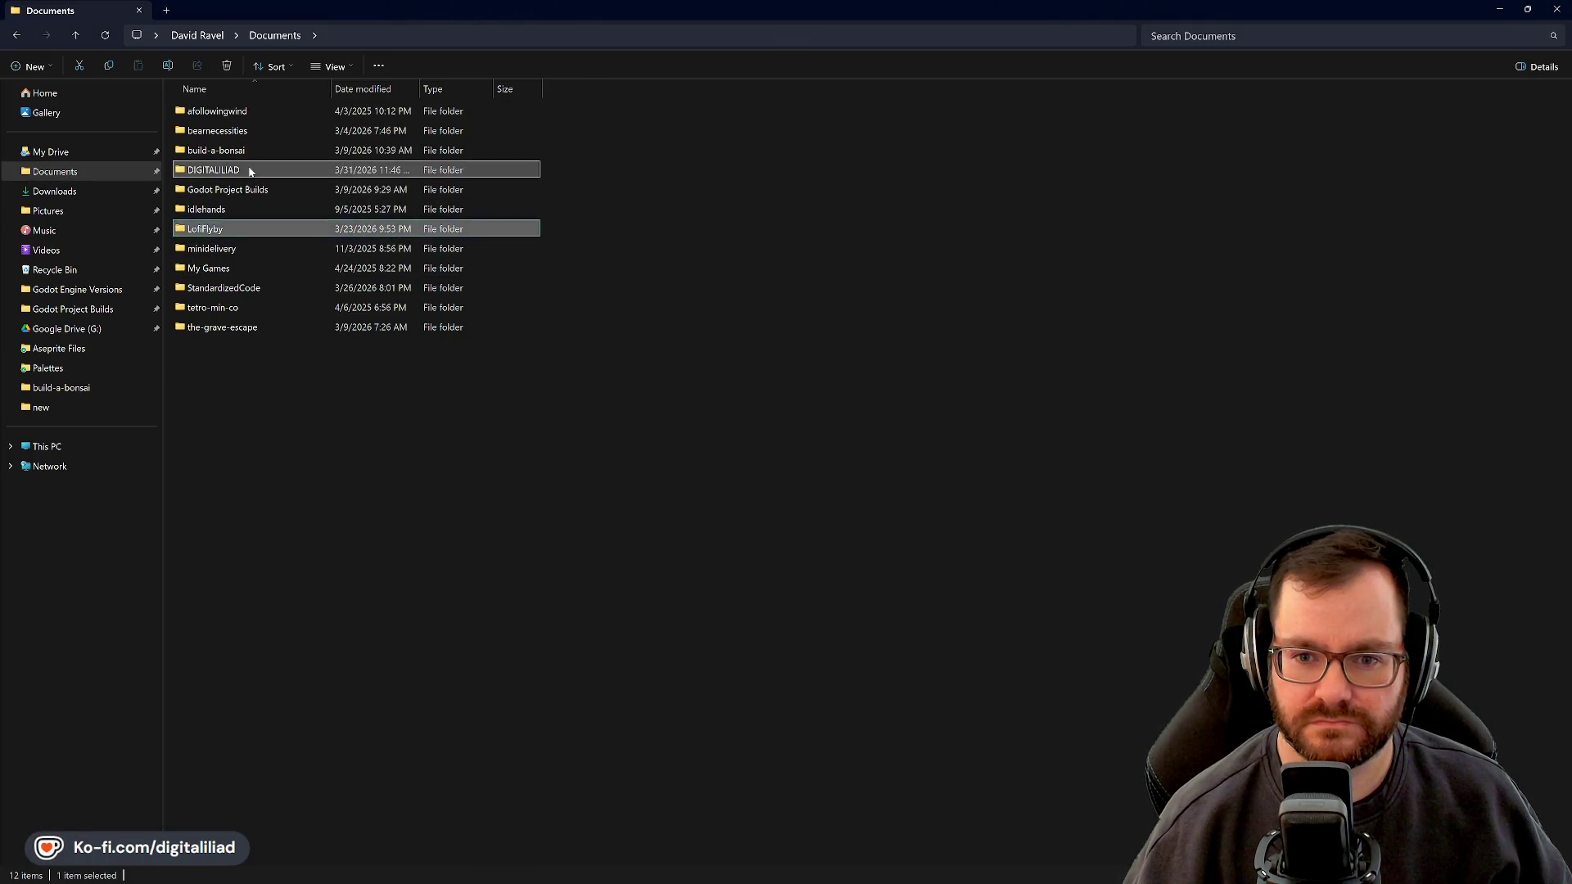
double_click(231, 152)
double_click(224, 150)
double_click(225, 172)
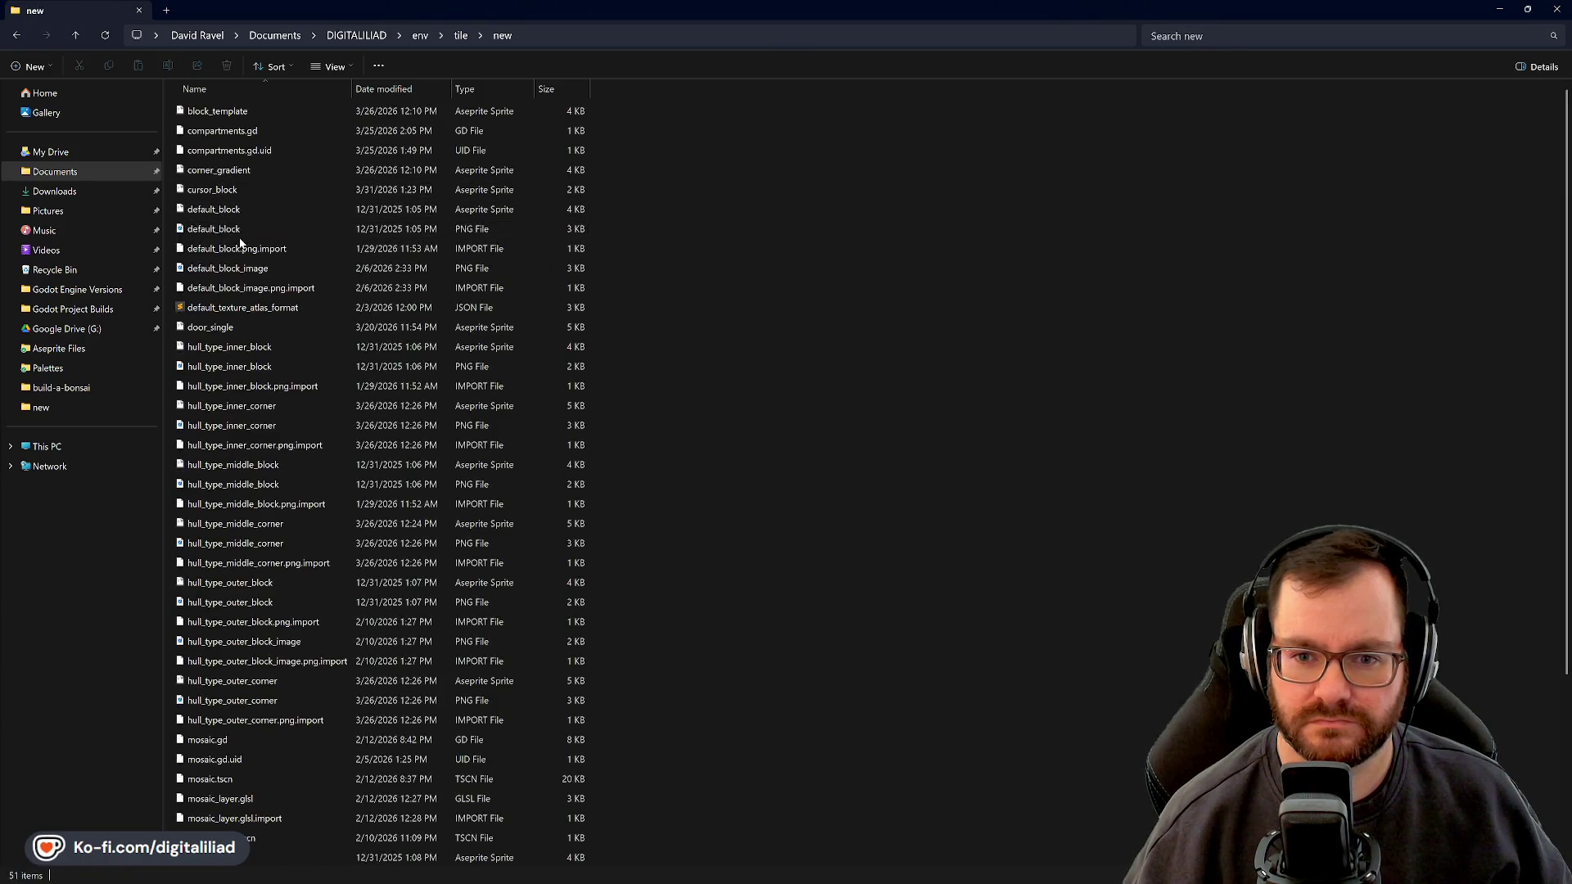
Rename cursor_block to the temporary name cursor_block1
left_click(249, 192)
key("F2")
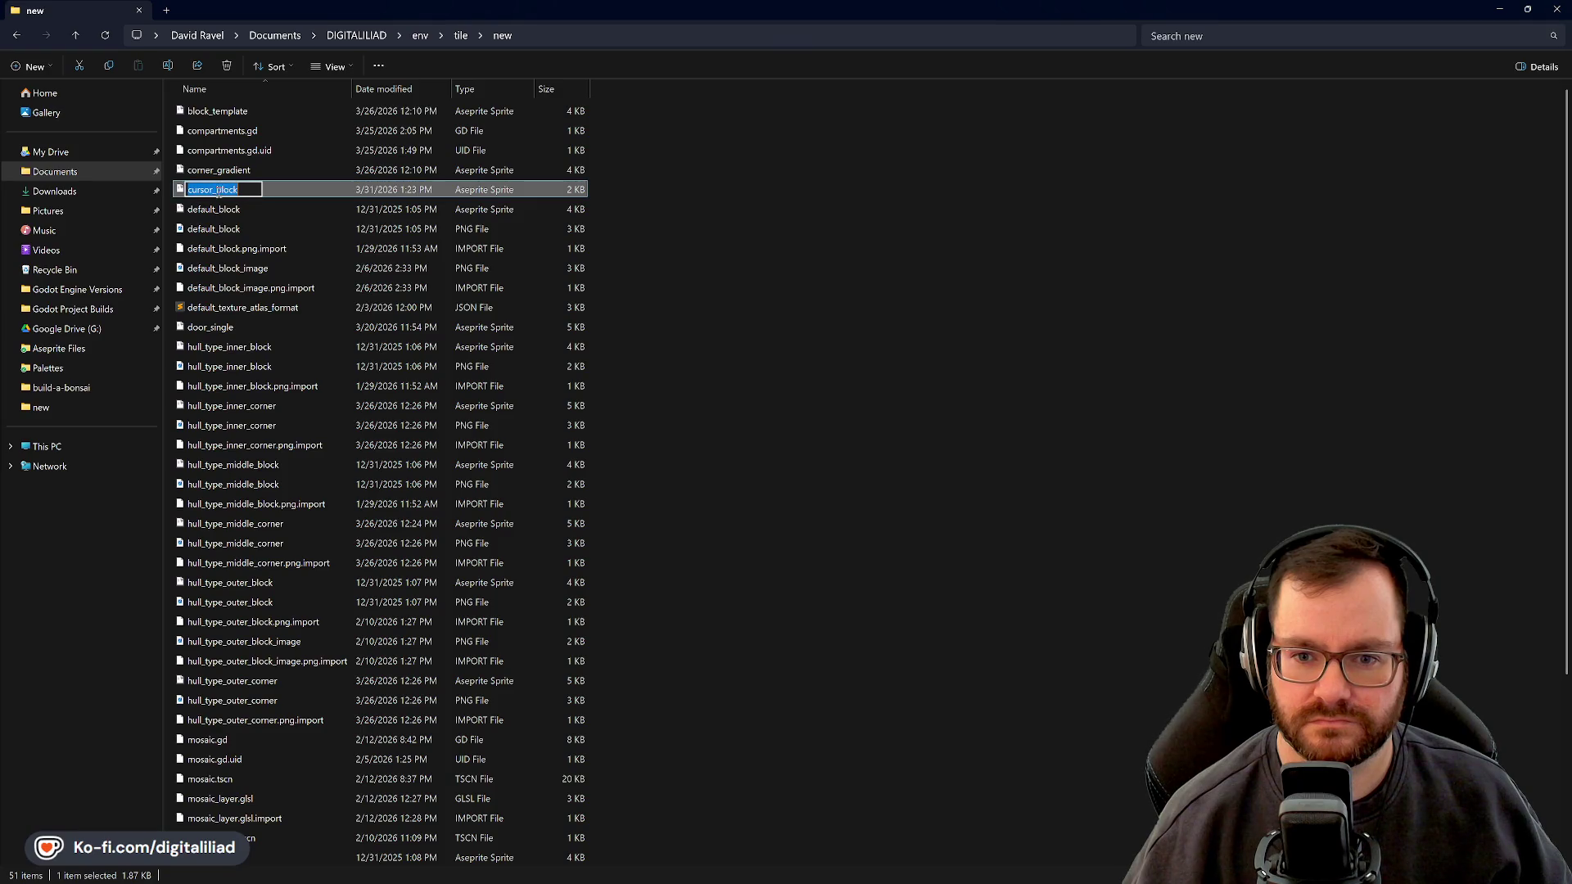
key("End")
type("1")
key("Return")
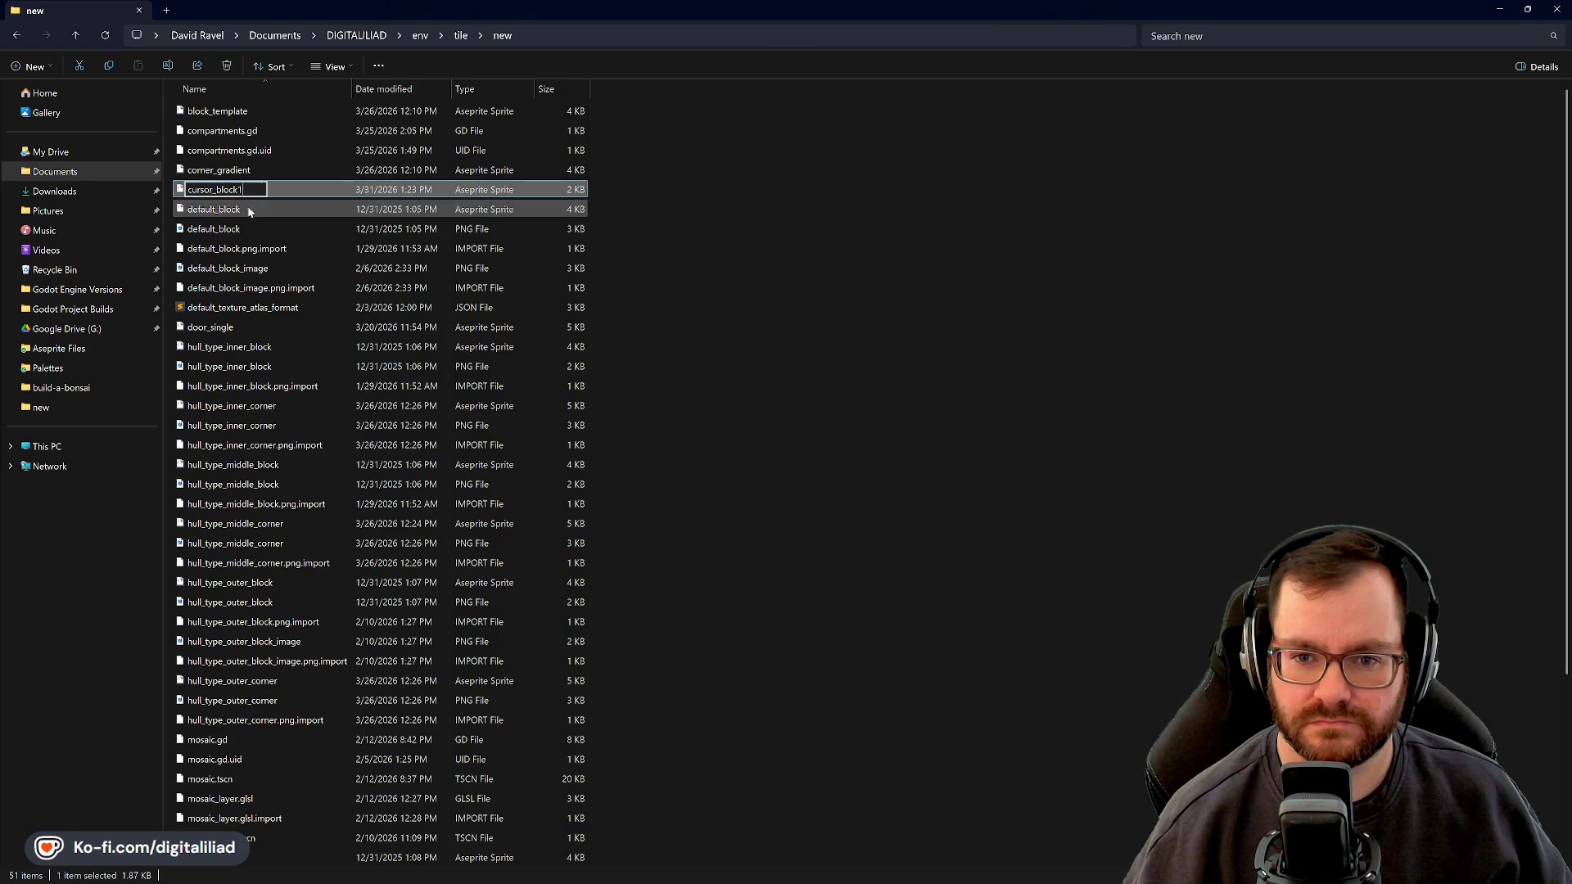
Rename select_block to cursor_block
left_click(255, 215)
scroll(263, 555, "down", 4)
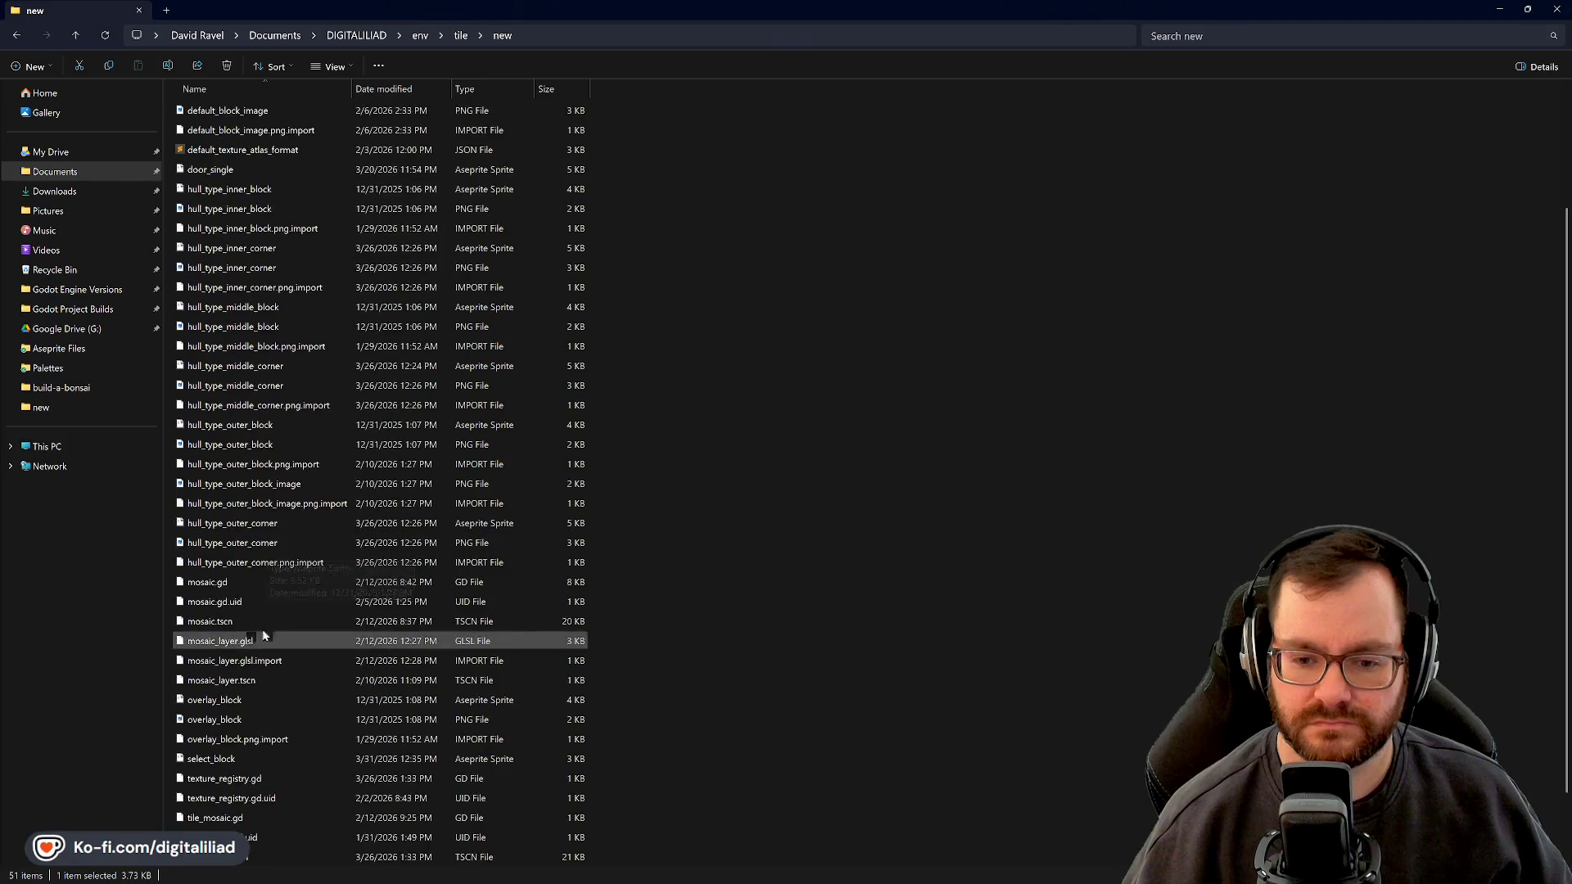
left_click(257, 681)
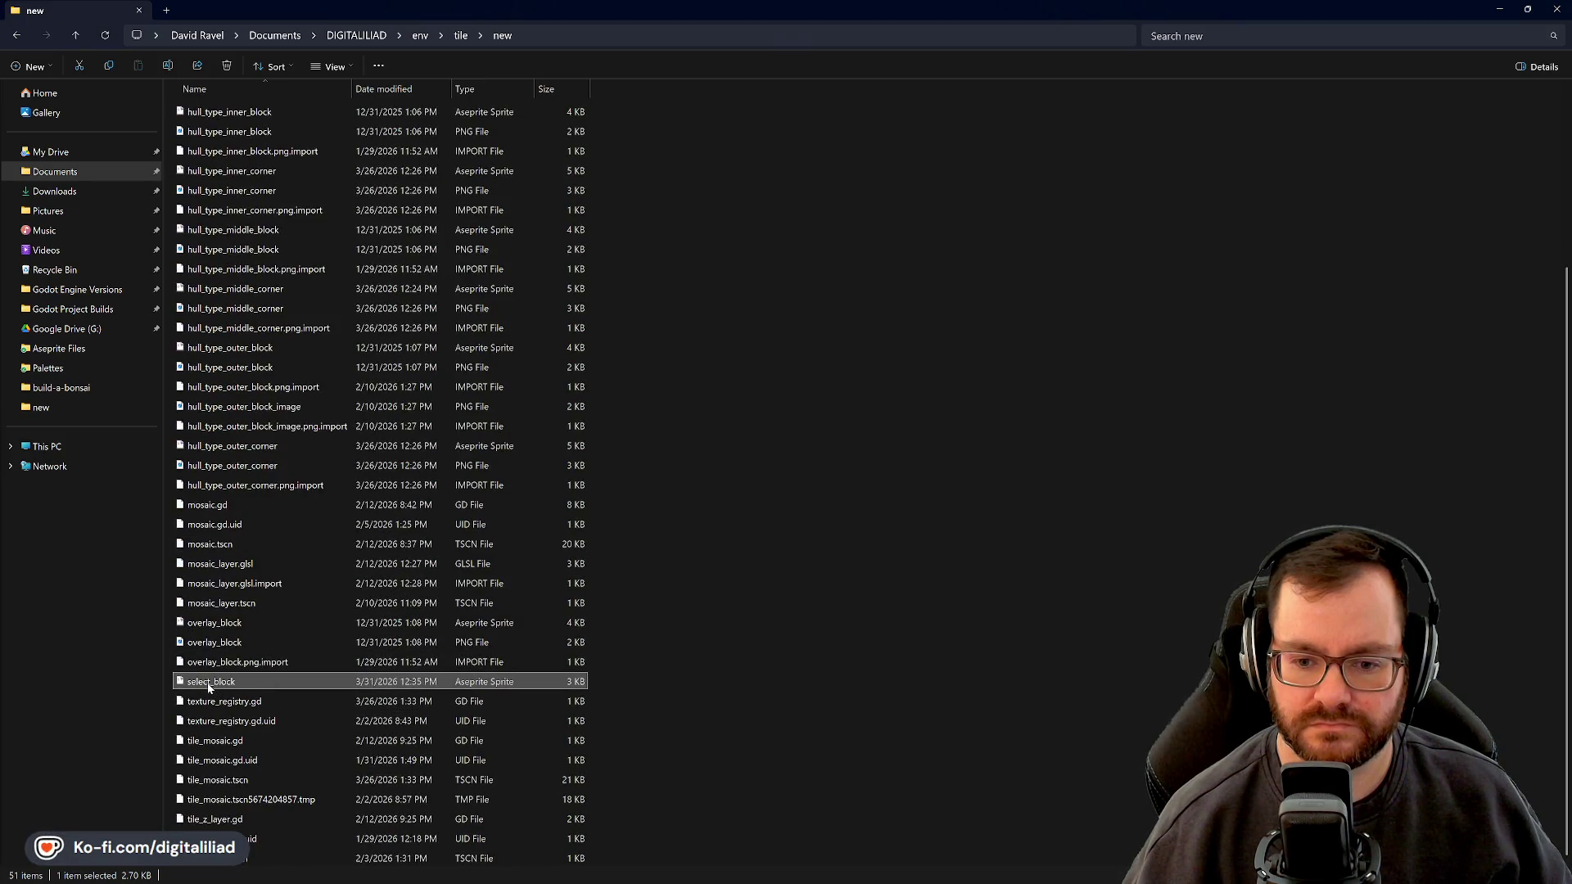
left_click(211, 684)
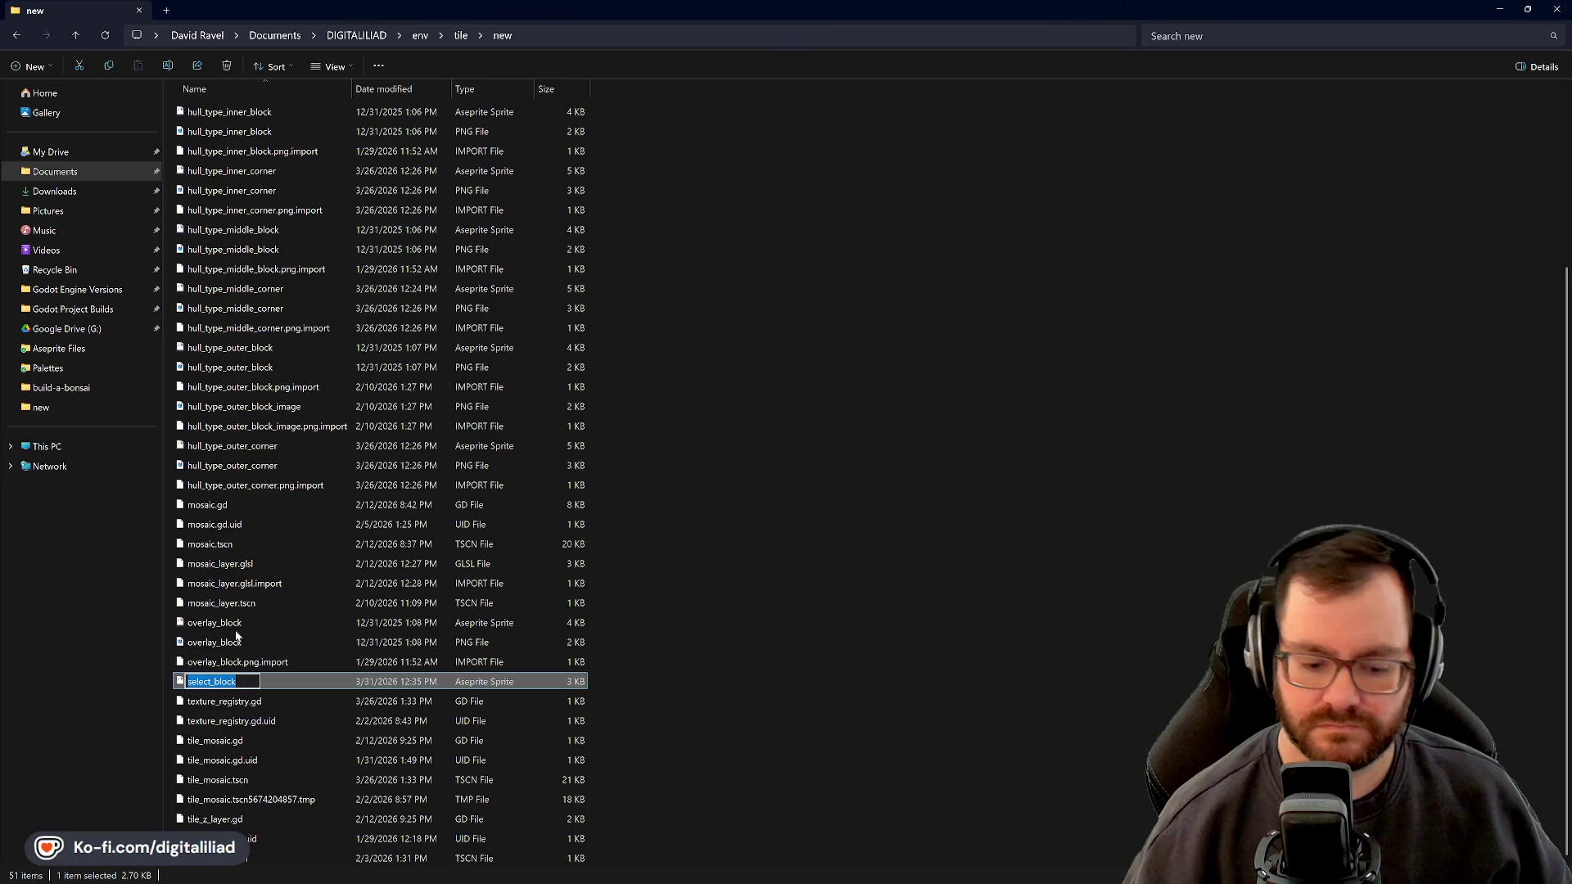
type("co")
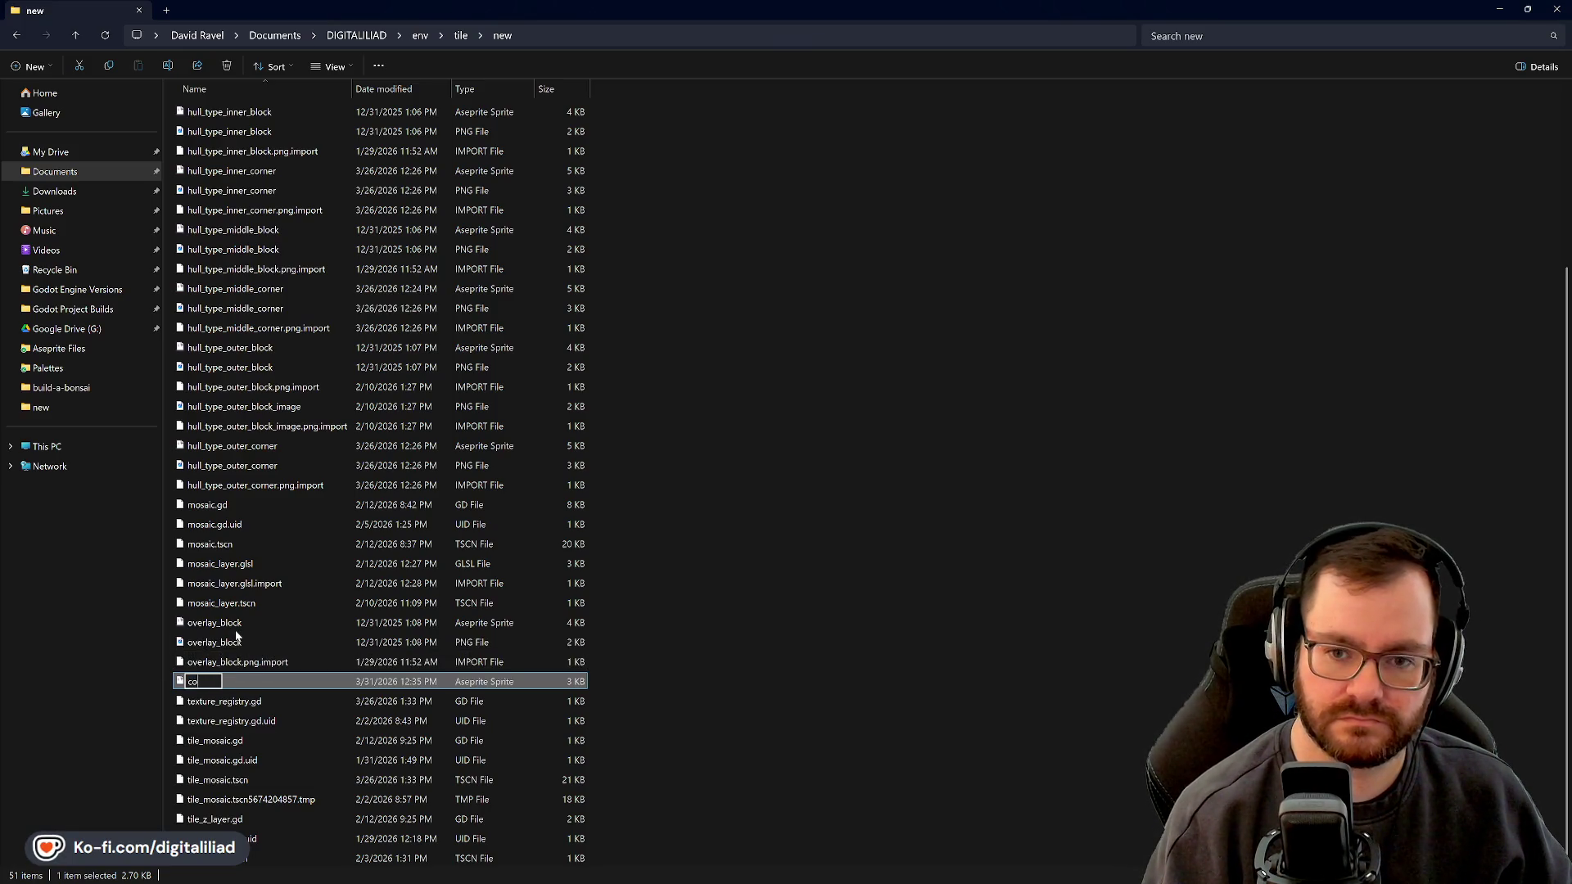
type("rsor")
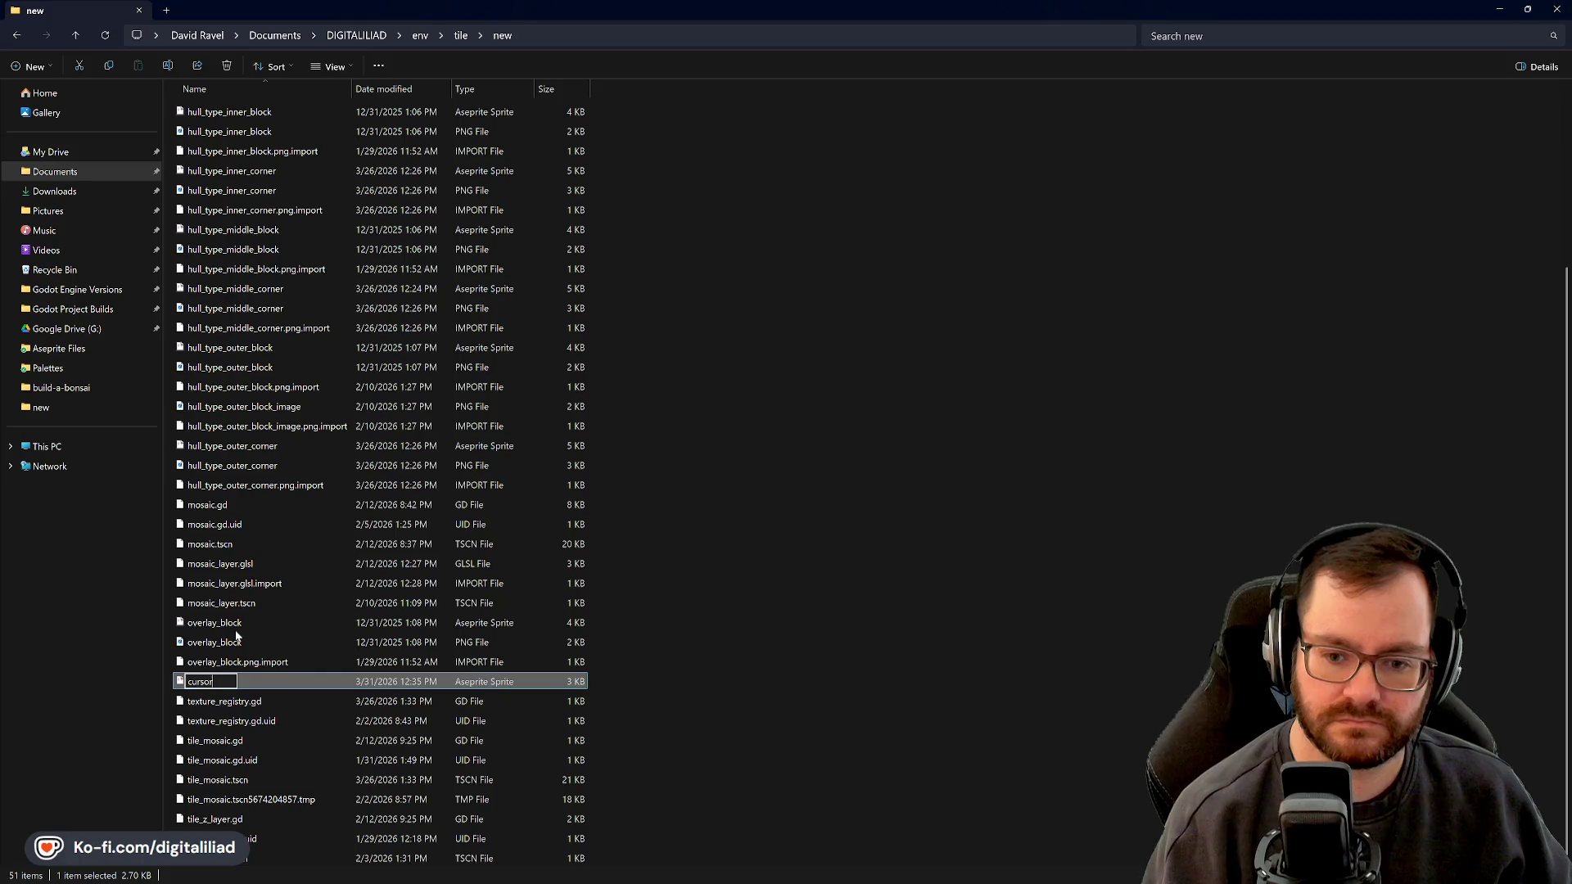
type("_block1")
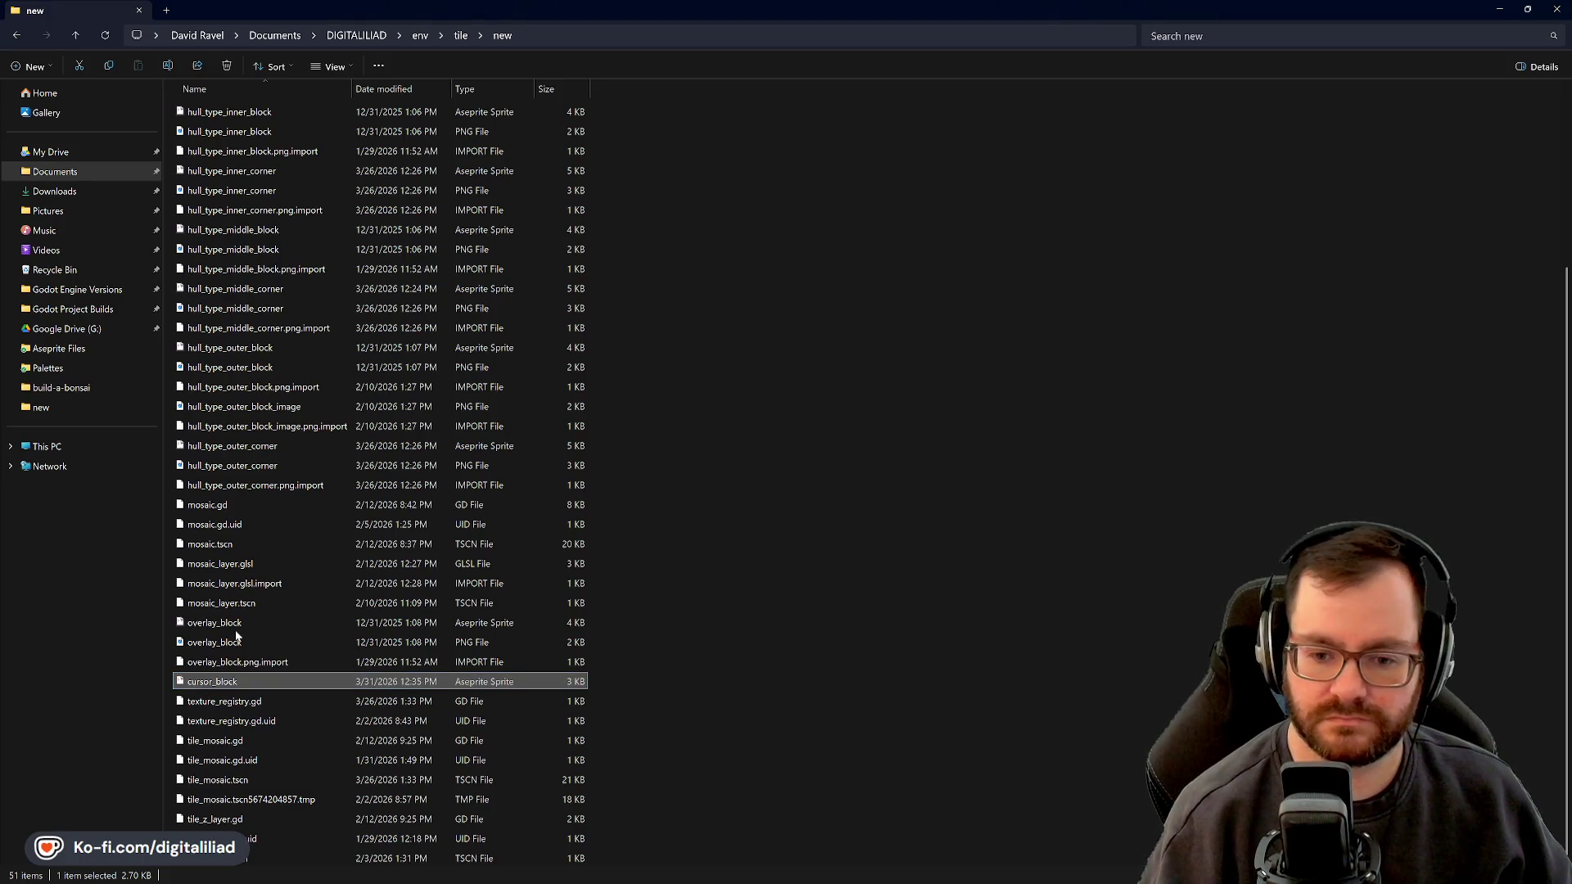
key("Return")
Rename cursor_block1 to select_block and return to Aseprite
scroll(235, 534, "up", 1)
left_click(237, 191)
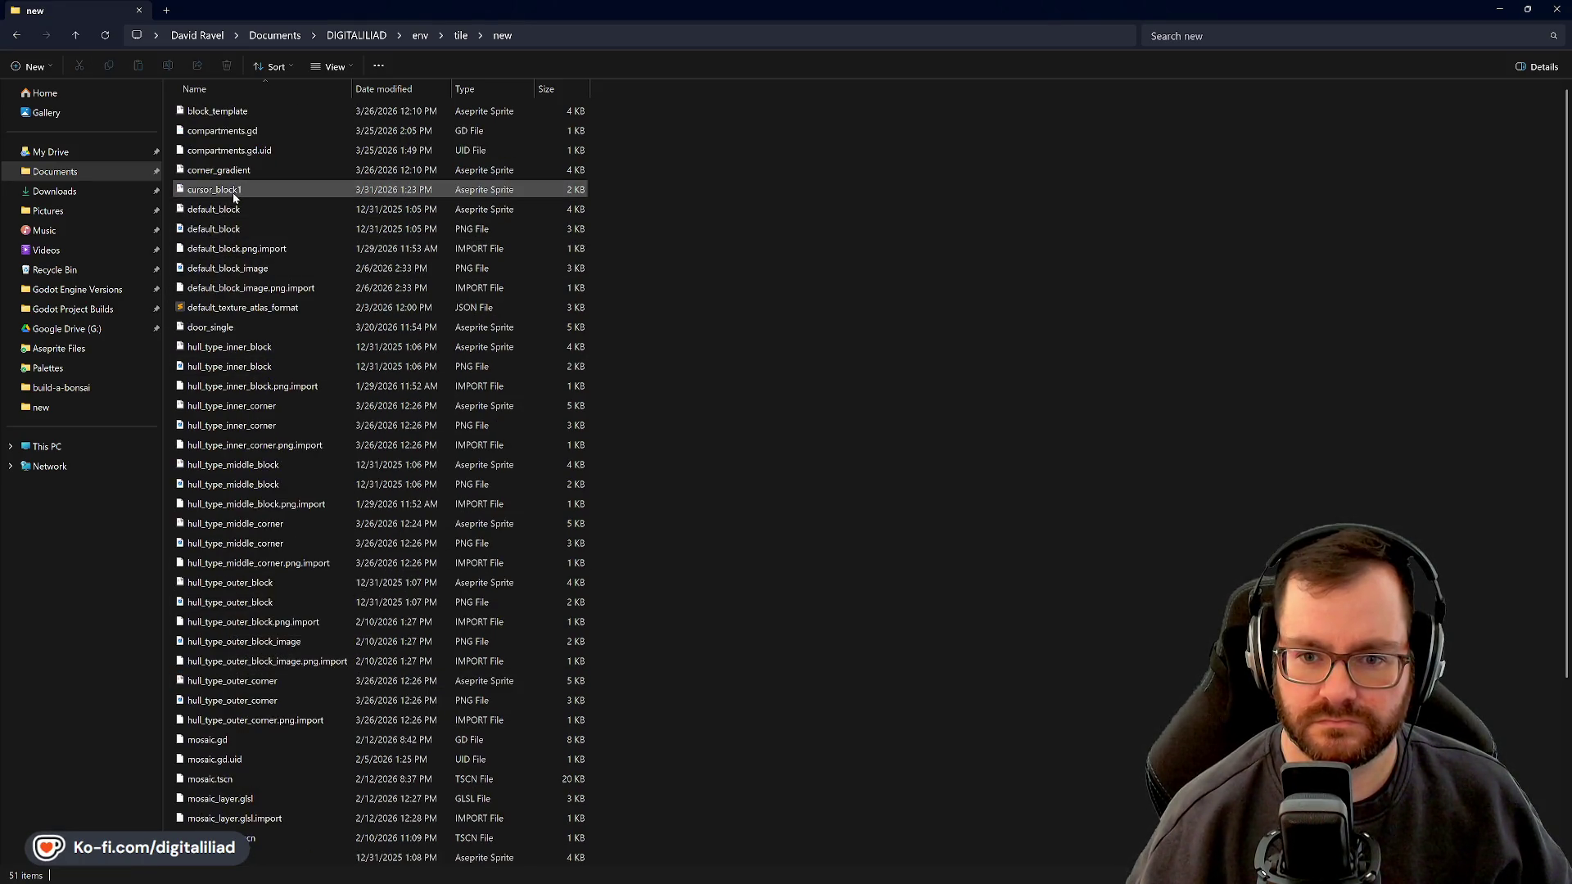
key("F2")
type("s")
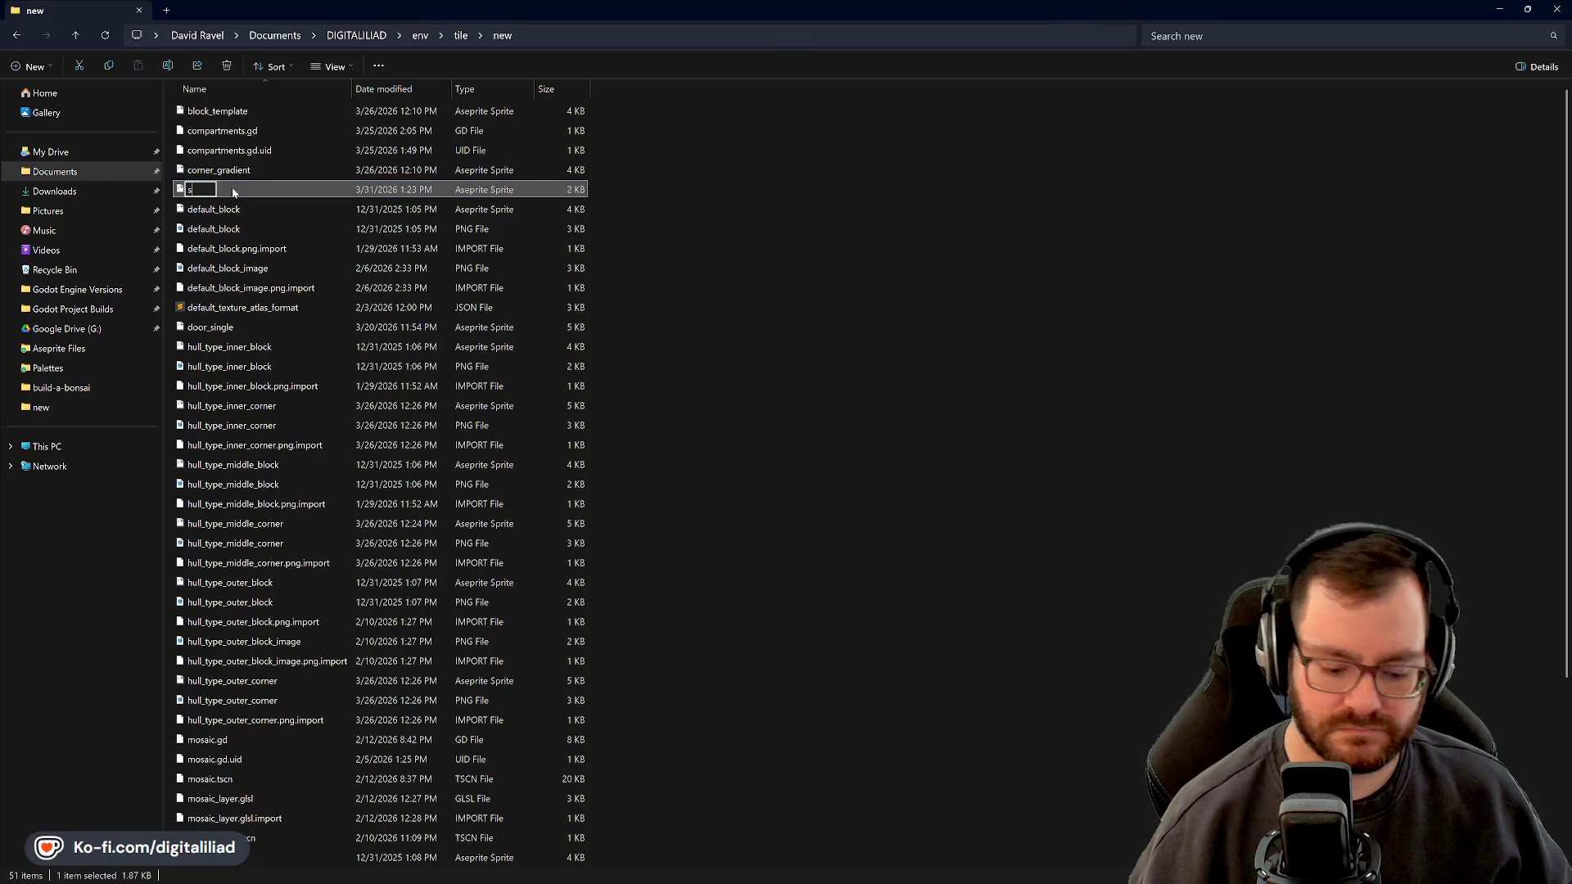
type("elect_block")
key("Return")
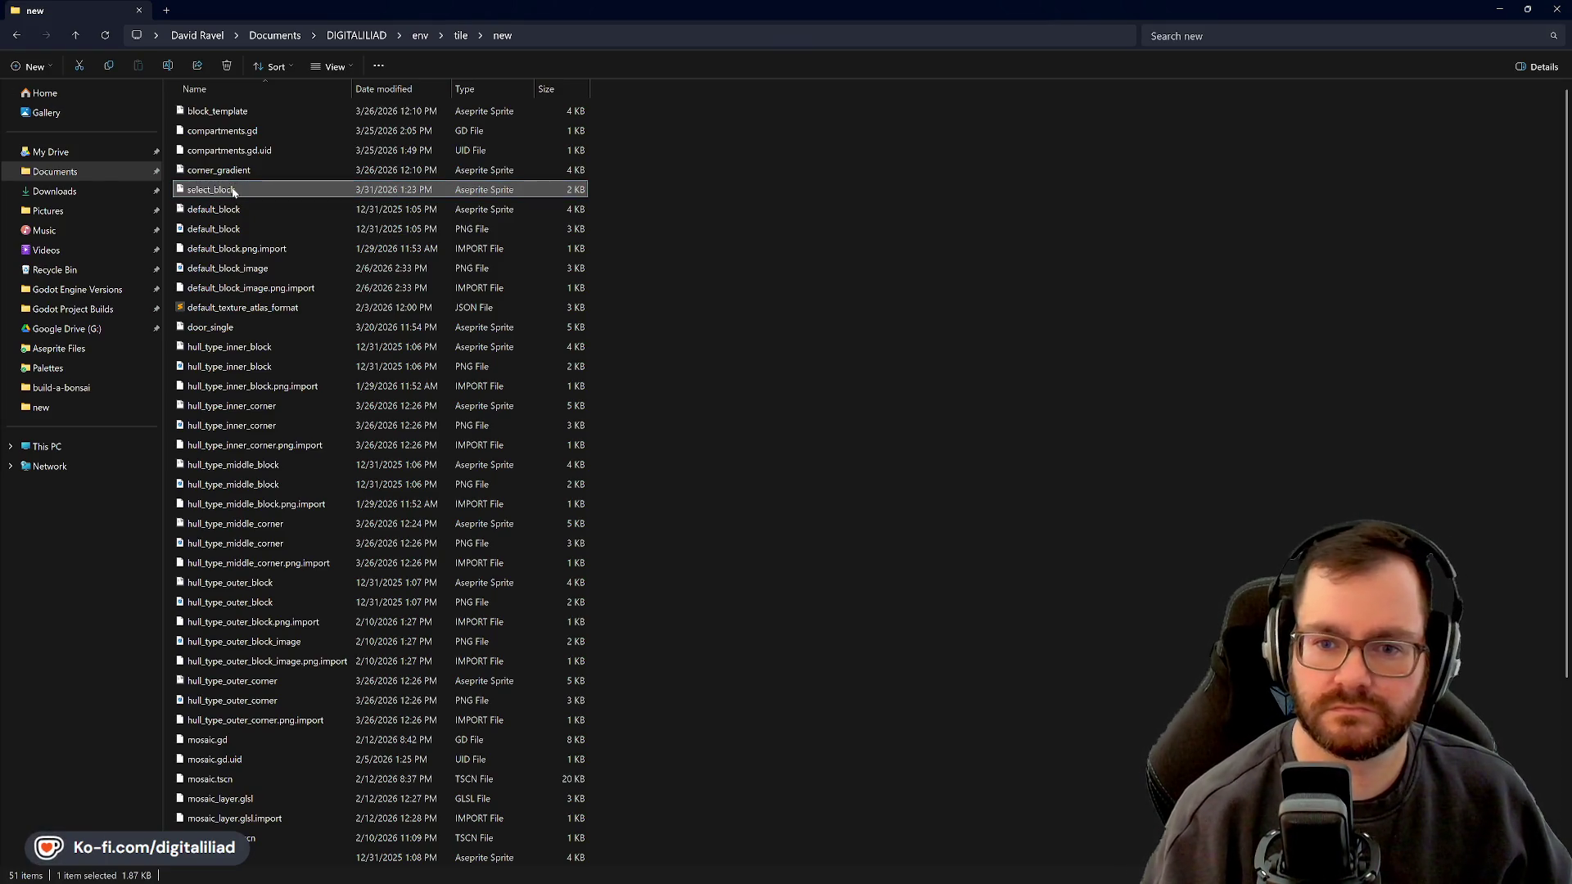
key("alt+Tab")
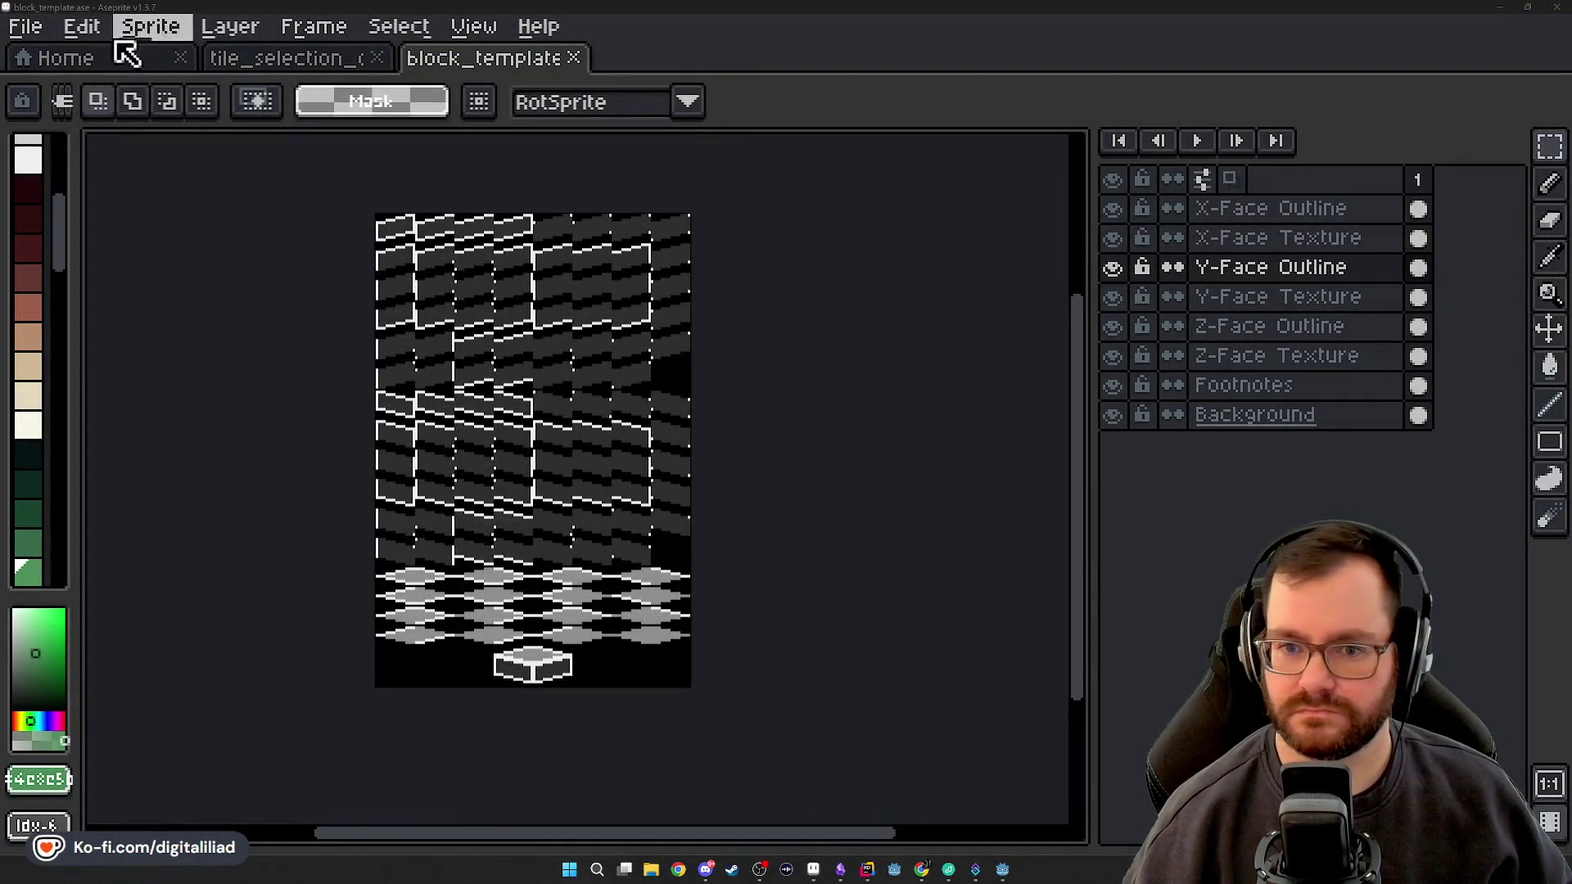
Open cursor_block.ase from Documents/DIGITALILIAD/env/tile/new
left_click(49, 59)
left_click(196, 155)
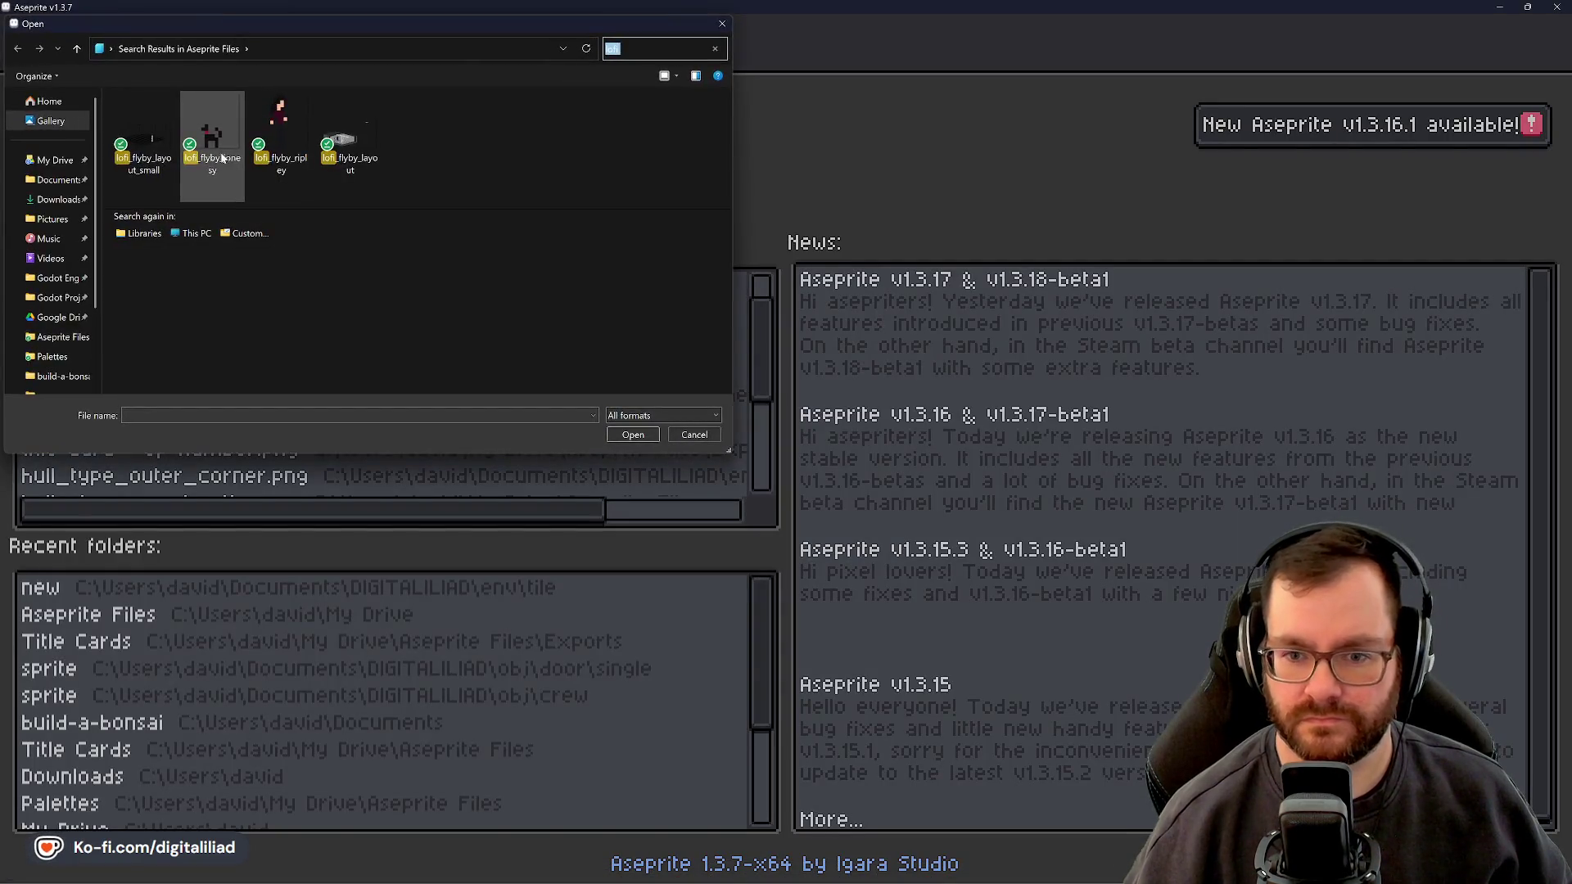
left_click(51, 167)
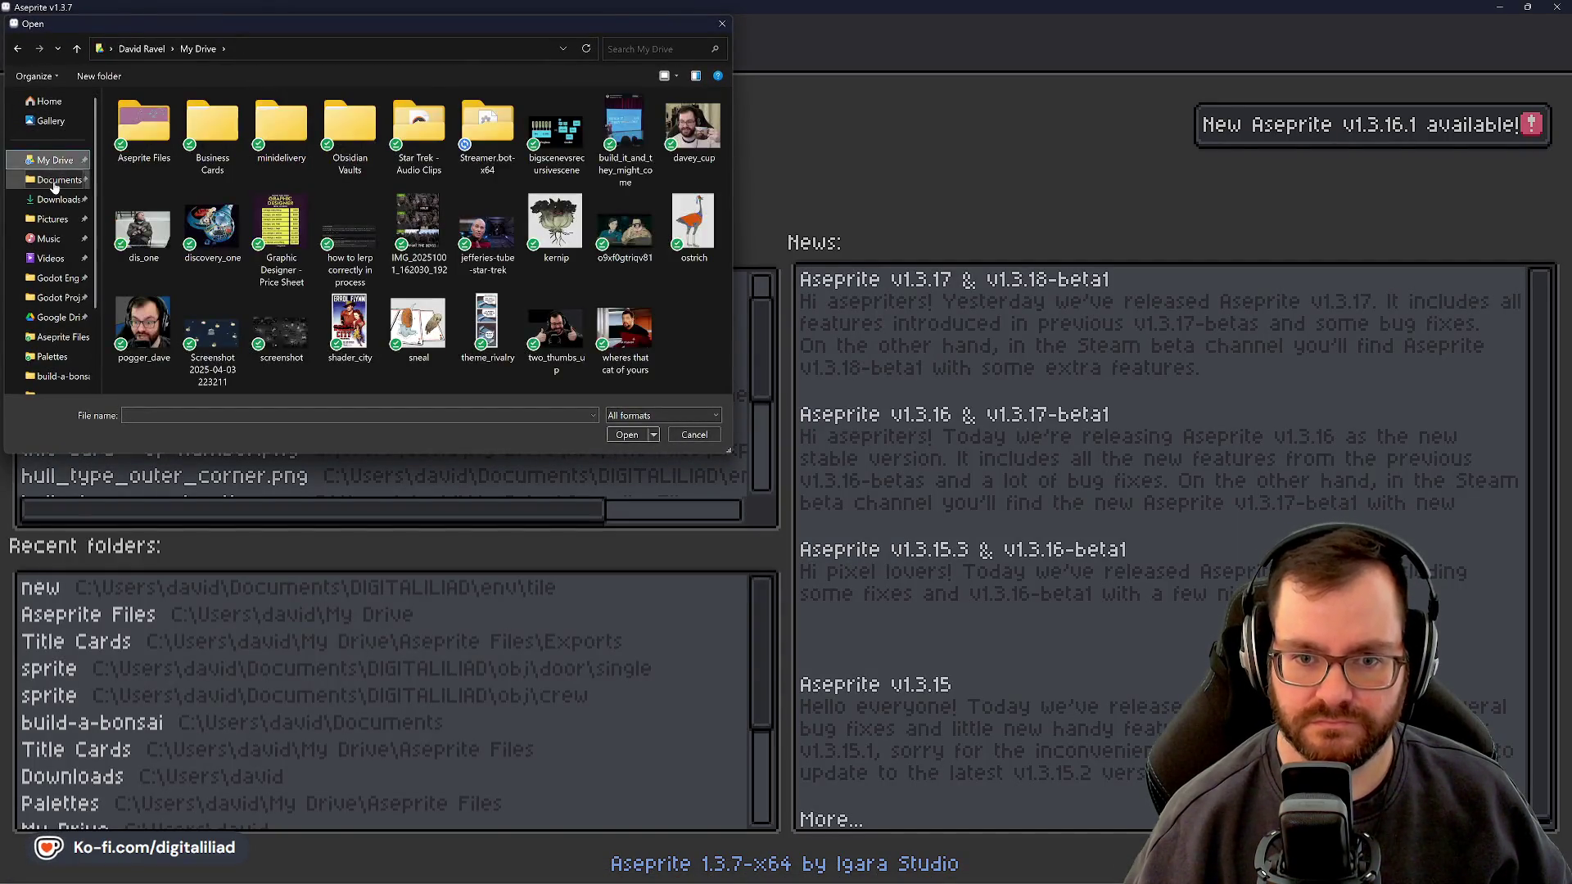
left_click(54, 179)
double_click(172, 185)
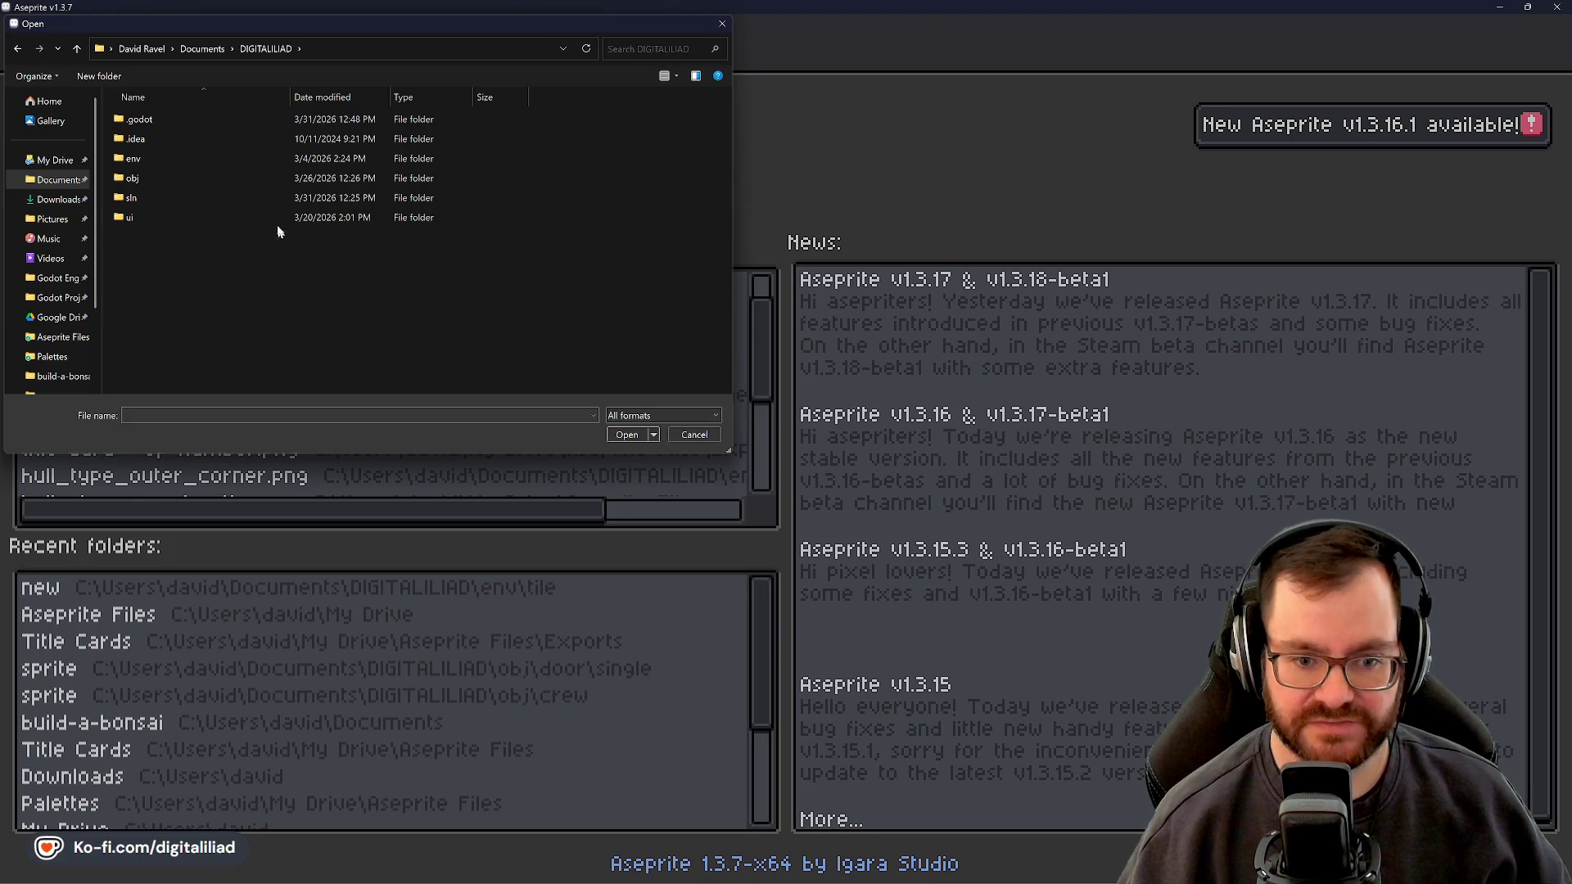
mouse_move(306, 31)
left_mouse_down()
mouse_move(318, 67)
mouse_move(255, 66)
left_mouse_up()
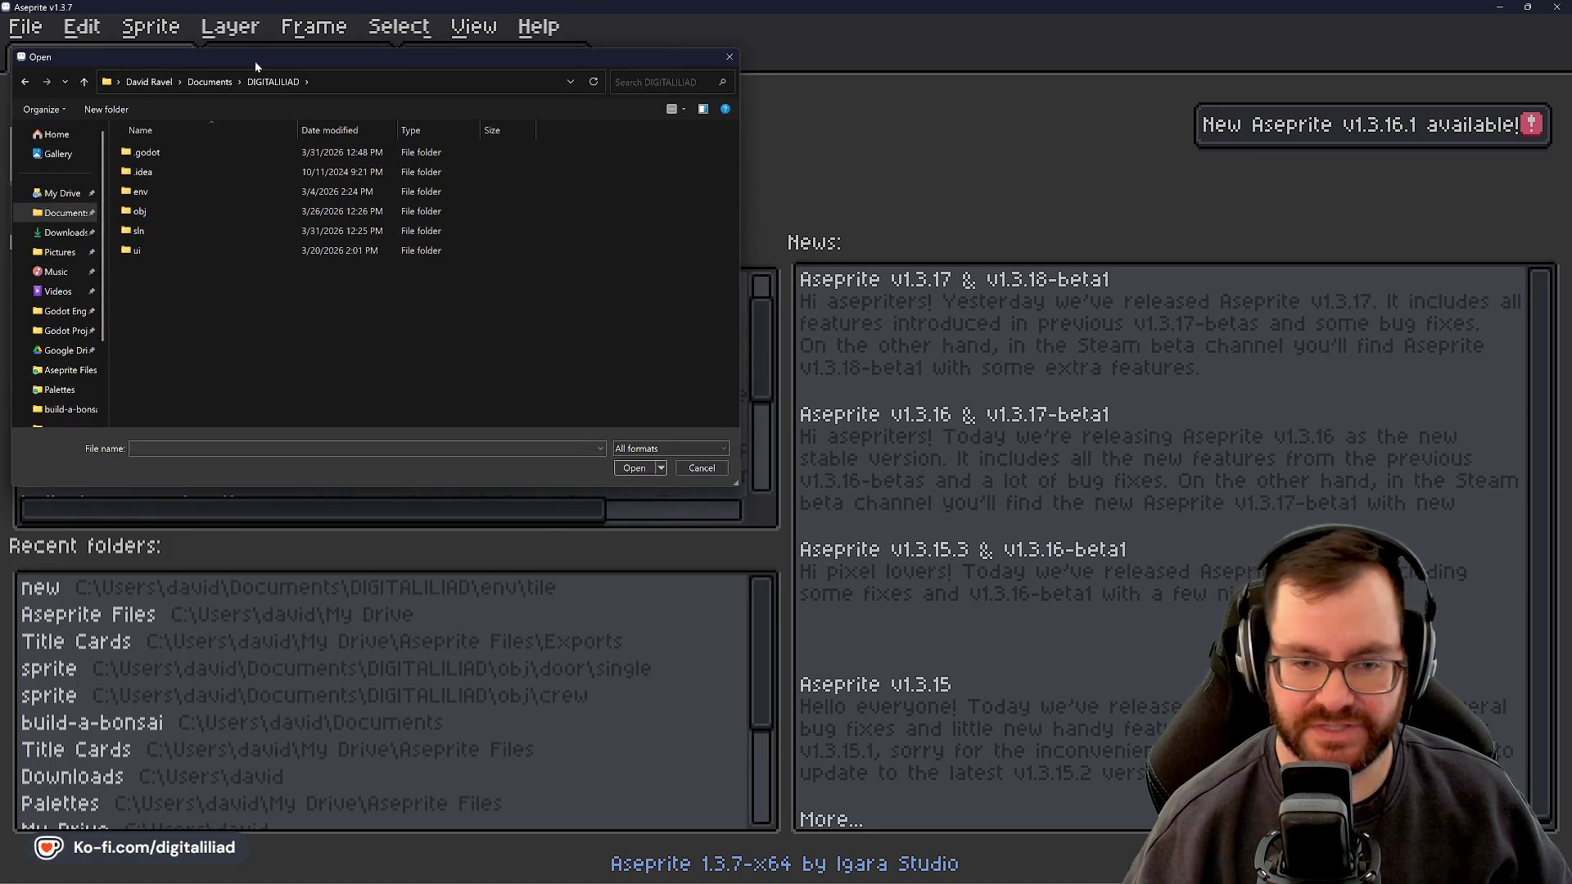
double_click(190, 192)
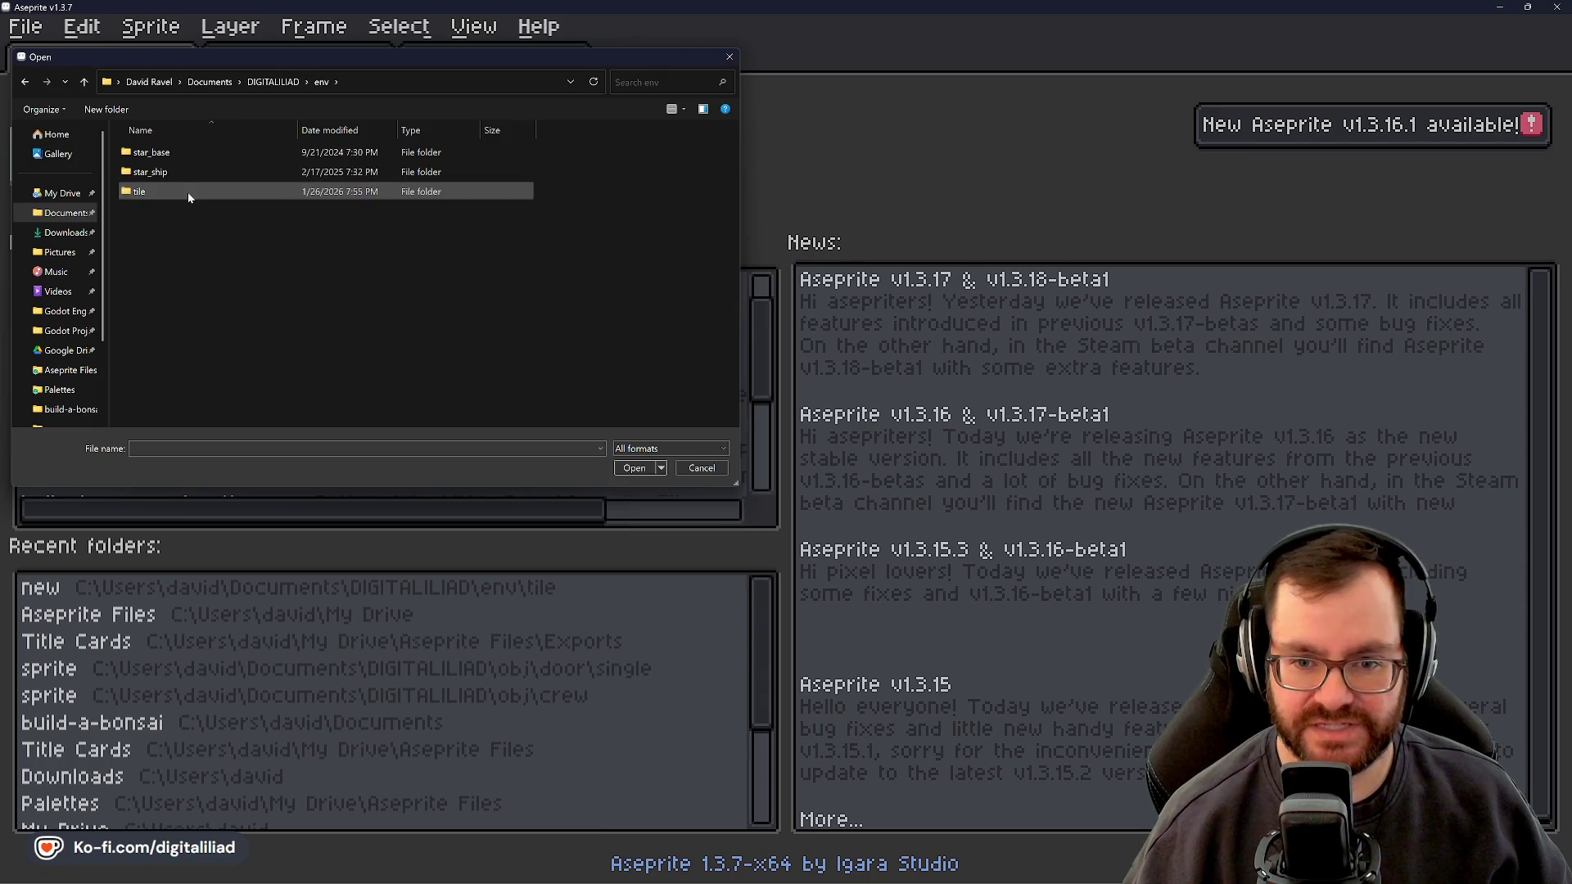
double_click(189, 193)
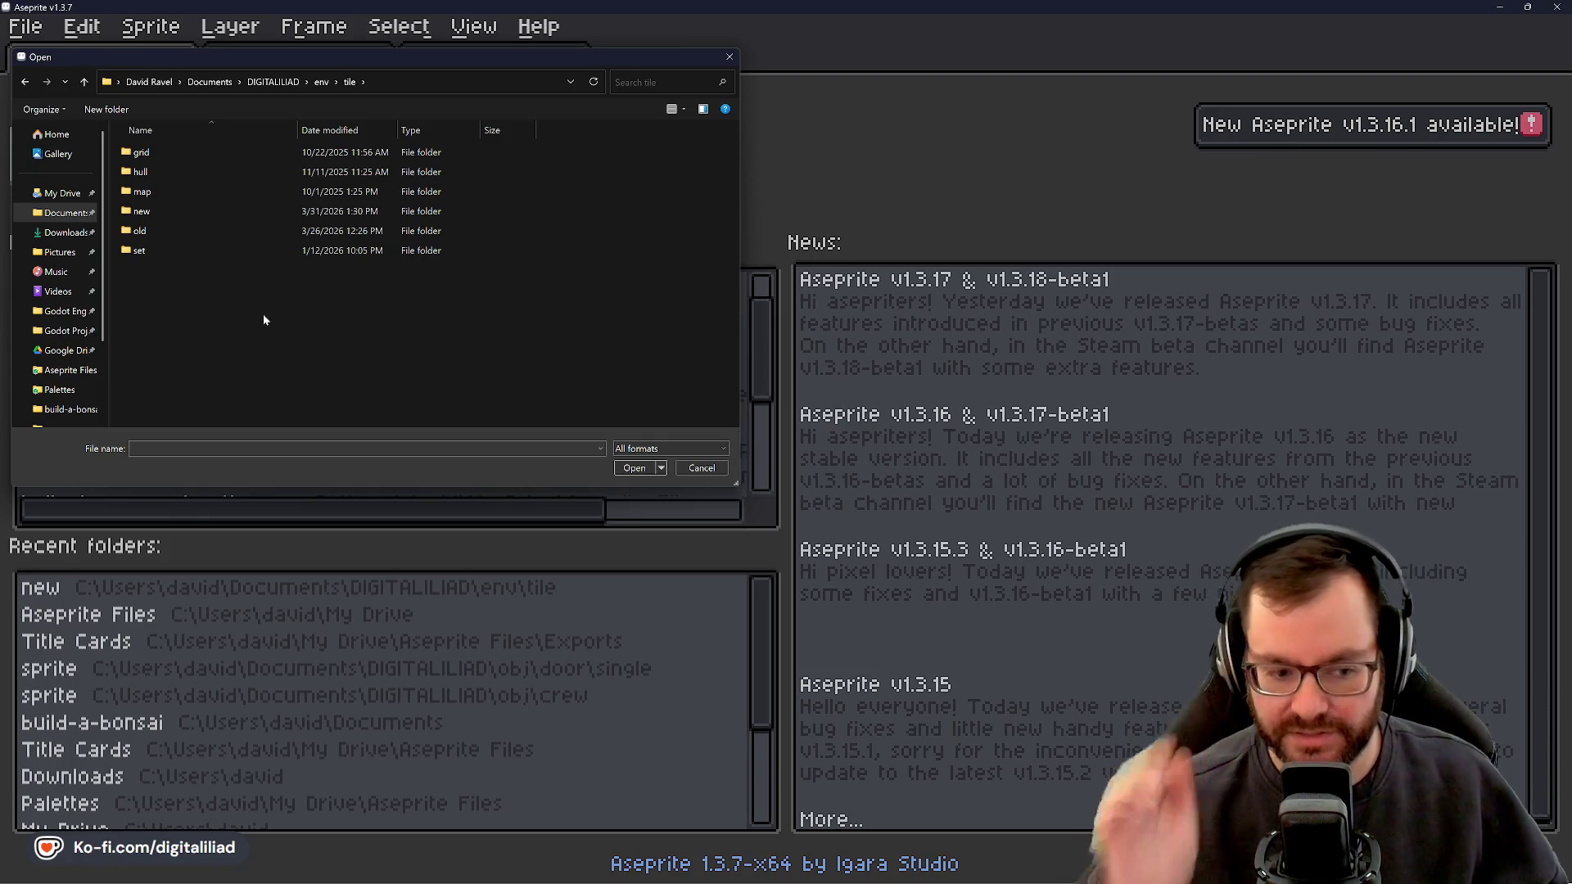
double_click(209, 210)
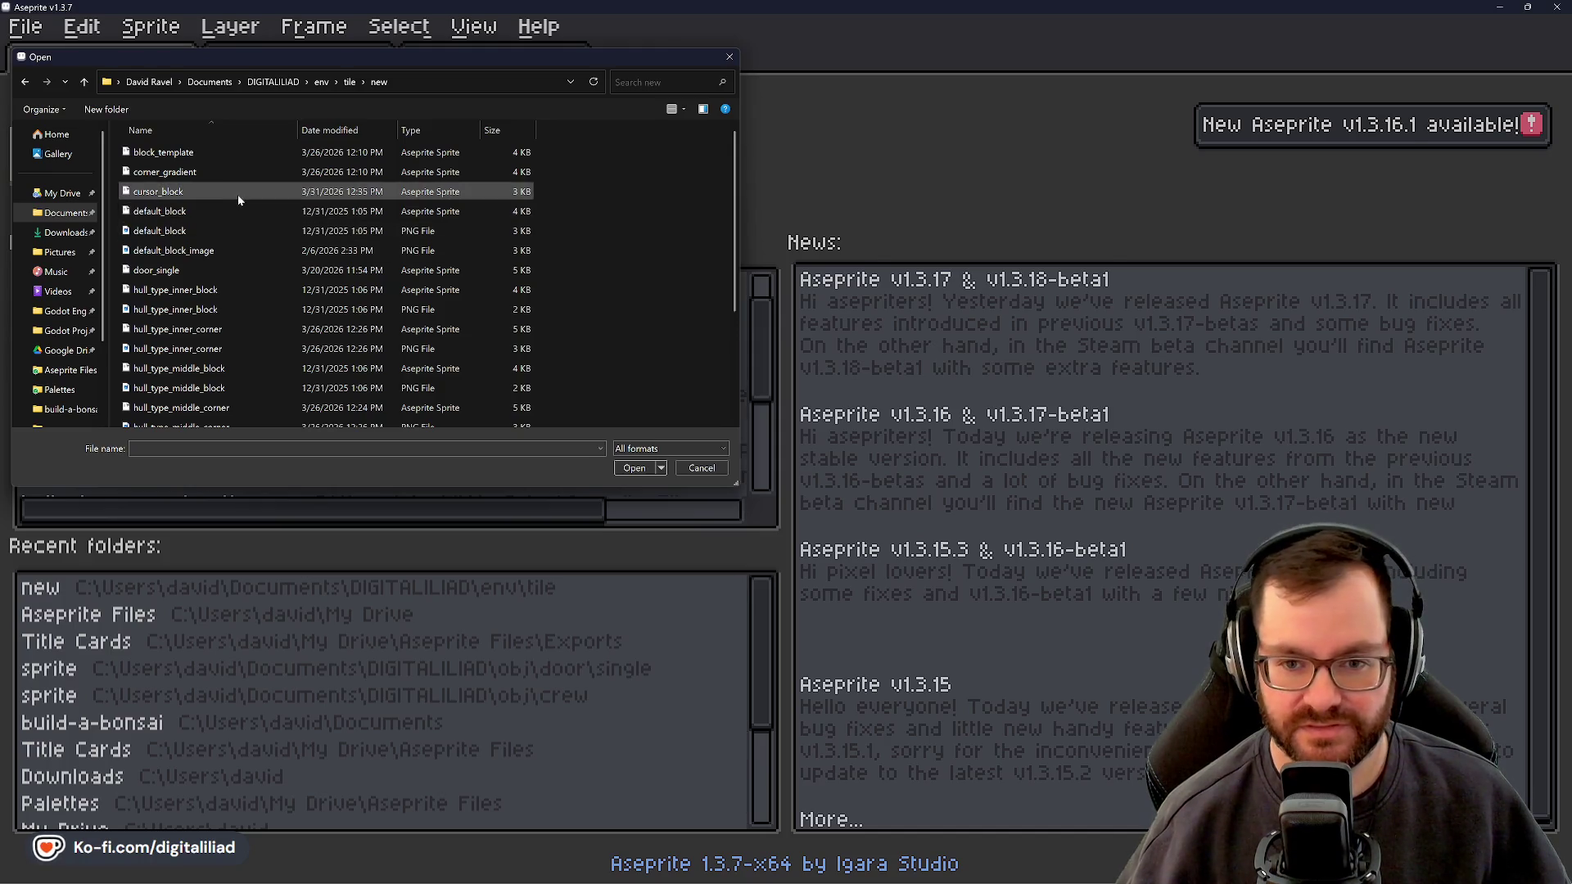
left_click(230, 192)
left_click(624, 470)
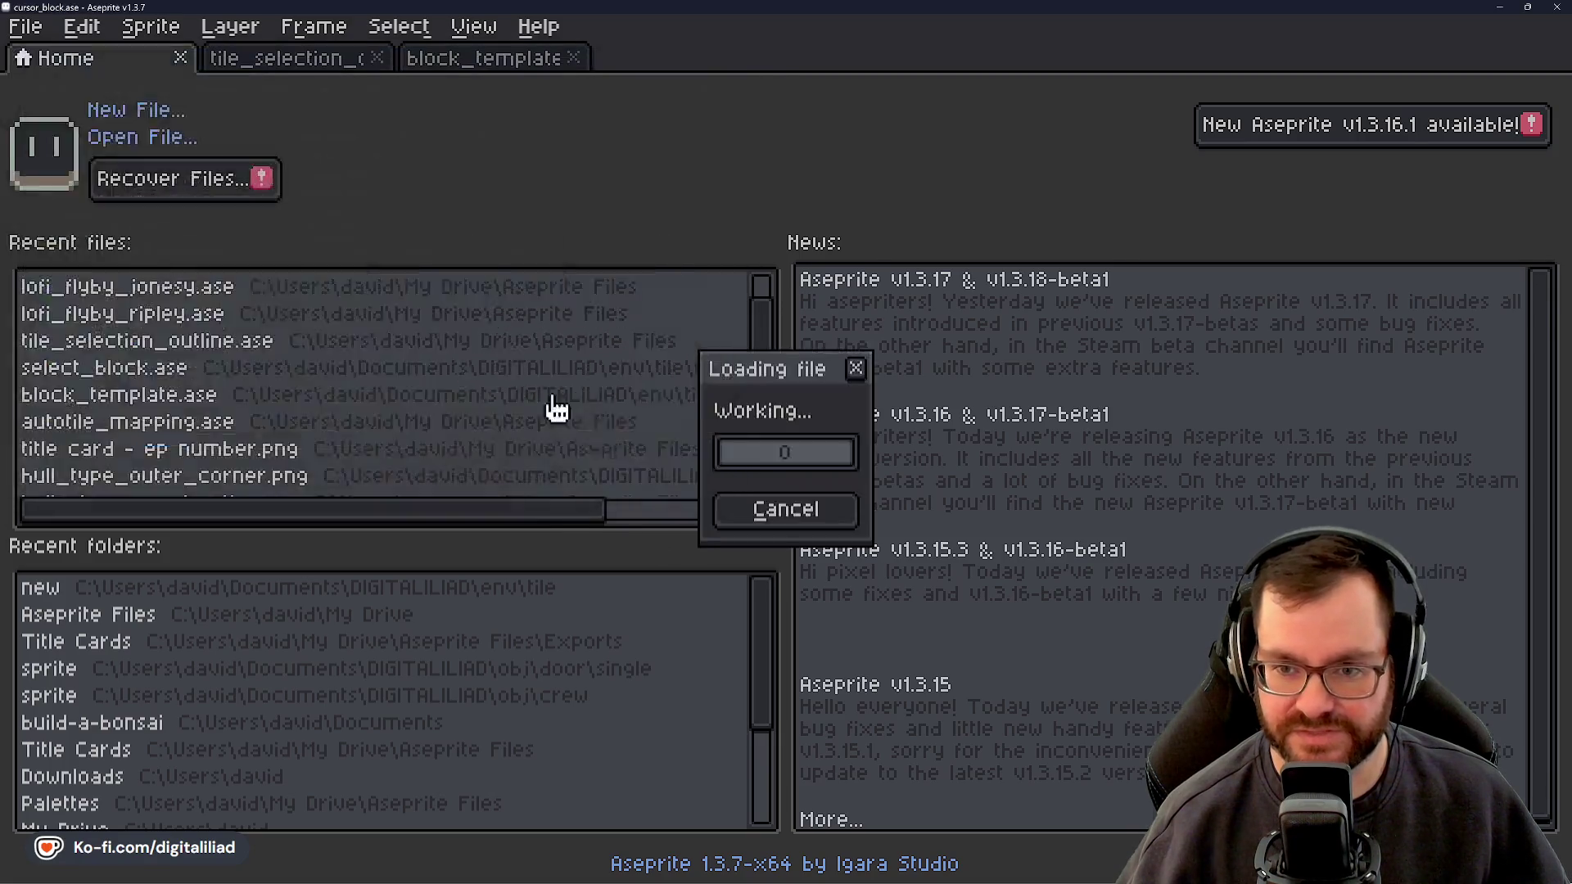
Open select_block.ase from the same folder, then go back to the cursor_block tab
left_click(117, 60)
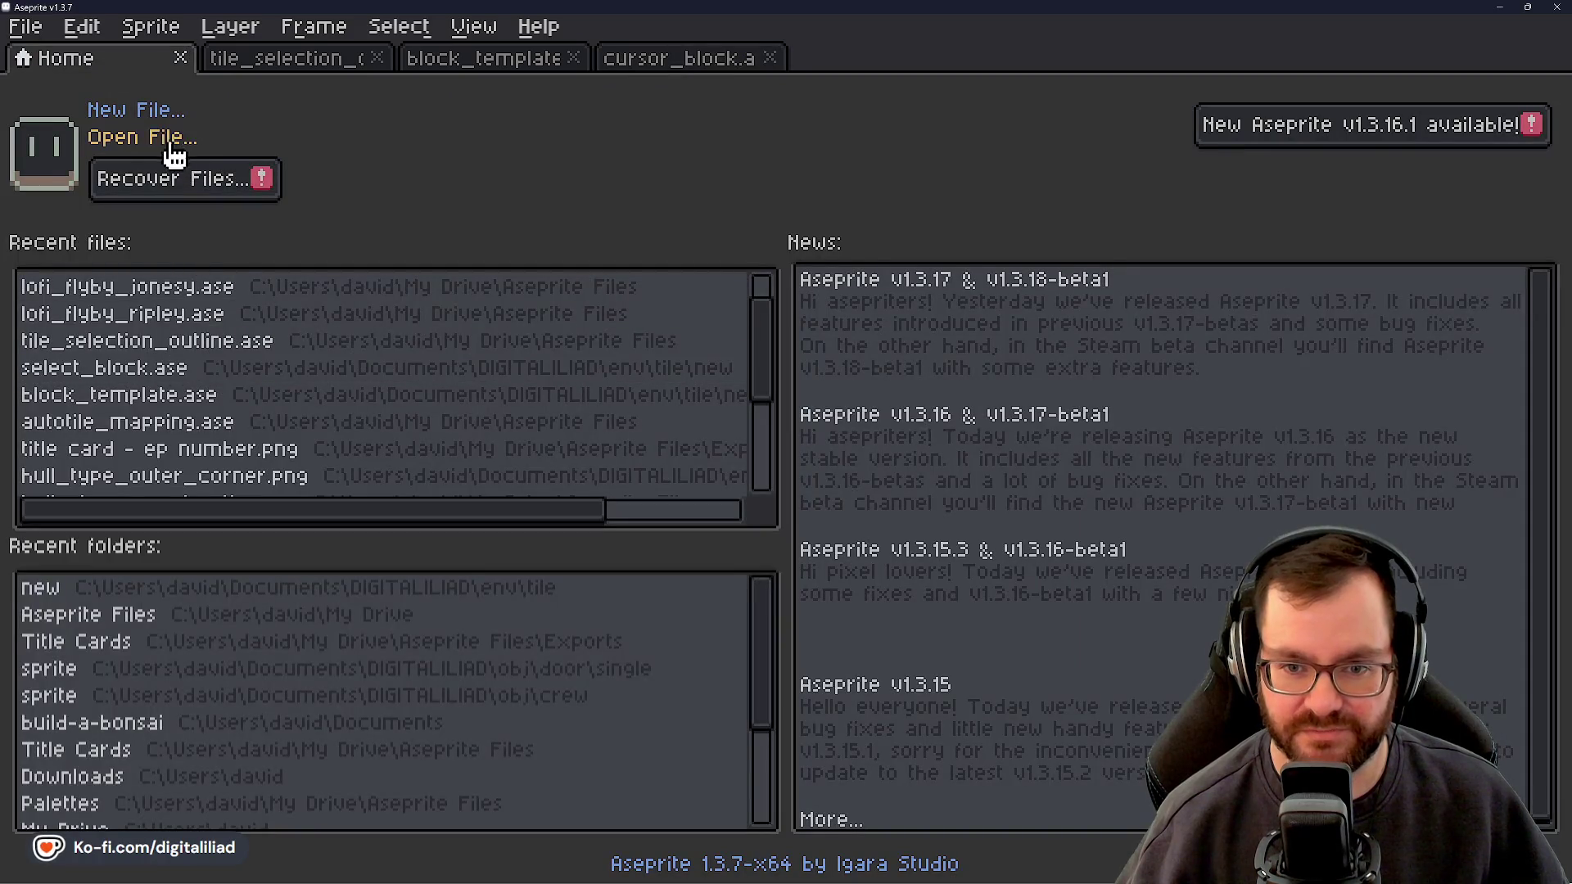
left_click(164, 137)
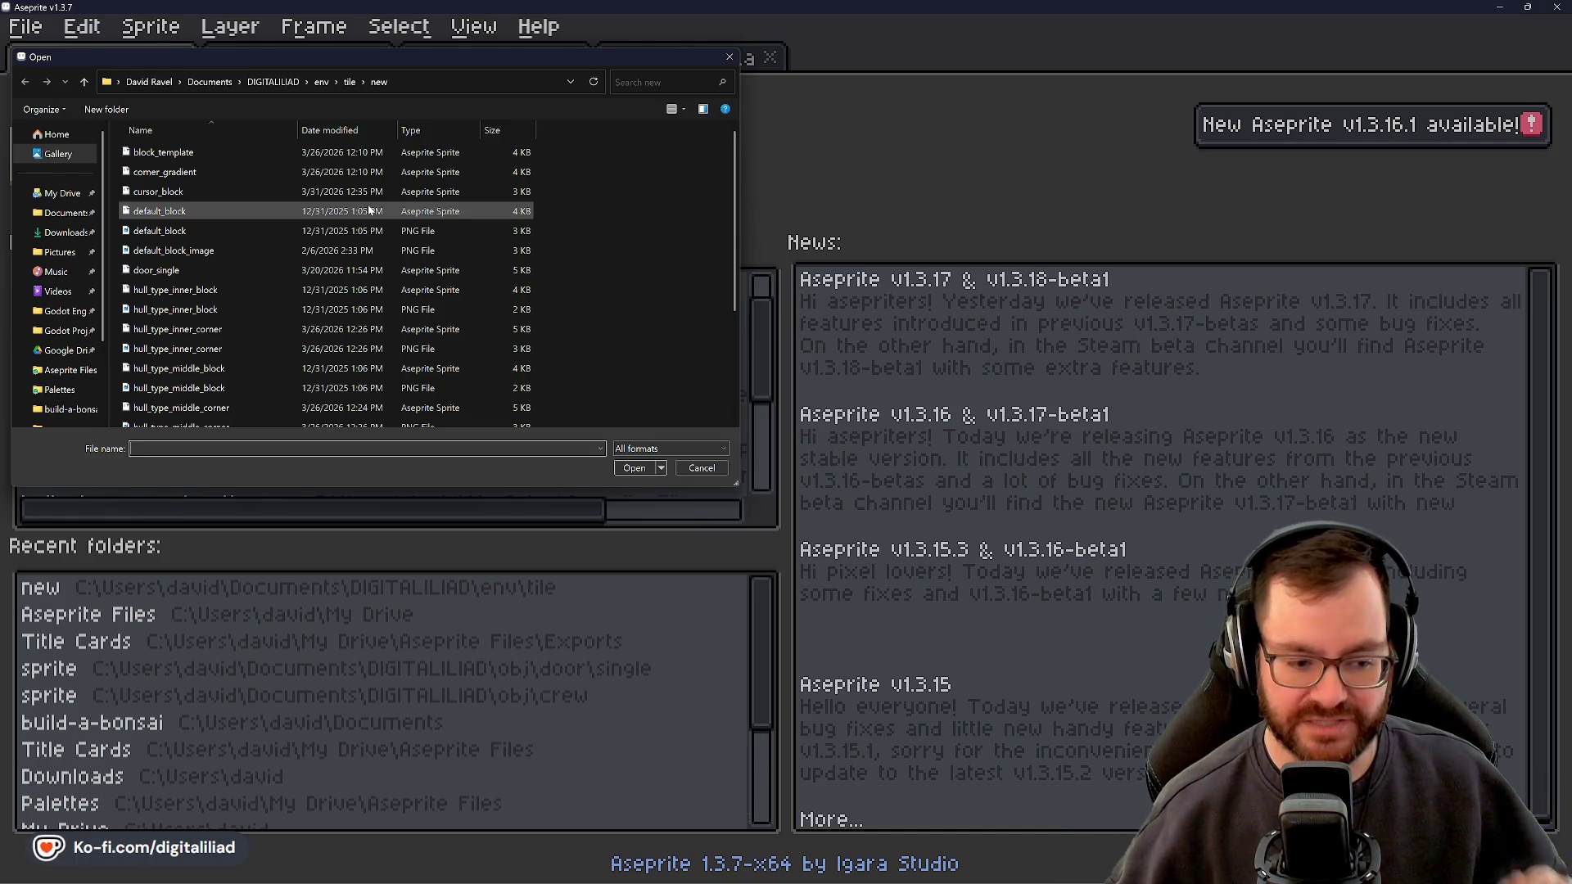
scroll(242, 287, "down", 3)
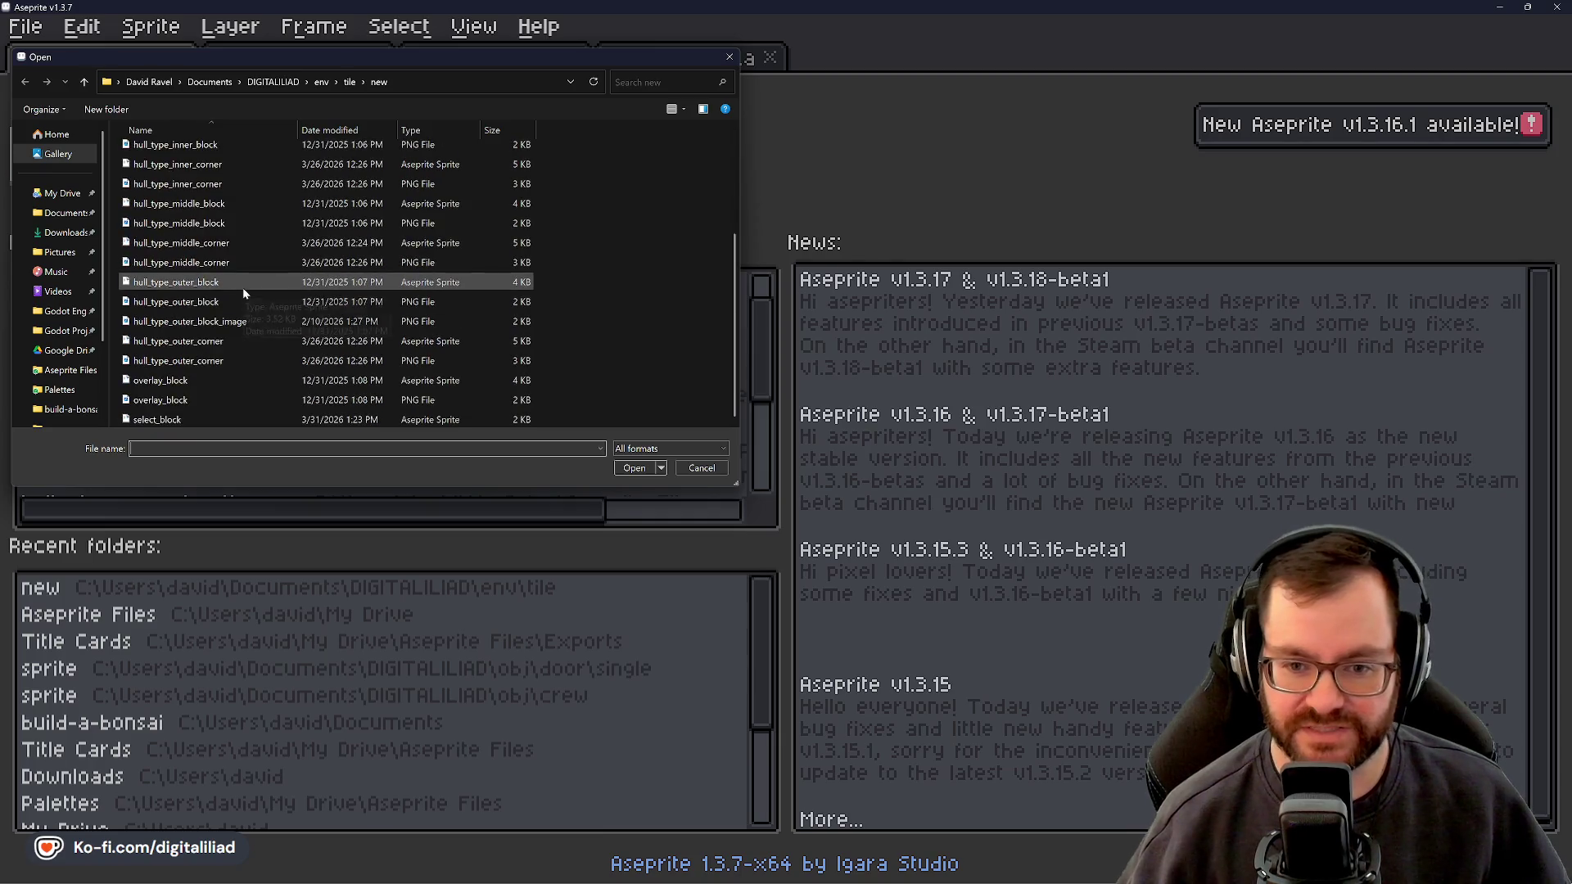
left_click(239, 420)
scroll(260, 375, "up", 3)
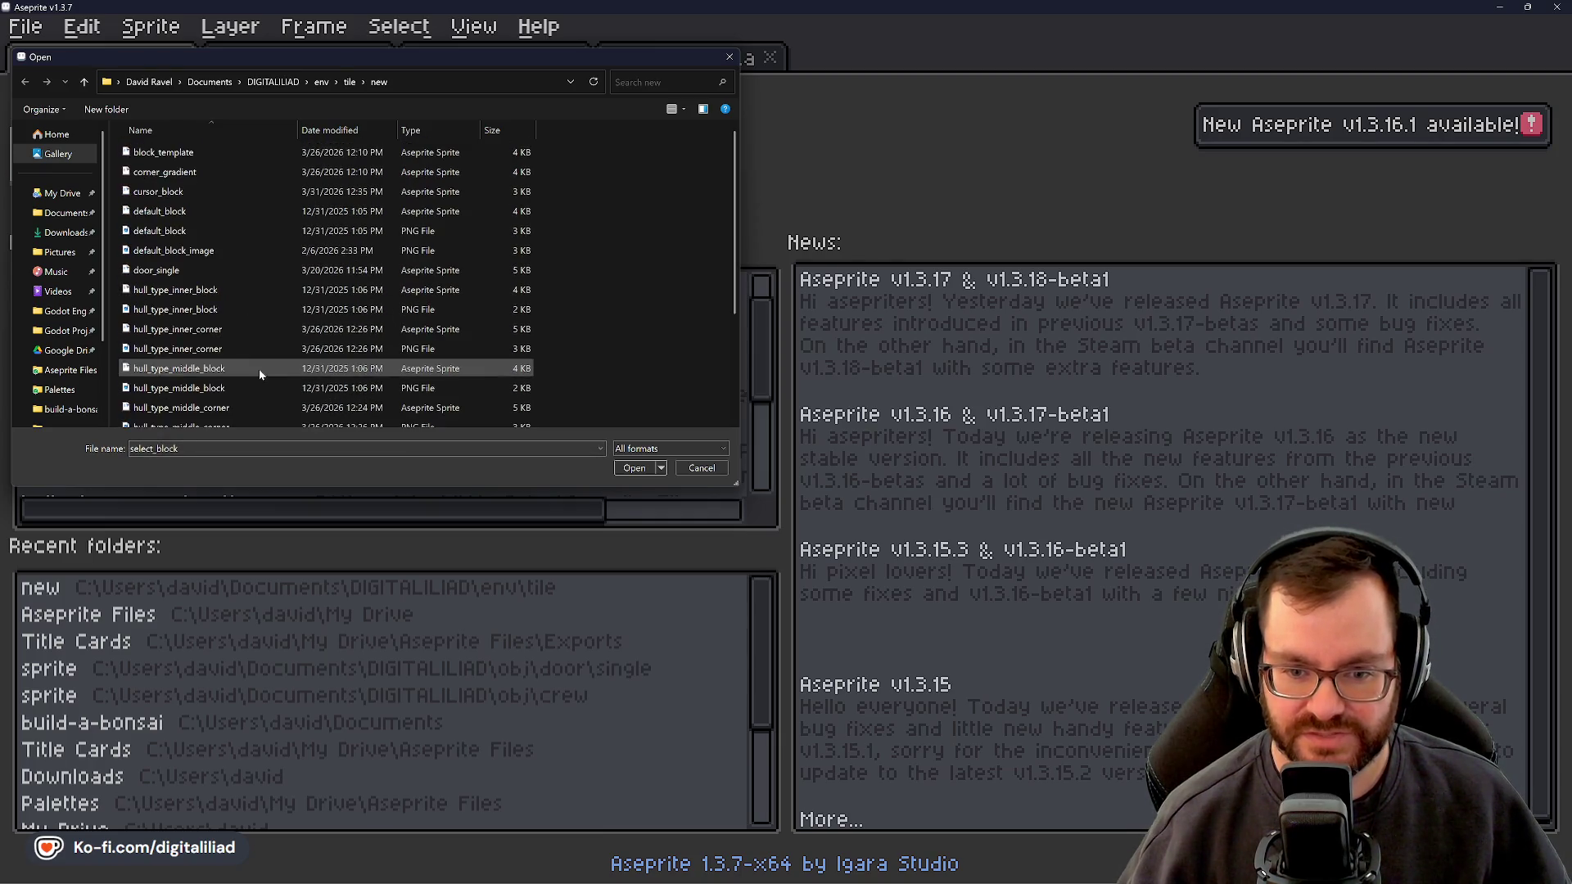
left_click(643, 469)
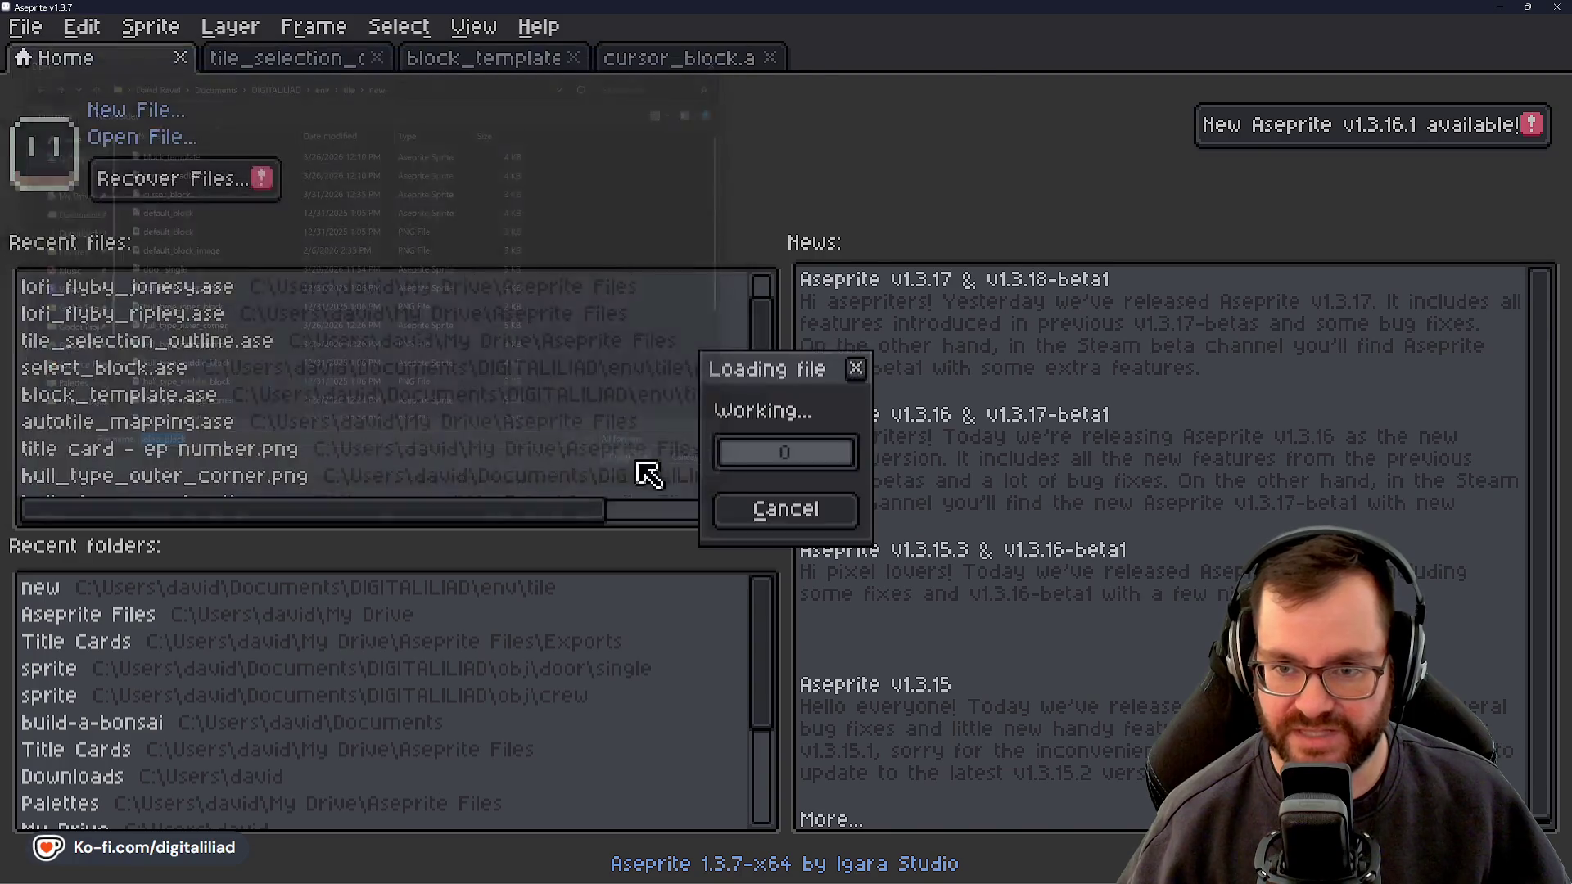
left_click(704, 58)
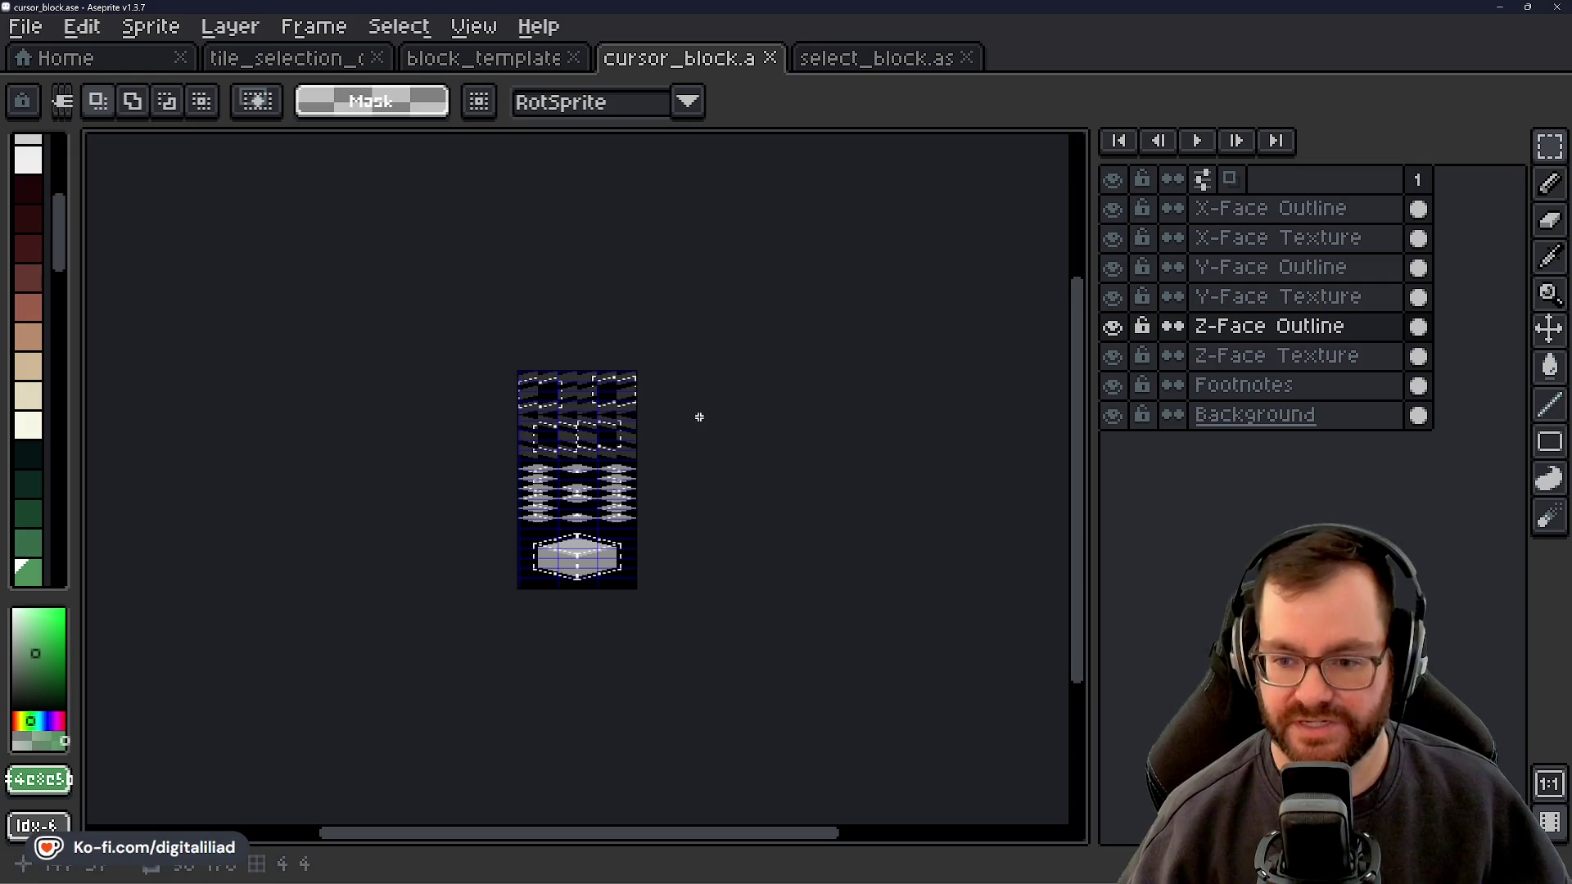
Compare the select_block and cursor_block sheets, zooming and panning each
scroll(674, 421, "up", 1)
mouse_move(683, 429)
left_mouse_down()
mouse_move(745, 379)
mouse_move(751, 445)
mouse_move(750, 426)
left_mouse_up()
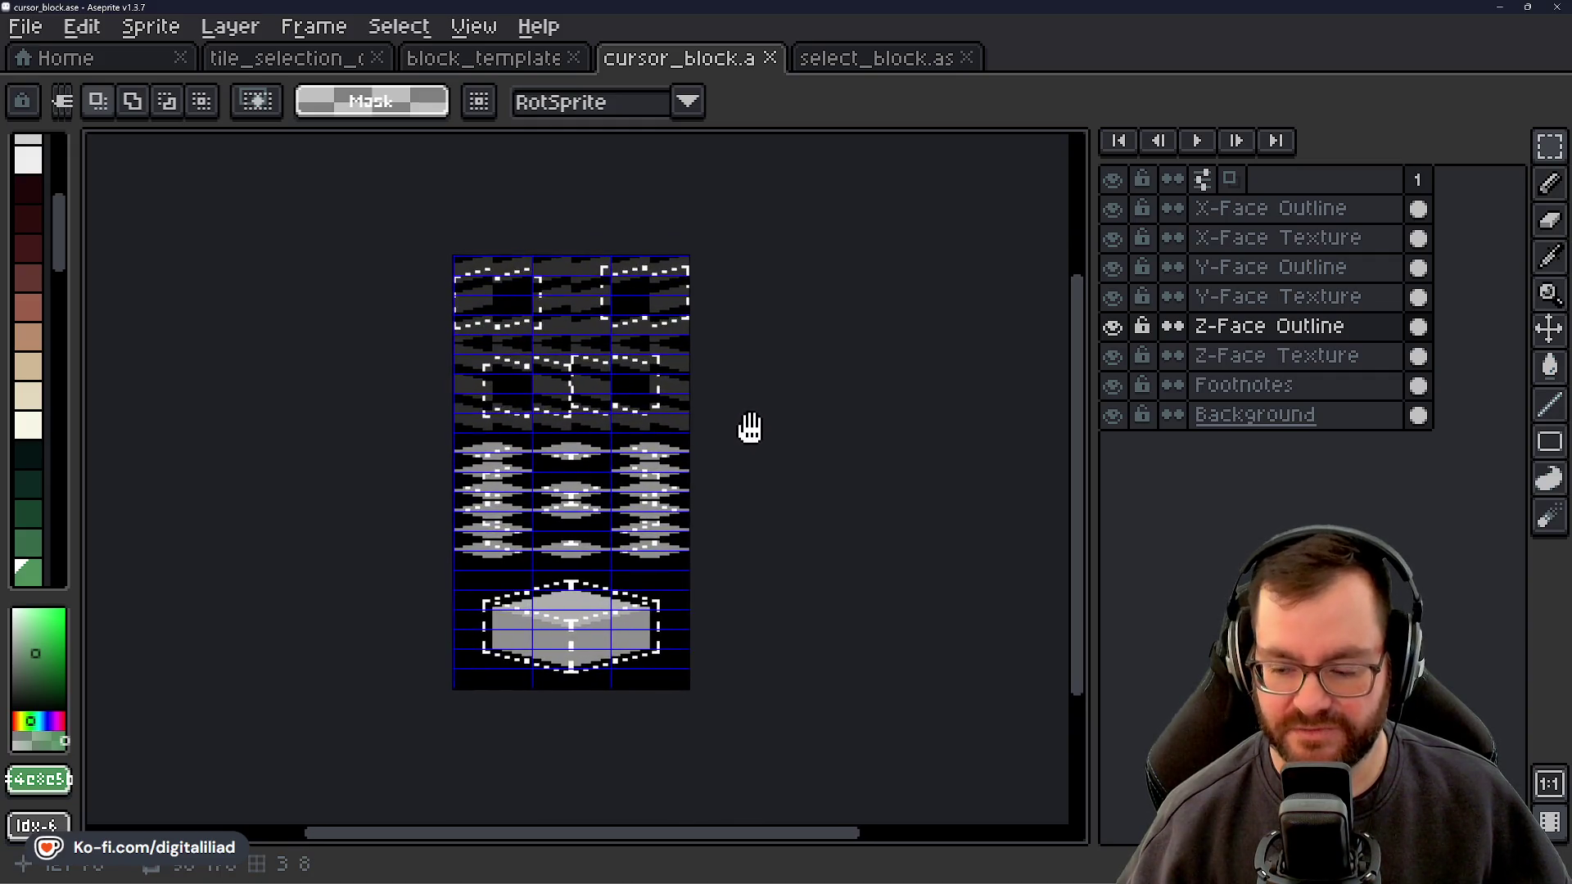
left_click(866, 69)
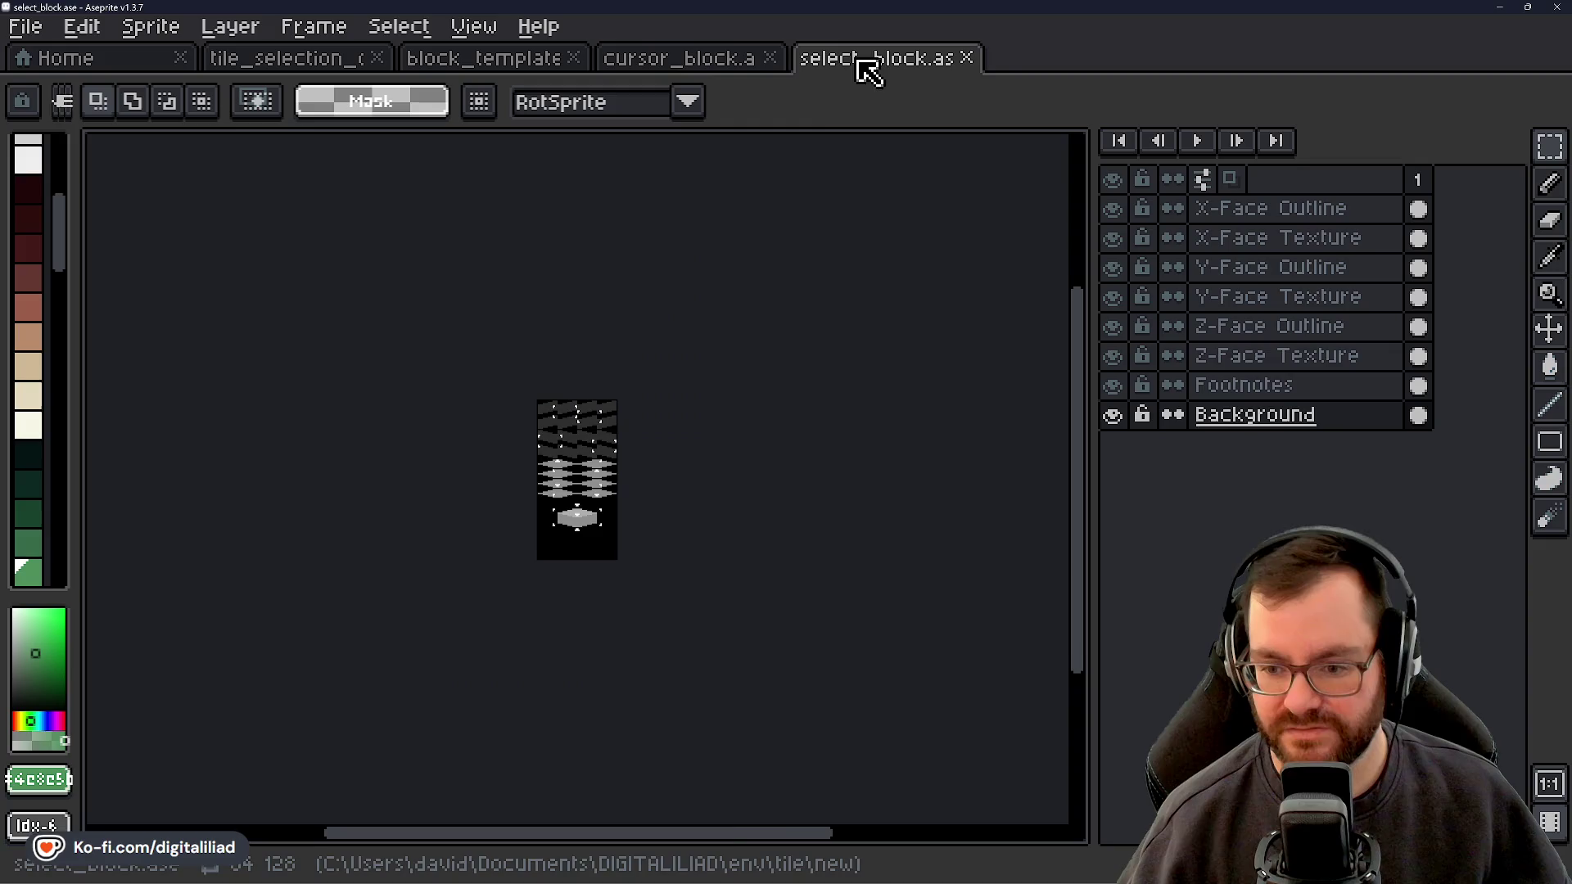
scroll(625, 460, "up", 2)
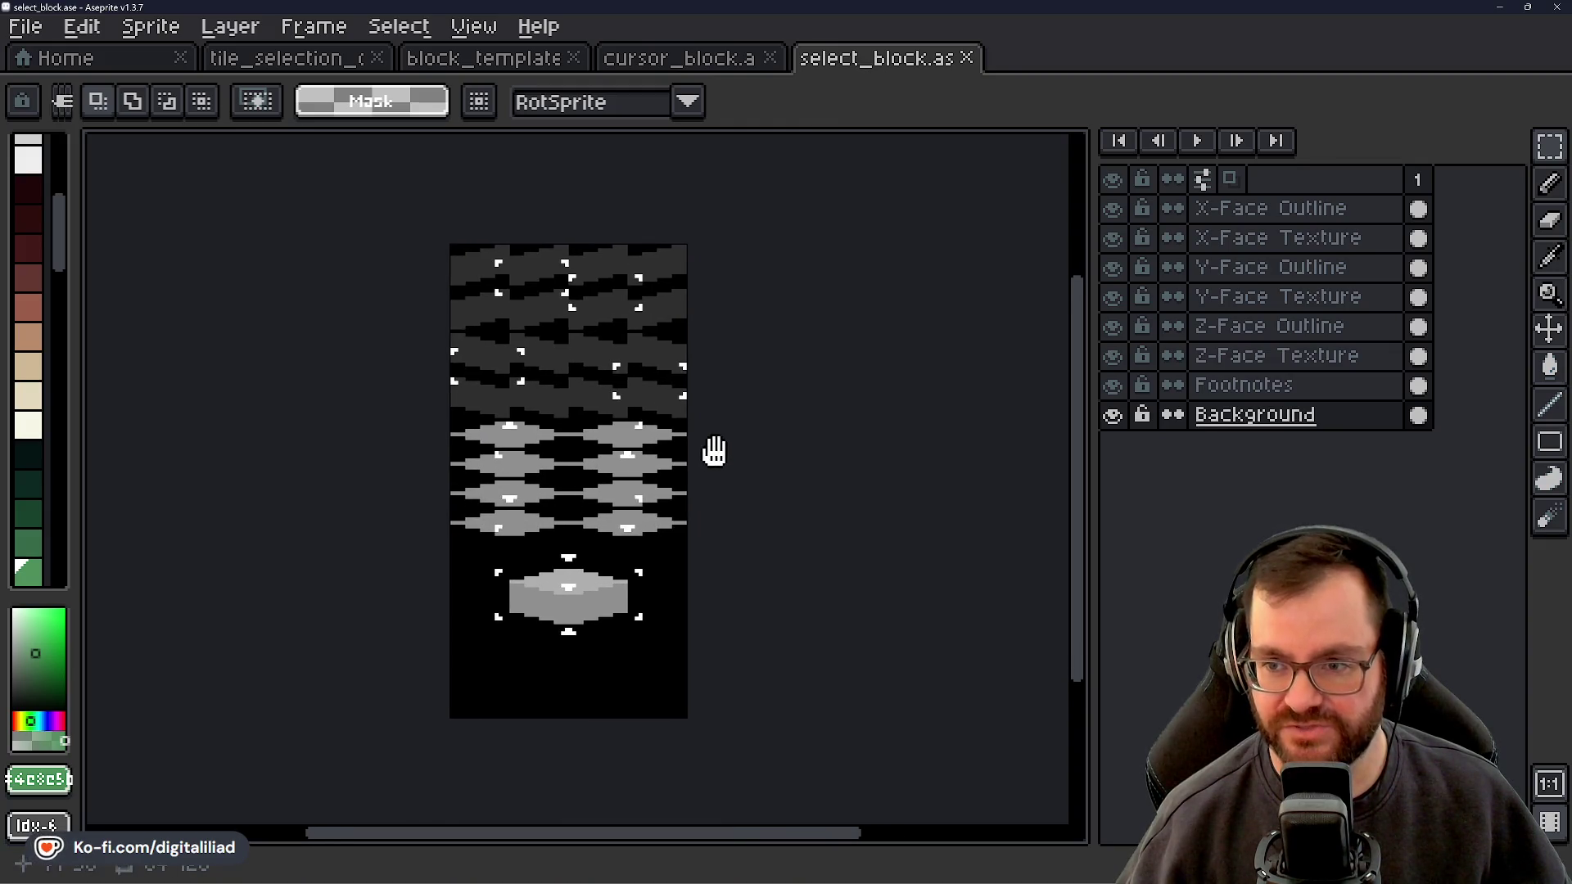
left_click(725, 63)
scroll(734, 477, "up", 1)
mouse_move(733, 477)
left_mouse_down()
mouse_move(779, 442)
mouse_move(786, 470)
left_mouse_up()
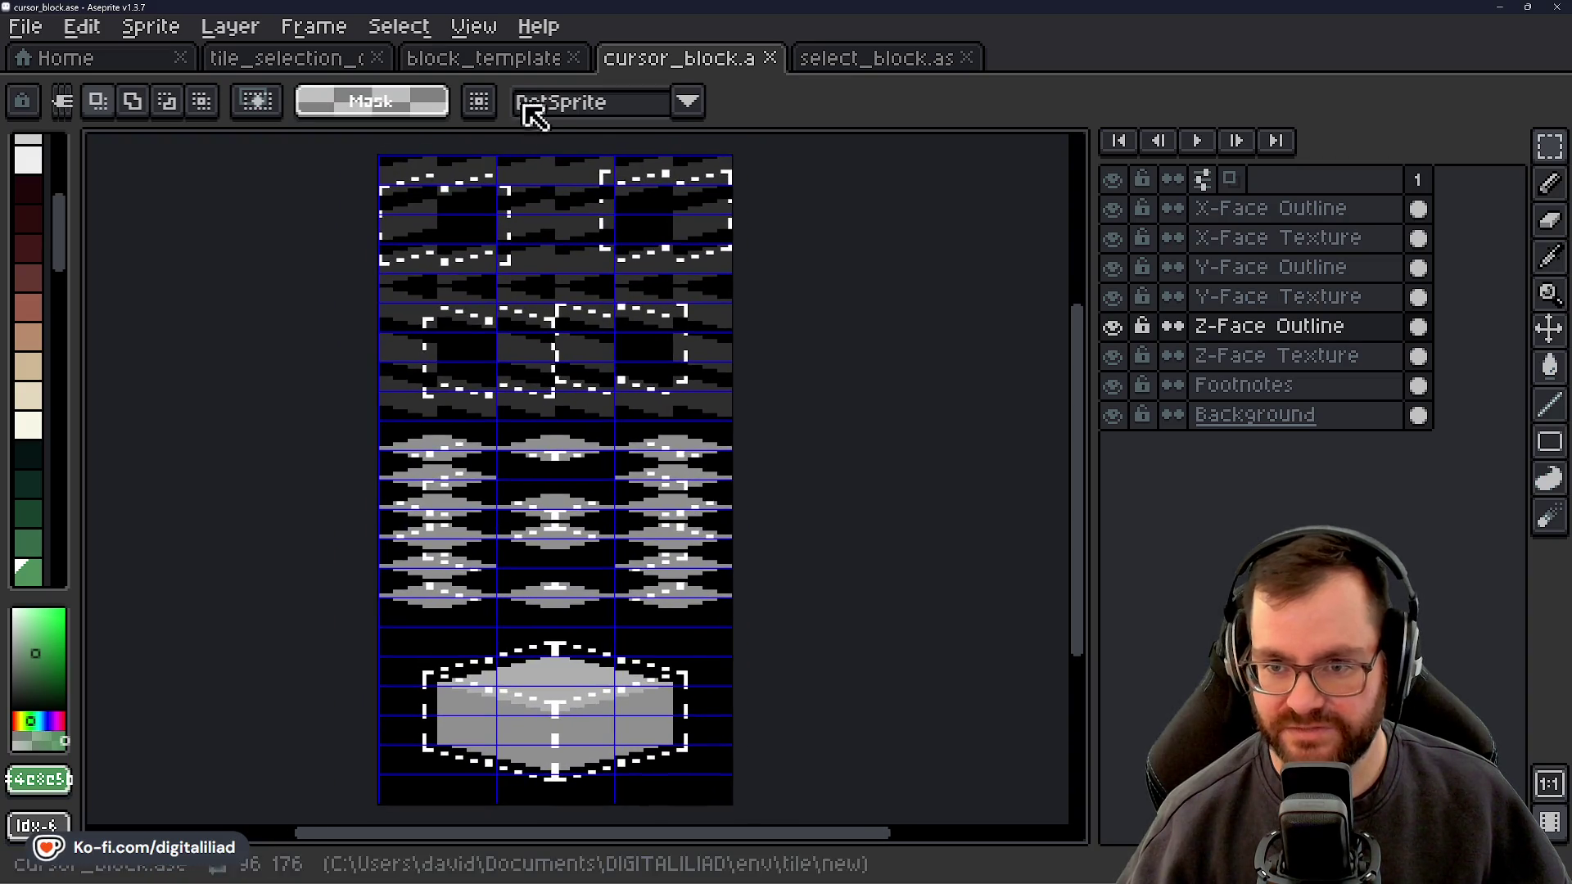
Turn off the grid display over the cursor_block sheet
left_click(473, 26)
mouse_move(661, 141)
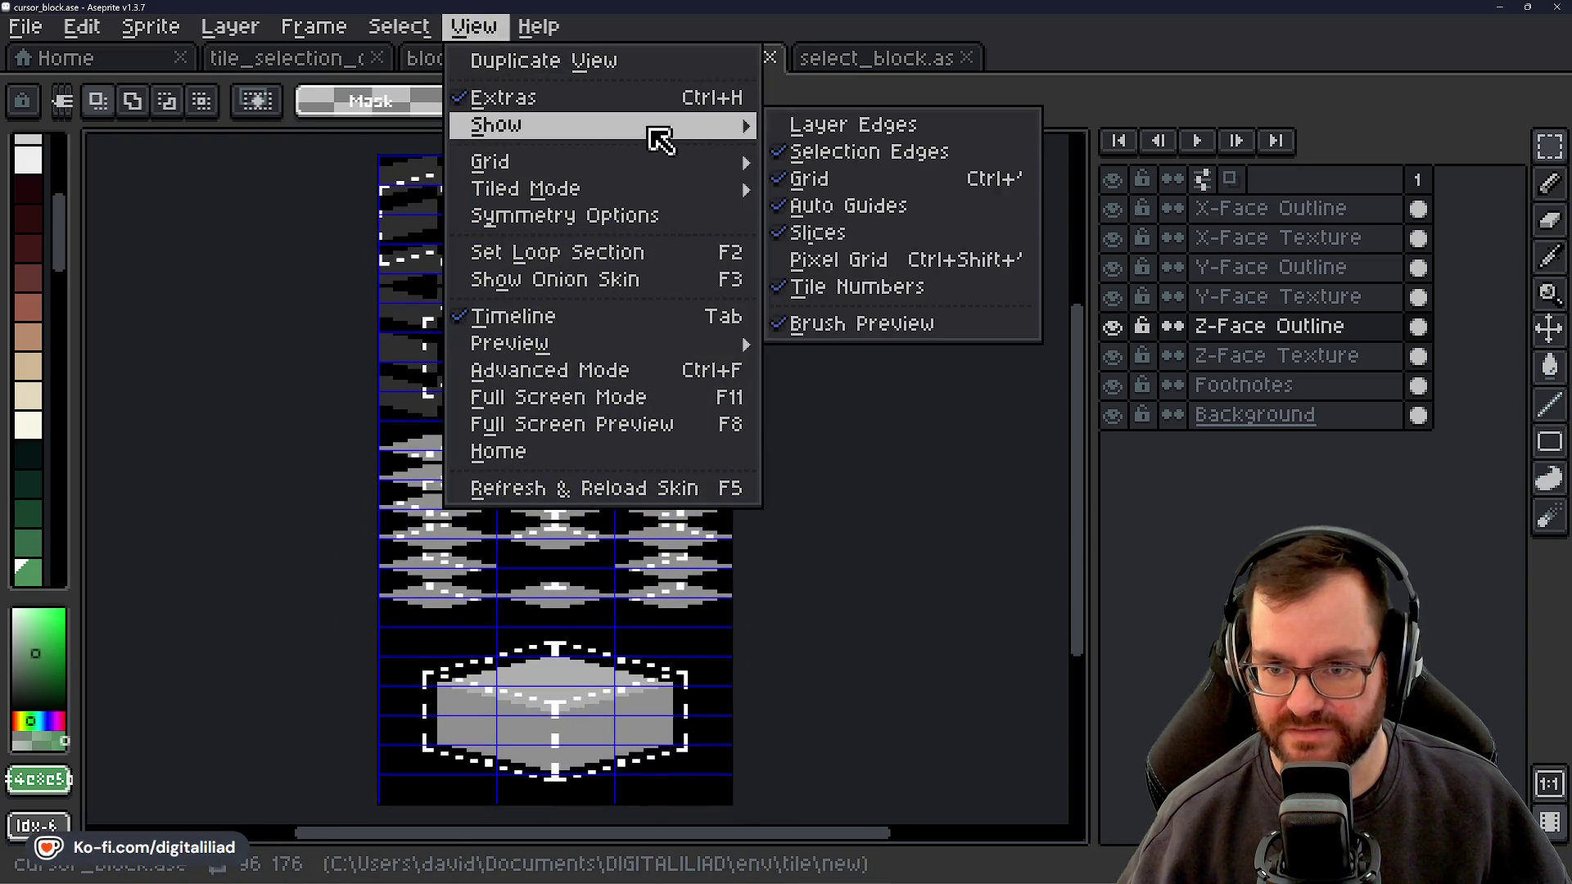
left_click(840, 191)
left_click_drag(835, 428, 846, 426)
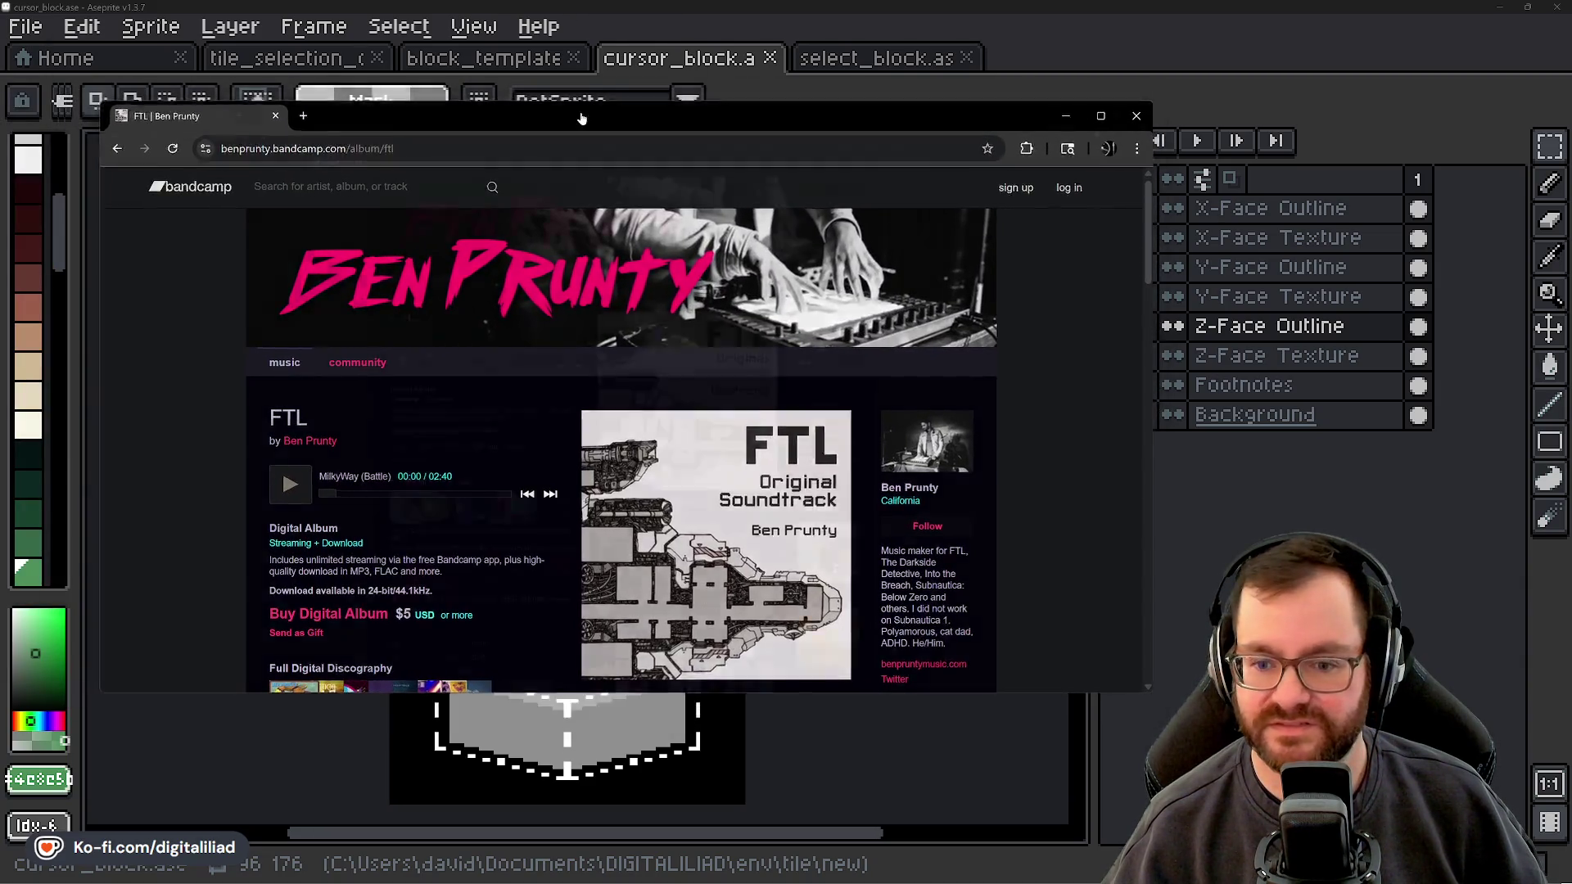
Zoom in on the FTL soundtrack page, browse its full track list, then close the browser
key("ctrl+plus")
key("ctrl+plus")
key("ctrl+plus")
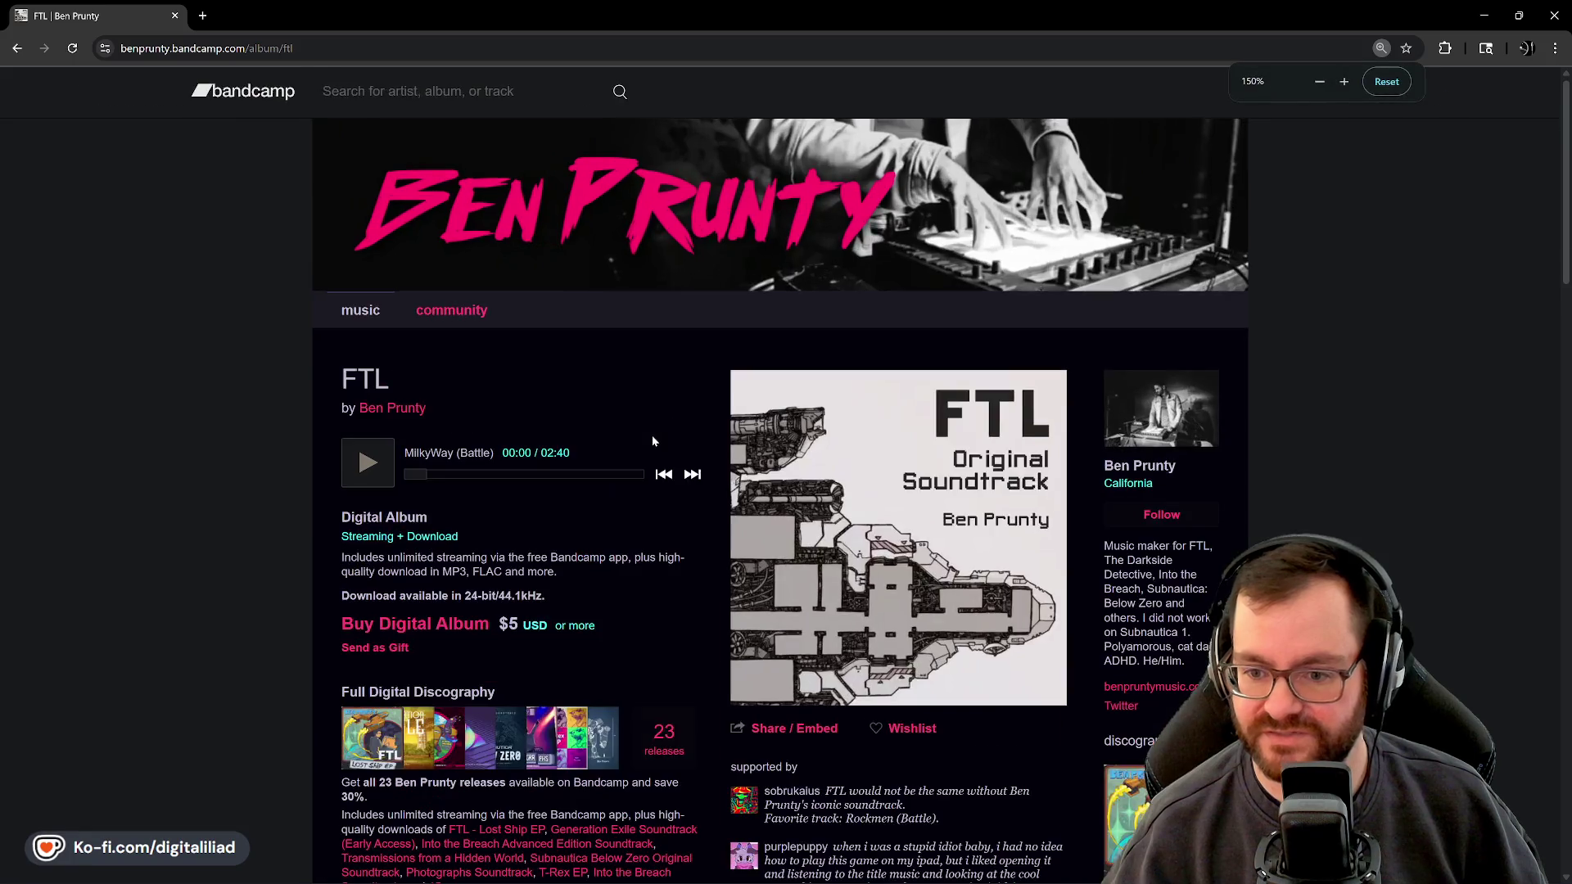
scroll(646, 429, "down", 1)
scroll(645, 426, "up", 1)
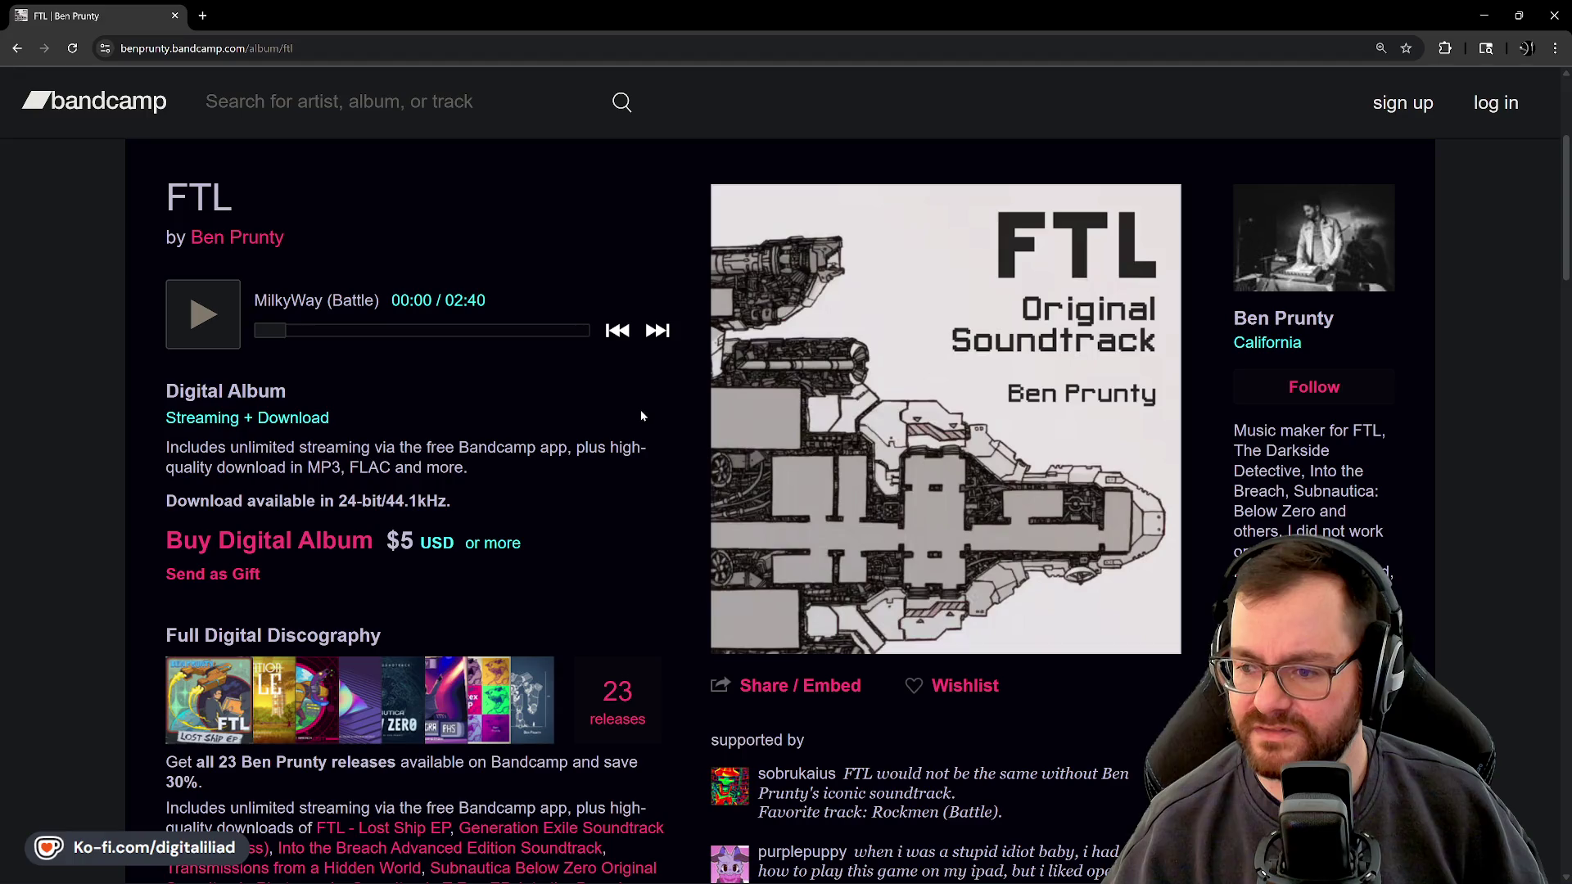
scroll(641, 415, "down", 8)
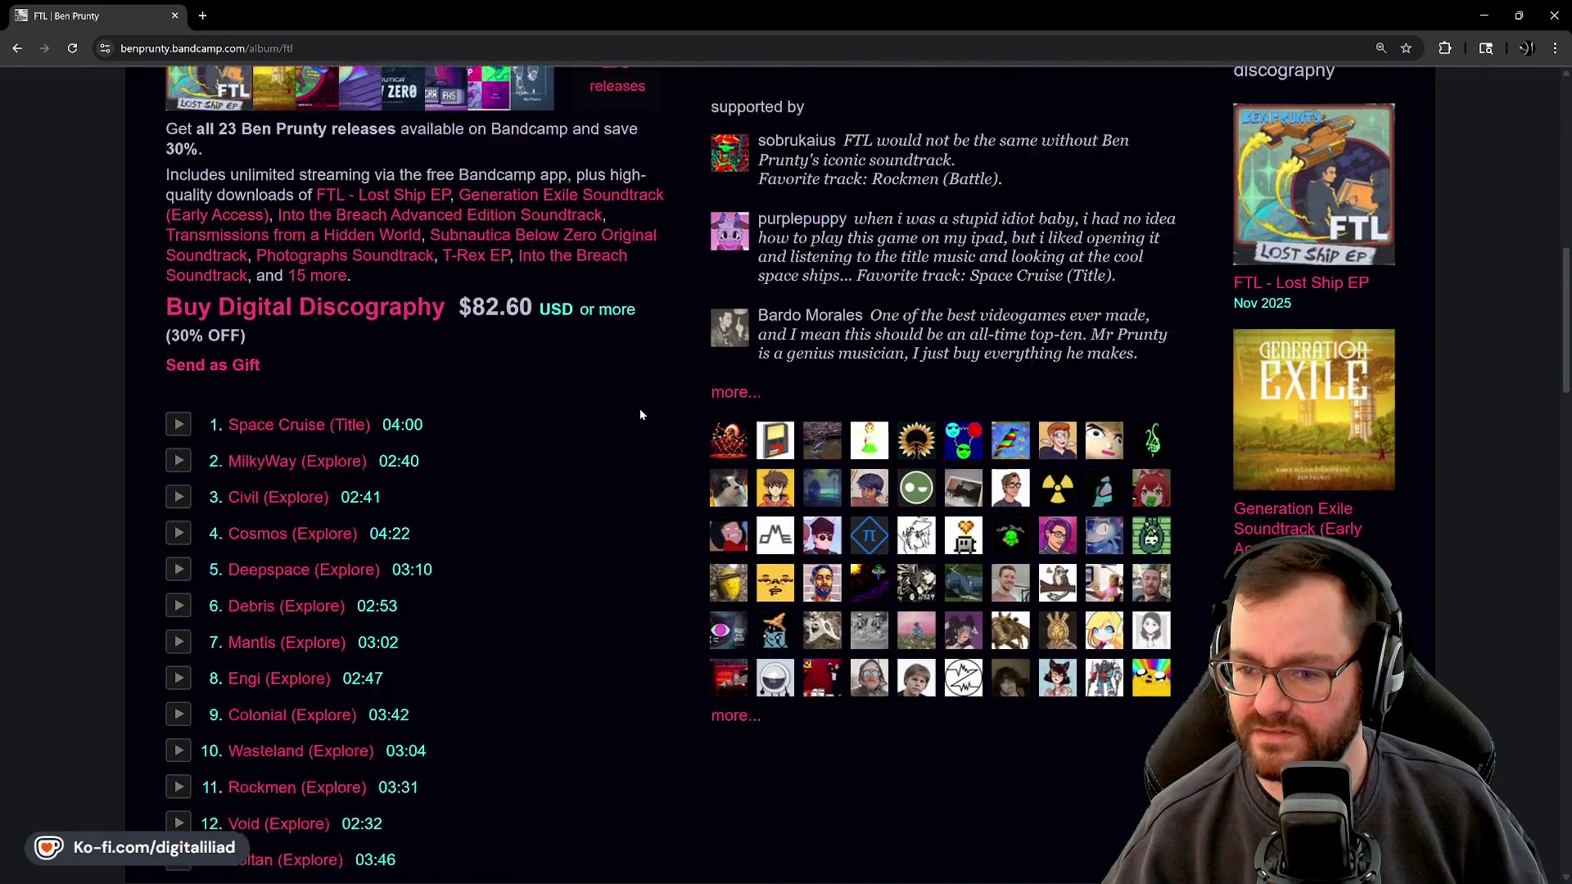
scroll(640, 409, "down", 8)
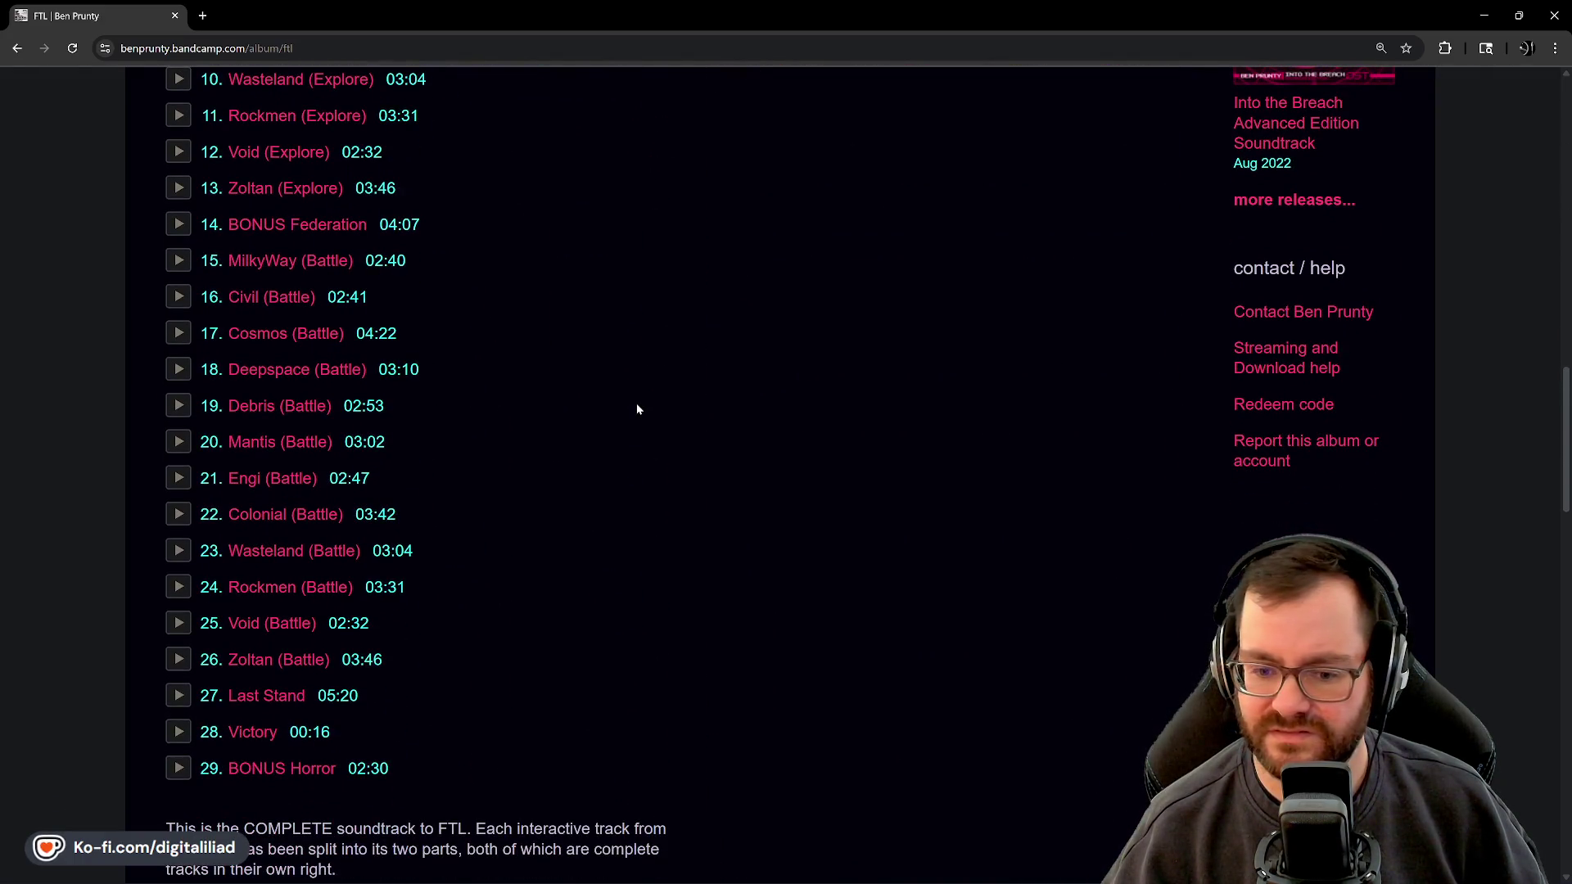
scroll(638, 409, "down", 3)
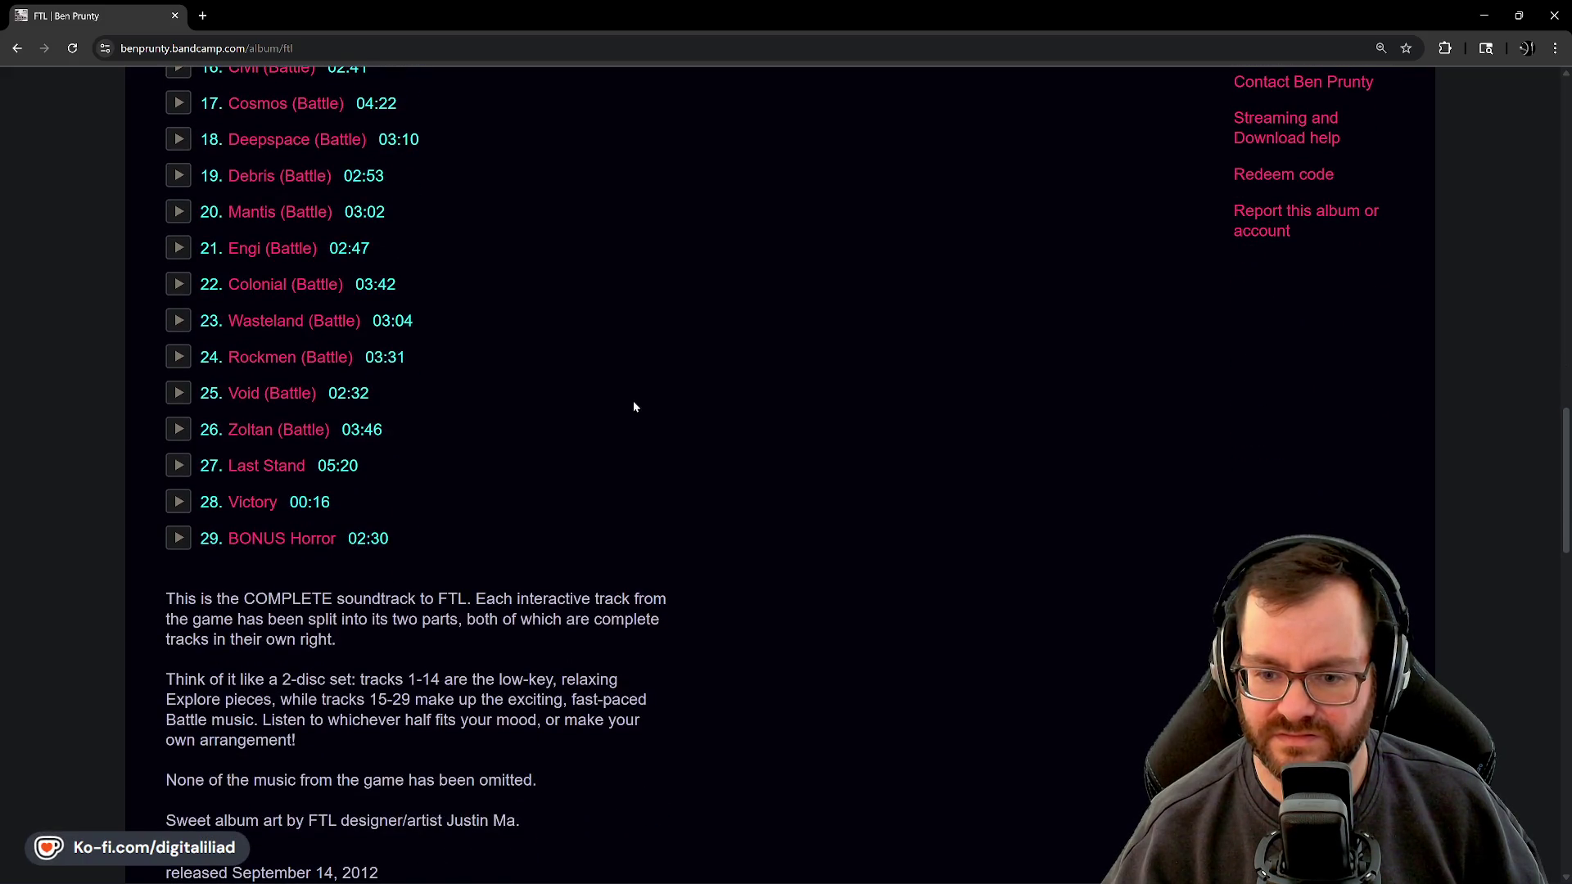
scroll(434, 408, "up", 5)
scroll(449, 408, "up", 4)
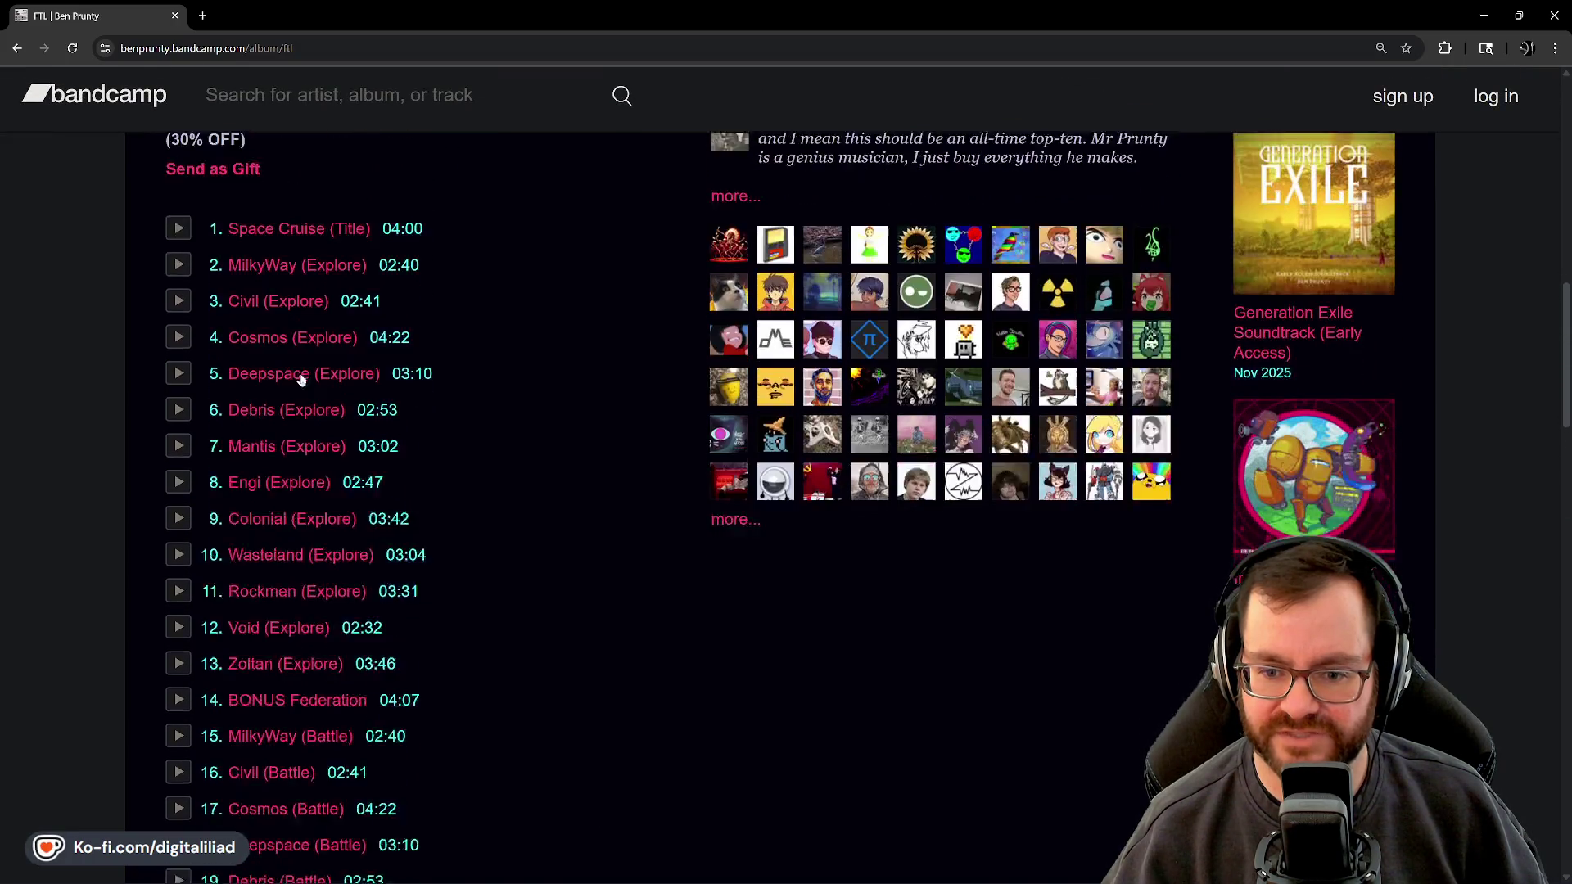
scroll(302, 378, "down", 7)
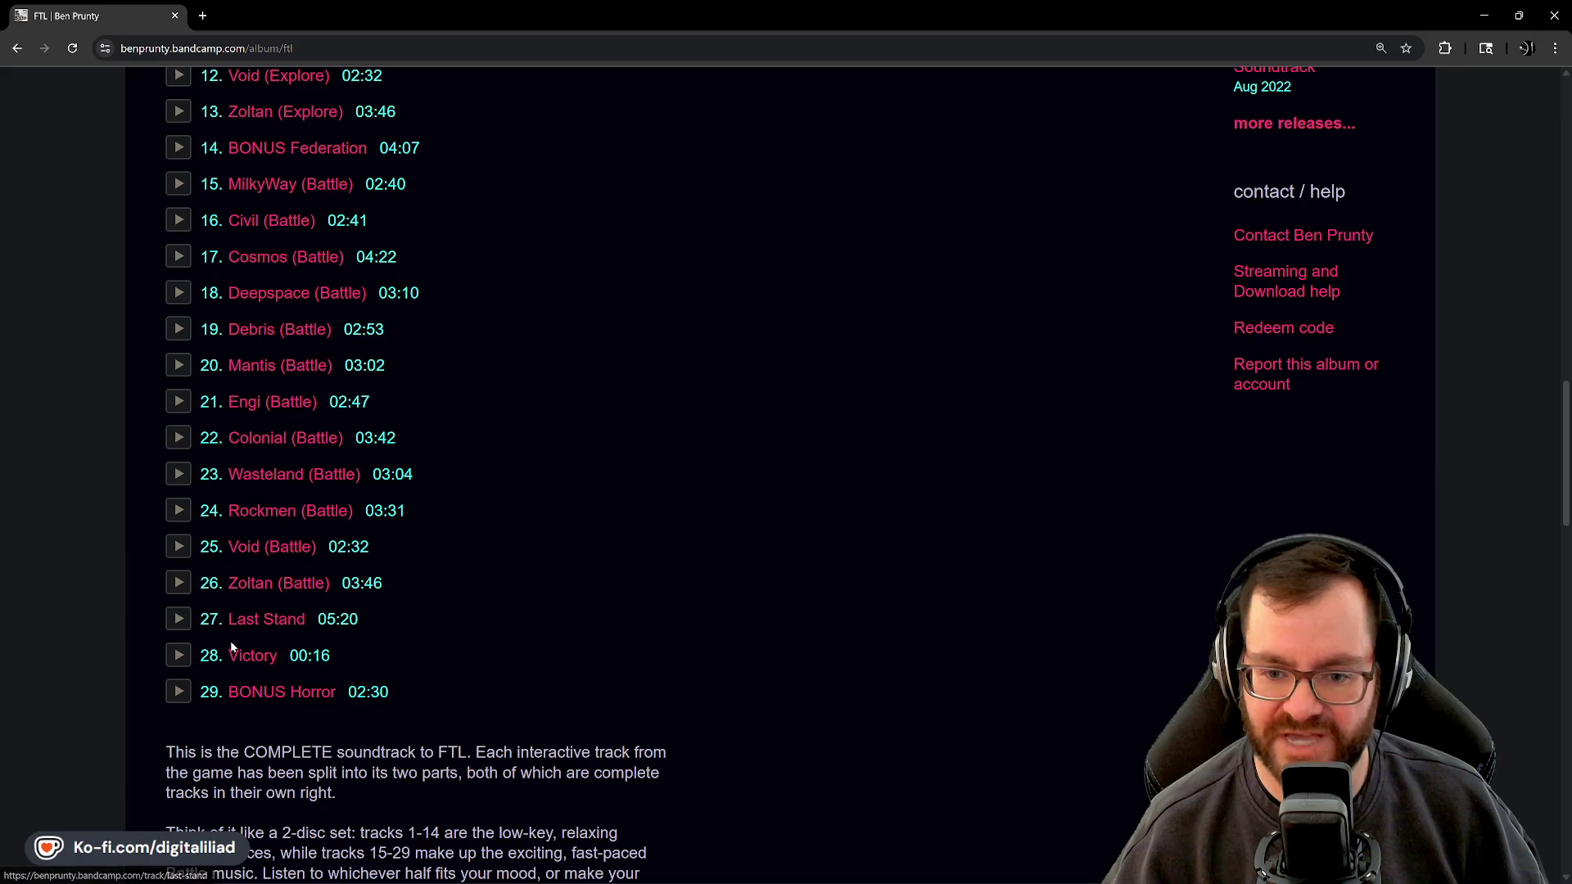
scroll(209, 672, "up", 8)
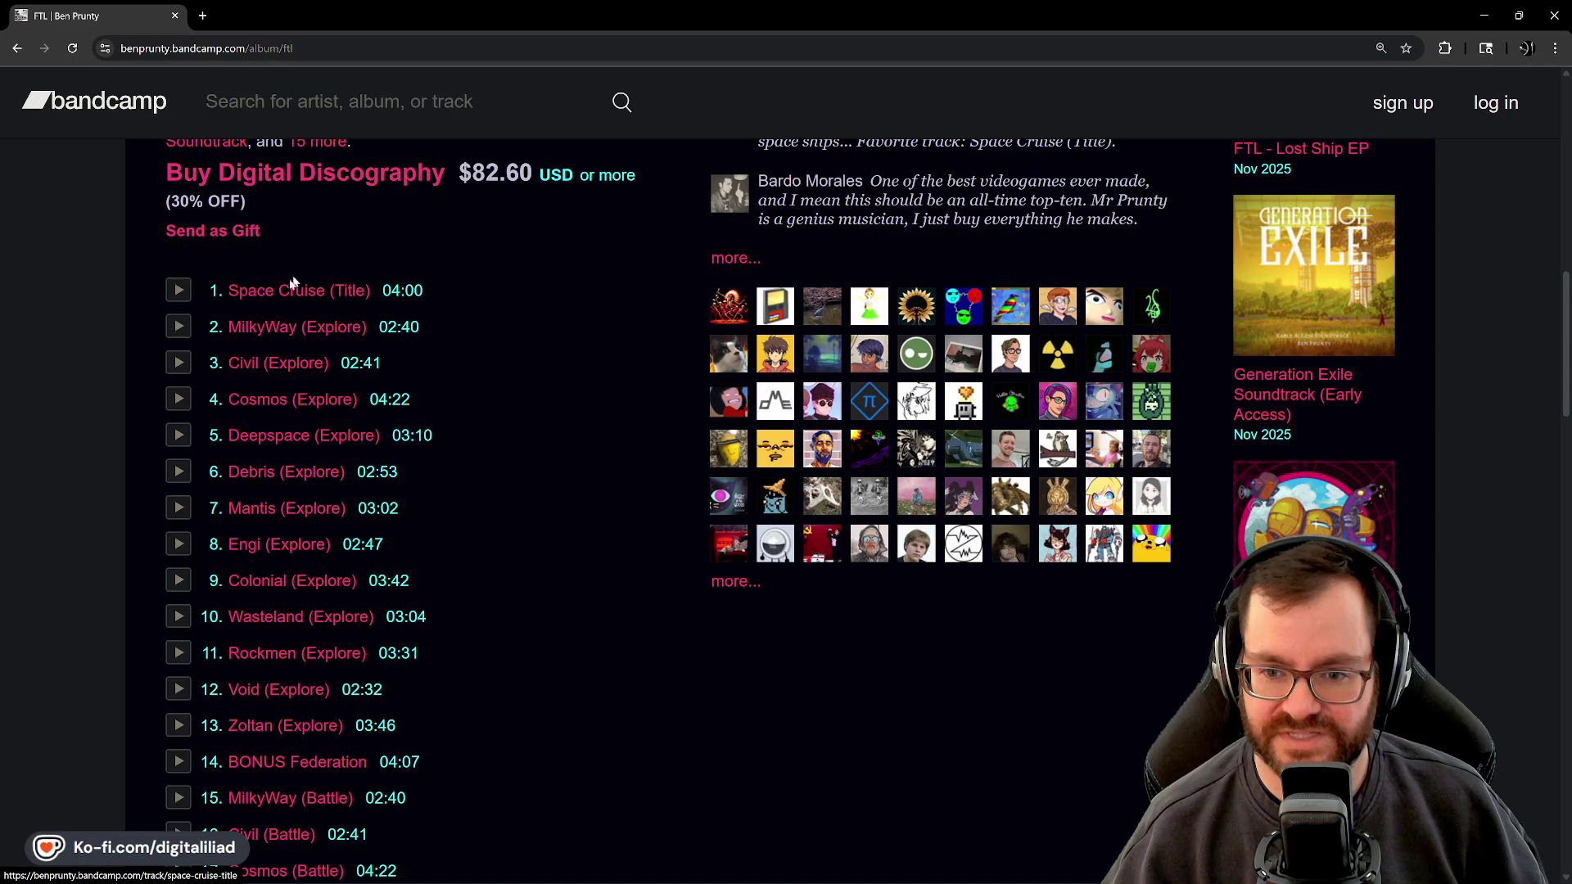
scroll(278, 491, "down", 2)
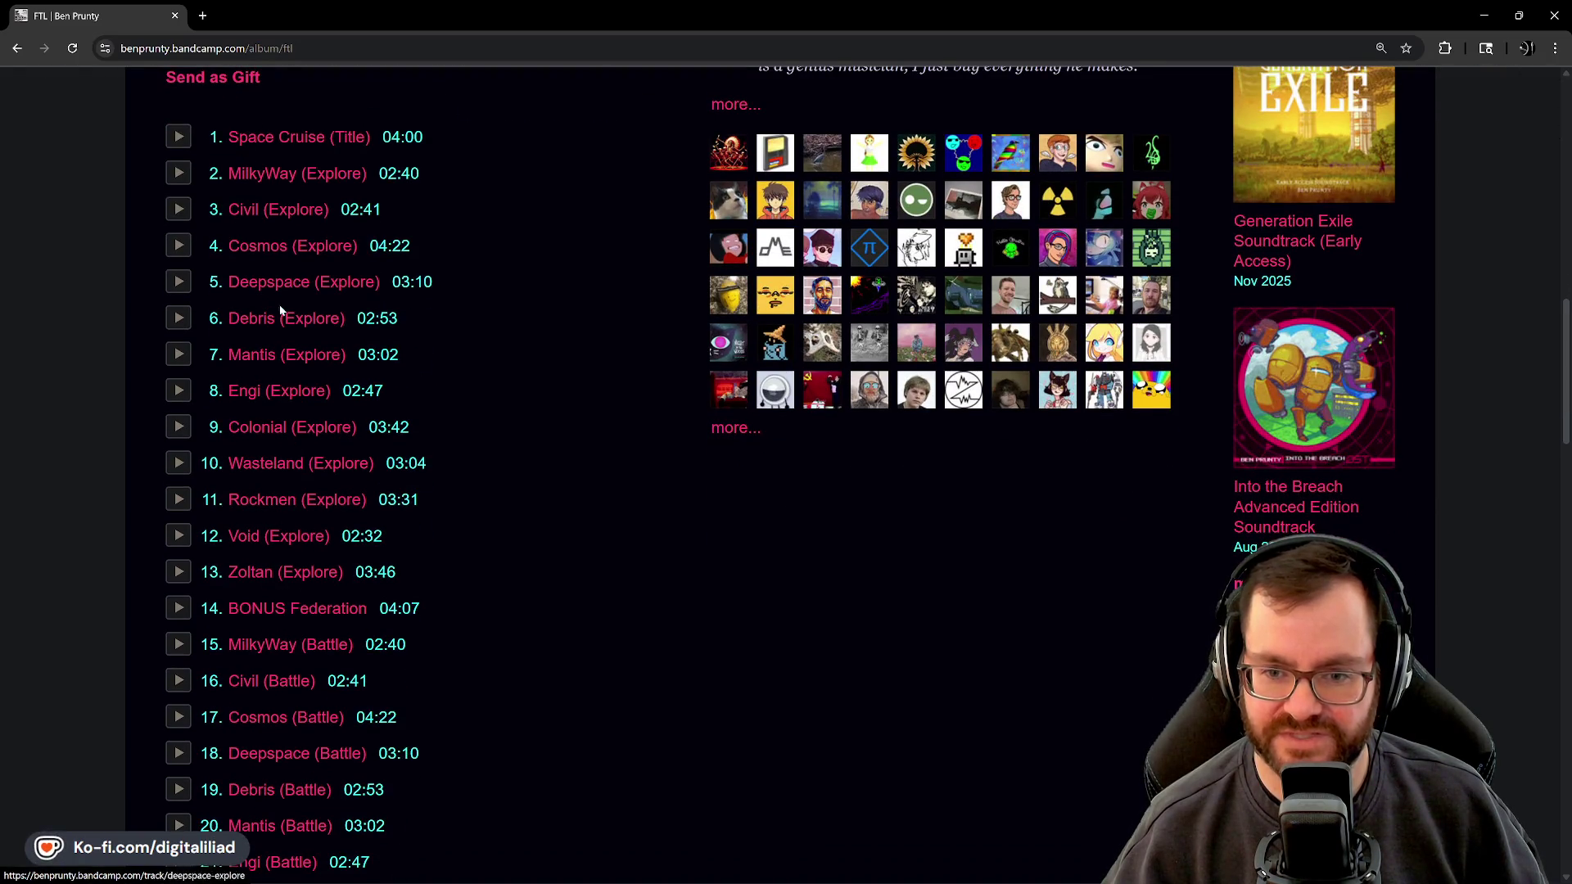
scroll(280, 311, "down", 5)
scroll(282, 326, "up", 6)
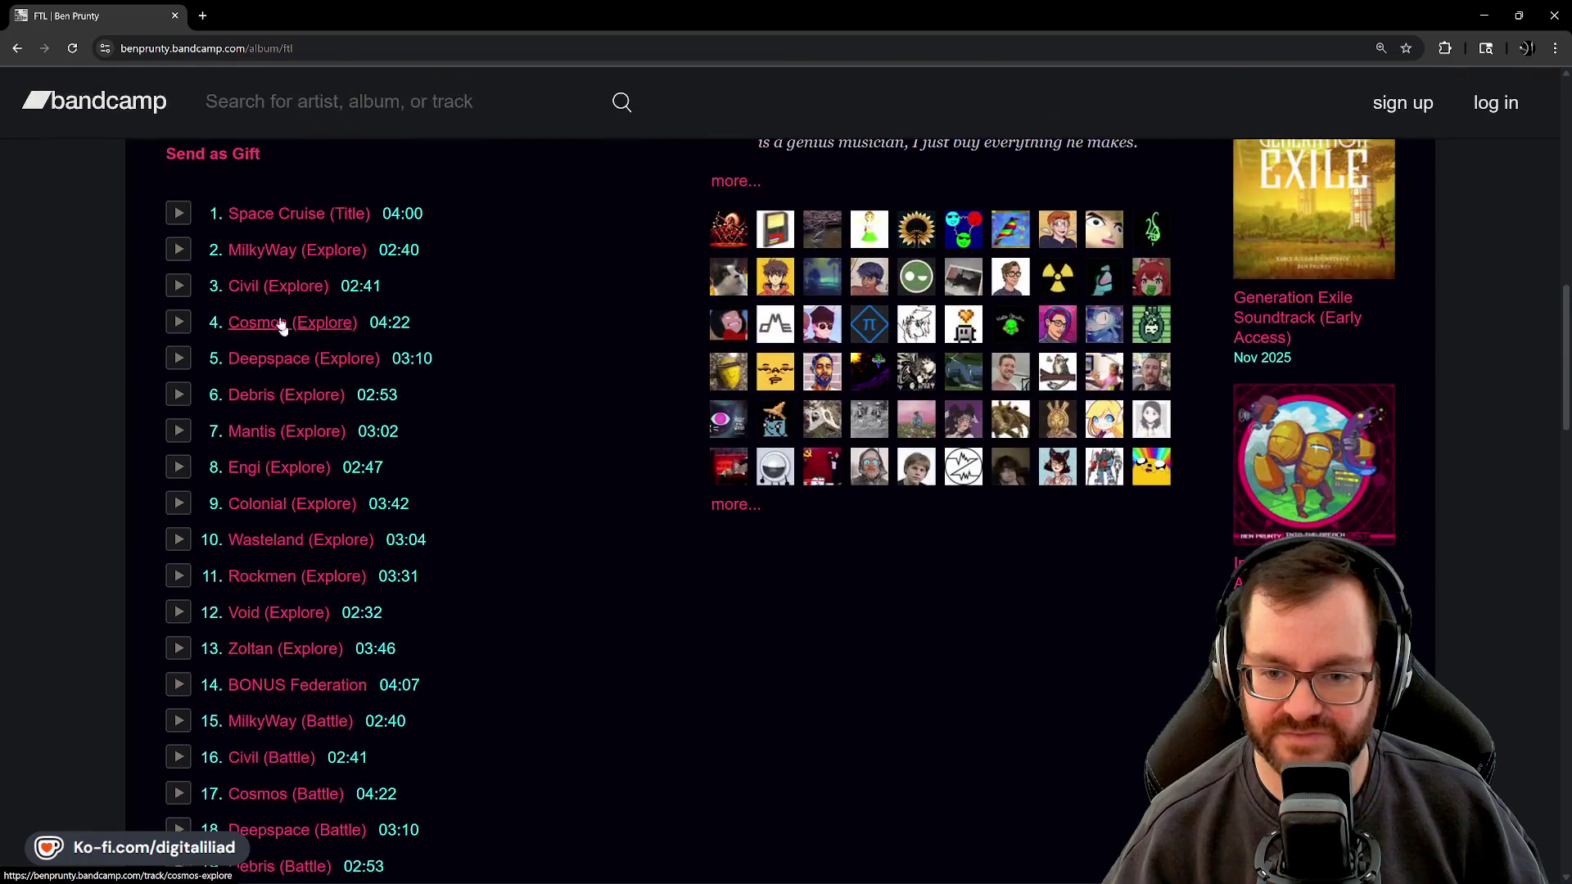
scroll(529, 509, "up", 2)
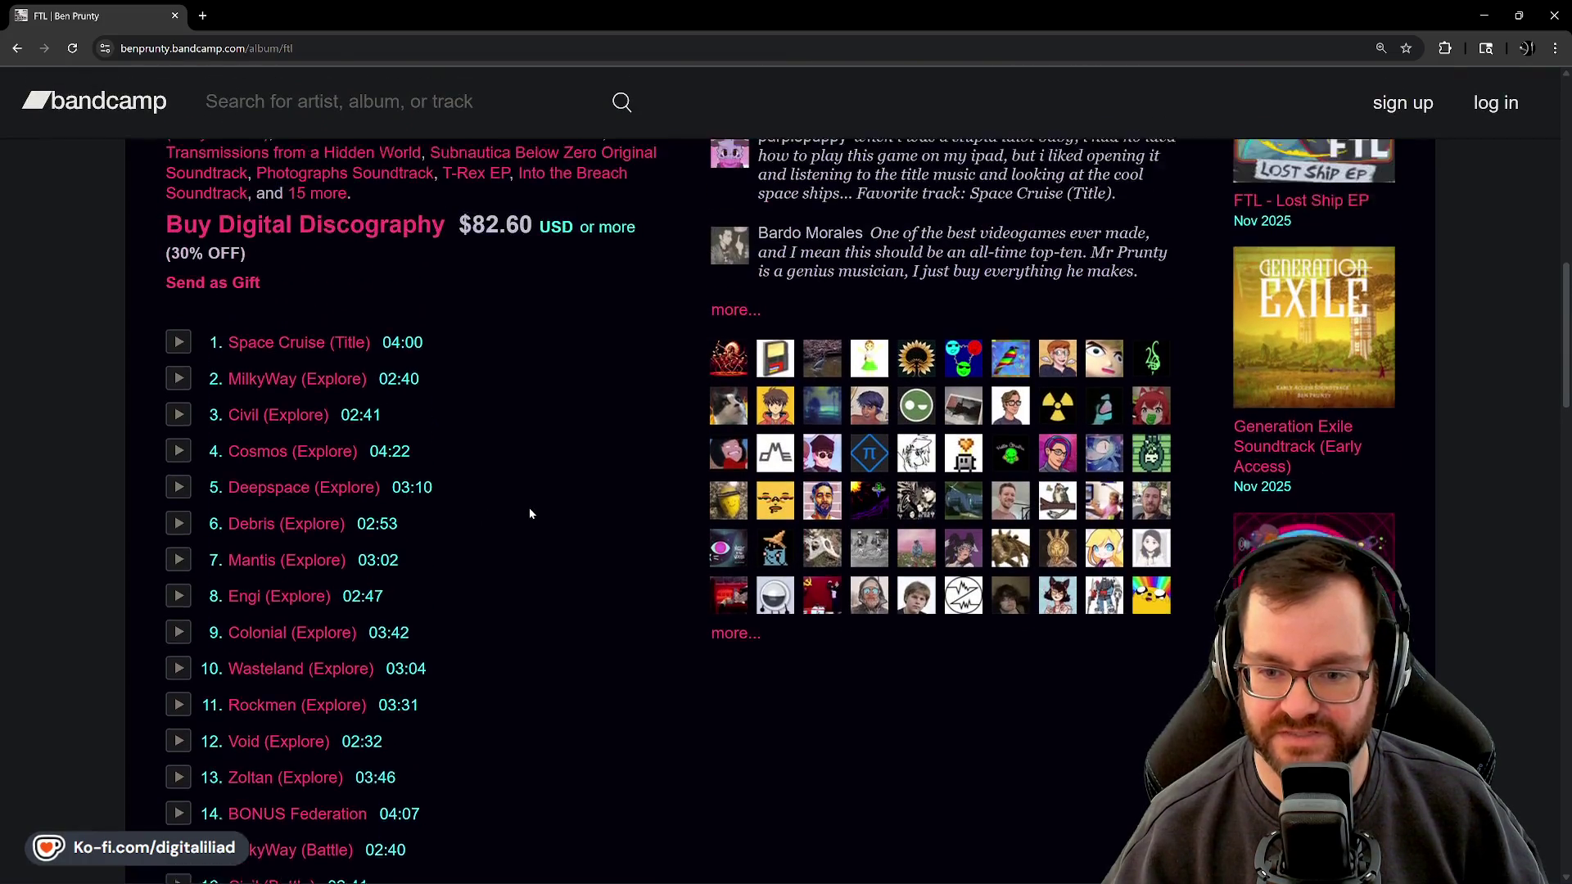
scroll(492, 492, "up", 8)
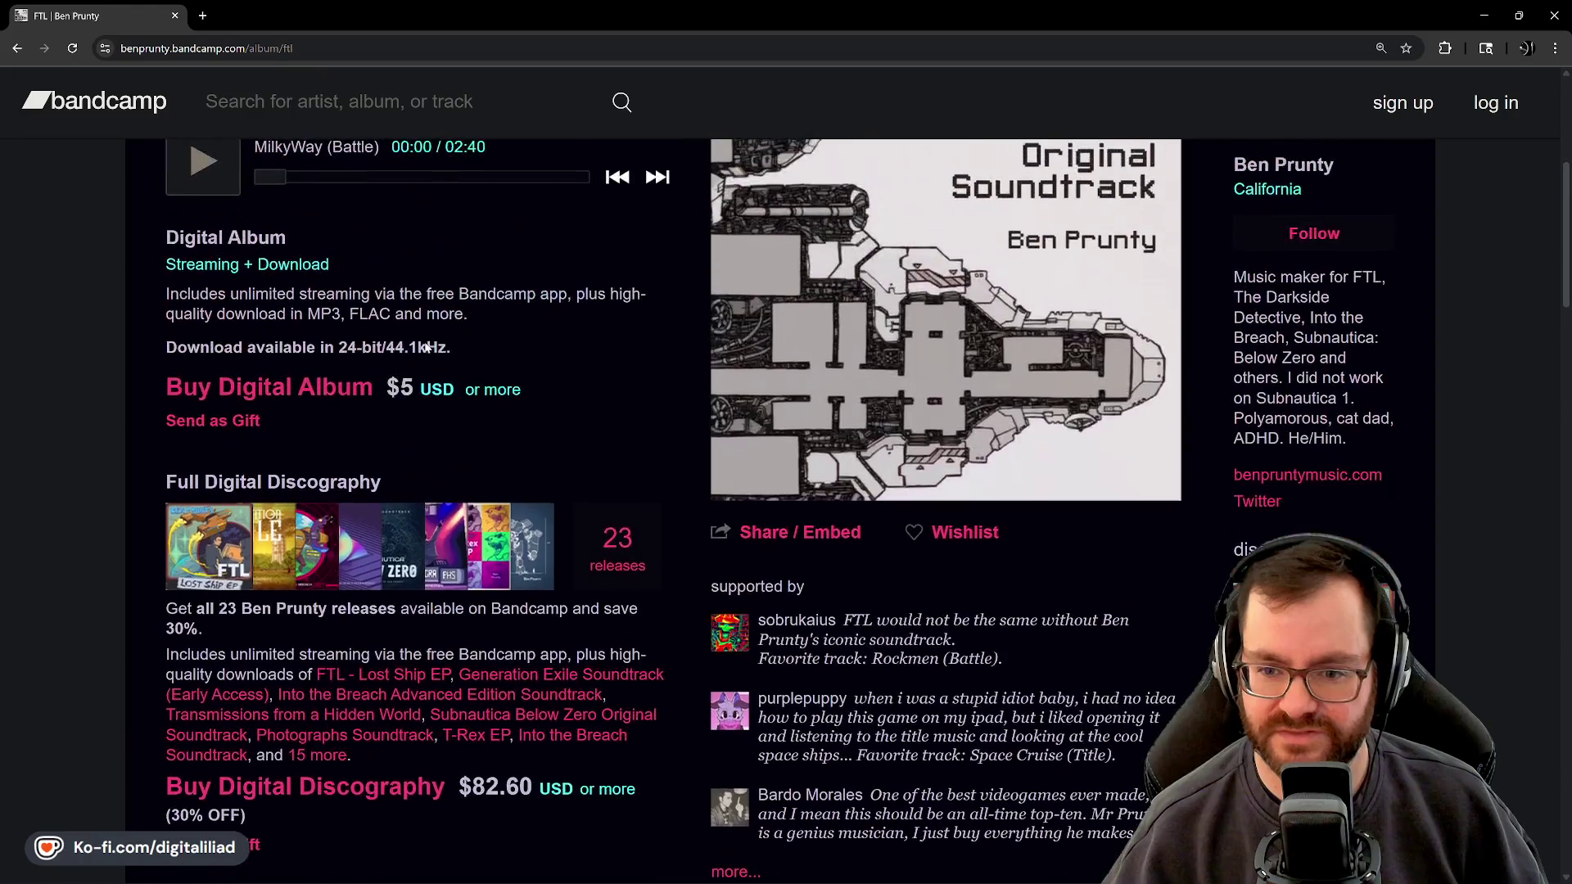
scroll(442, 348, "up", 6)
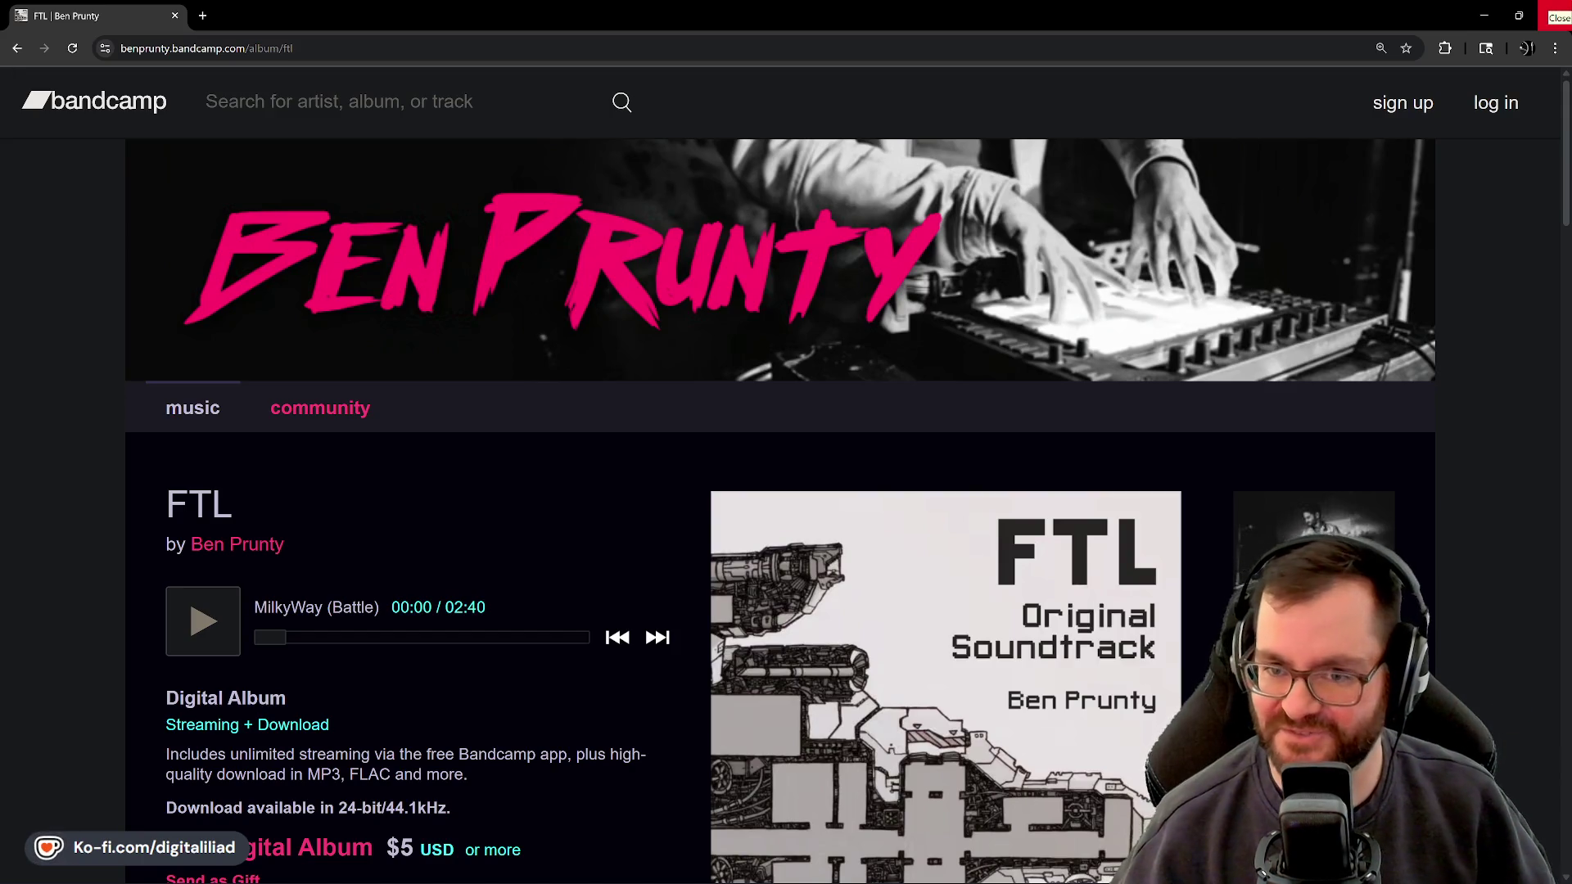
left_click(1559, 14)
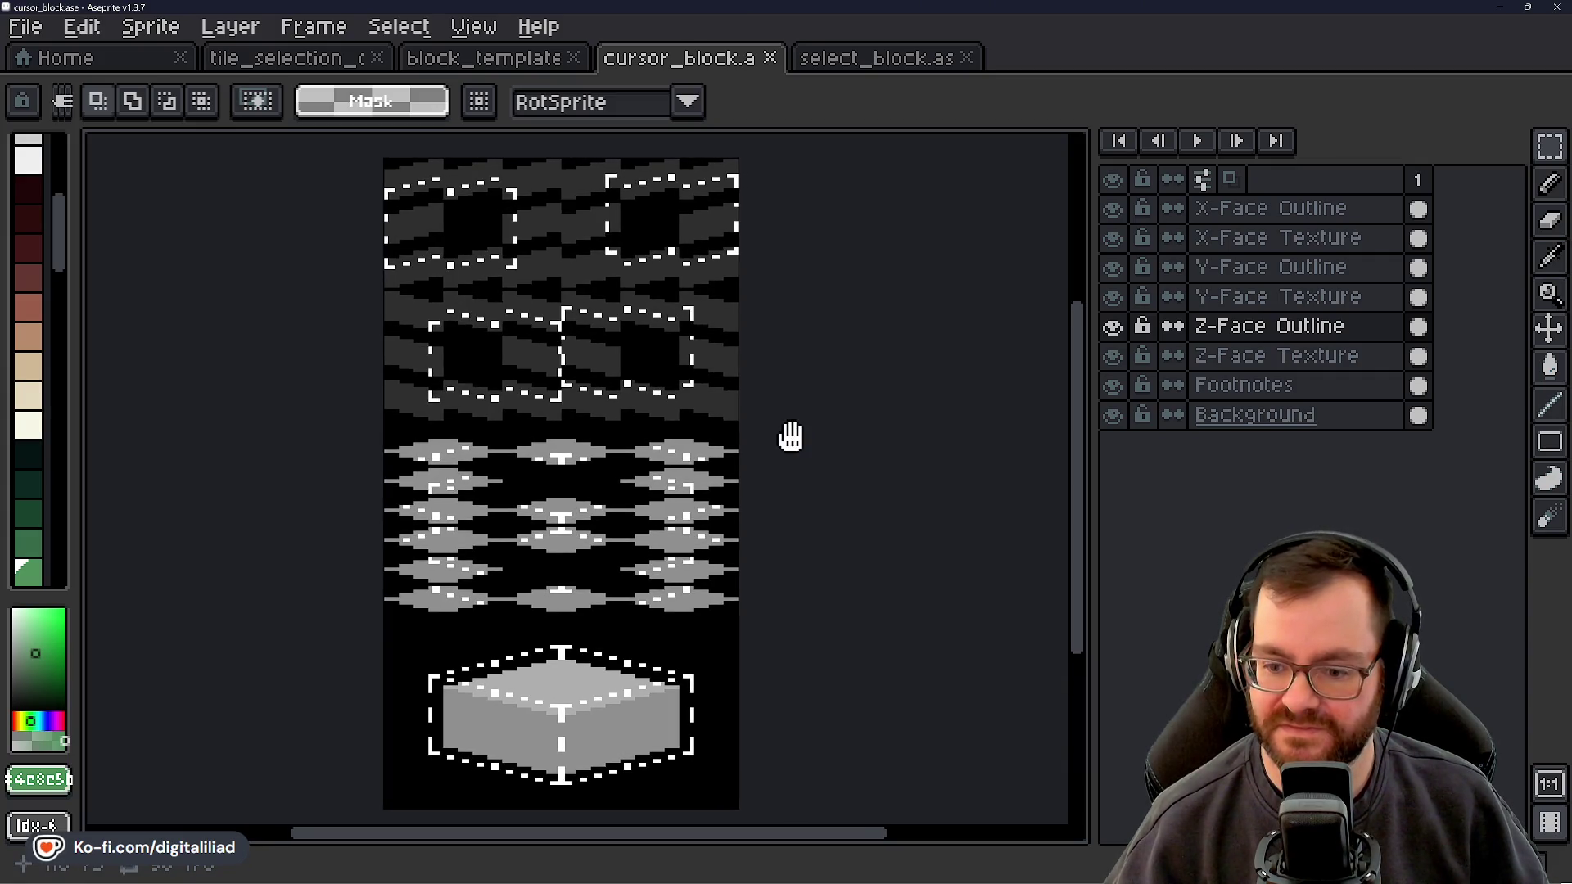
Switch to select_block.ase and save it with Ctrl+S
left_click_drag(797, 428, 804, 429)
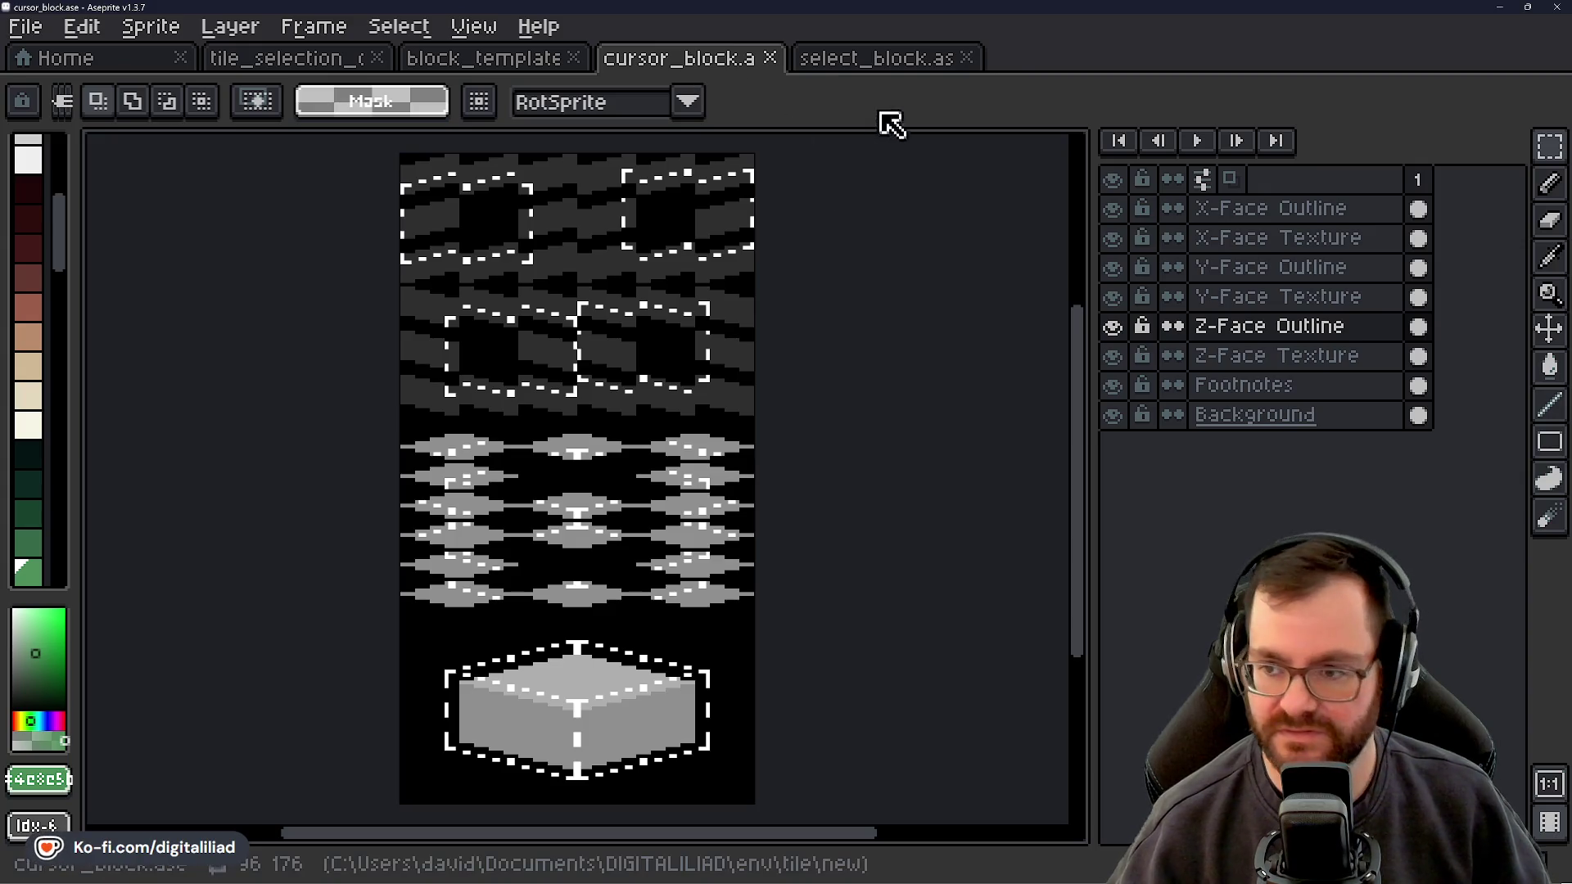
left_click(864, 59)
mouse_move(749, 486)
left_mouse_down()
mouse_move(794, 484)
mouse_move(779, 481)
left_mouse_up()
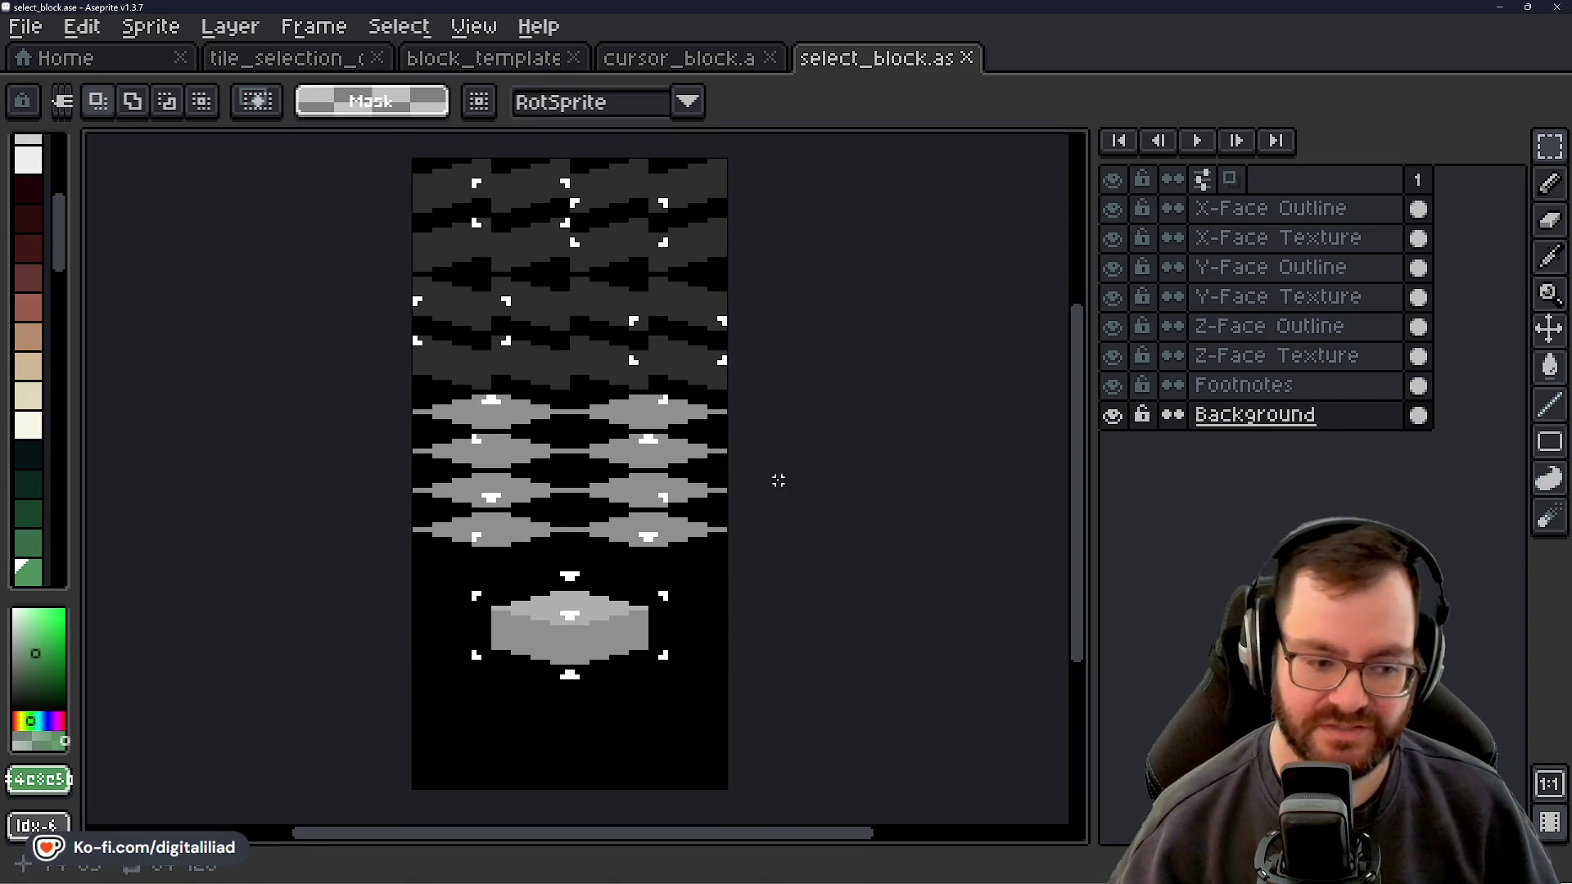
key("ctrl+s")
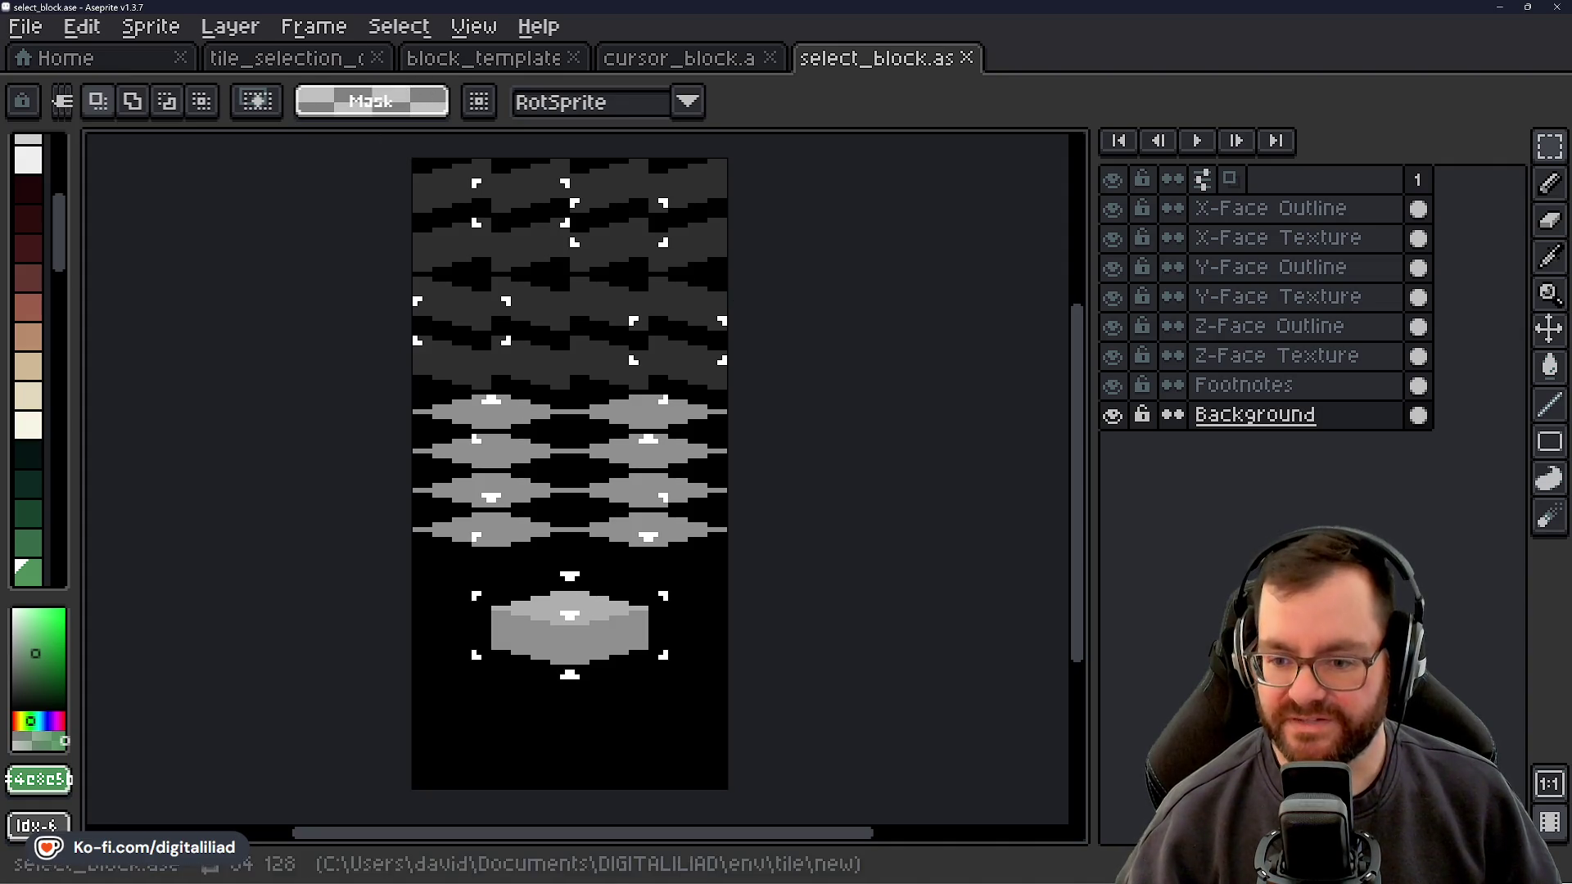
mouse_move(678, 878)
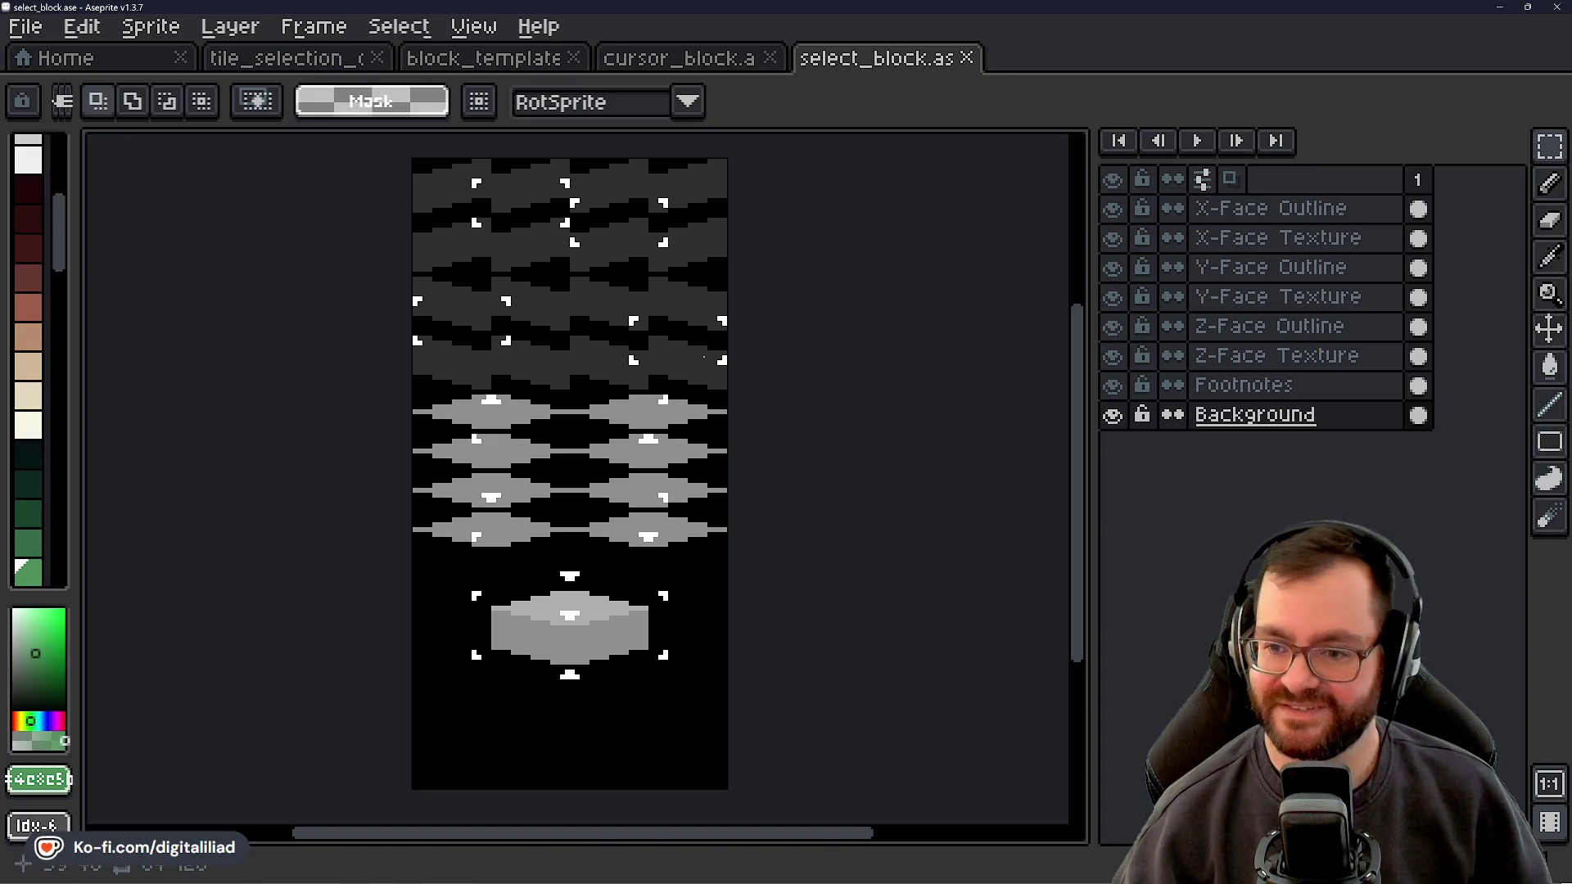
Flip between the cursor_block and select_block tabs to compare, ending on cursor_block
left_click(720, 67)
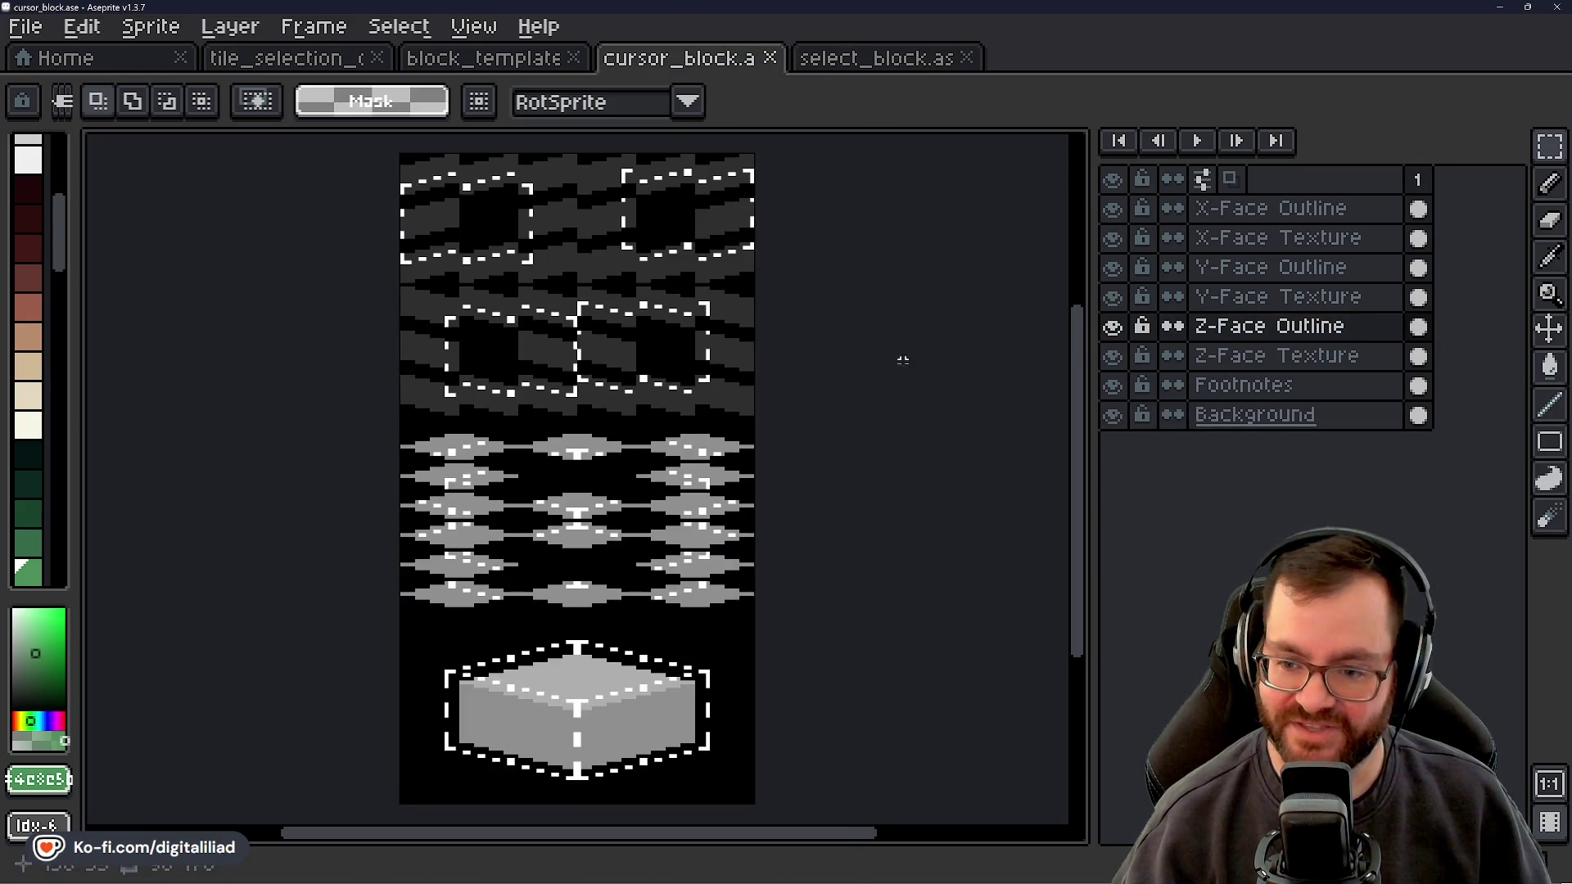
left_click(866, 70)
left_click(714, 65)
left_click(920, 63)
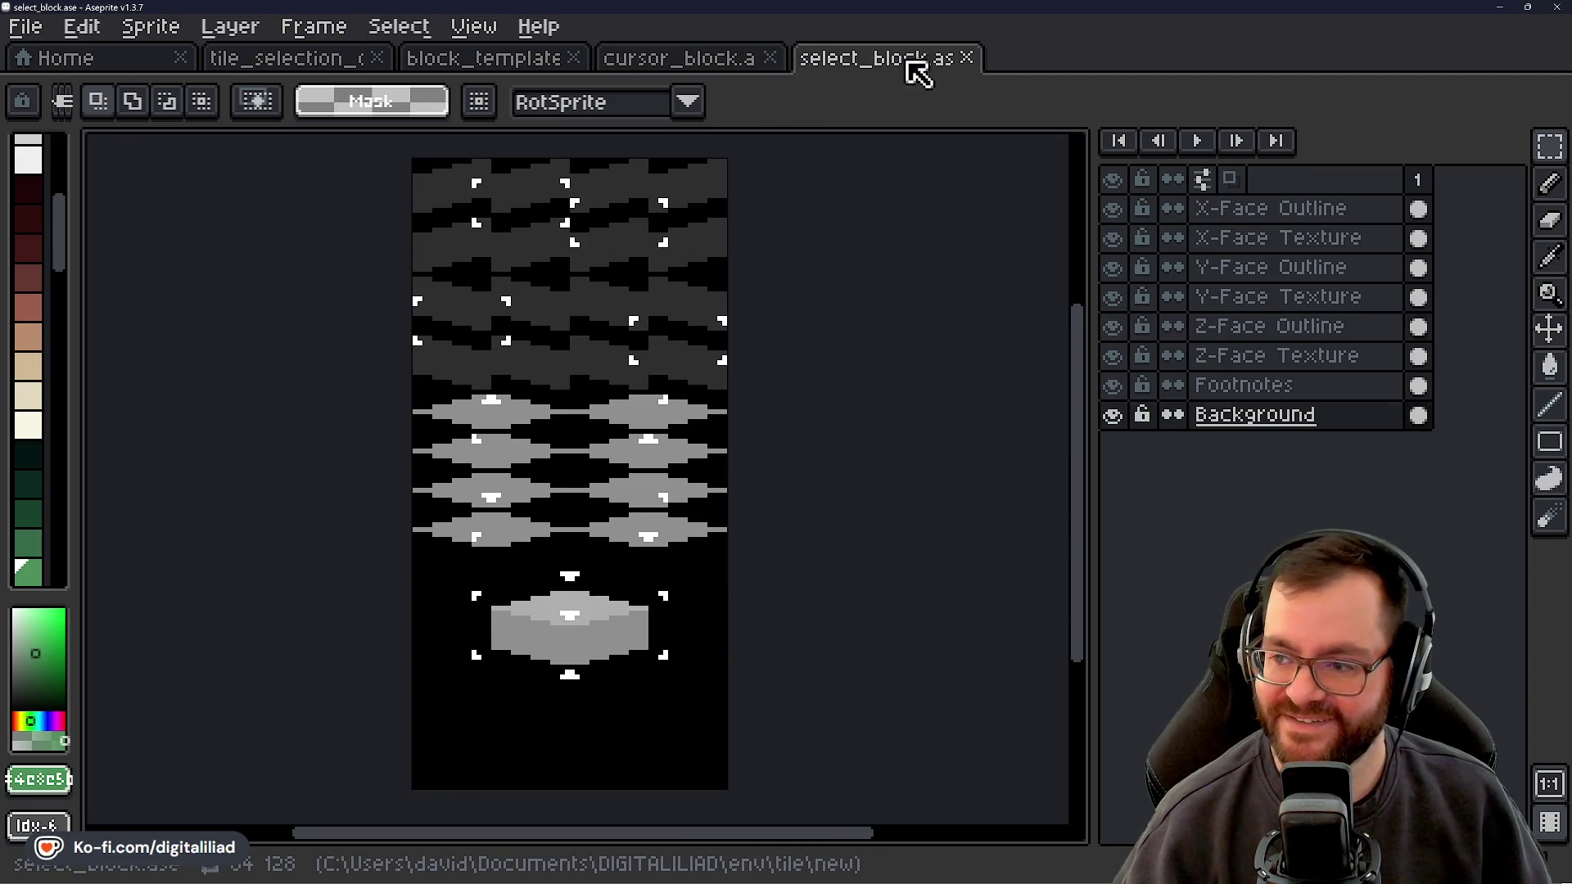
left_click(746, 61)
left_click_drag(875, 322, 871, 323)
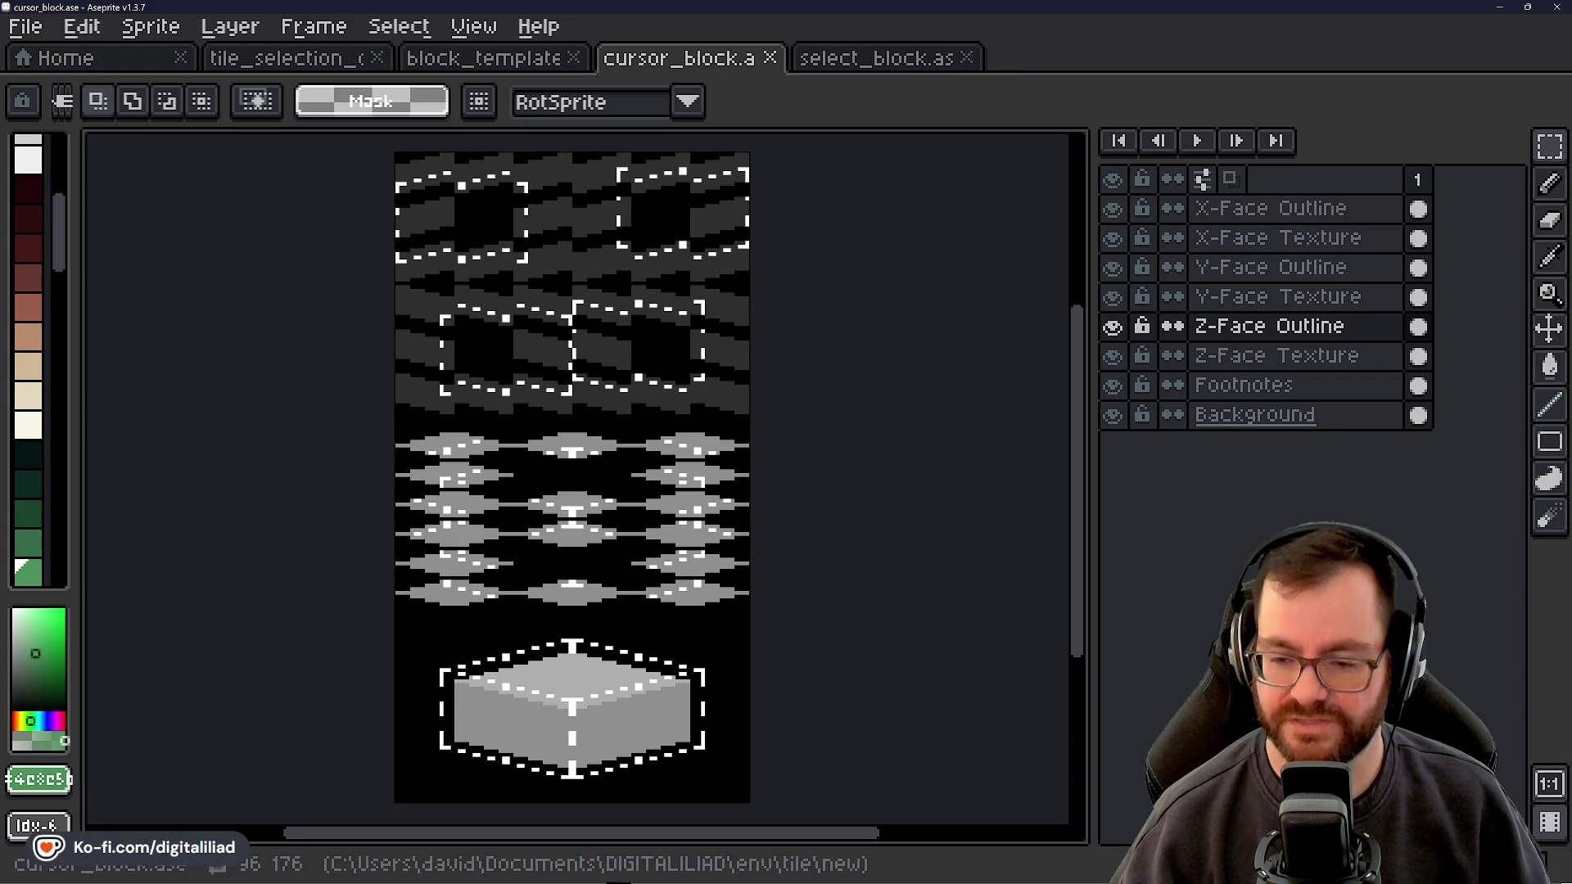
mouse_move(815, 879)
mouse_move(869, 878)
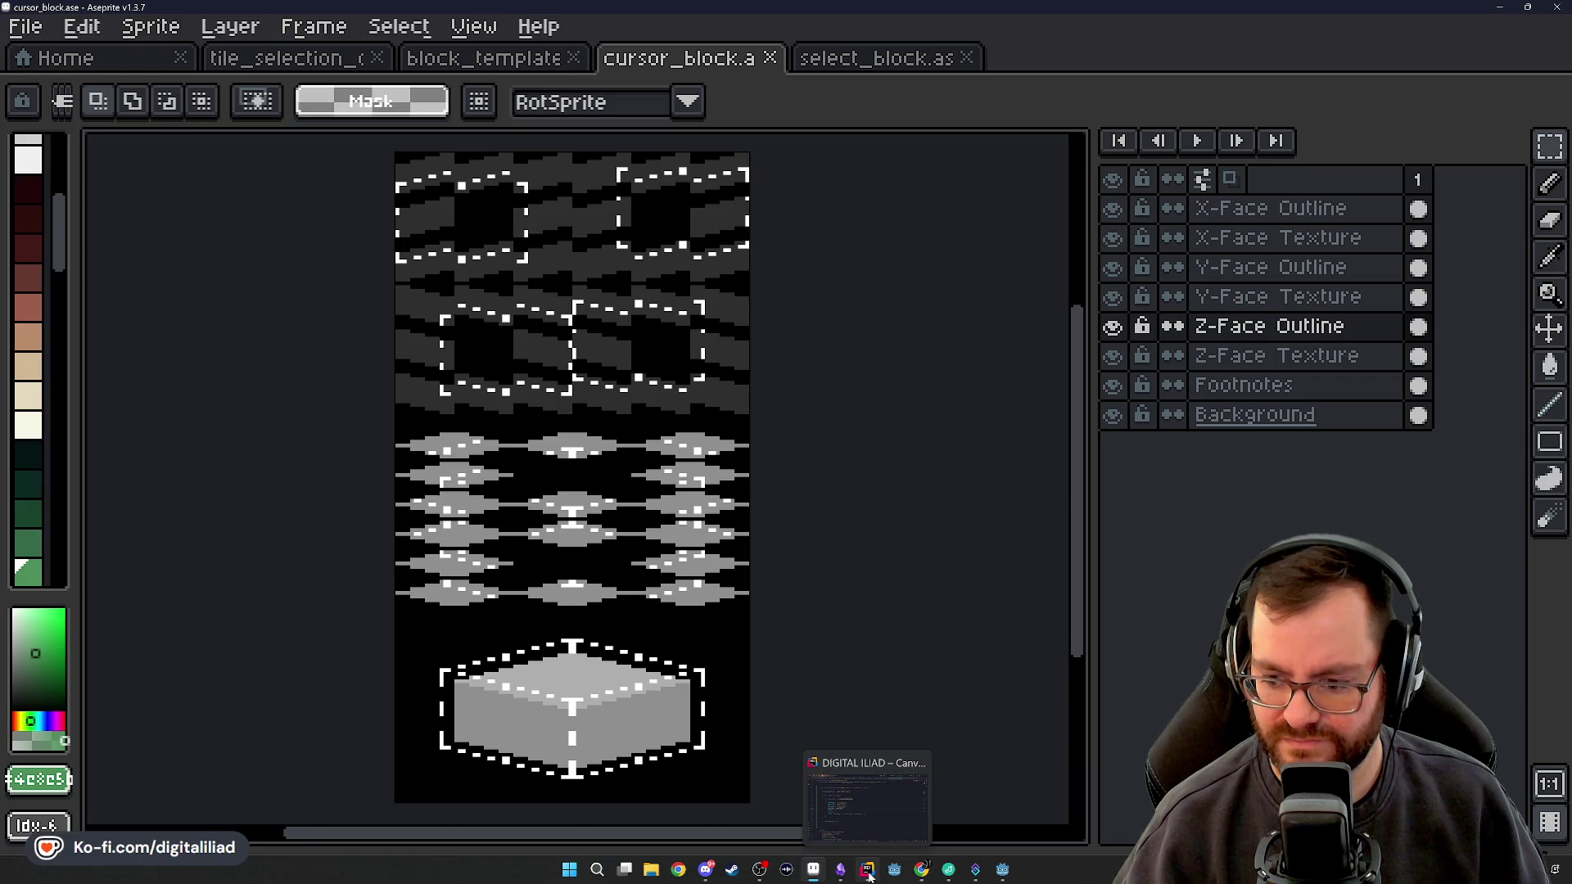
Review the BoxCanvasItemDraws draw params on lines 132–135 in Rider, then switch to Godot
left_click(870, 877)
left_click(546, 401)
left_click(547, 378)
left_click(549, 421)
left_click(551, 453)
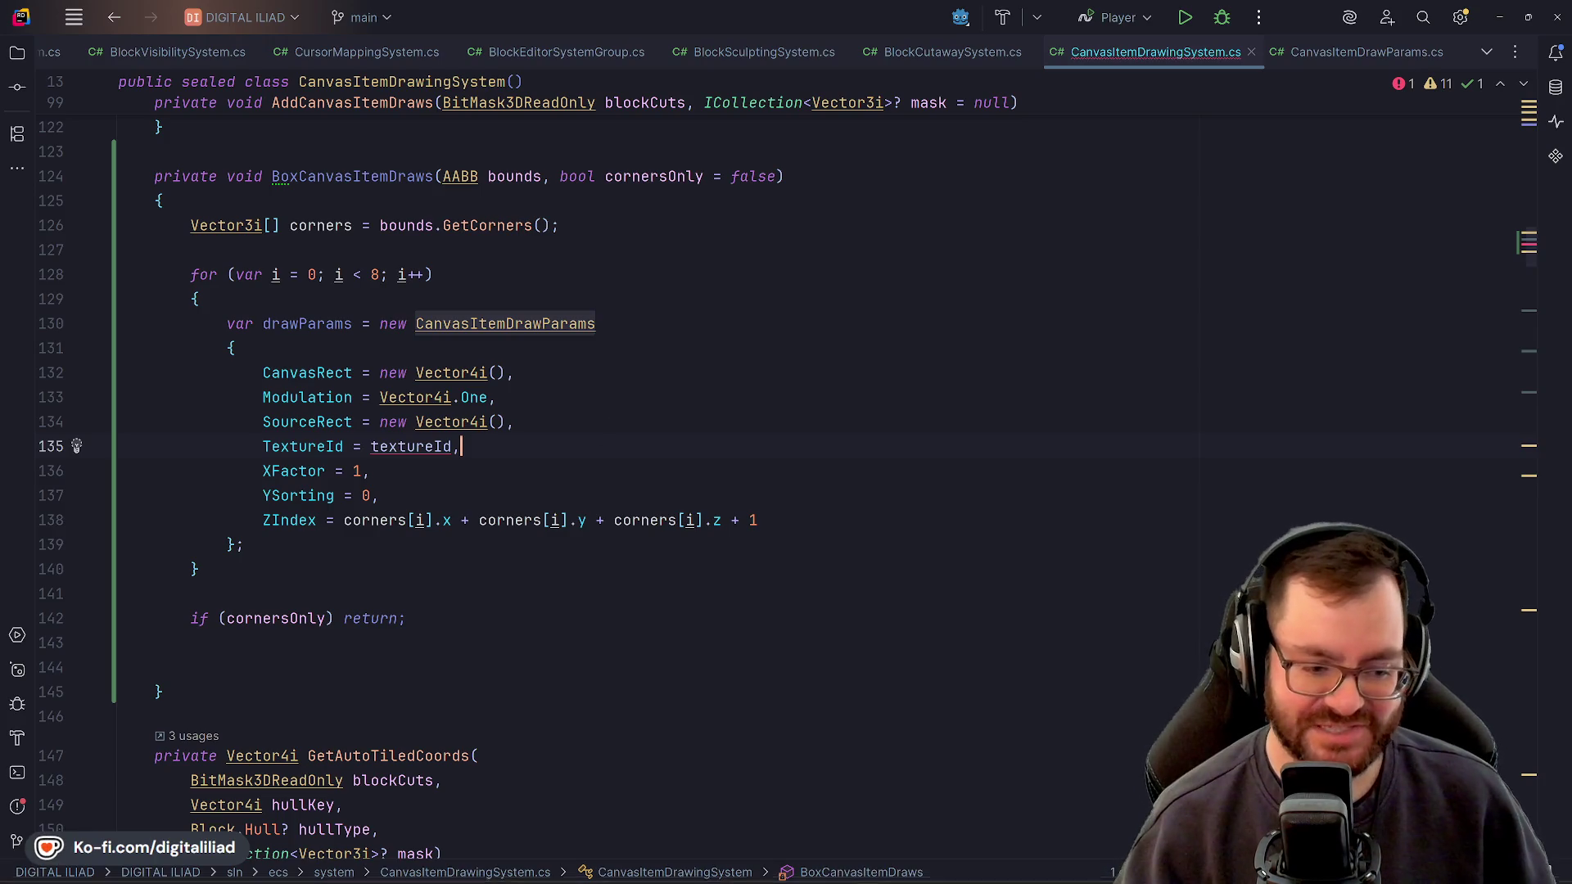
left_click(1004, 878)
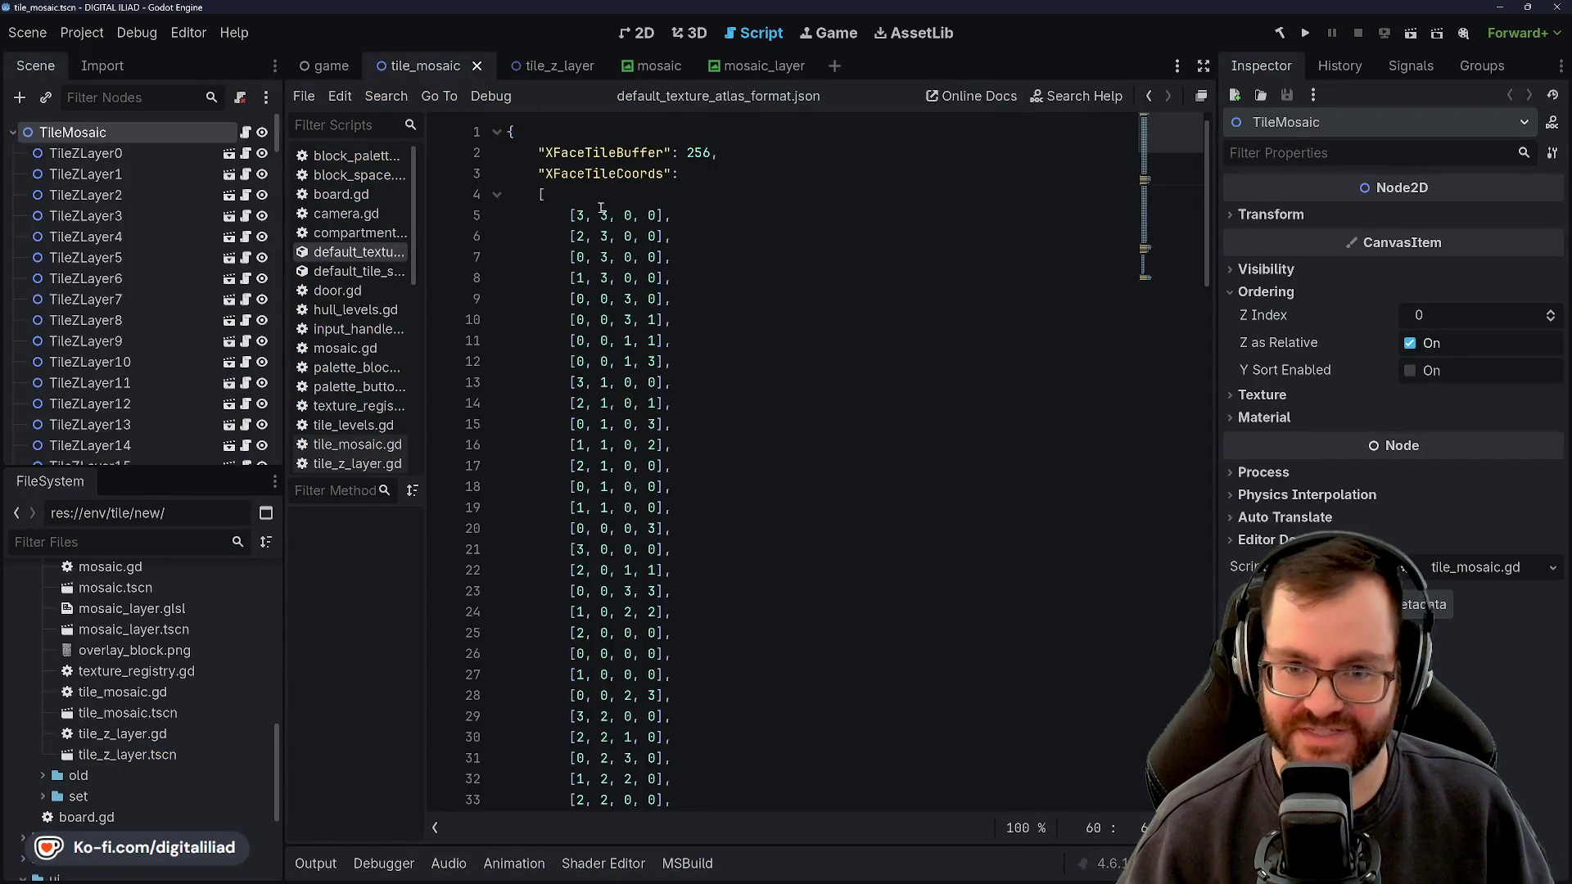
Open texture_registry.gd and place the cursor at the end of the OVERLAY_BLOCK line 7
left_click(75, 35)
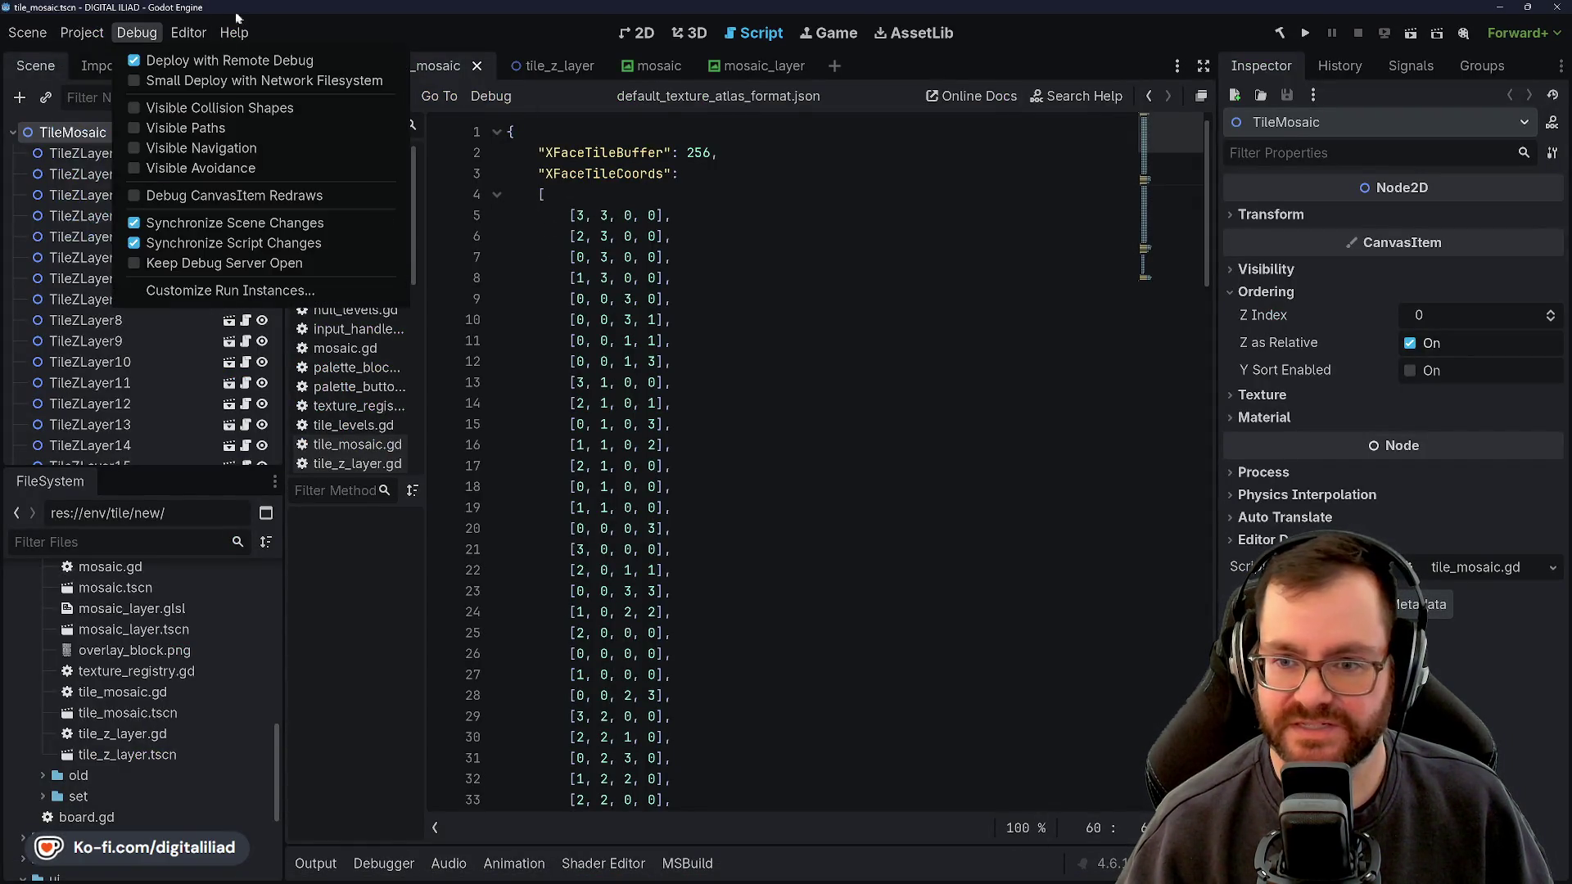
left_click(82, 33)
scroll(383, 350, "down", 2)
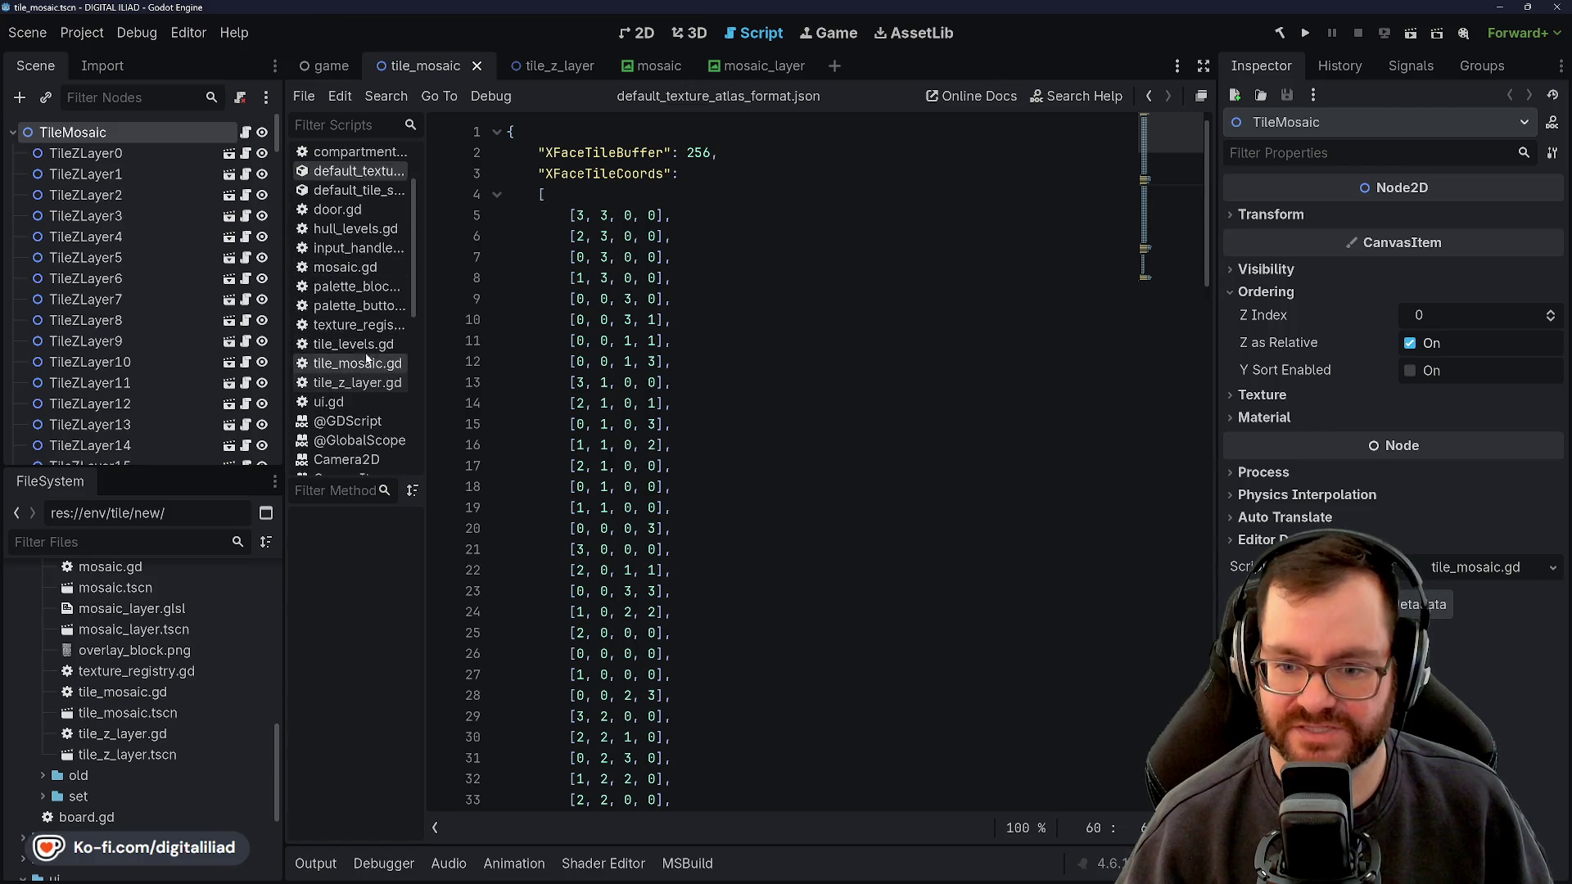
left_click(354, 286)
left_click(354, 325)
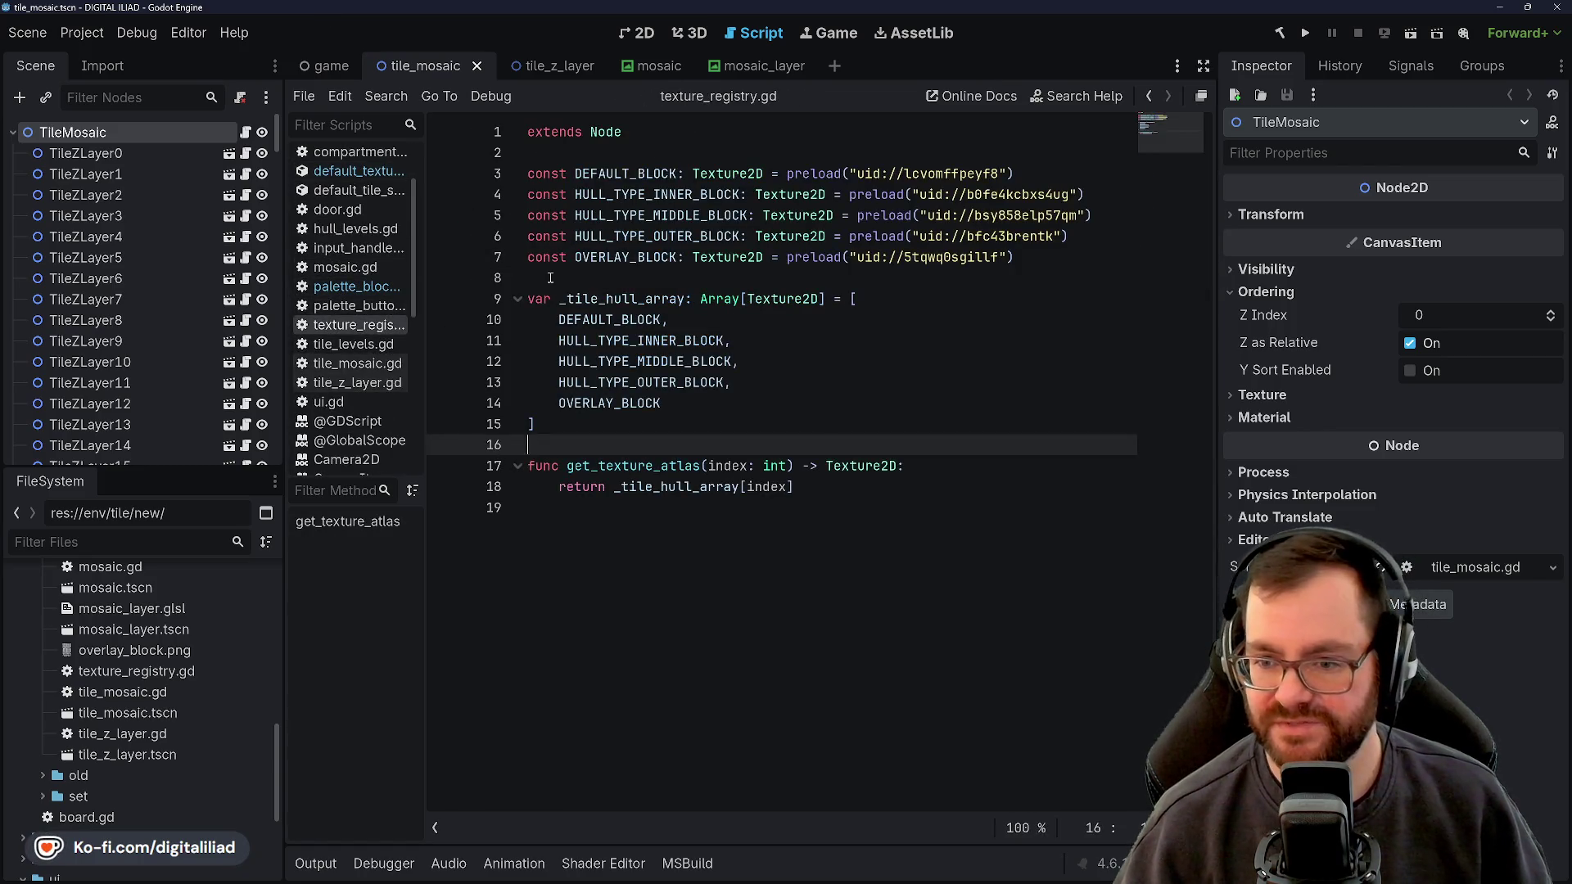
double_click(632, 257)
left_click(631, 244)
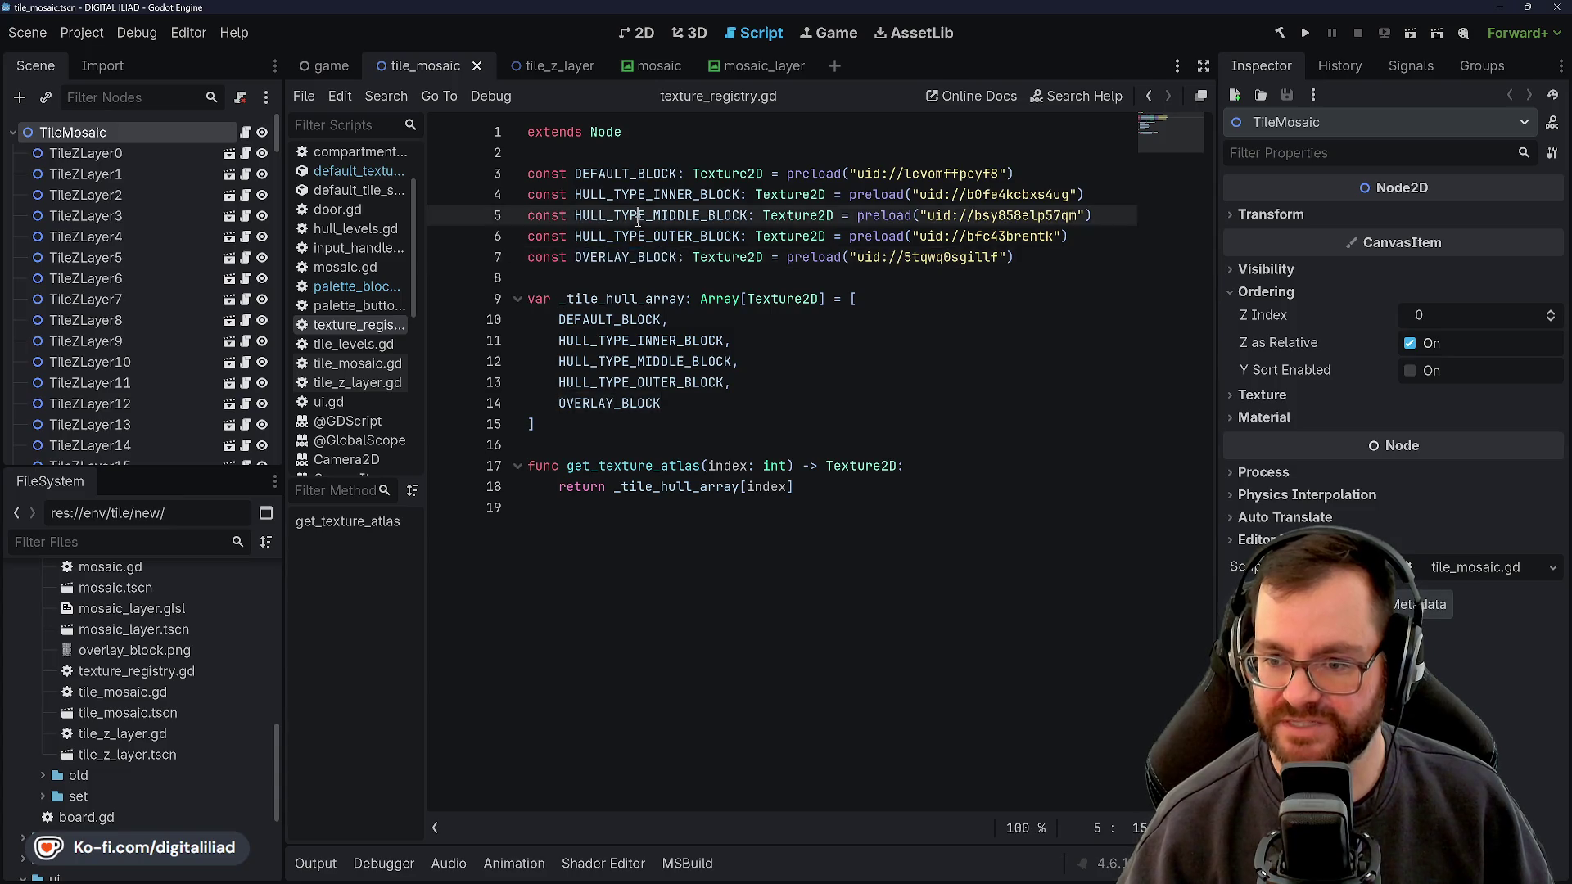
double_click(614, 256)
left_click(618, 238)
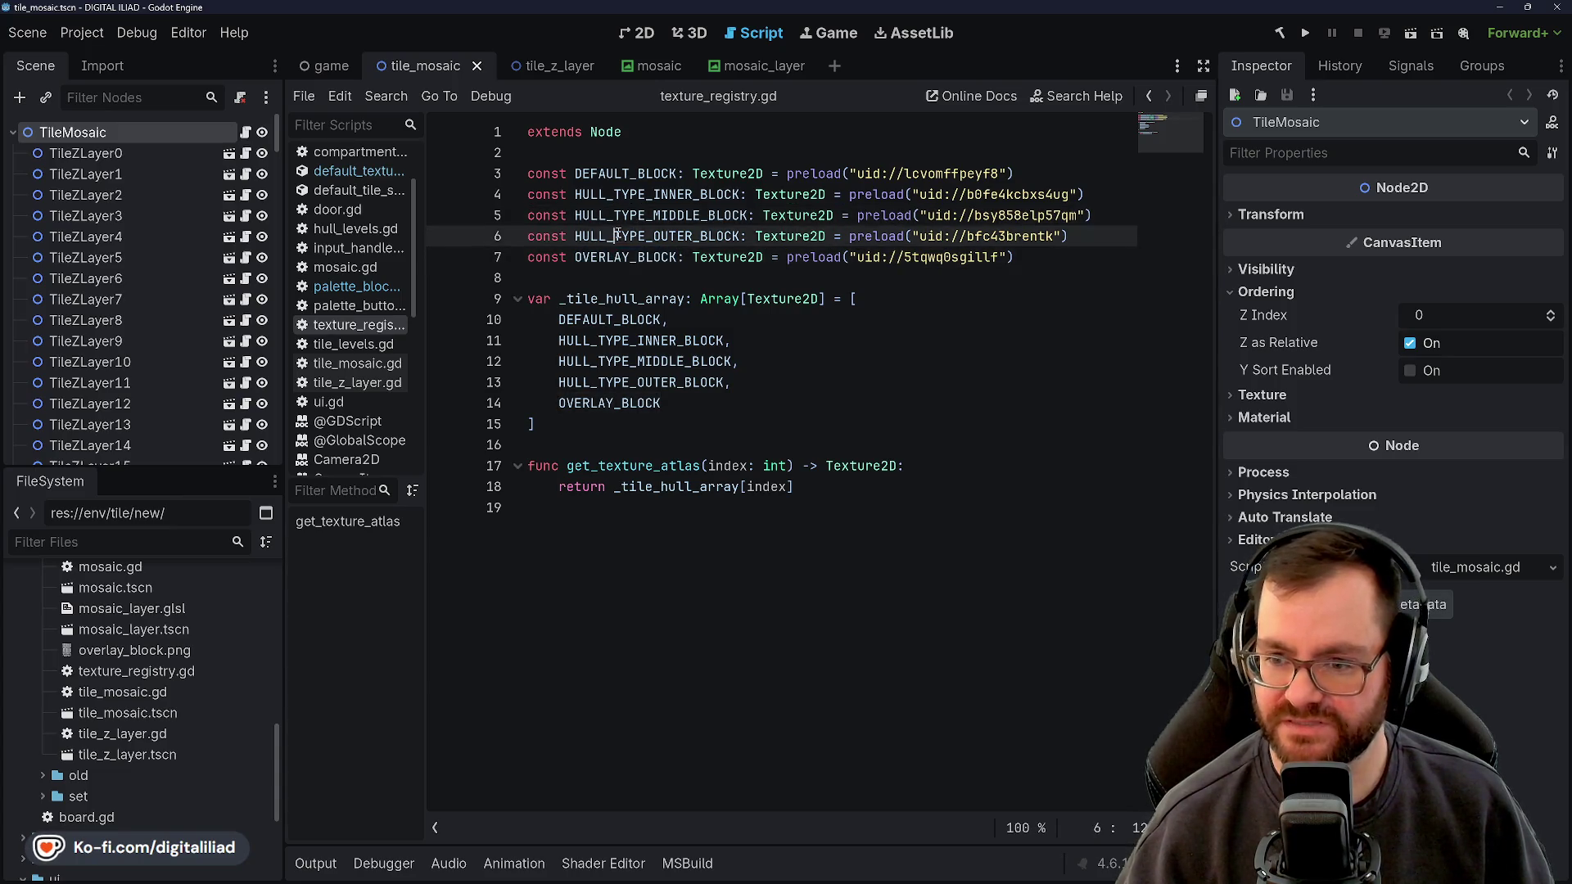
double_click(616, 256)
left_click(1065, 260)
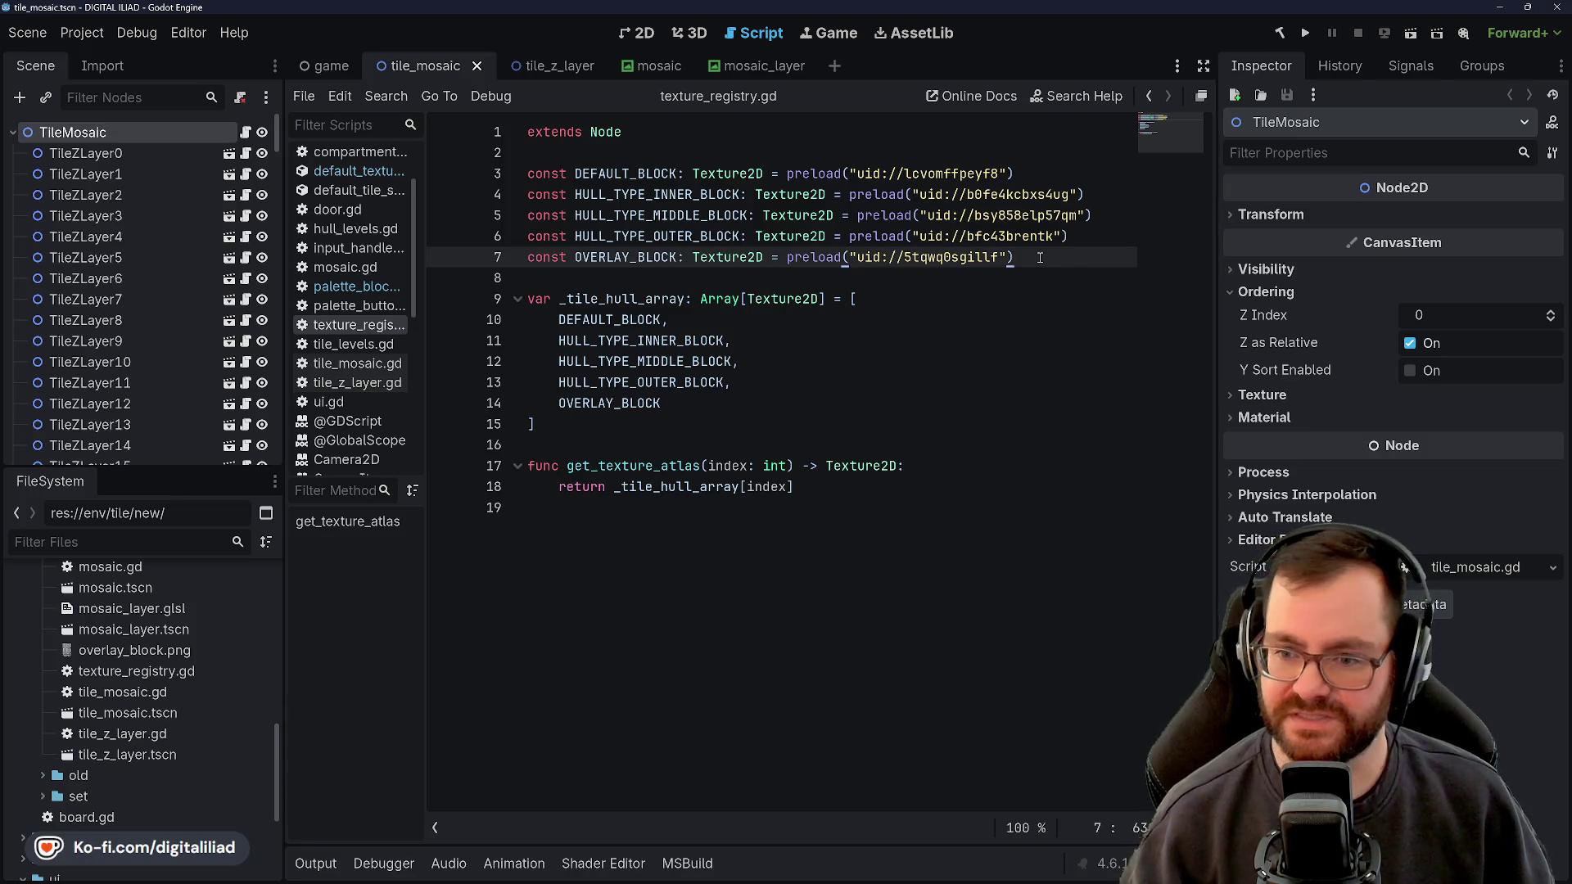
Add the line 'const CURSOR_BLOCK_OVERLAY: Texture2D' below OVERLAY_BLOCK
key("Return")
type("const ")
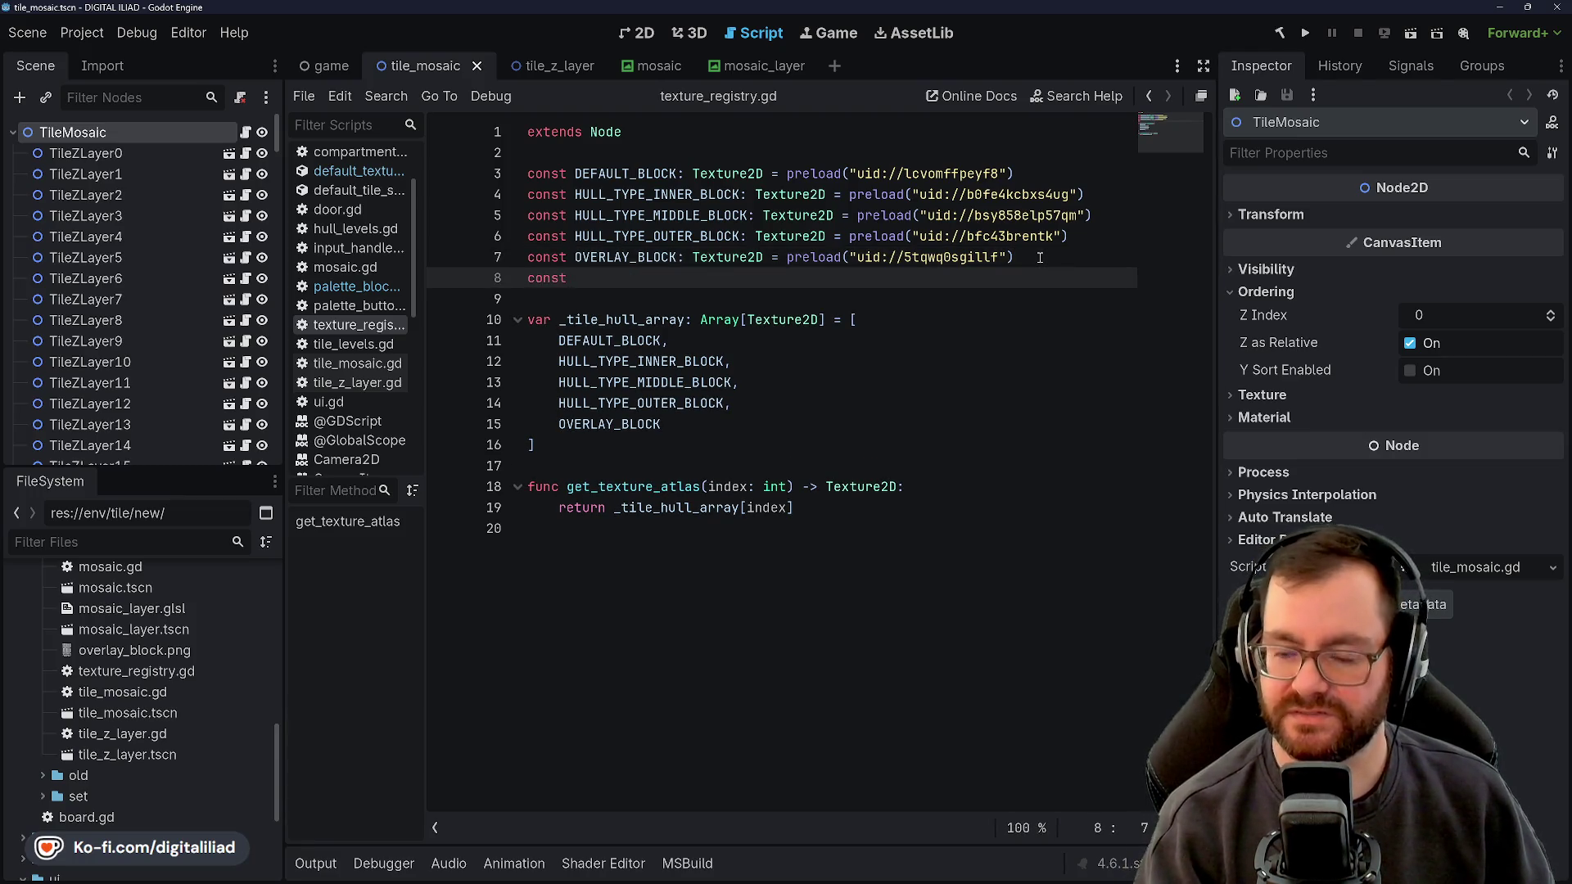
type("CURSOR_BLOCK_")
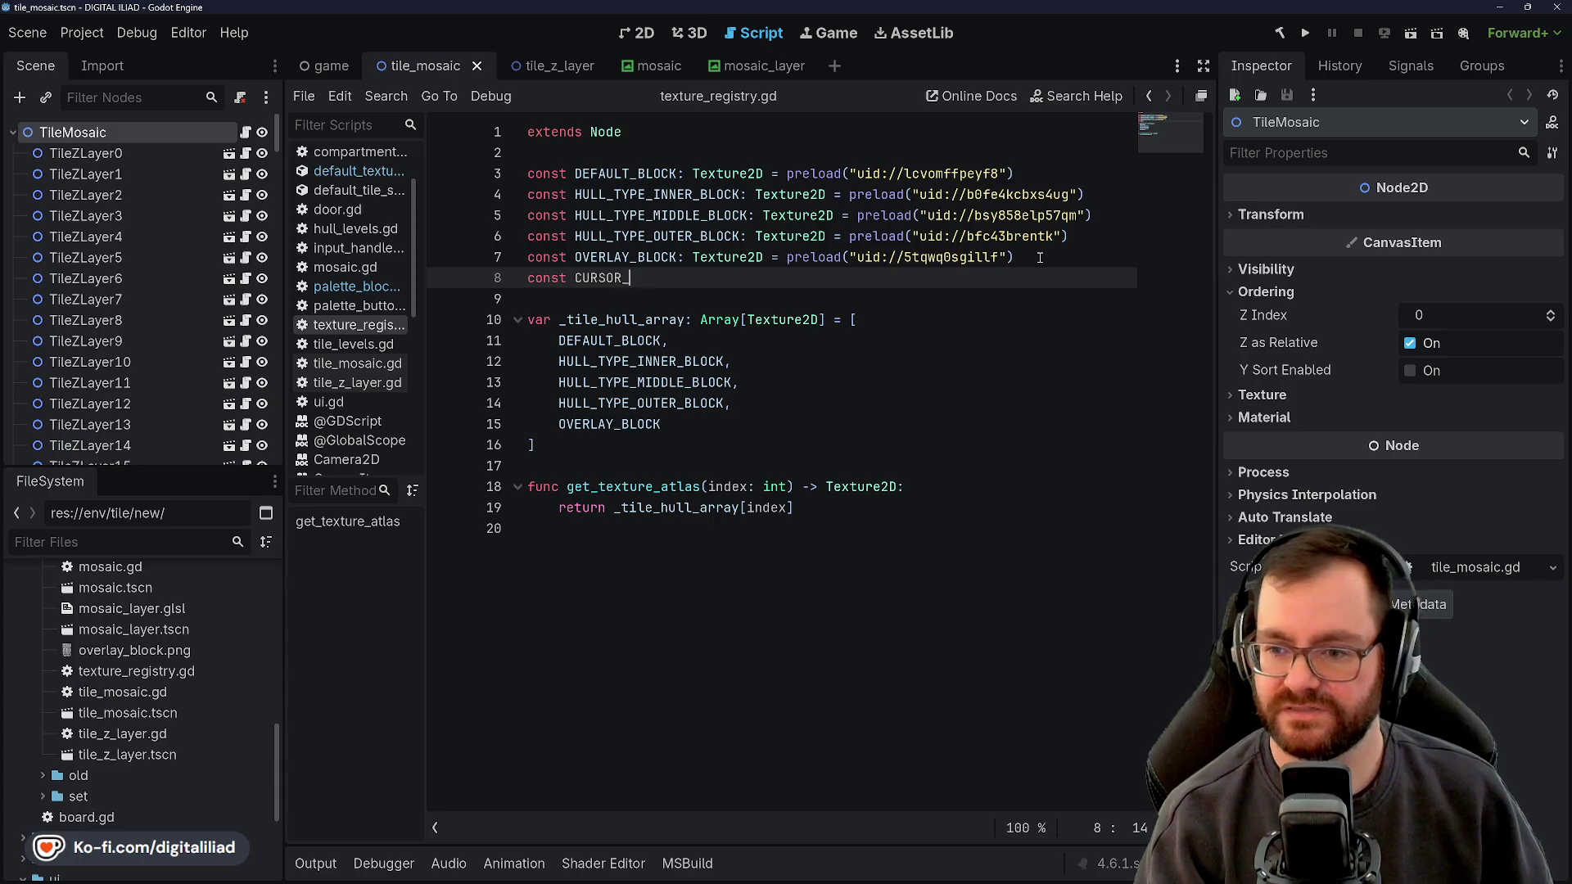
type("OVERLAY")
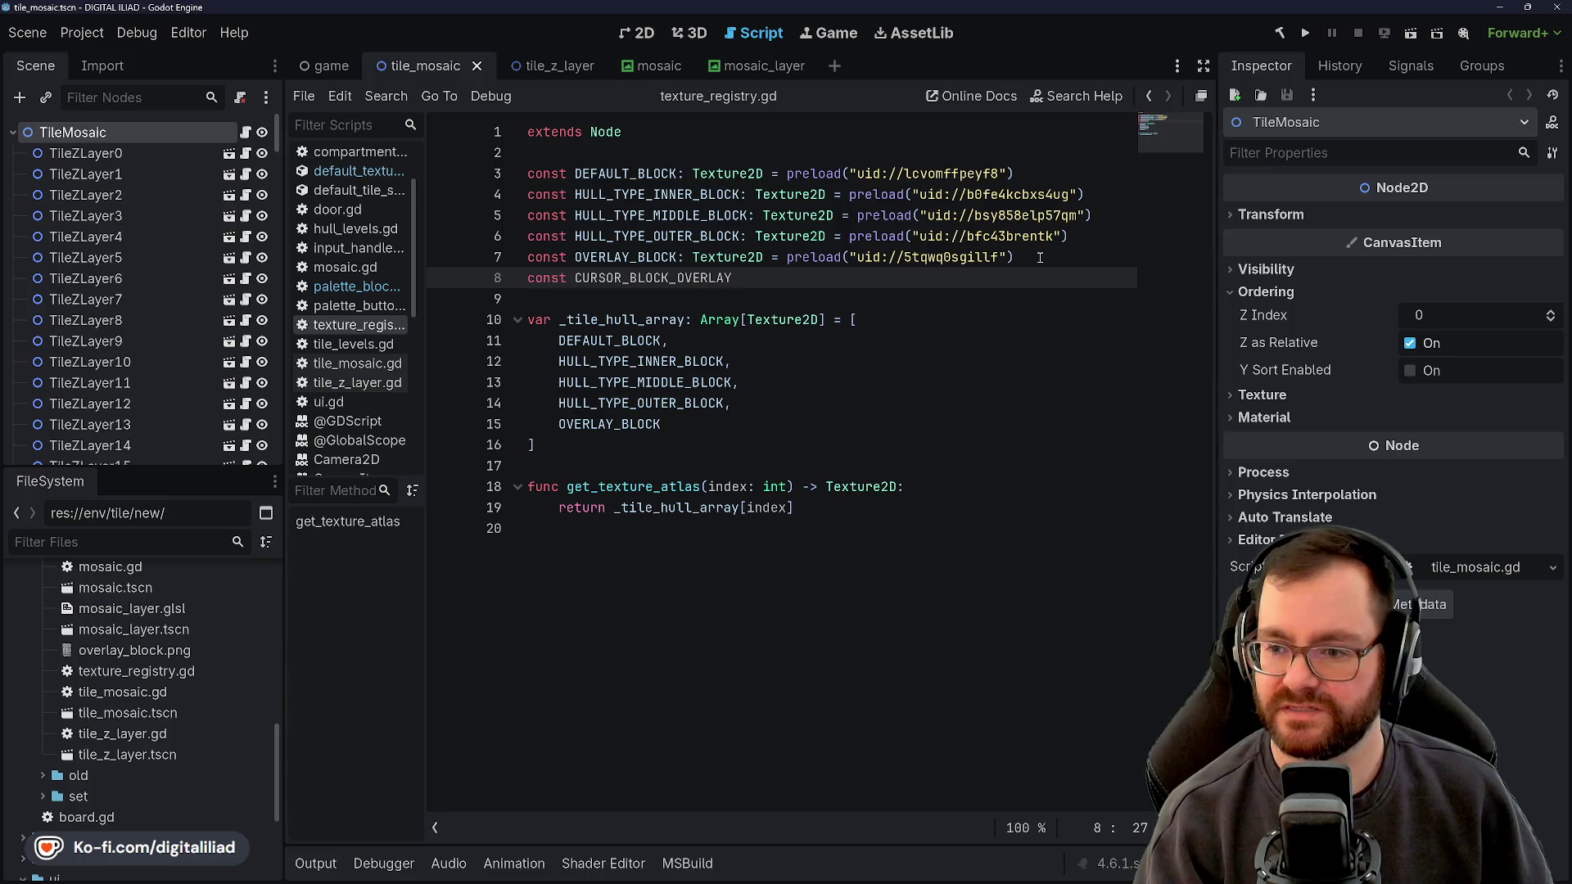
type(": T")
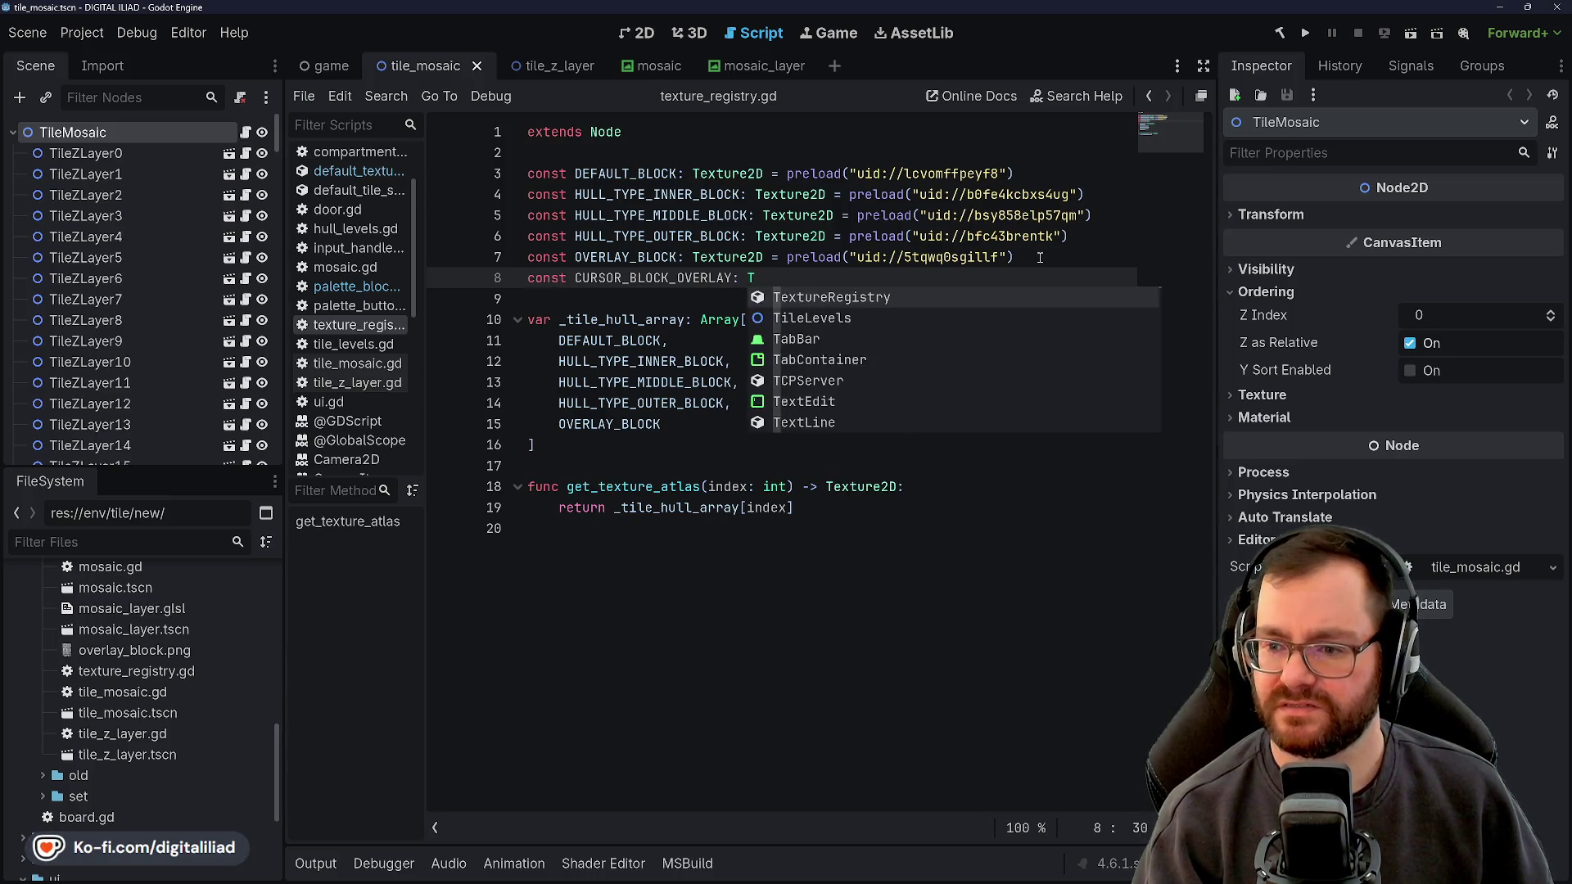
type("exture2D")
key("Return")
key("Down")
key("Up")
key("End")
type("= preload")
key("BackSpace")
key("BackSpace")
key("BackSpace")
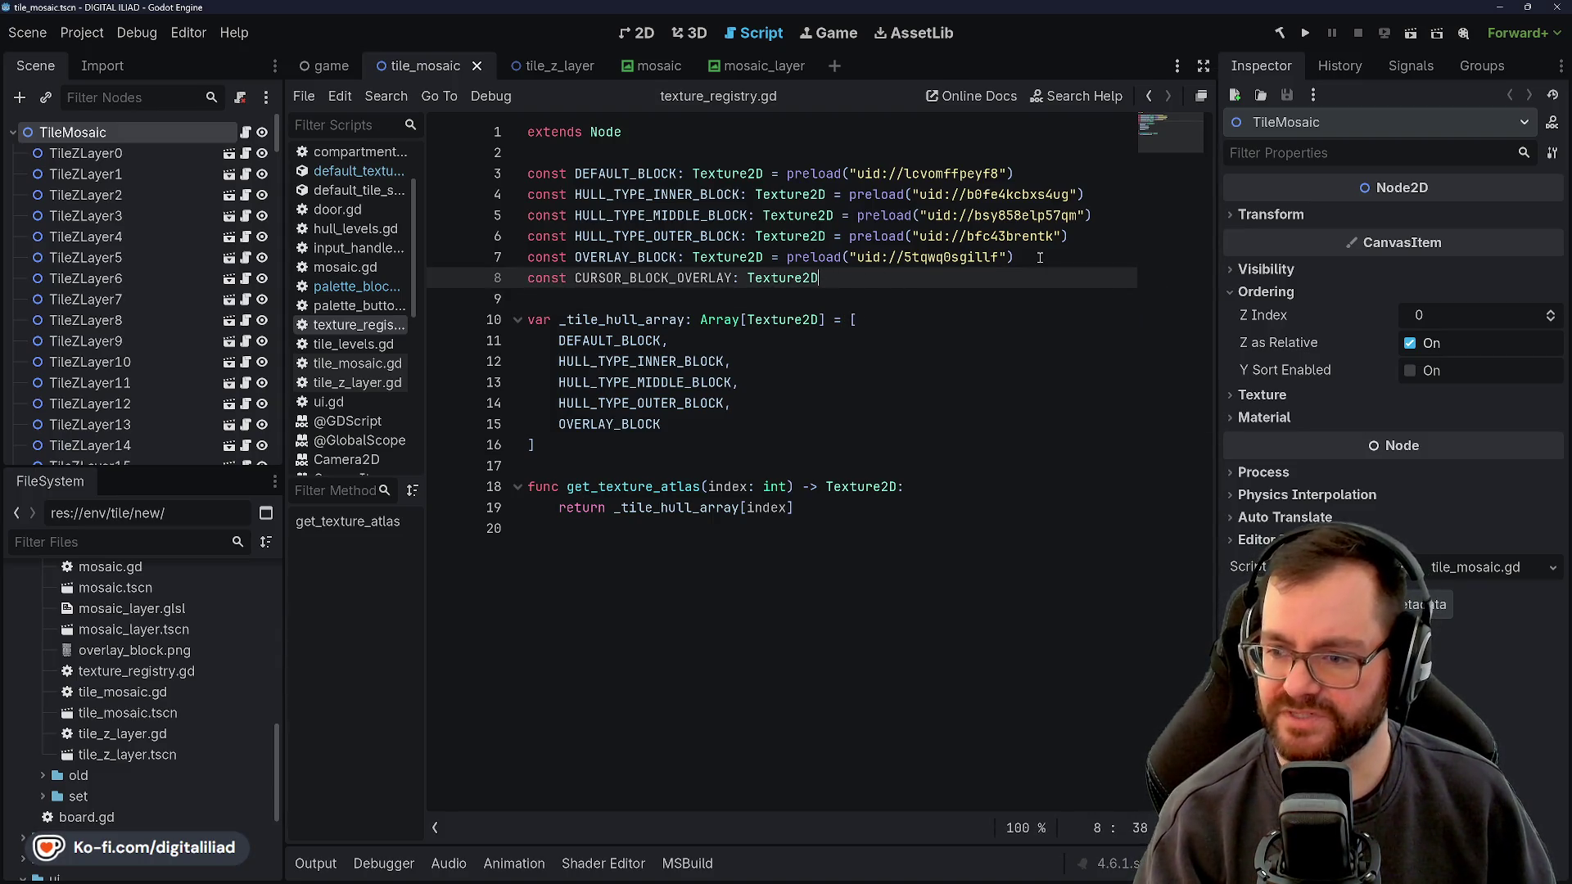
Add 'const SELECT_BLOCK_OVERLAY: Texture2D' on the next line
key("Return")
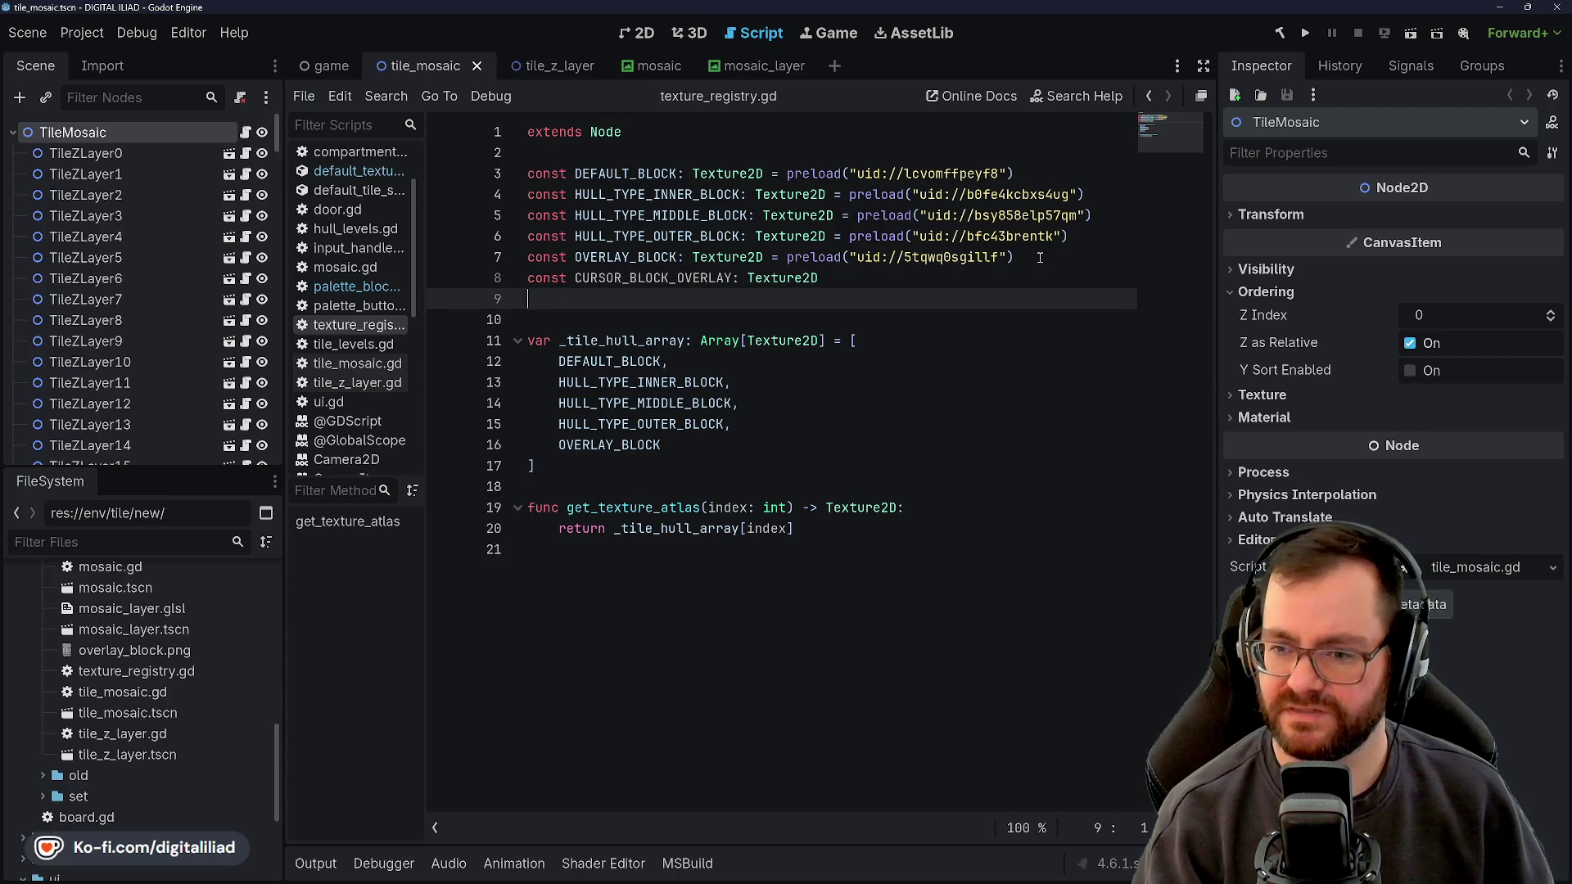
type("const SELECT_BLOCK_OVERLAY: Textu")
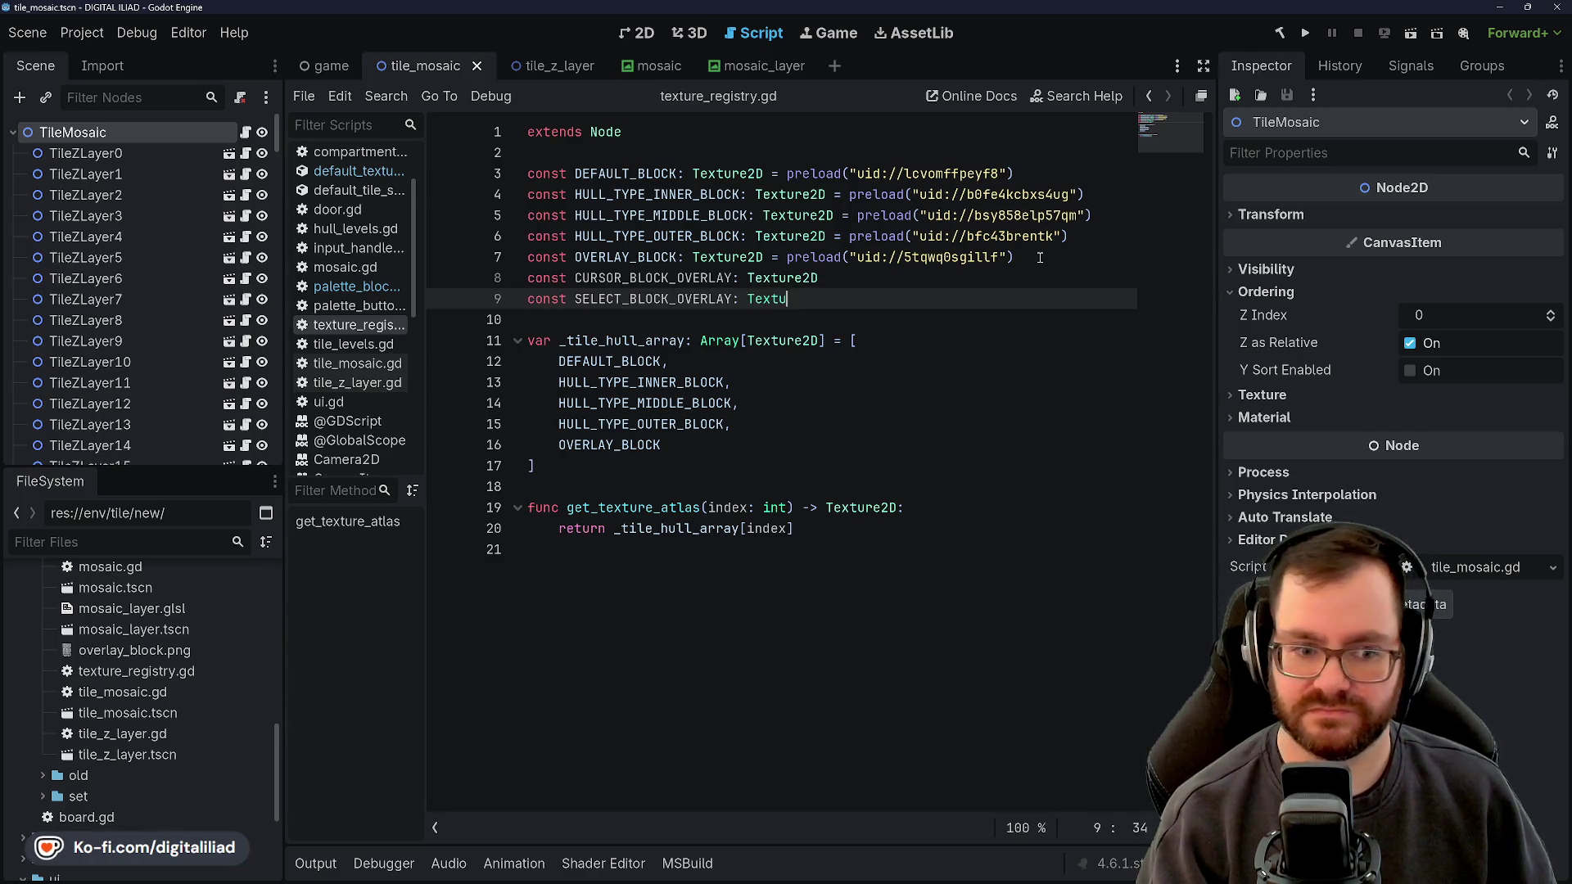
type("re2D")
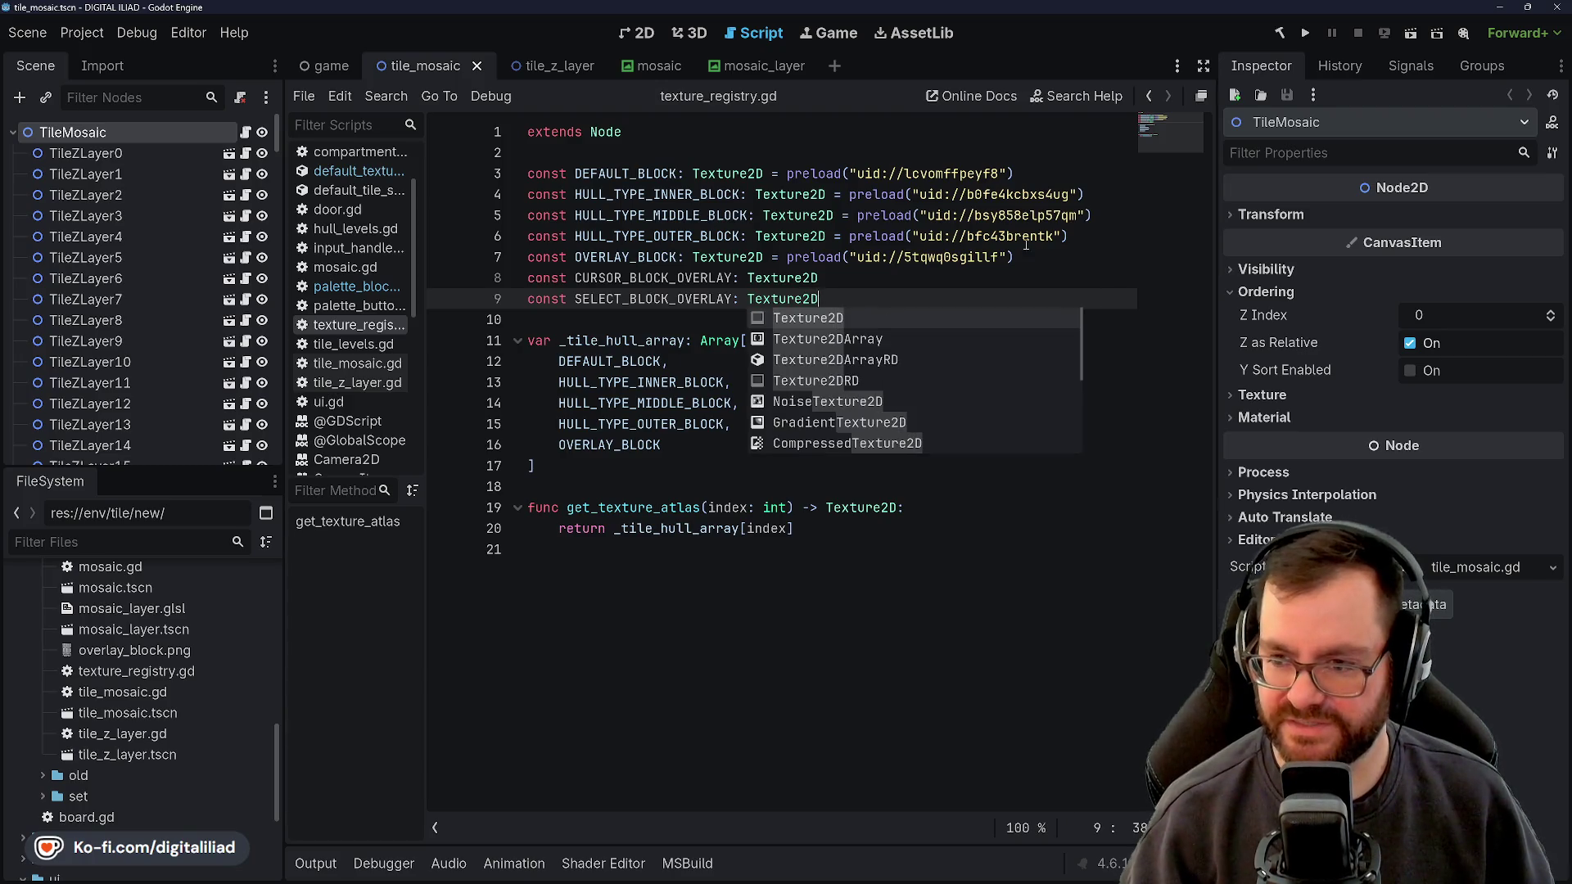
key("Escape")
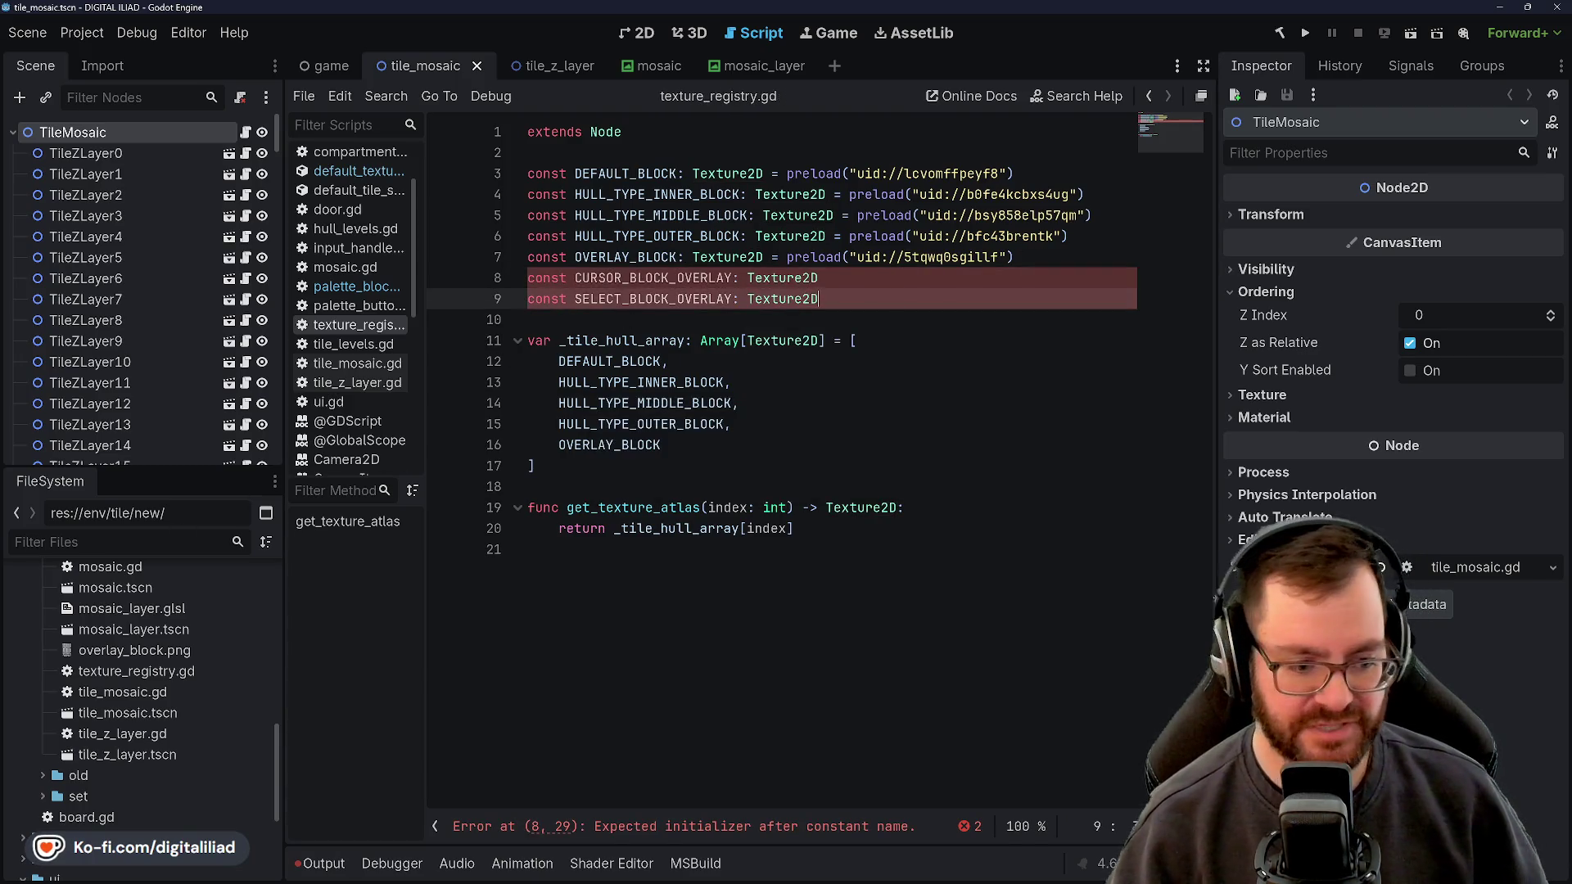
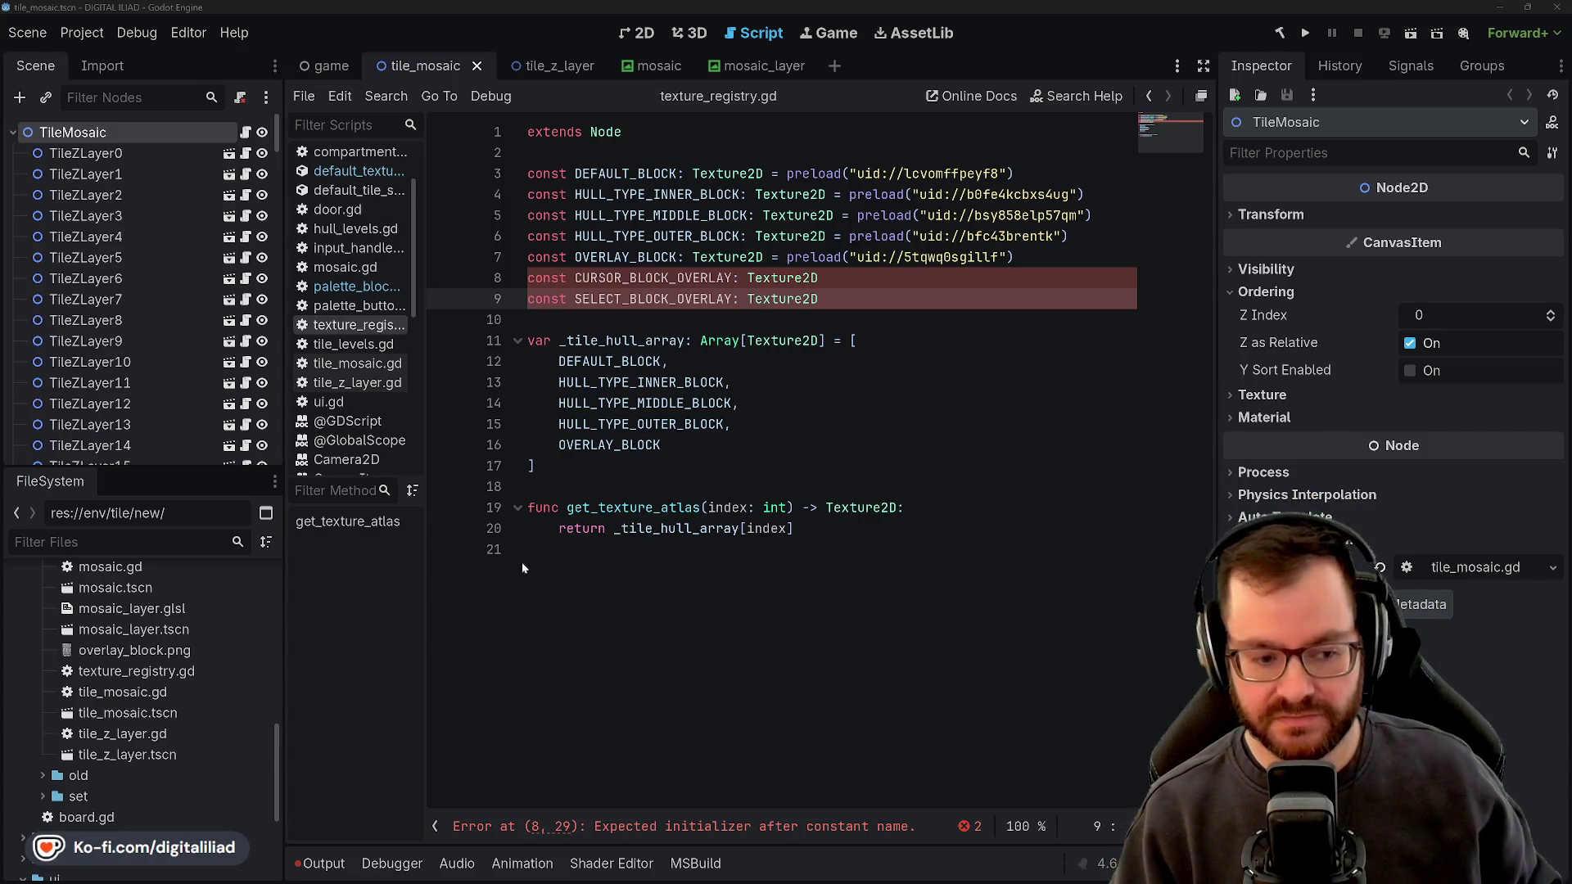
Review the CURSOR_BLOCK_OVERLAY and SELECT_BLOCK_OVERLAY constants and the texture array in the code
left_click(578, 469)
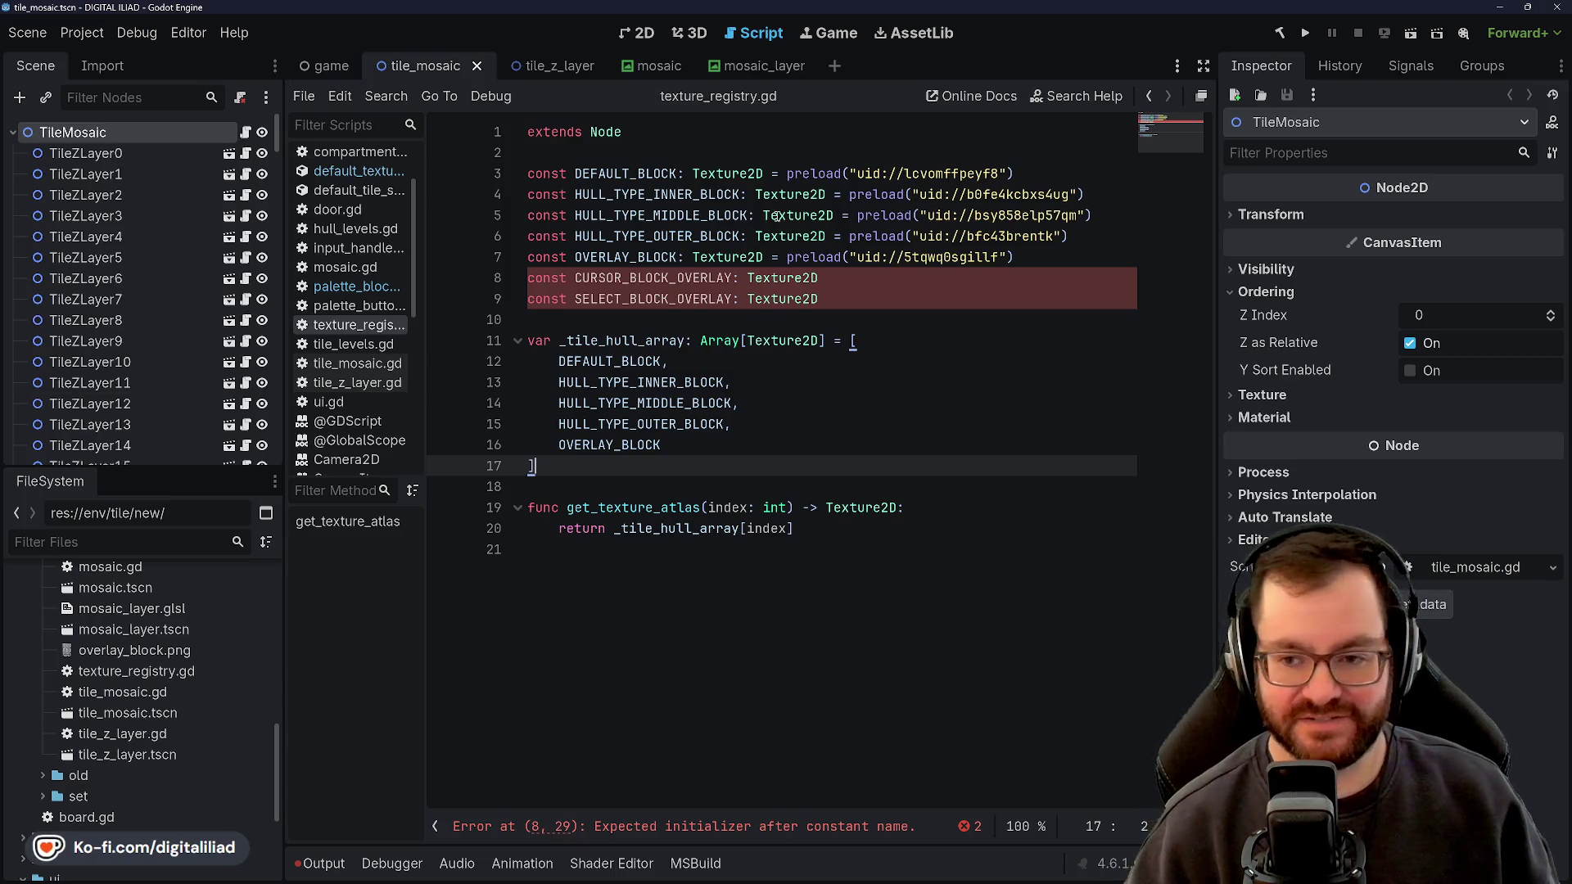
left_click(843, 277)
key("Down")
key("Down")
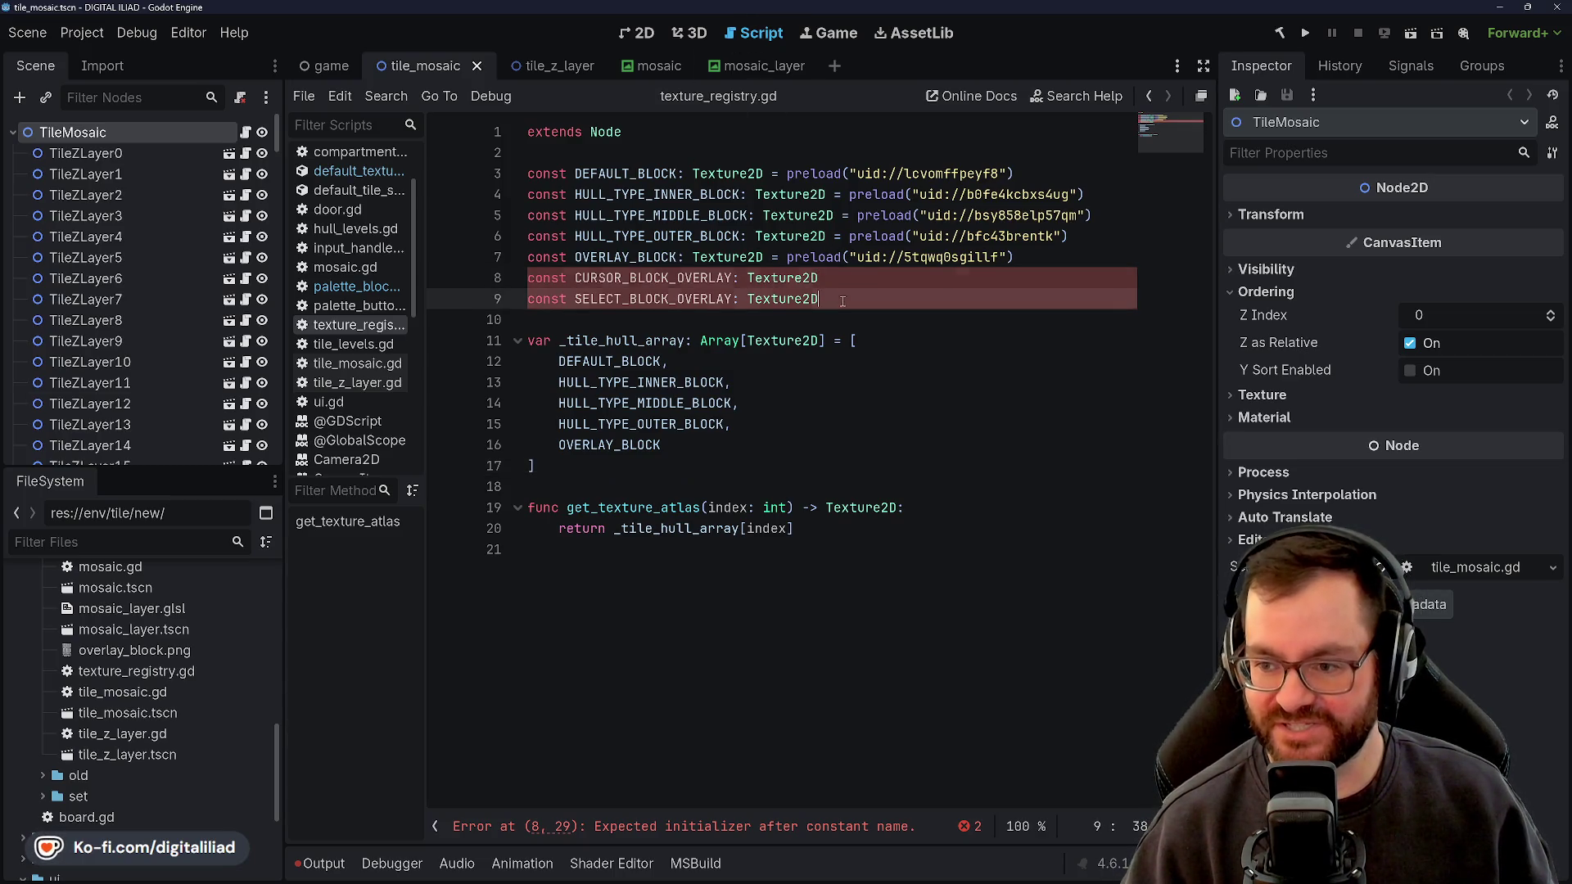
left_click(836, 298)
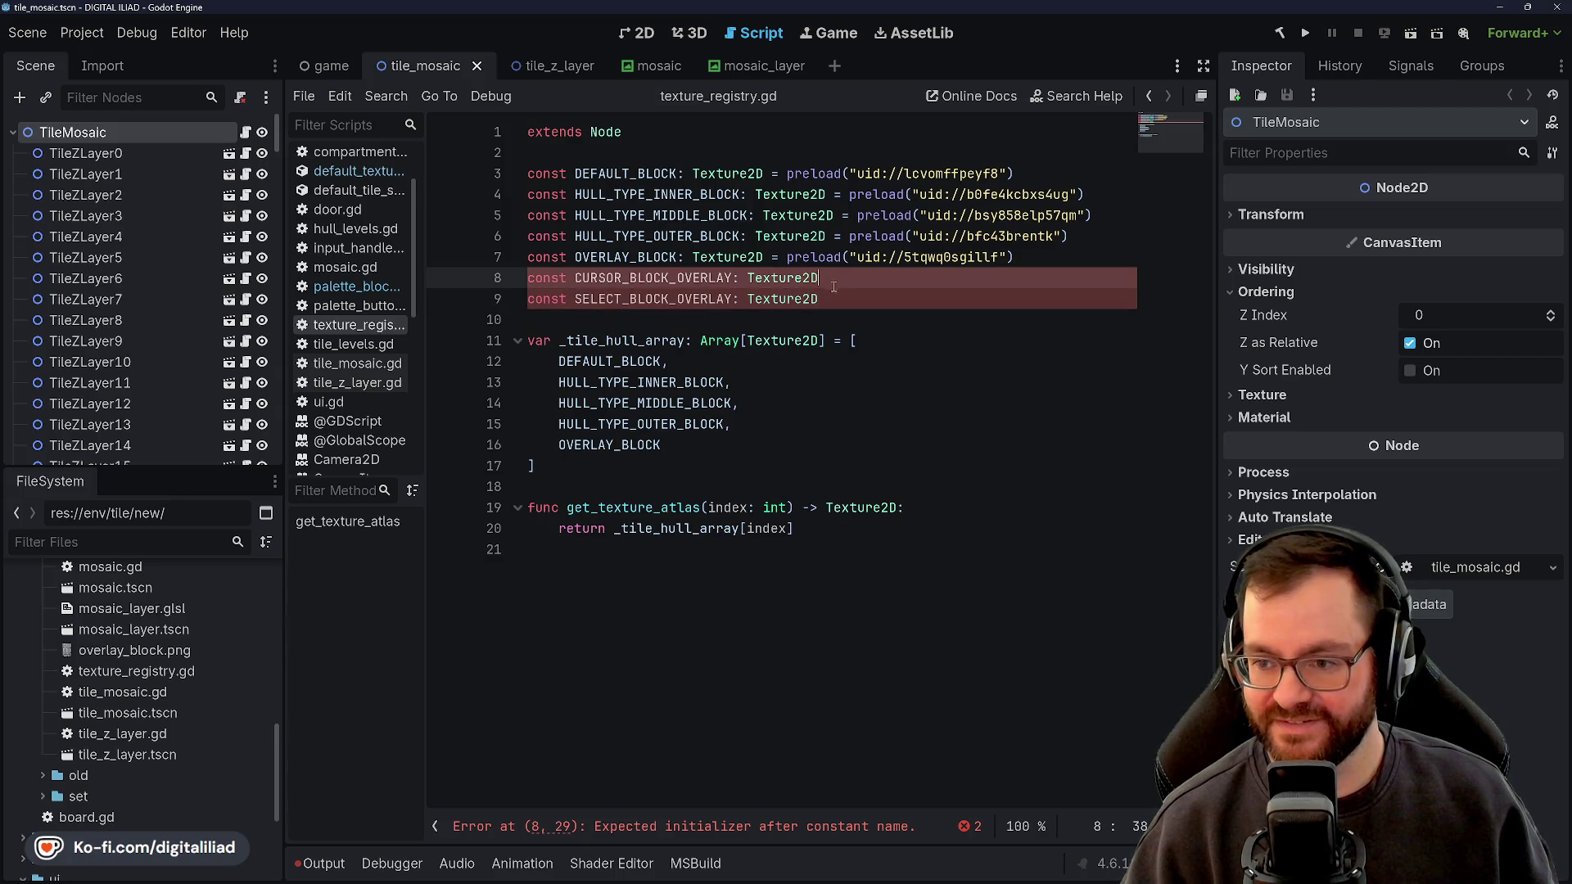
left_click(840, 274)
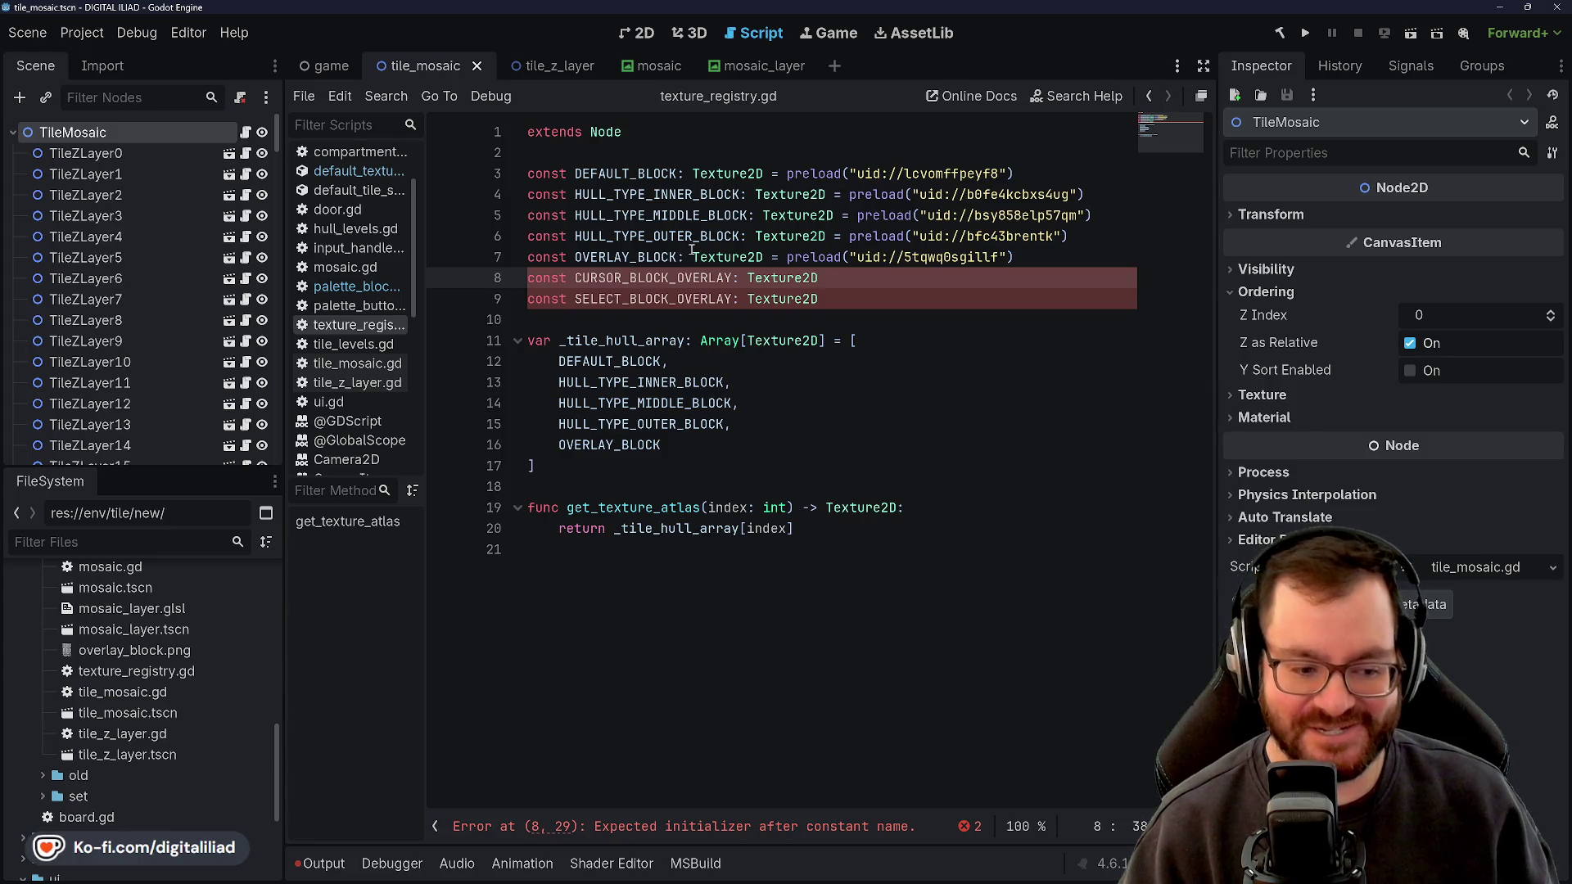
left_click(829, 288)
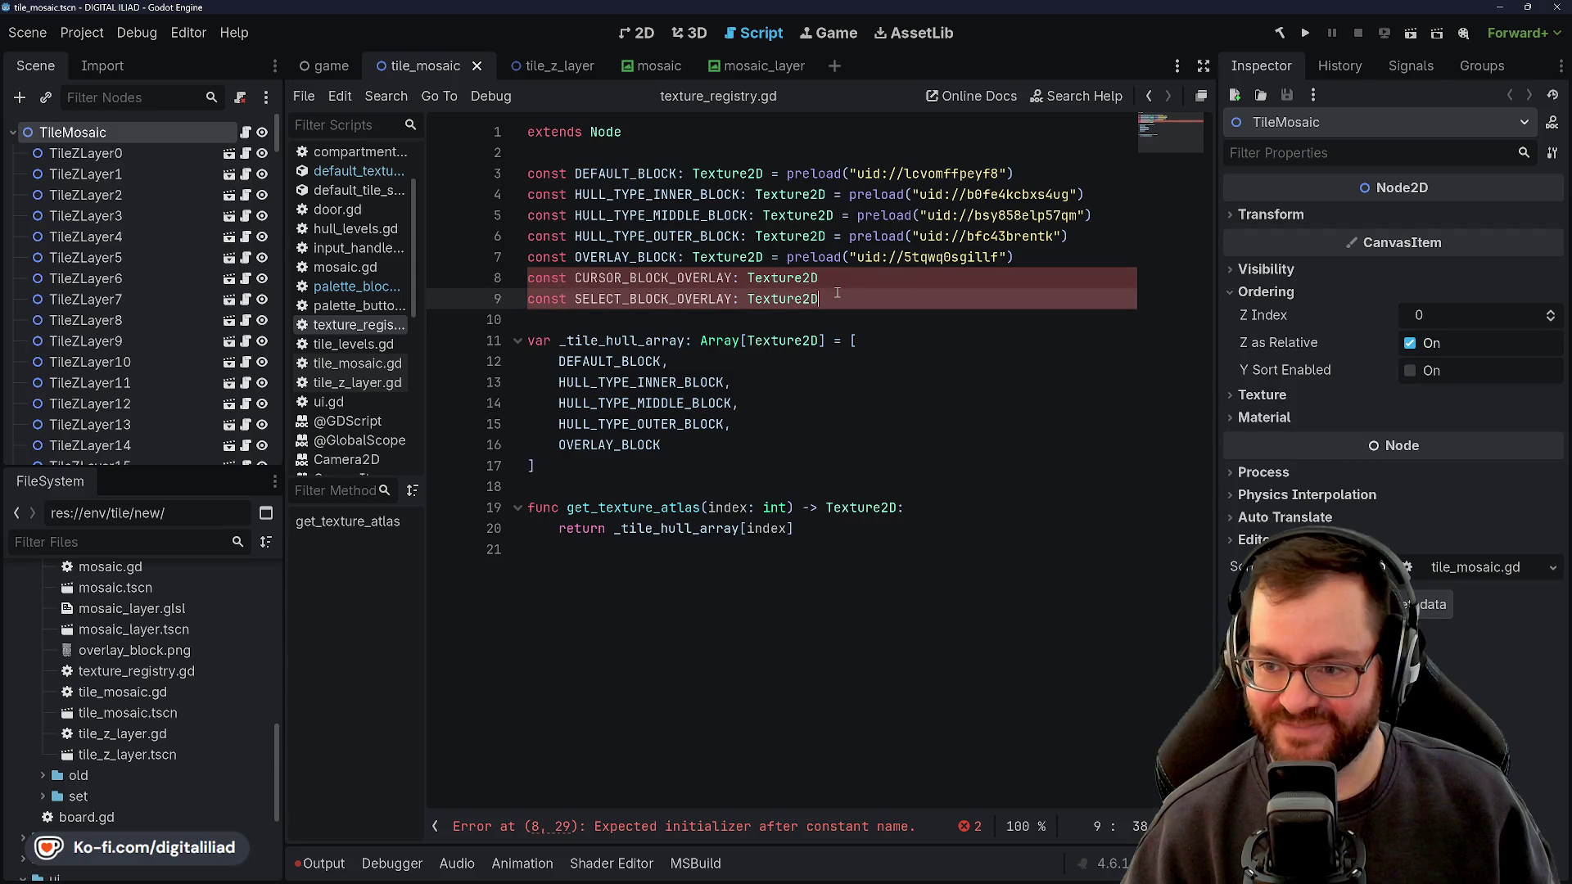
left_click(835, 282)
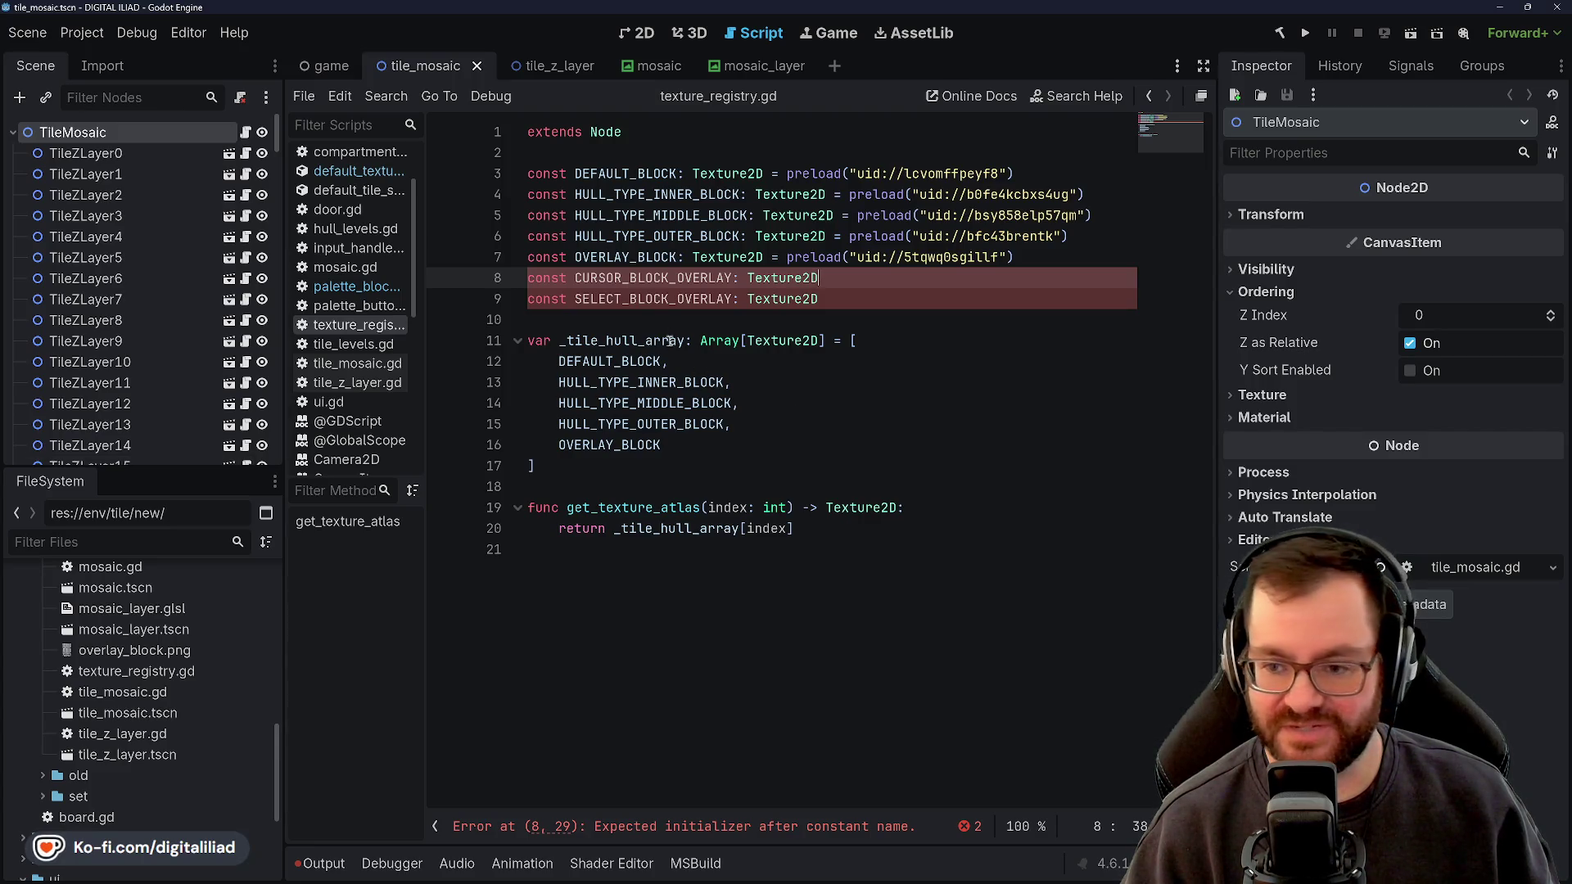
key("Down")
key("Down")
key("Down")
key("End")
key("Down")
key("Down")
key("Down")
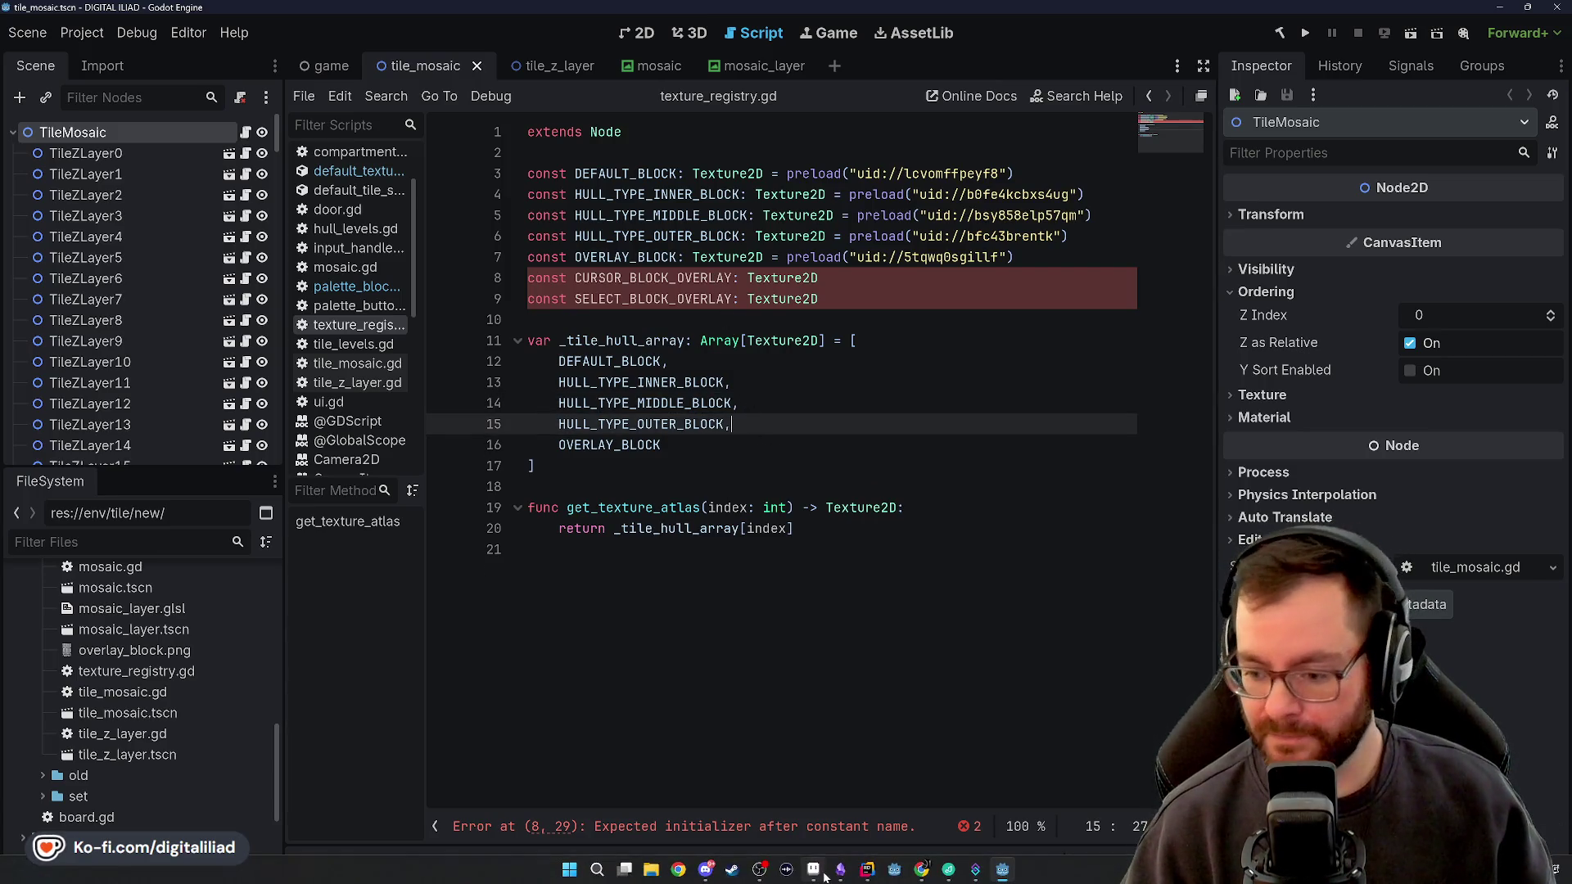
Export the cursor_block sprite from Aseprite as cursor_block.png into env/tile/new
left_click(819, 880)
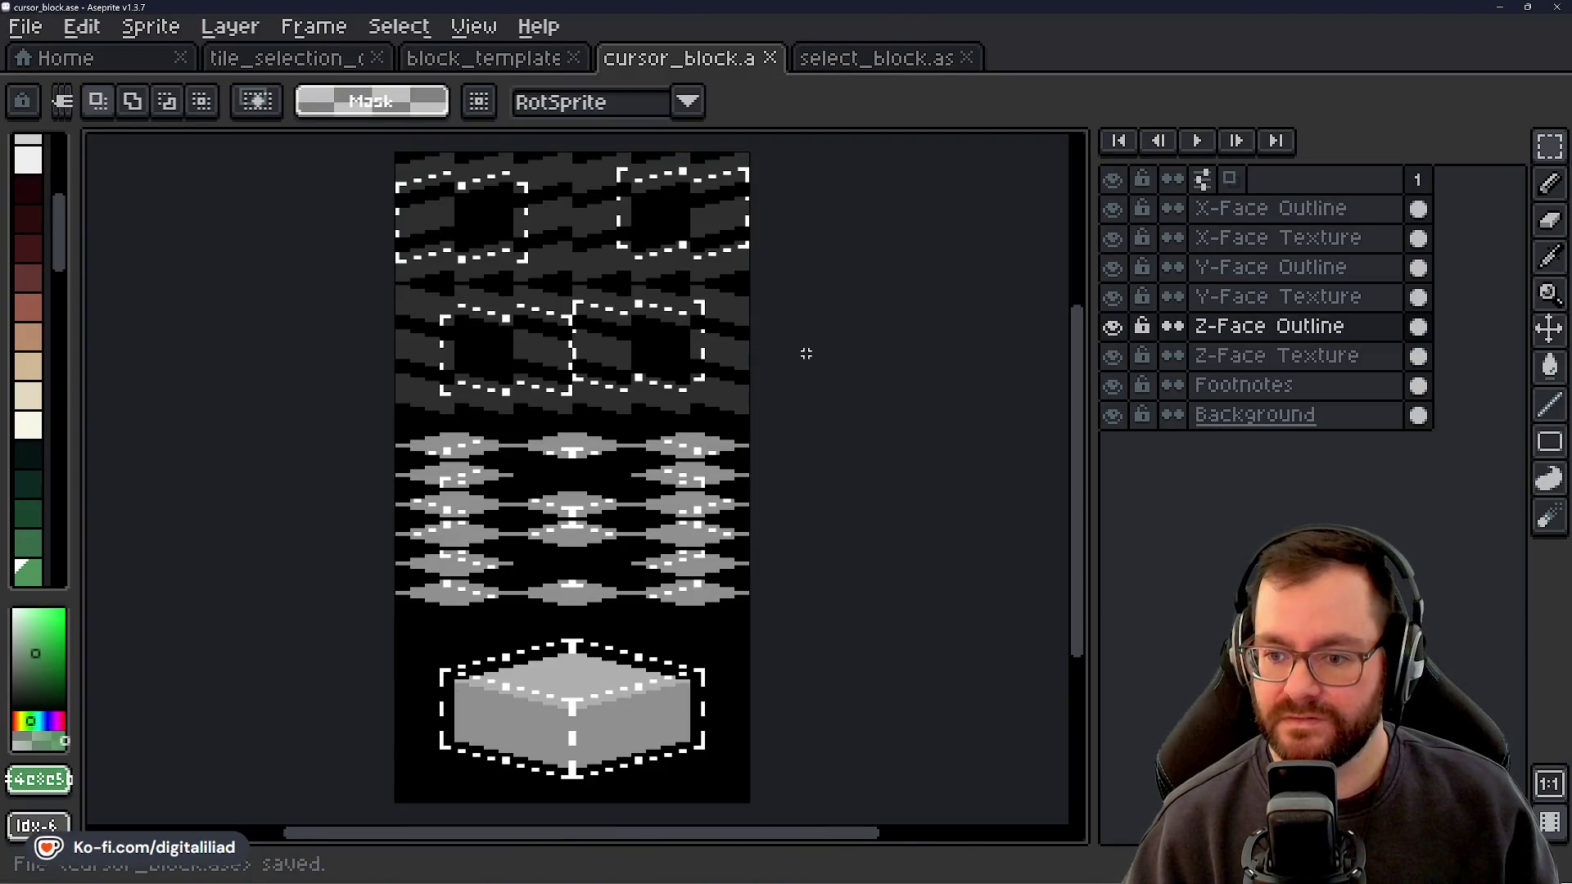
key("ctrl+alt+shift+s")
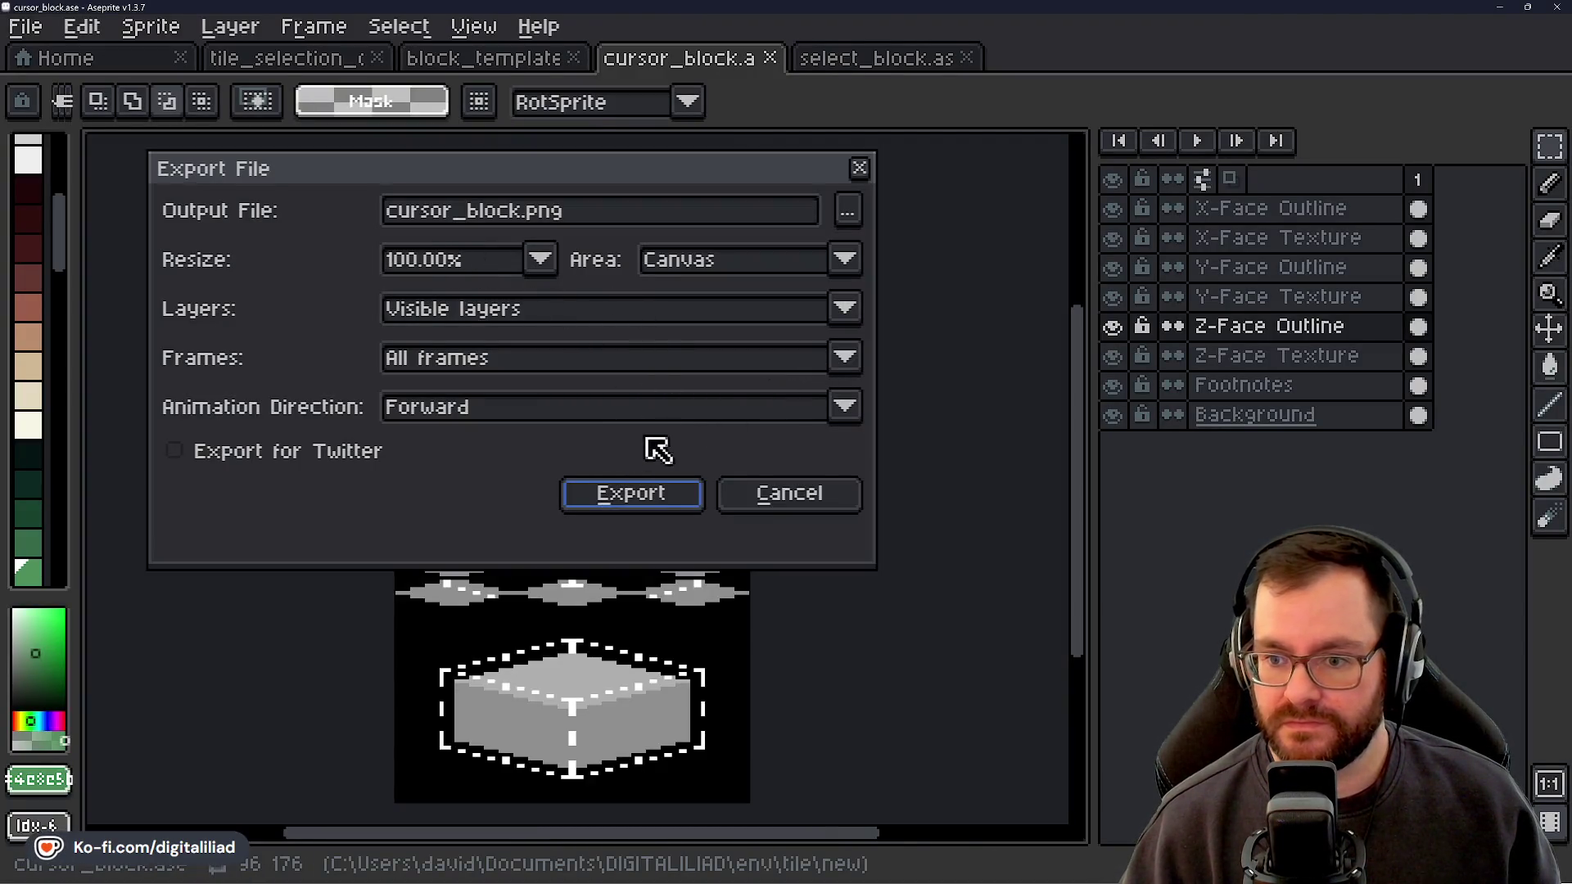
left_click(850, 214)
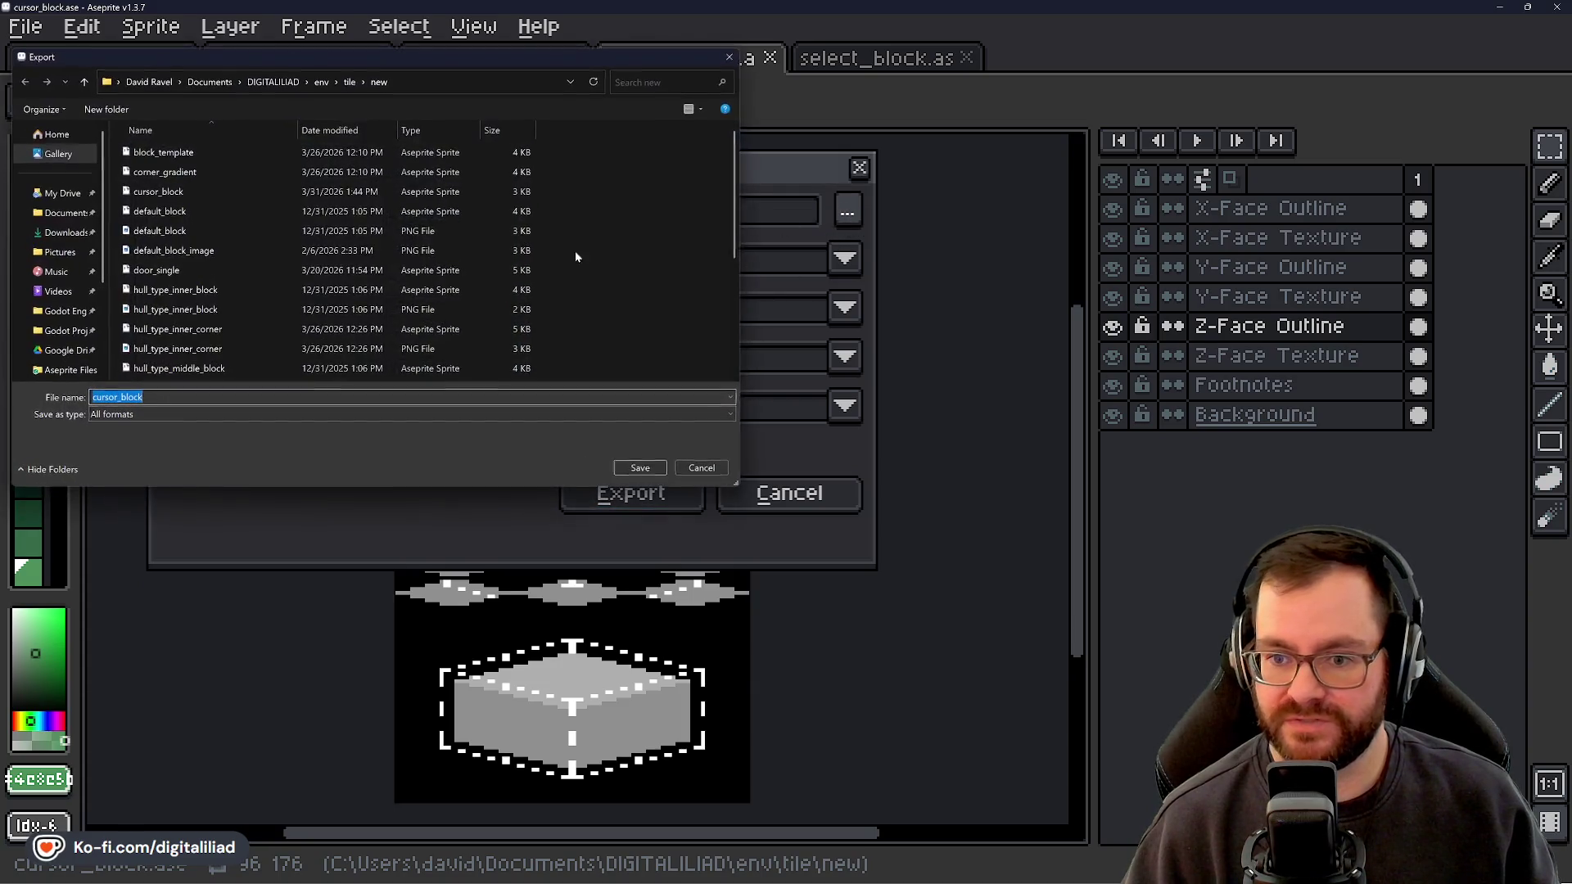
left_click(642, 469)
left_click(642, 493)
Export the select_block sprite as select_block.png to the same folder and return to Rider
left_click(899, 66)
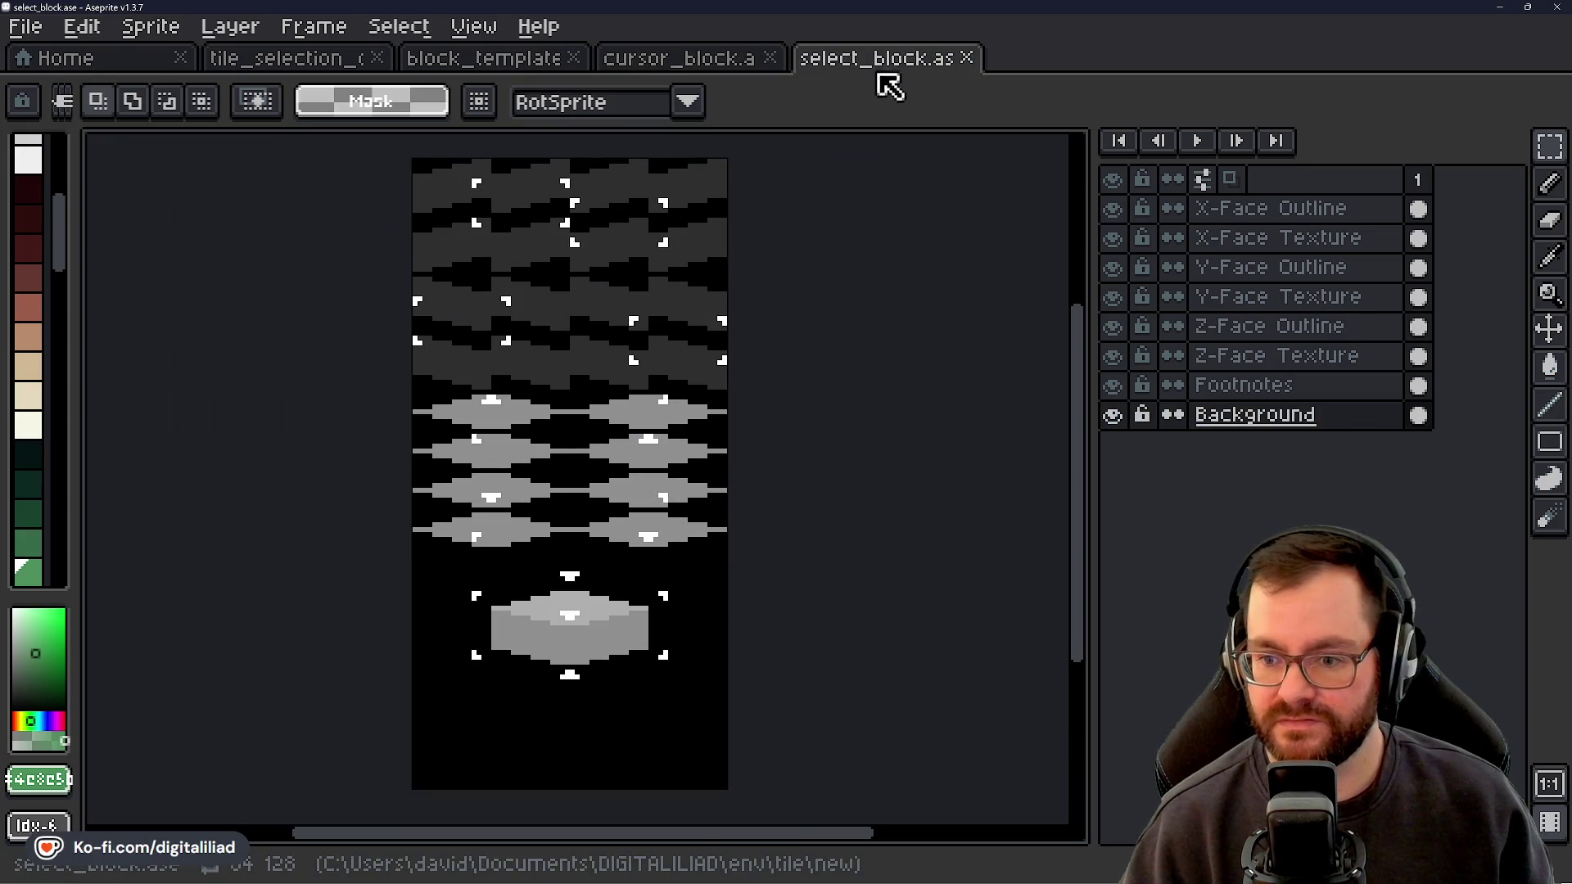
key("ctrl+alt+shift+s")
left_click(624, 491)
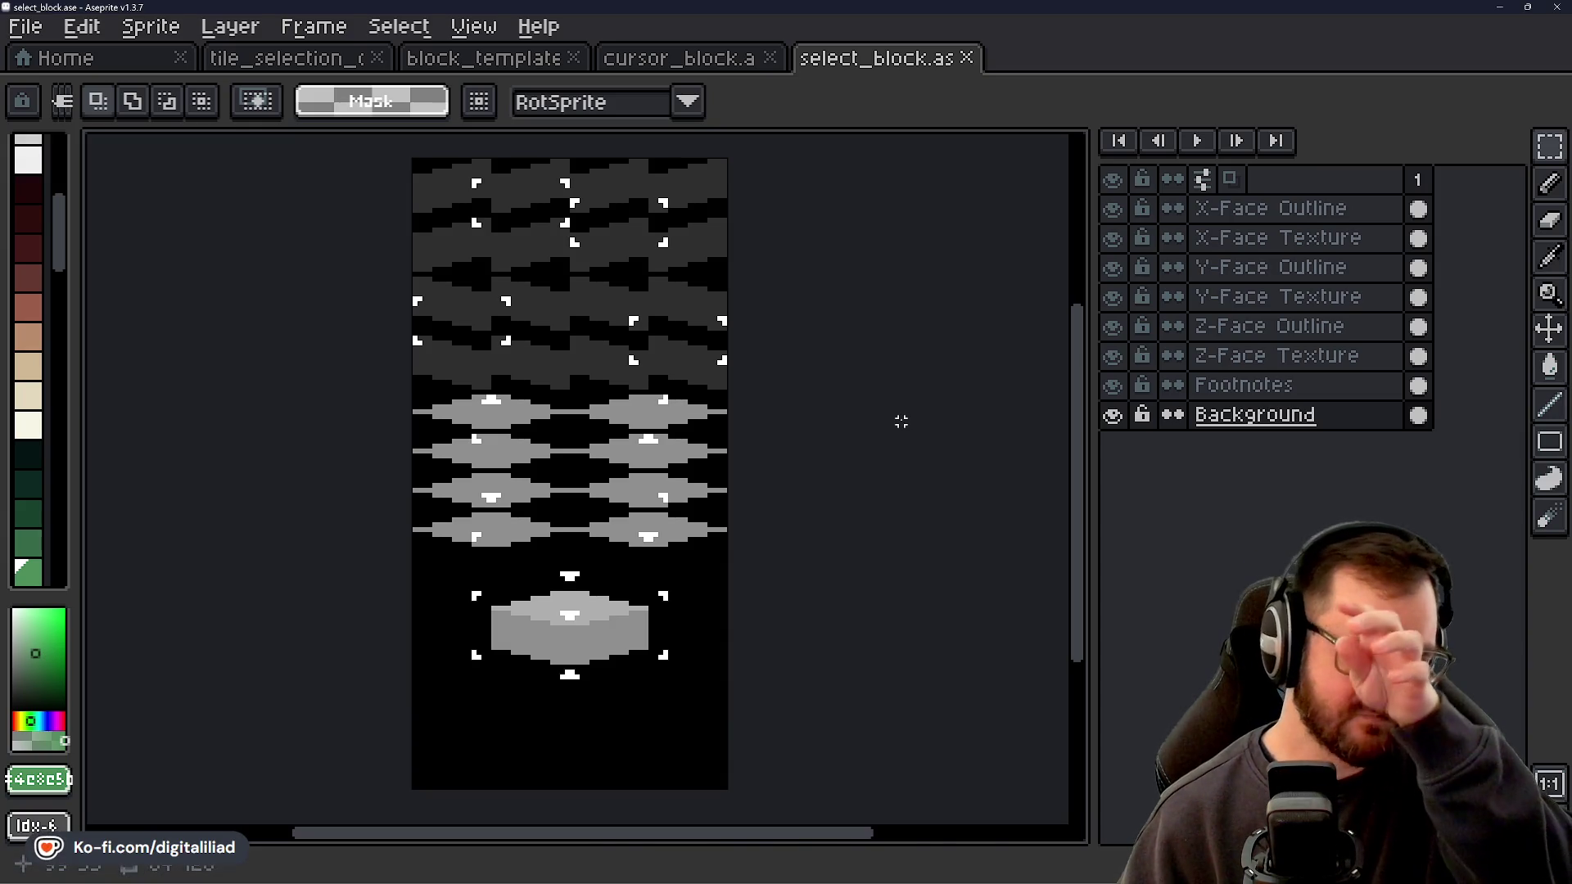
mouse_move(923, 875)
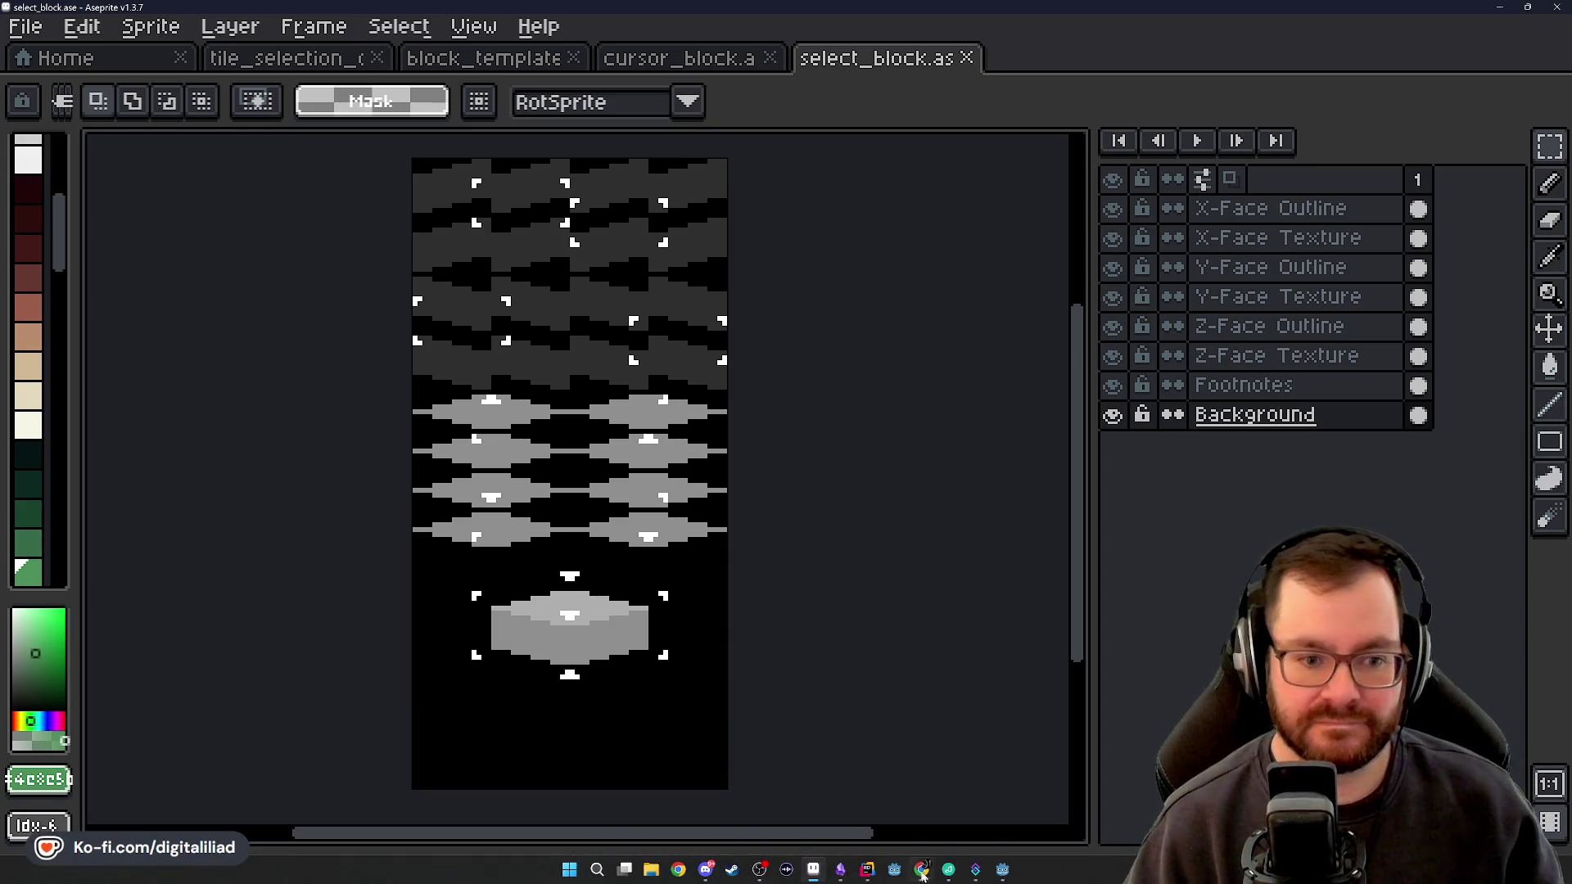
left_click(867, 878)
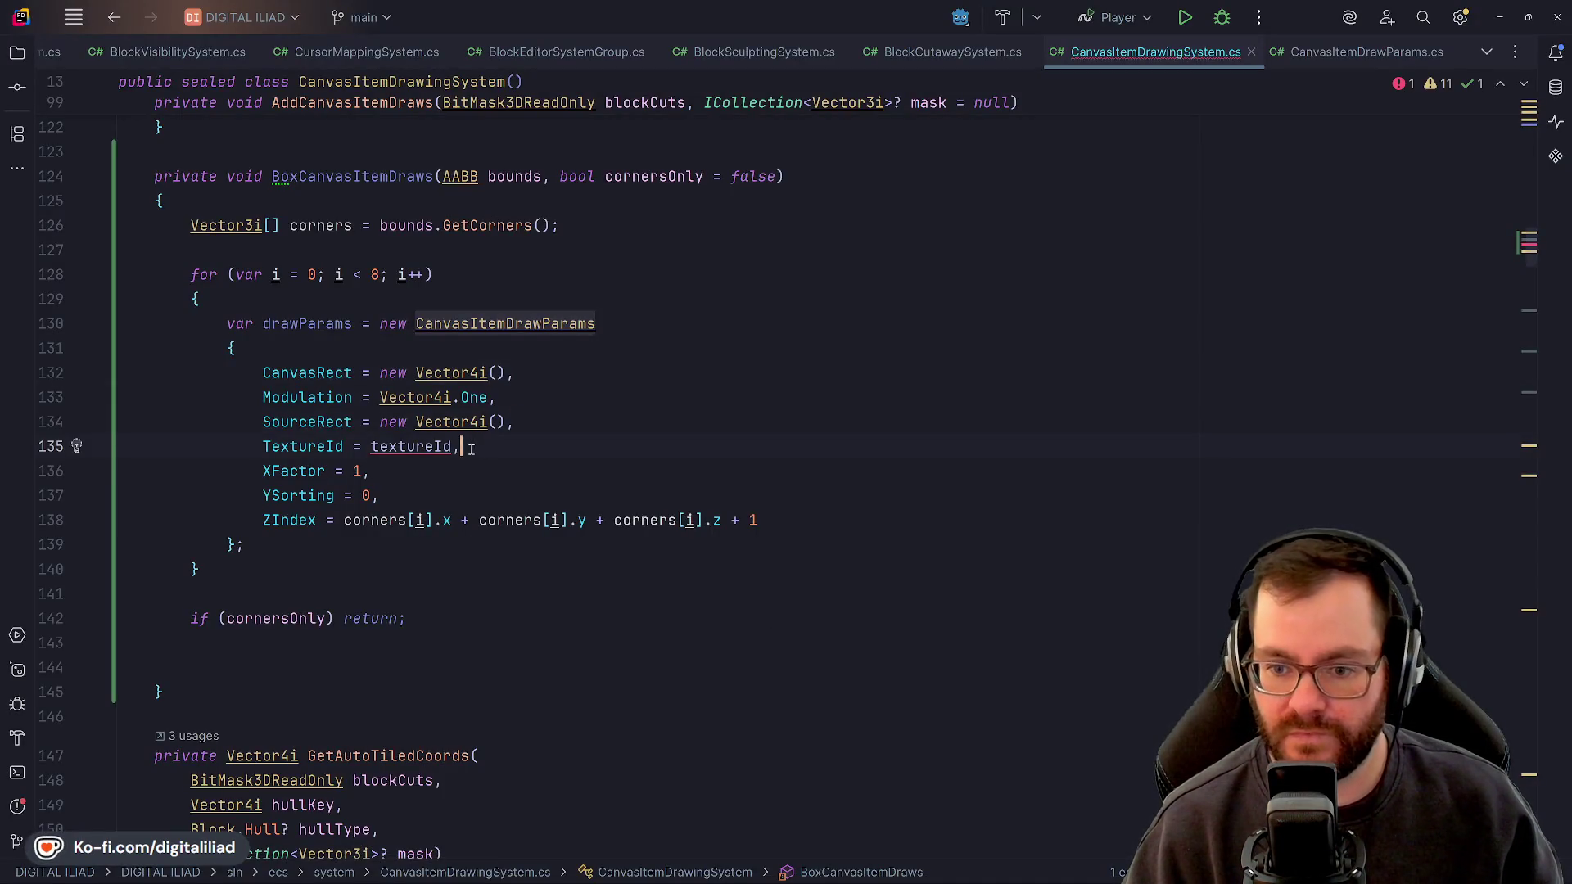
key("Left")
key("Up")
key("Up")
key("Up")
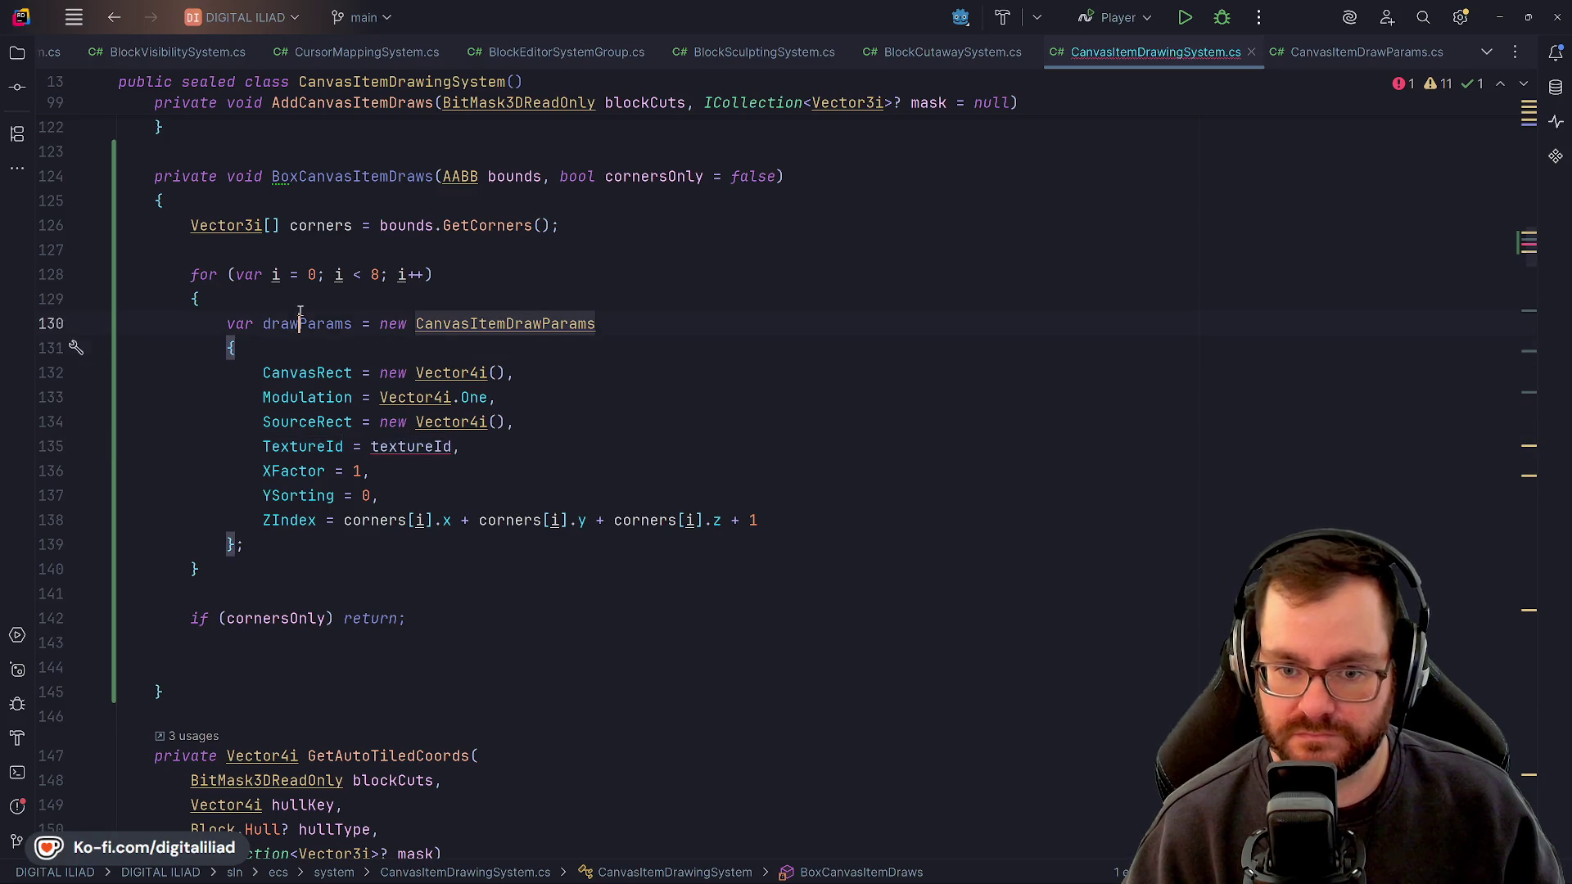
key("Down")
key("Down")
key("Down")
key("Up")
key("Up")
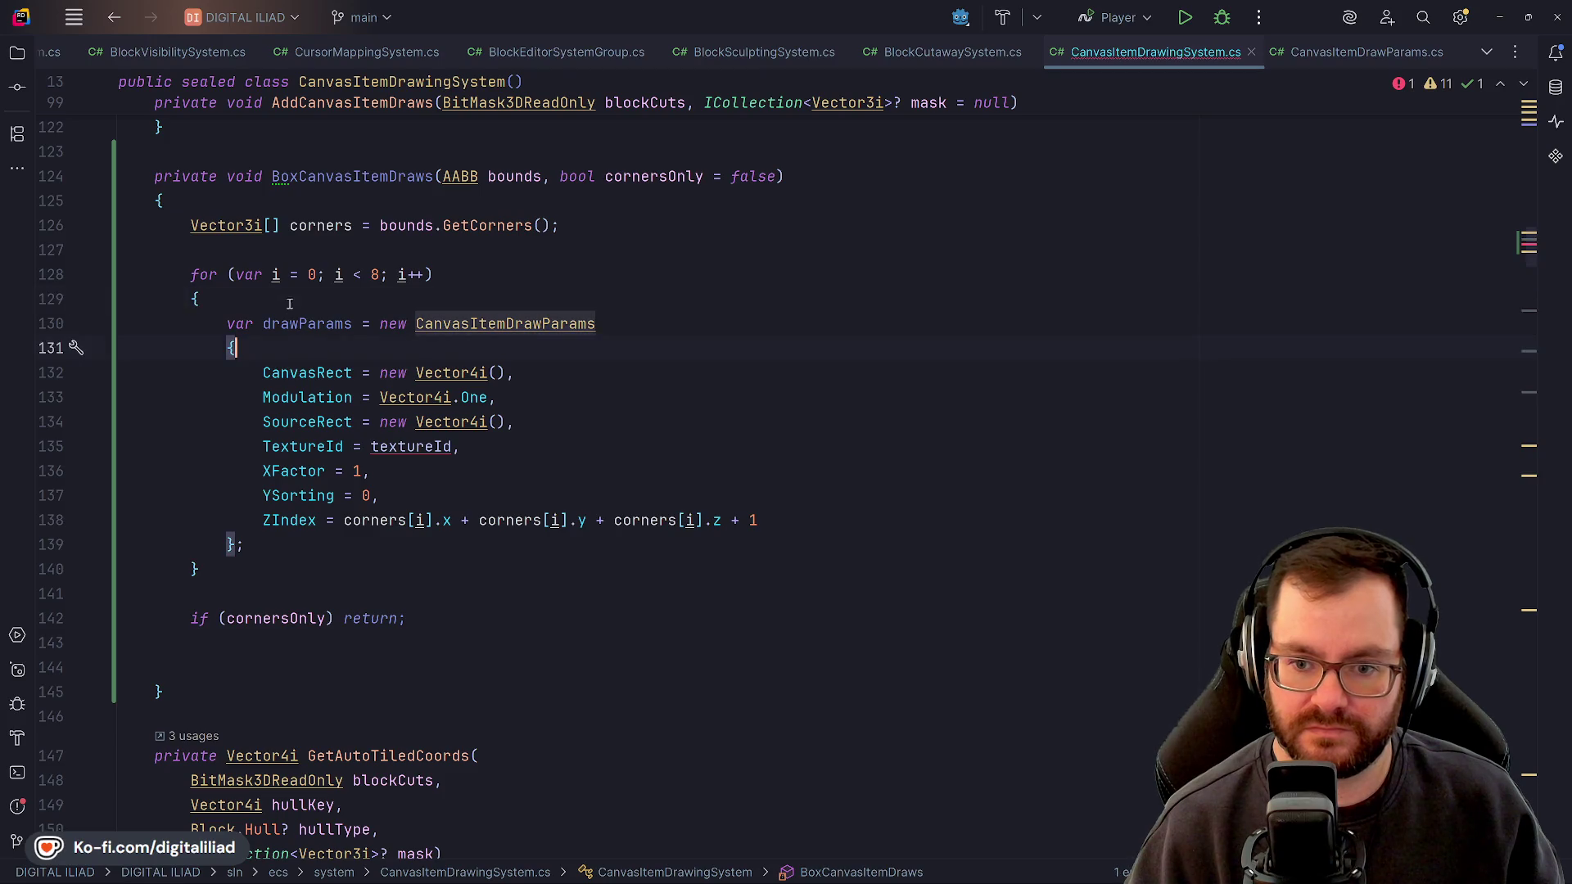
key("Down")
key("Down")
key("Down")
key("Up")
key("Up")
key("Up")
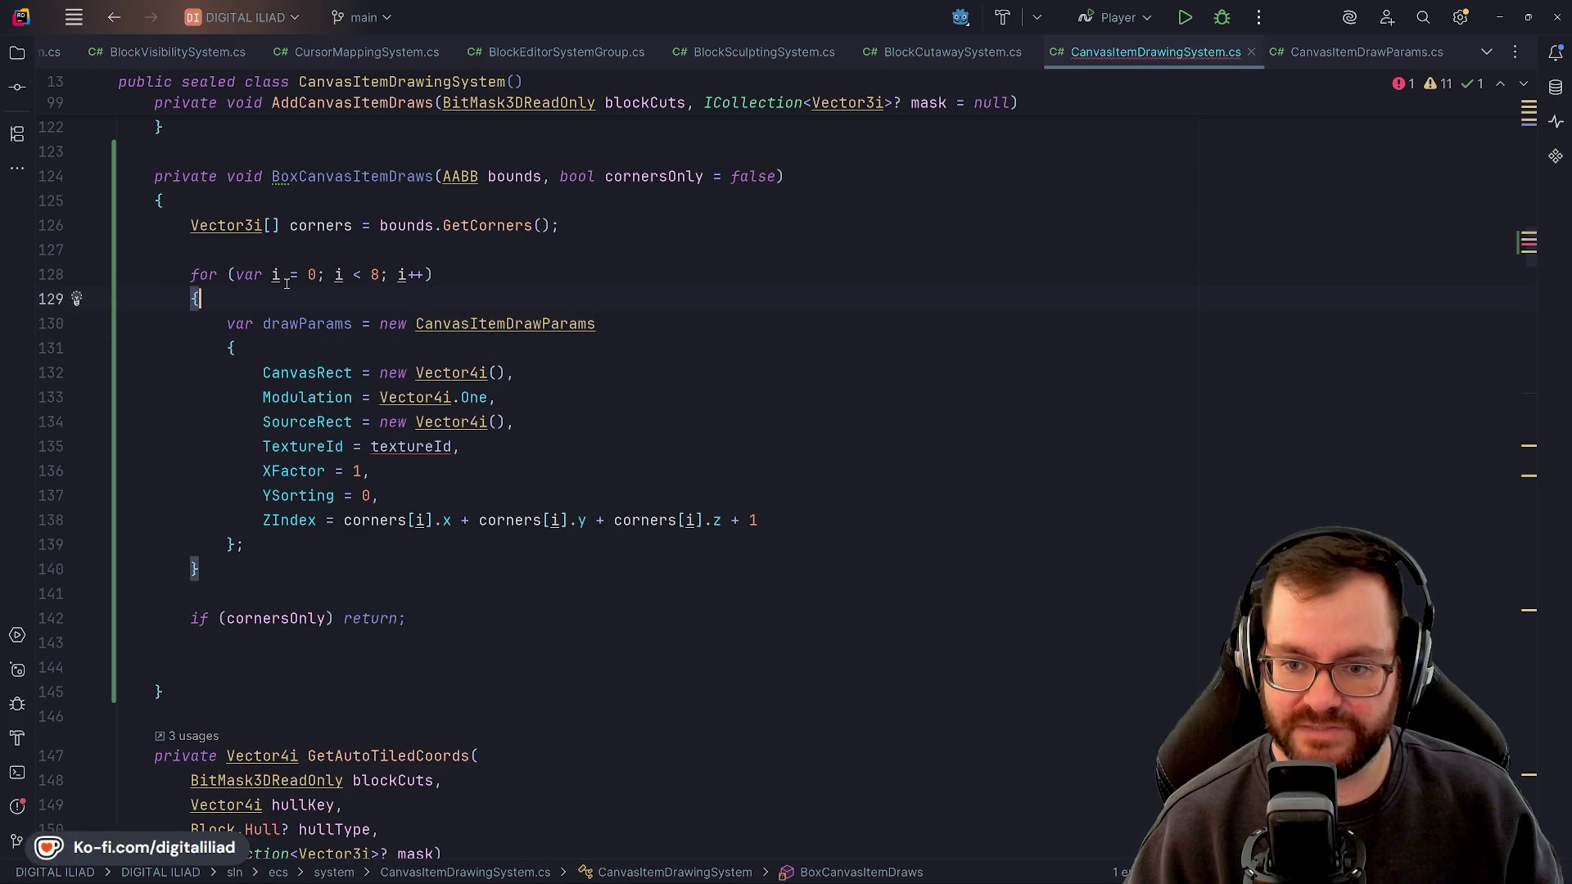
key("Up")
key("Down")
key("Down")
key("Down")
left_click(314, 298)
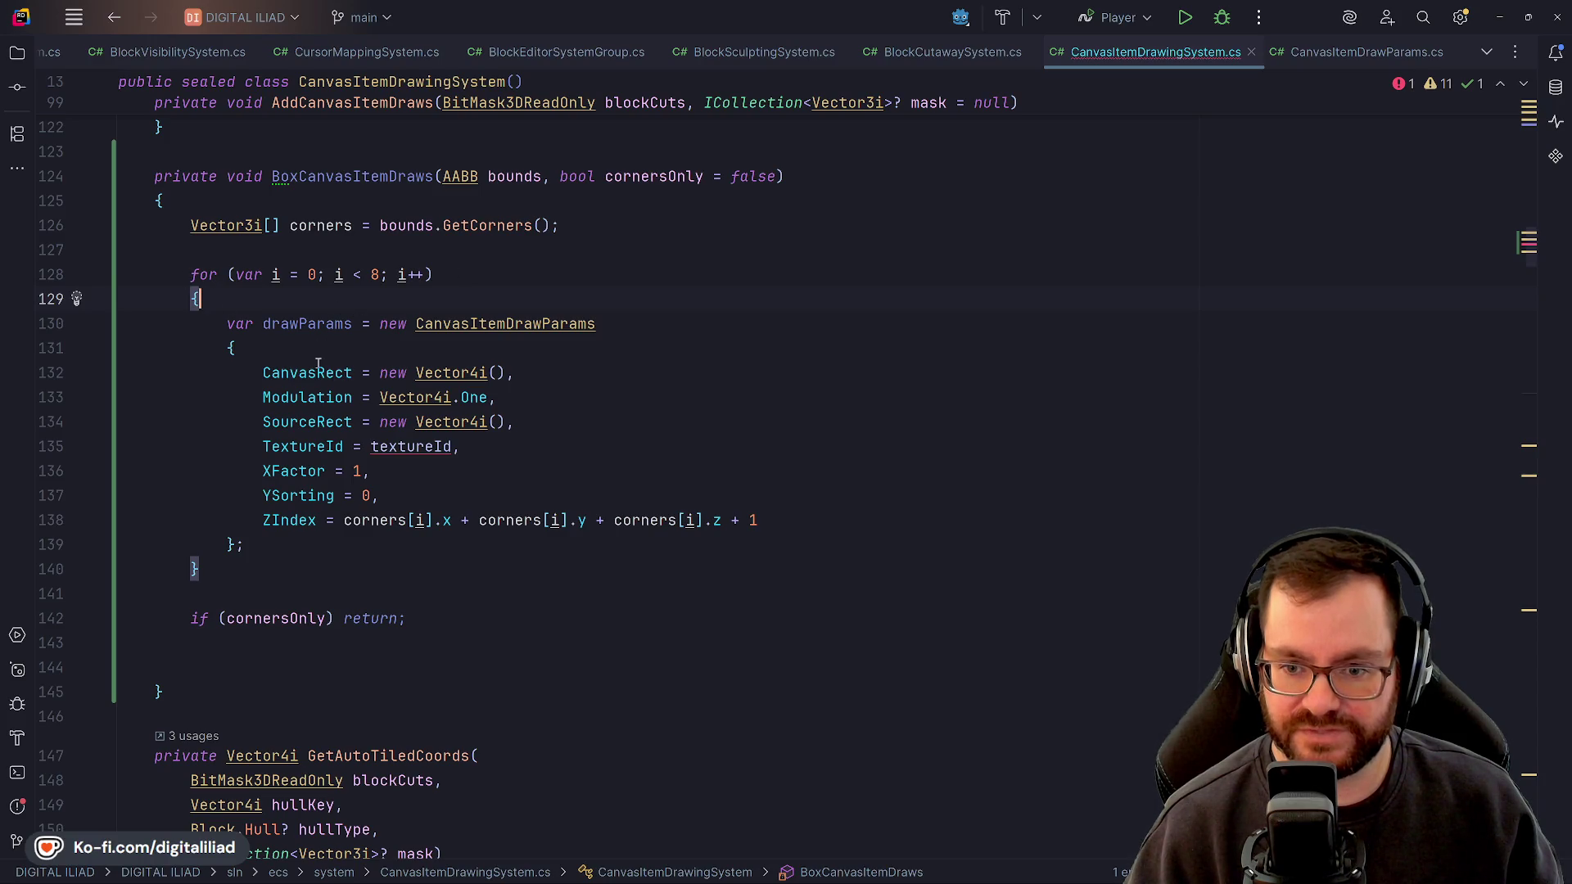
key("Down")
key("Down")
left_click(572, 370)
key("Down")
key("Down")
key("Down")
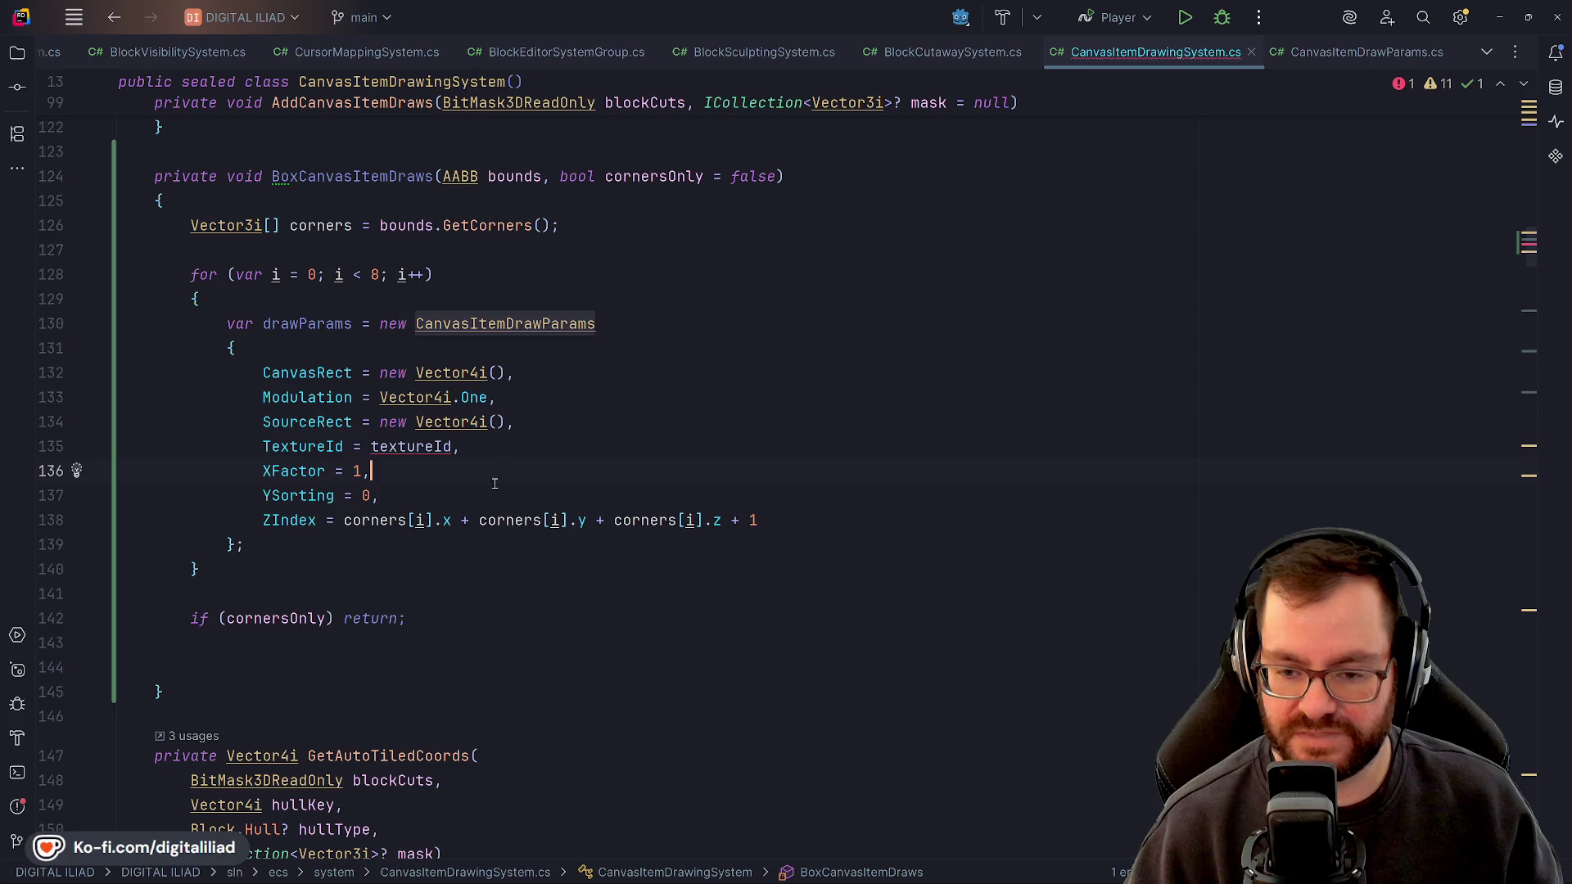
key("Up")
key("ctrl+Right")
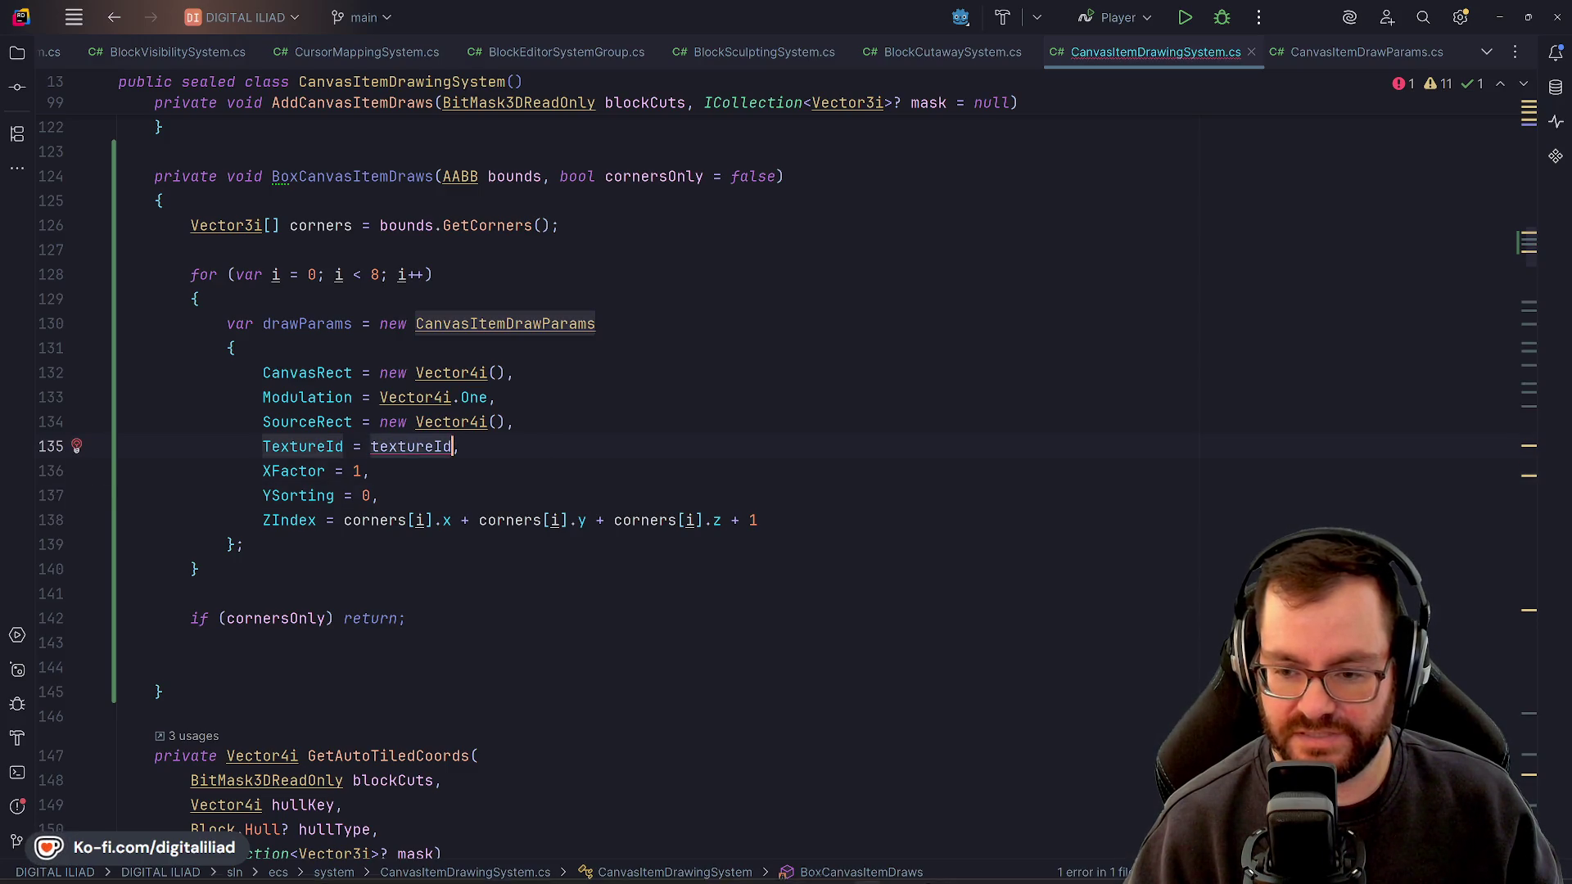
mouse_move(895, 878)
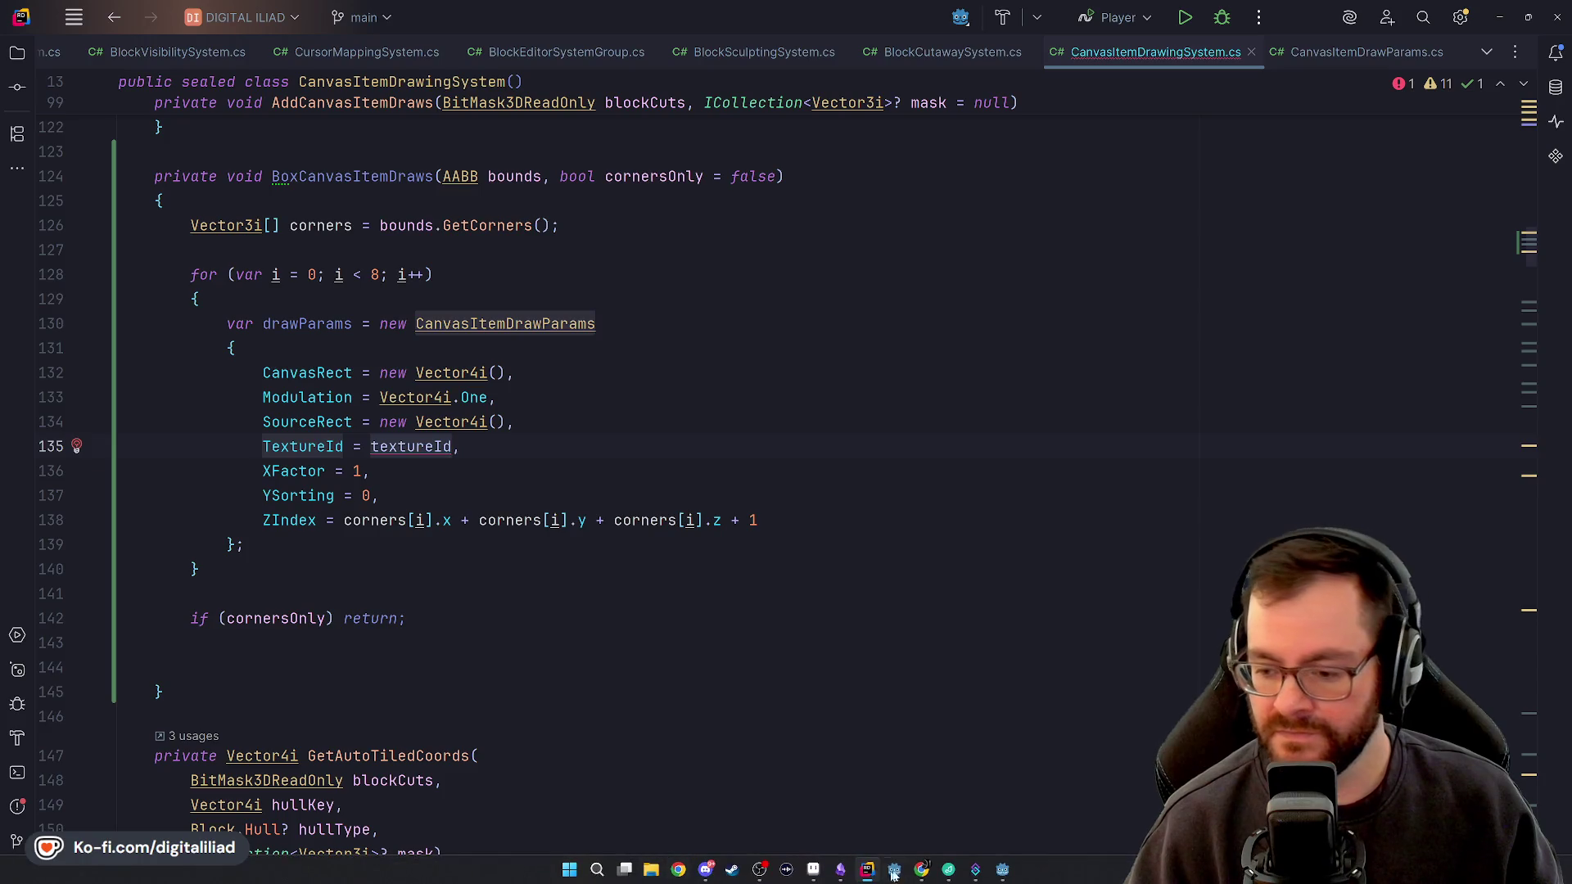
left_click(1003, 870)
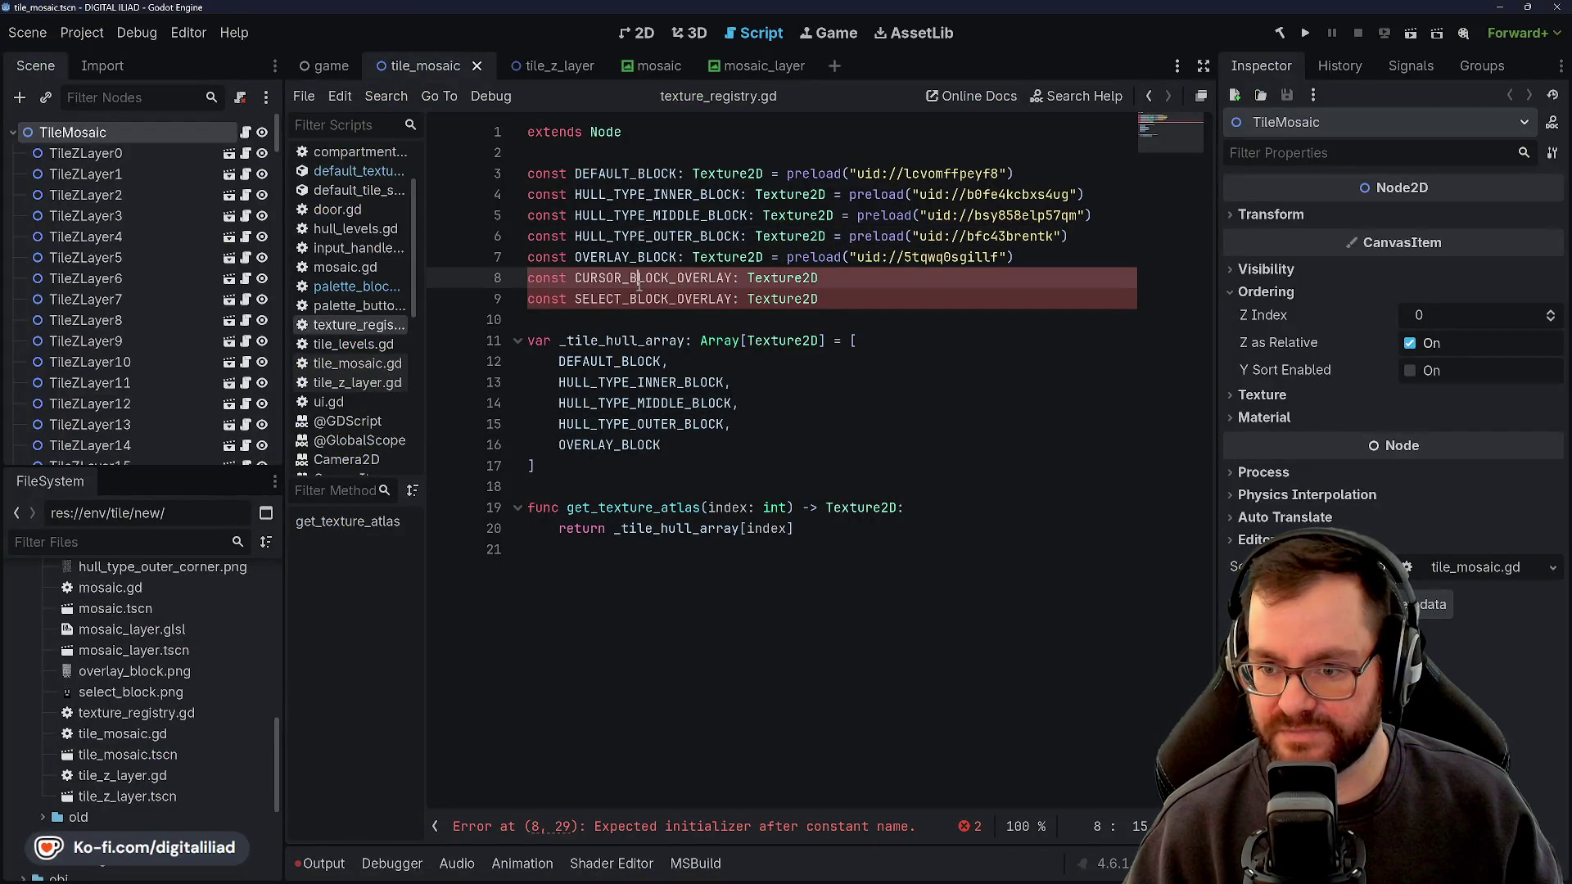
Remove the _OVERLAY suffix from the cursor and select block constant names
left_click(621, 174)
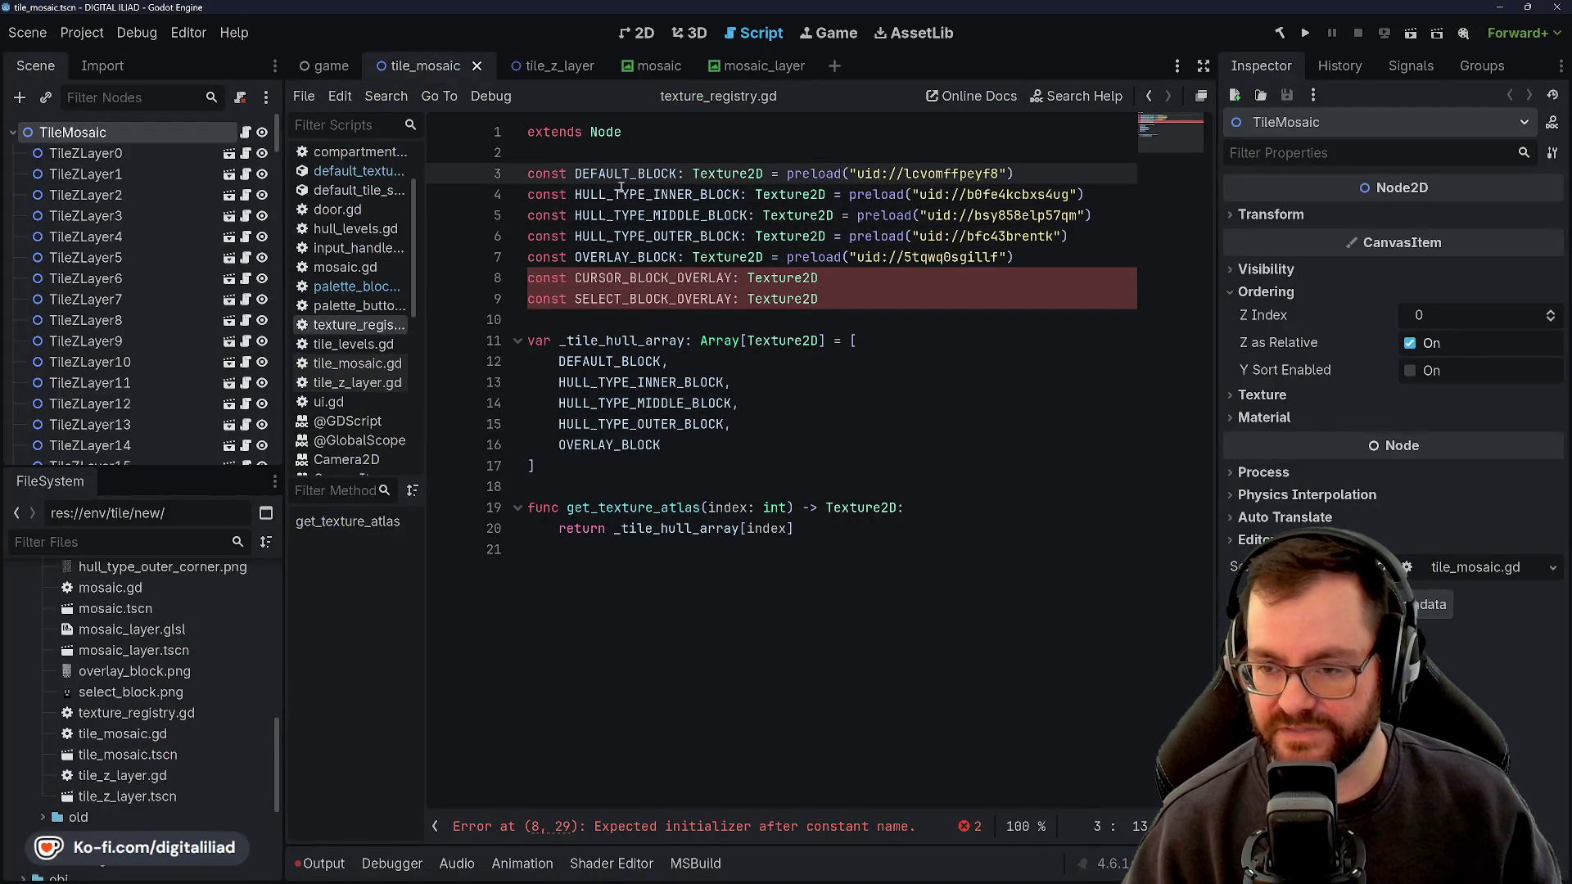
left_click(614, 197)
left_click(607, 216)
left_click(609, 236)
left_click(607, 257)
left_click(607, 278)
mouse_move(802, 850)
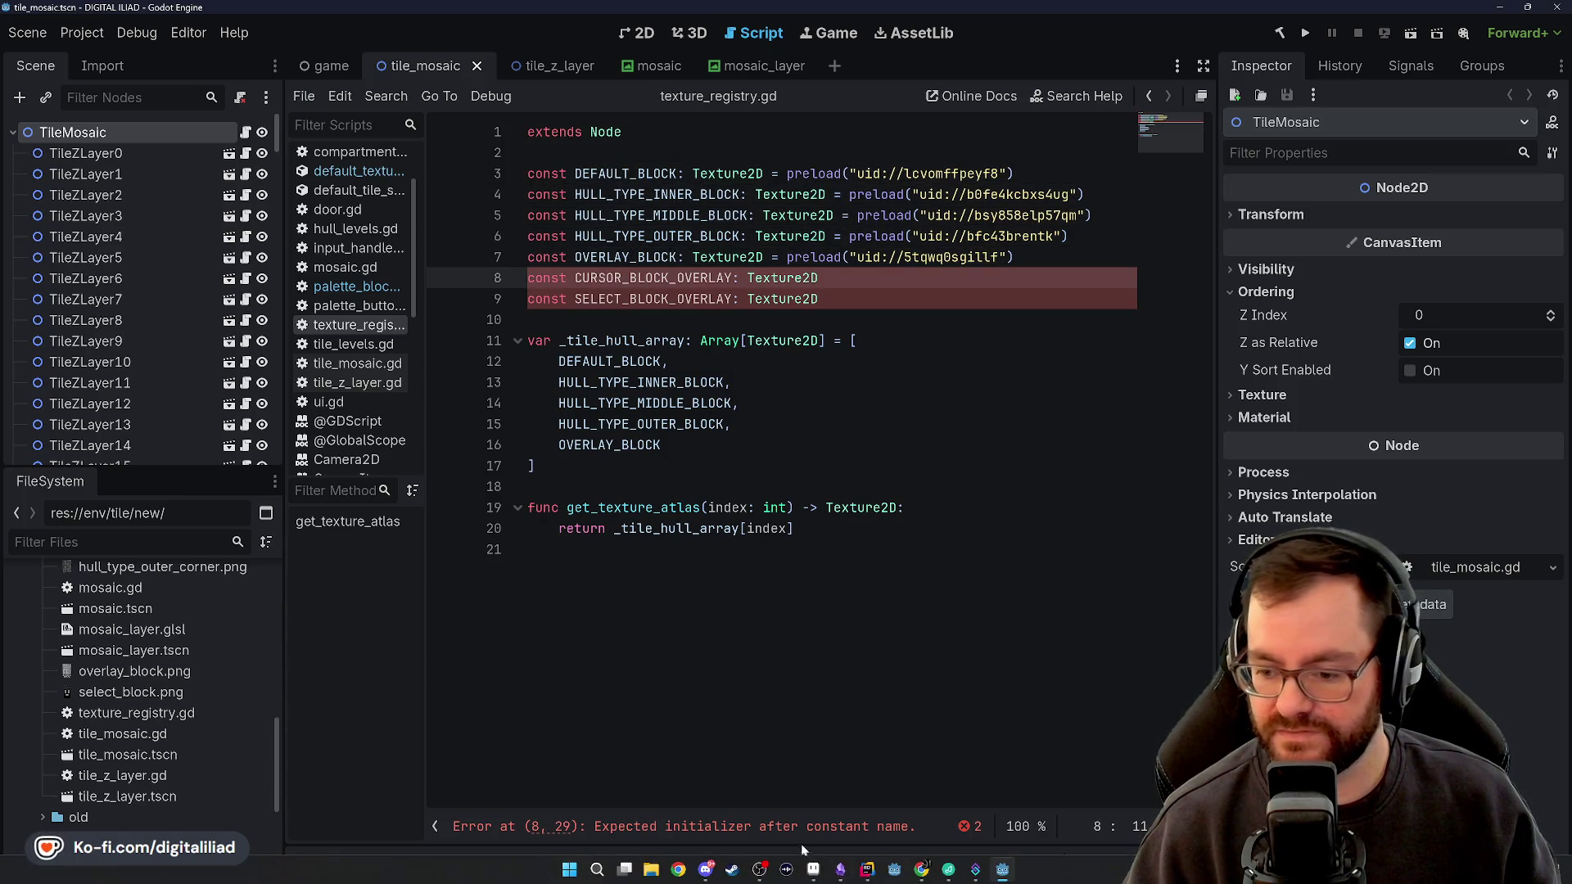
left_click(863, 282)
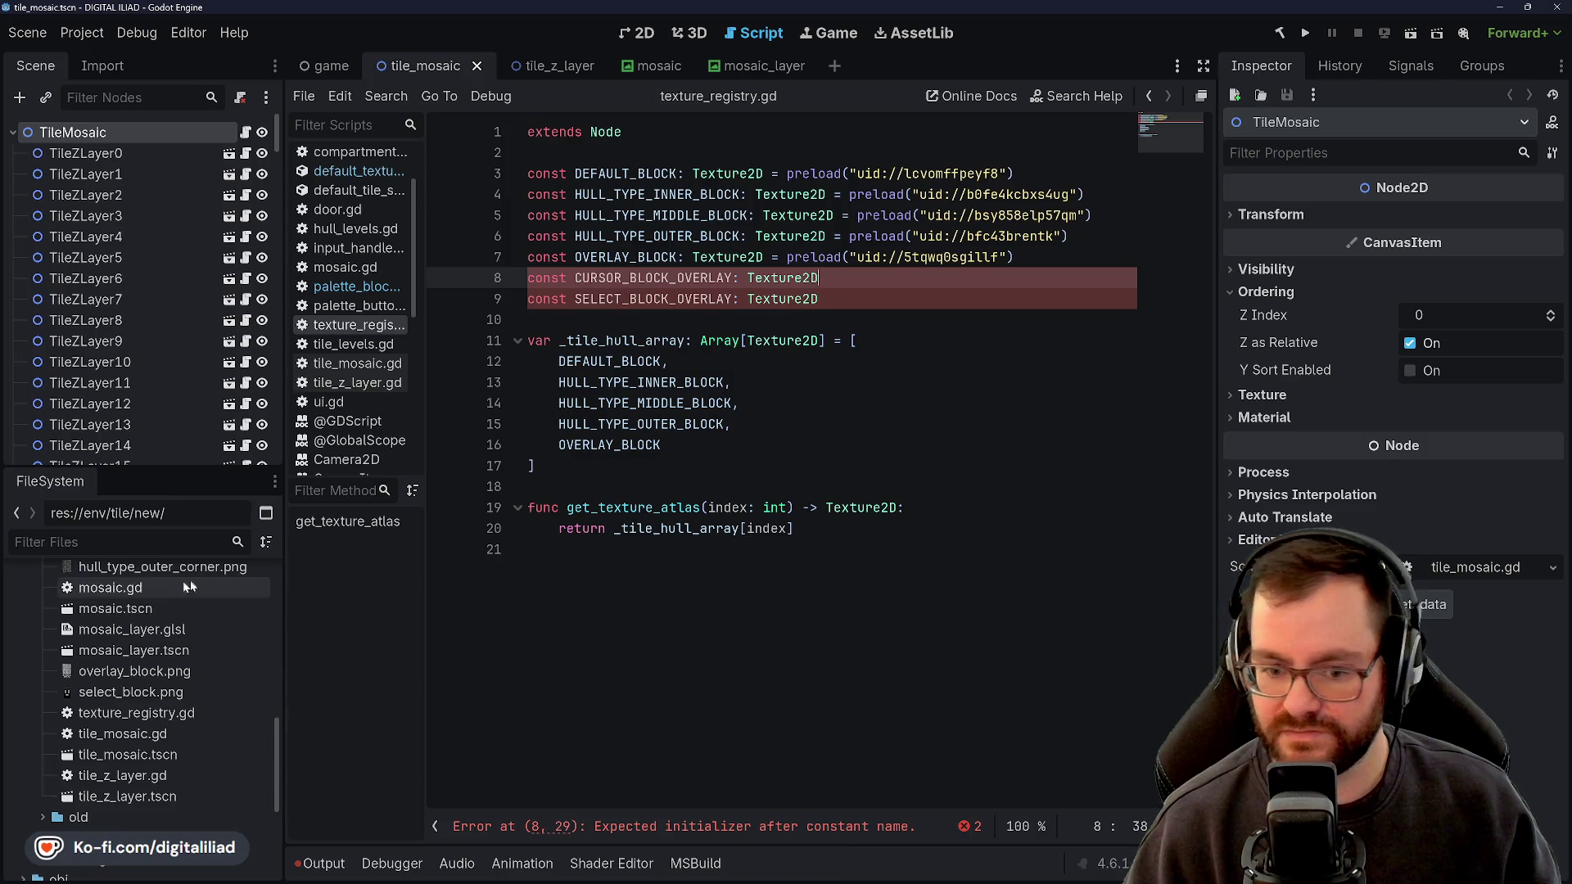
scroll(166, 678, "up", 5)
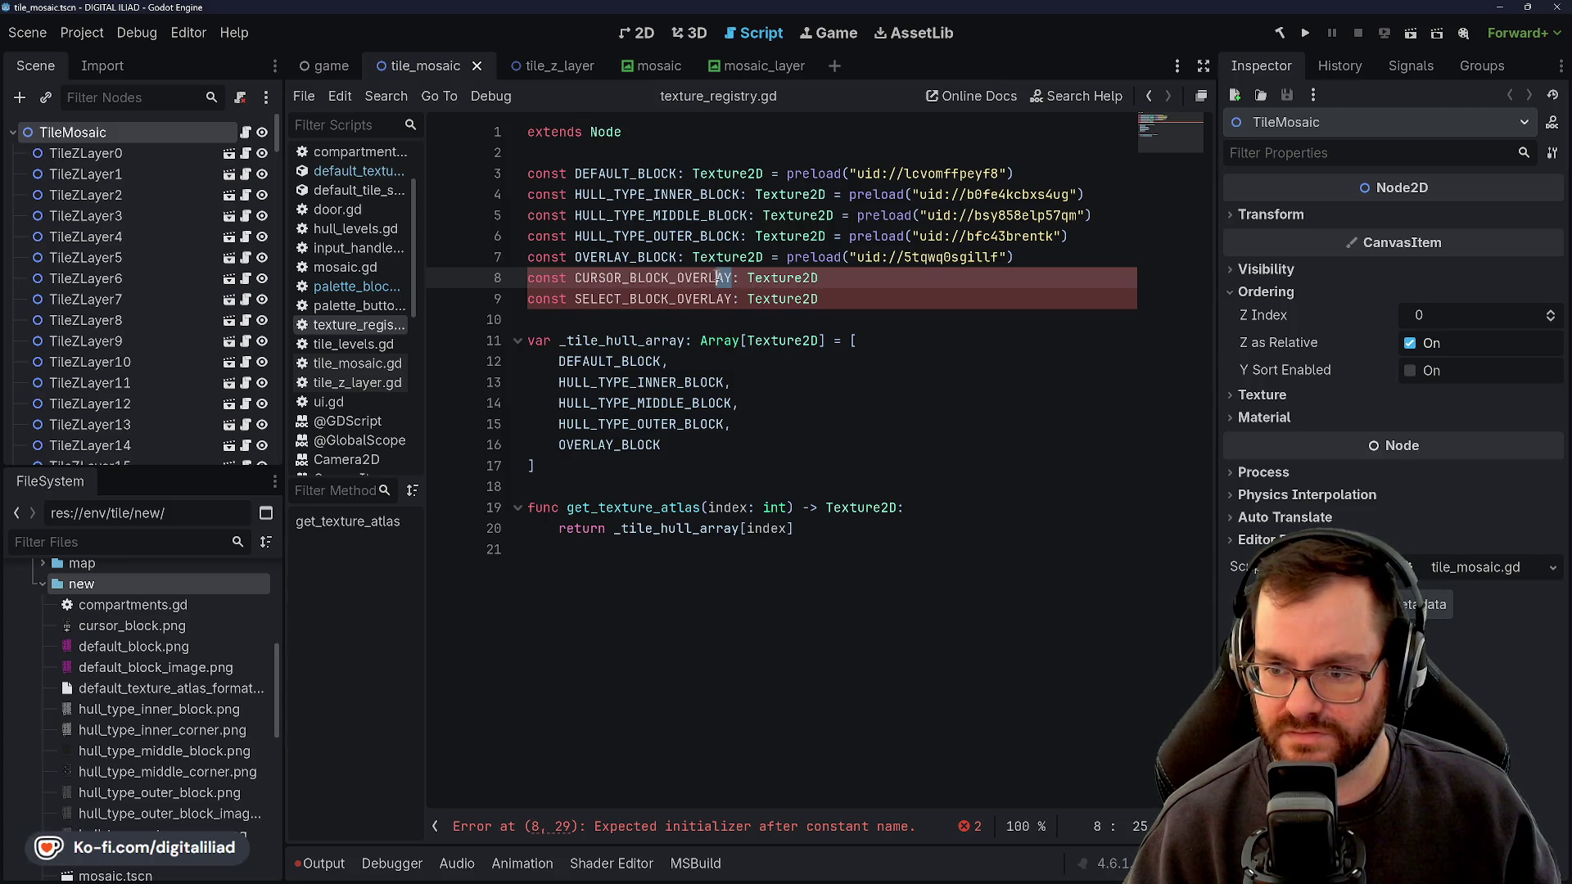
key("BackSpace")
left_click_drag(669, 299, 732, 299)
key("BackSpace")
left_click(663, 257)
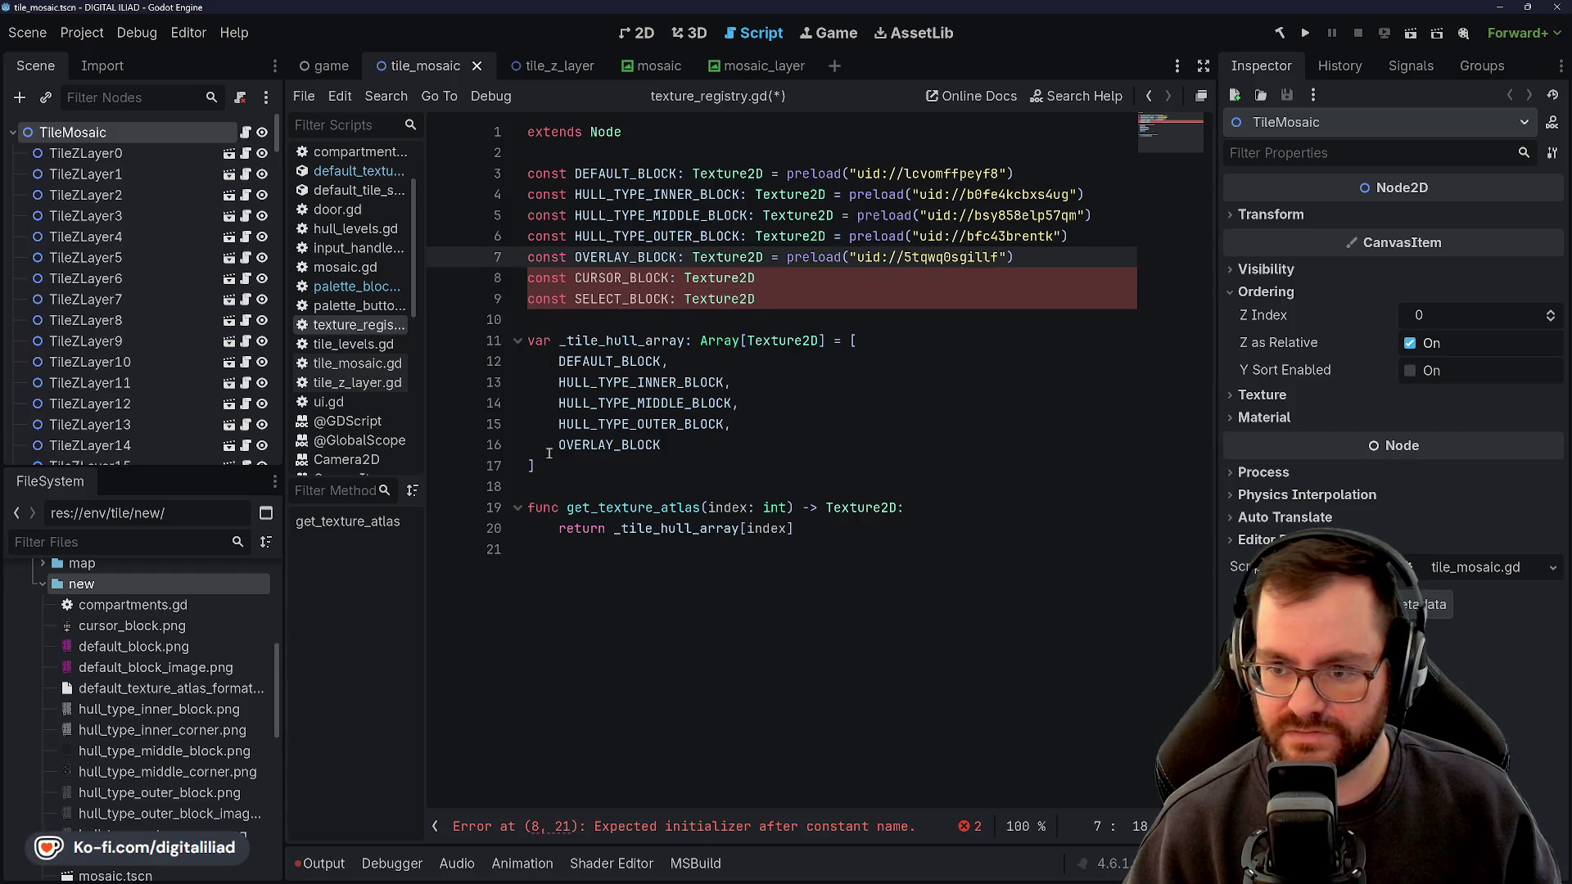
Add a CURSOR_BLOCK preload of cursor_block.png and delete the old placeholder declarations
left_click(164, 688)
key("Up")
key("Up")
key("Up")
mouse_move(143, 629)
left_mouse_down()
mouse_move(526, 421)
mouse_move(570, 324)
left_mouse_up()
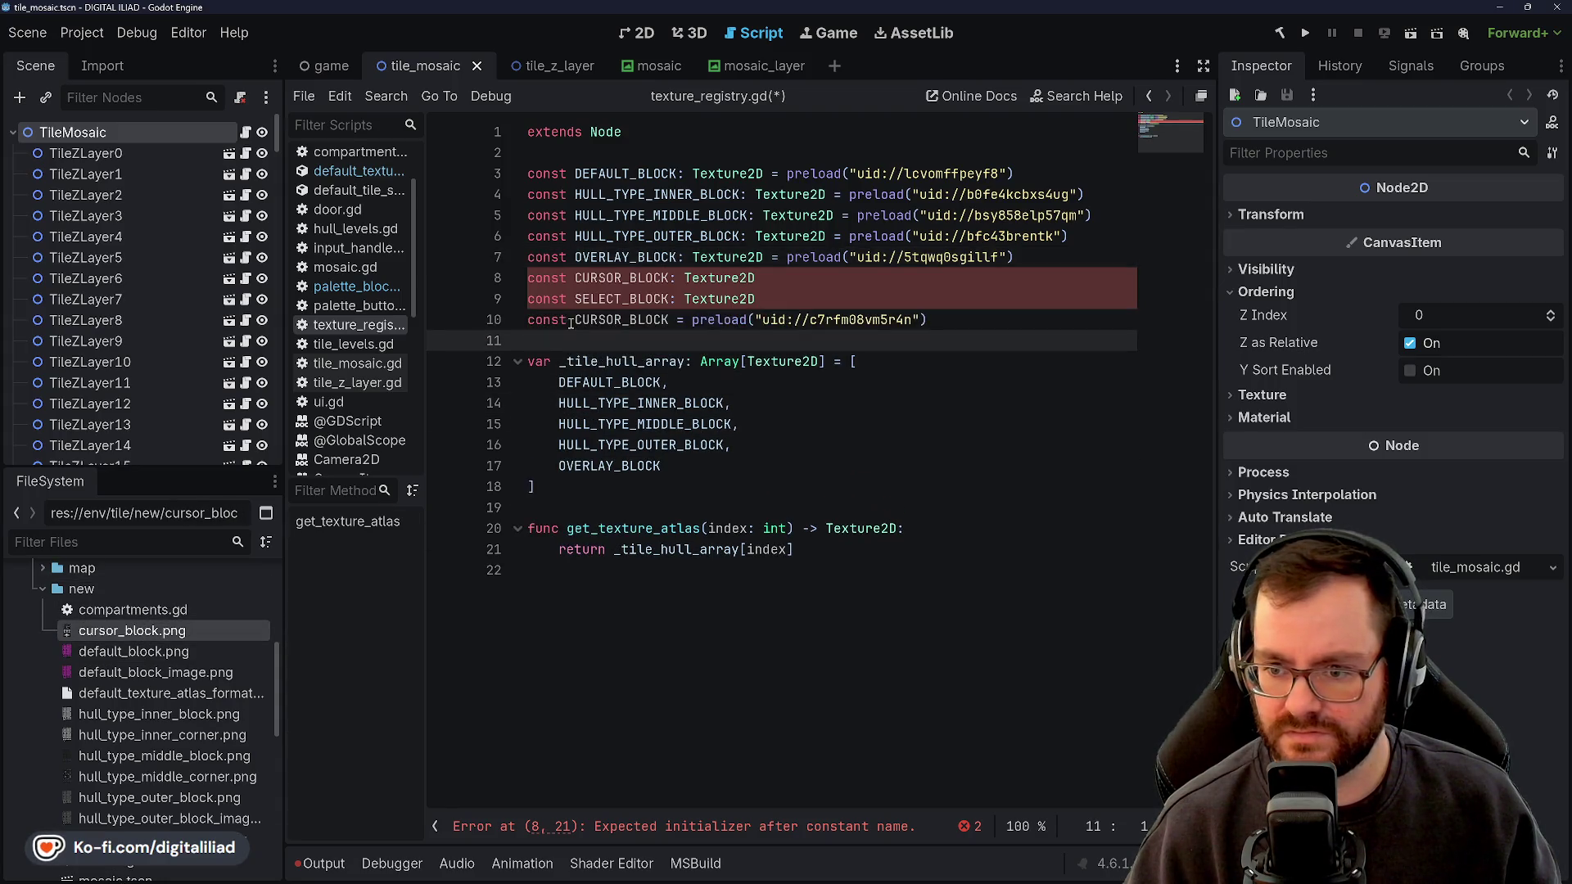
left_click(607, 271)
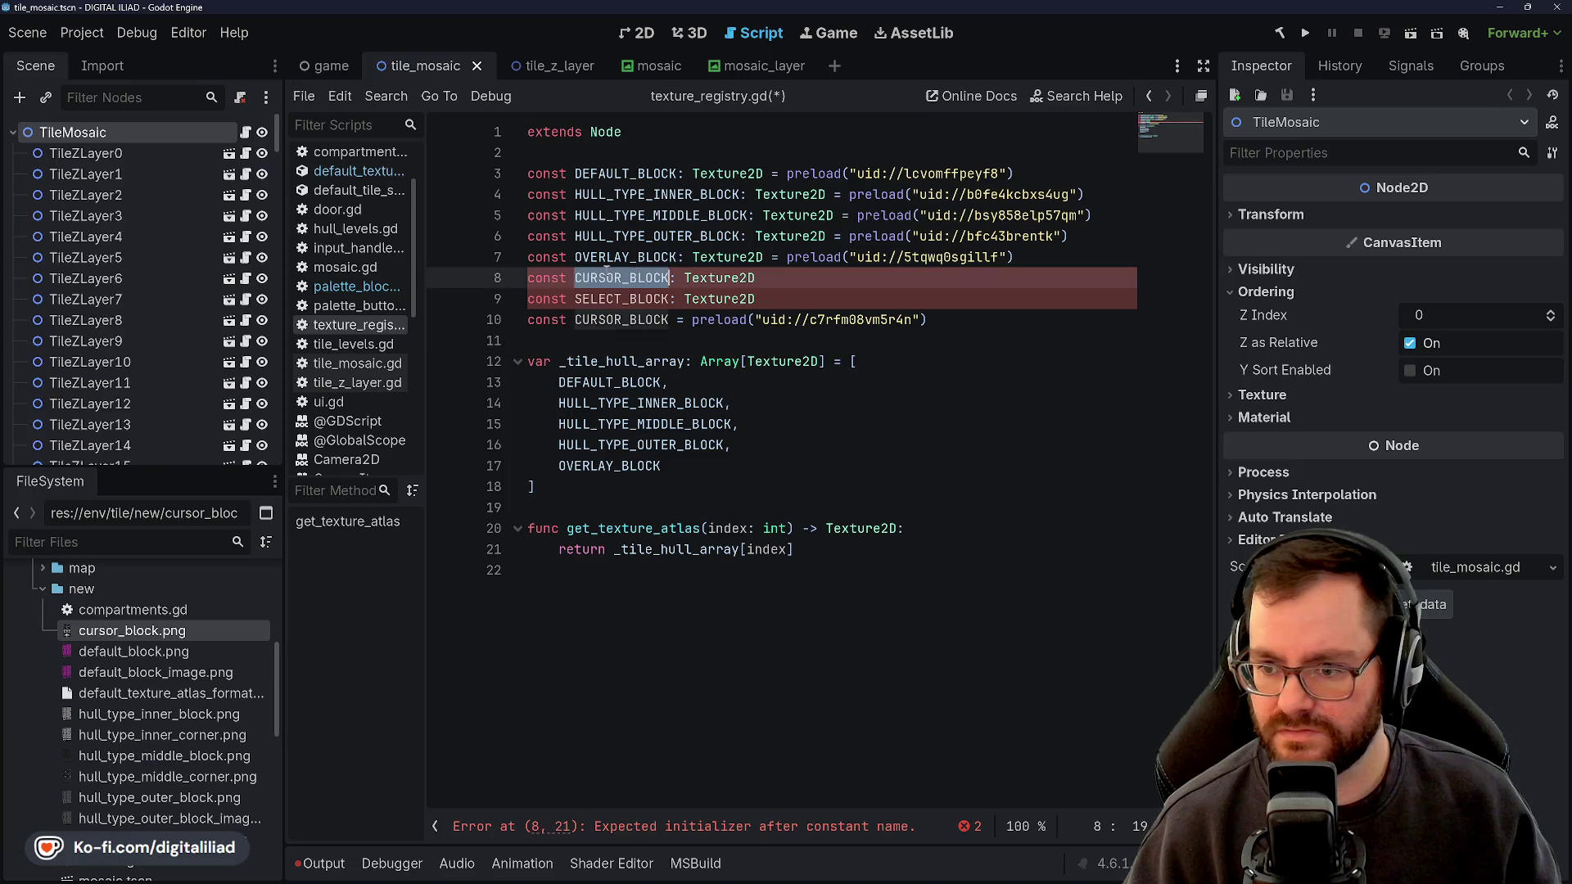
left_click(613, 292)
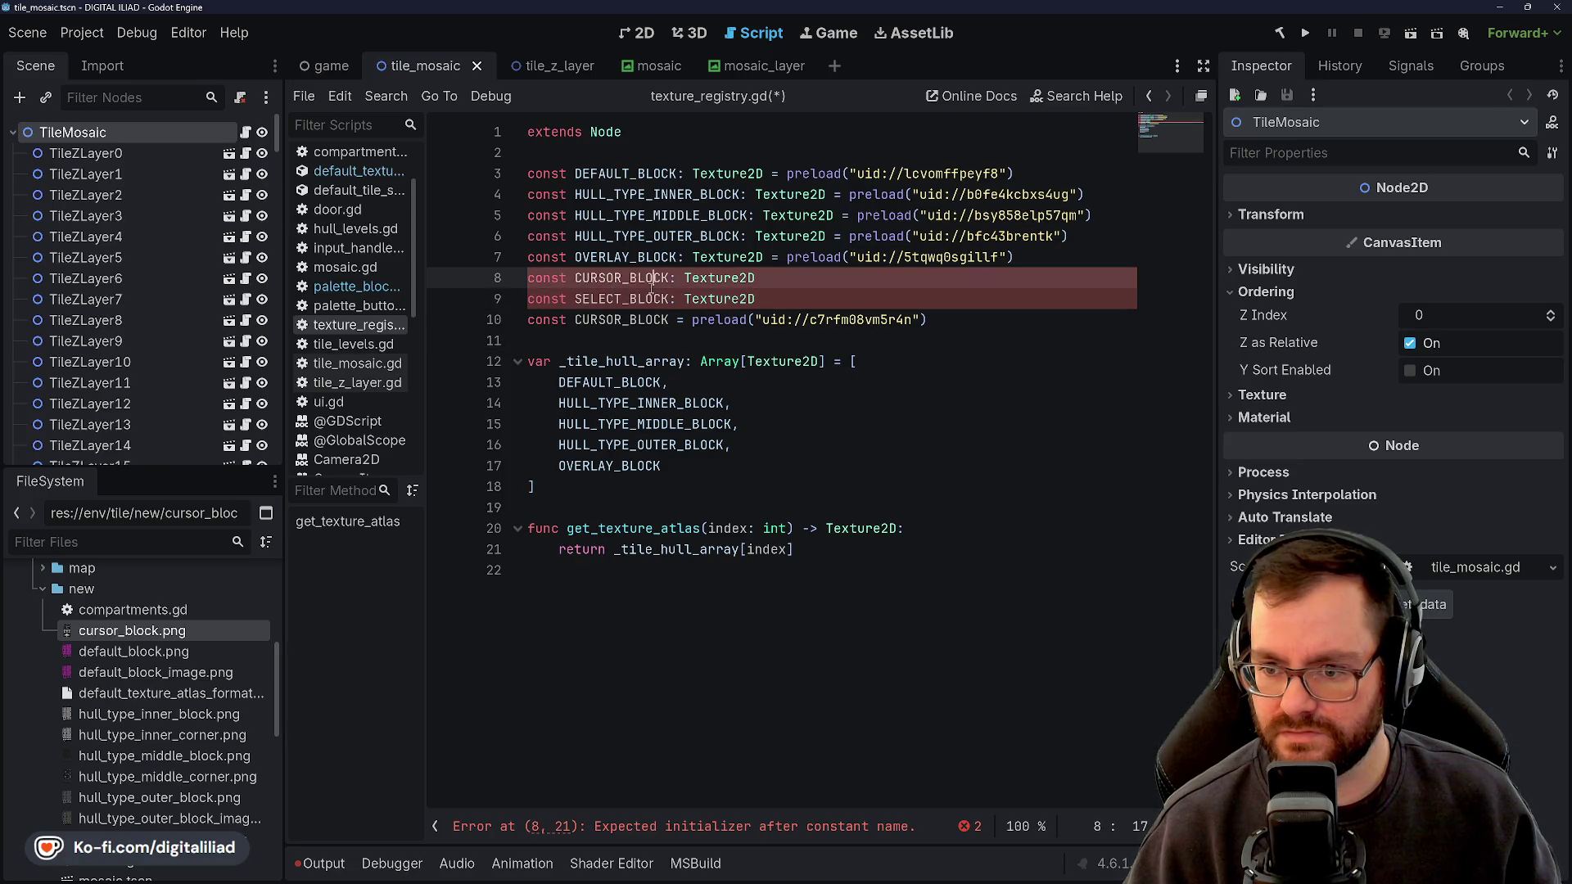
key("ctrl+shift+k")
double_click(649, 283)
key("BackSpace")
key("ctrl+shift+k")
Type the CURSOR_BLOCK constant as Texture2D and add an empty line below it
left_click(671, 278)
type(": Texture2")
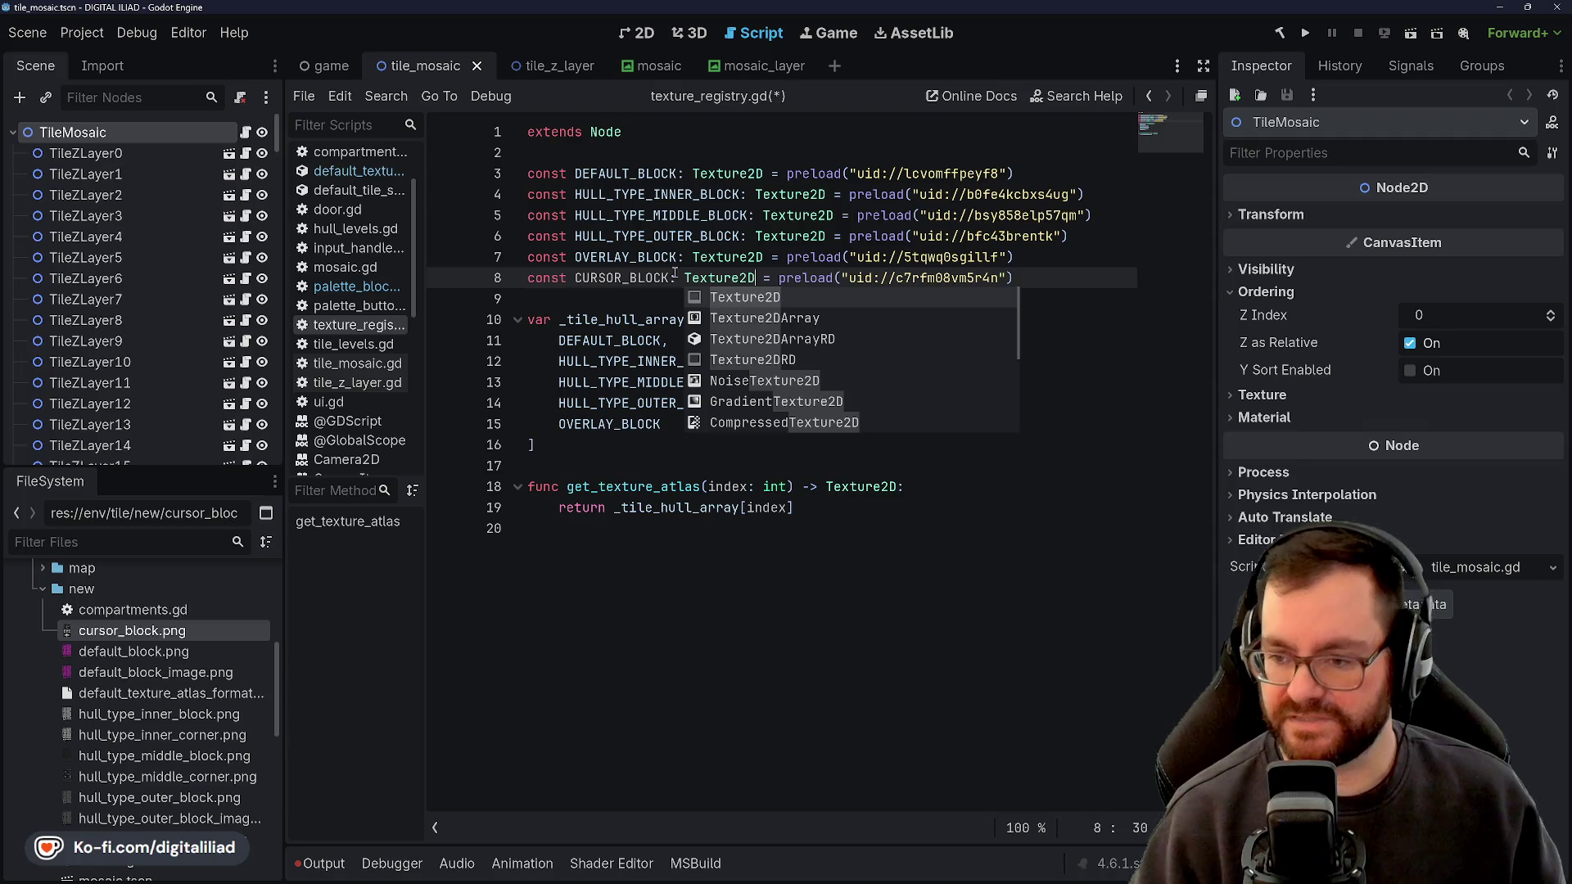
type("D")
left_click(950, 257)
left_click(1094, 273)
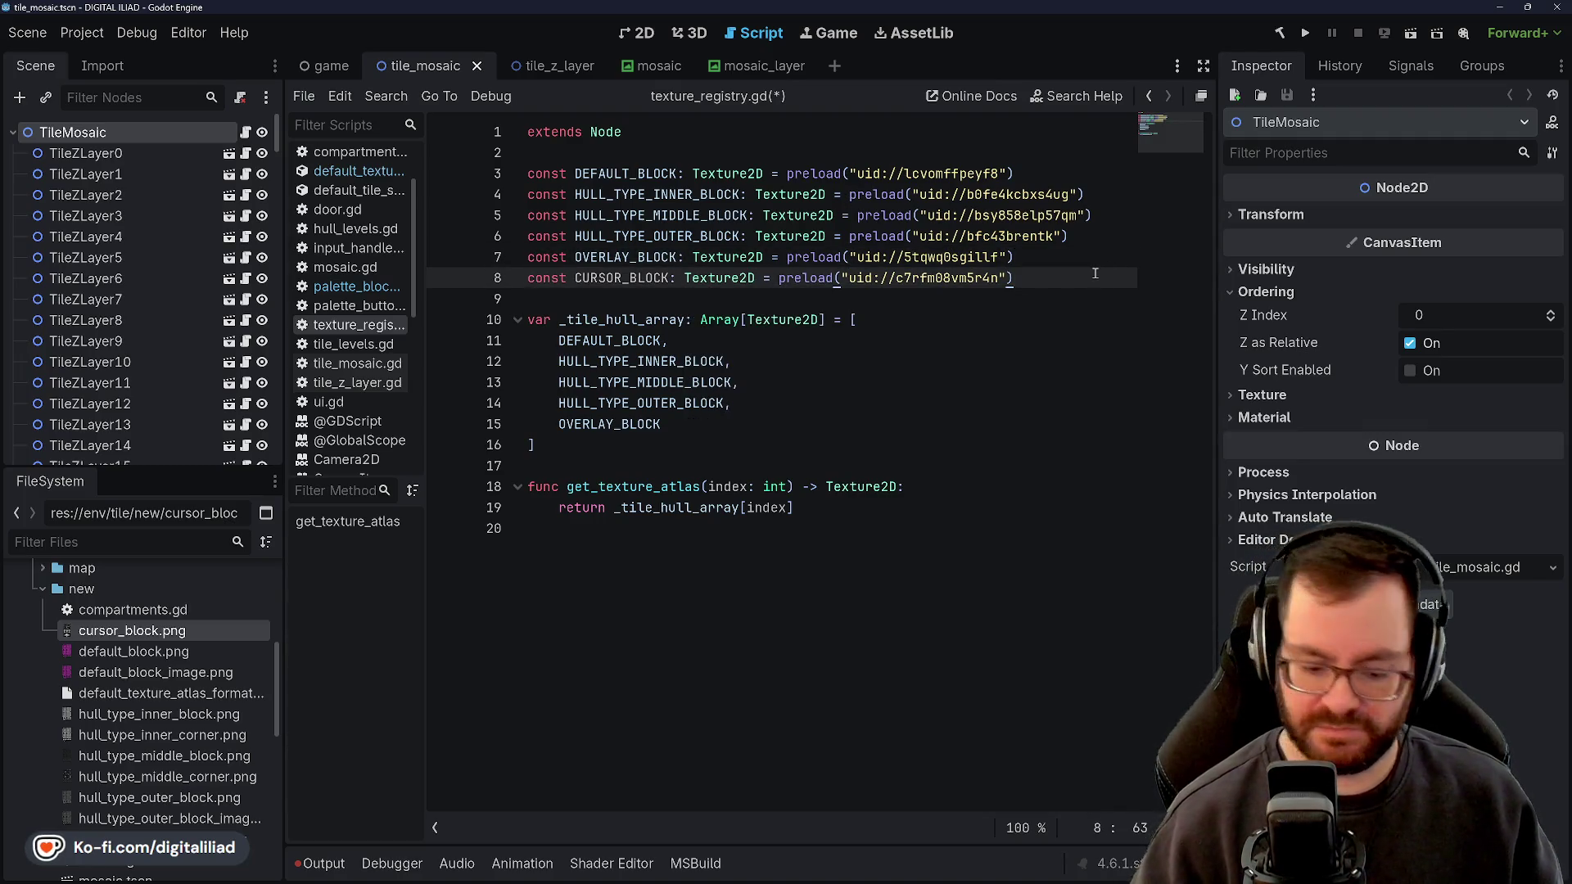
key("Return")
Add a SELECT_BLOCK preload of select_block.png and save texture_registry.gd
scroll(163, 683, "down", 5)
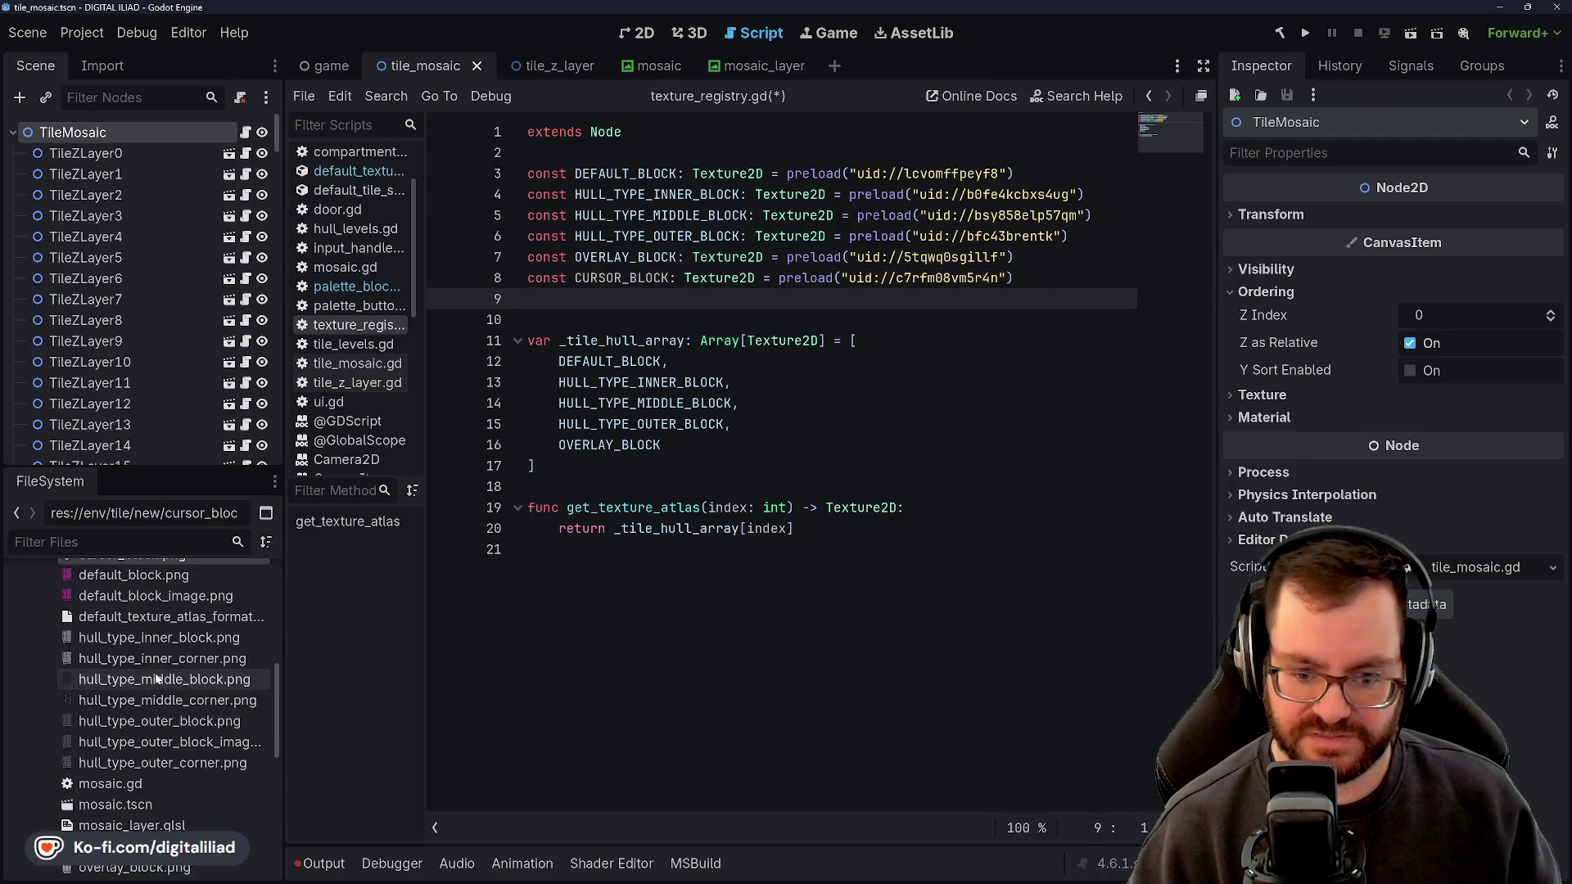
left_click_drag(128, 660, 623, 299)
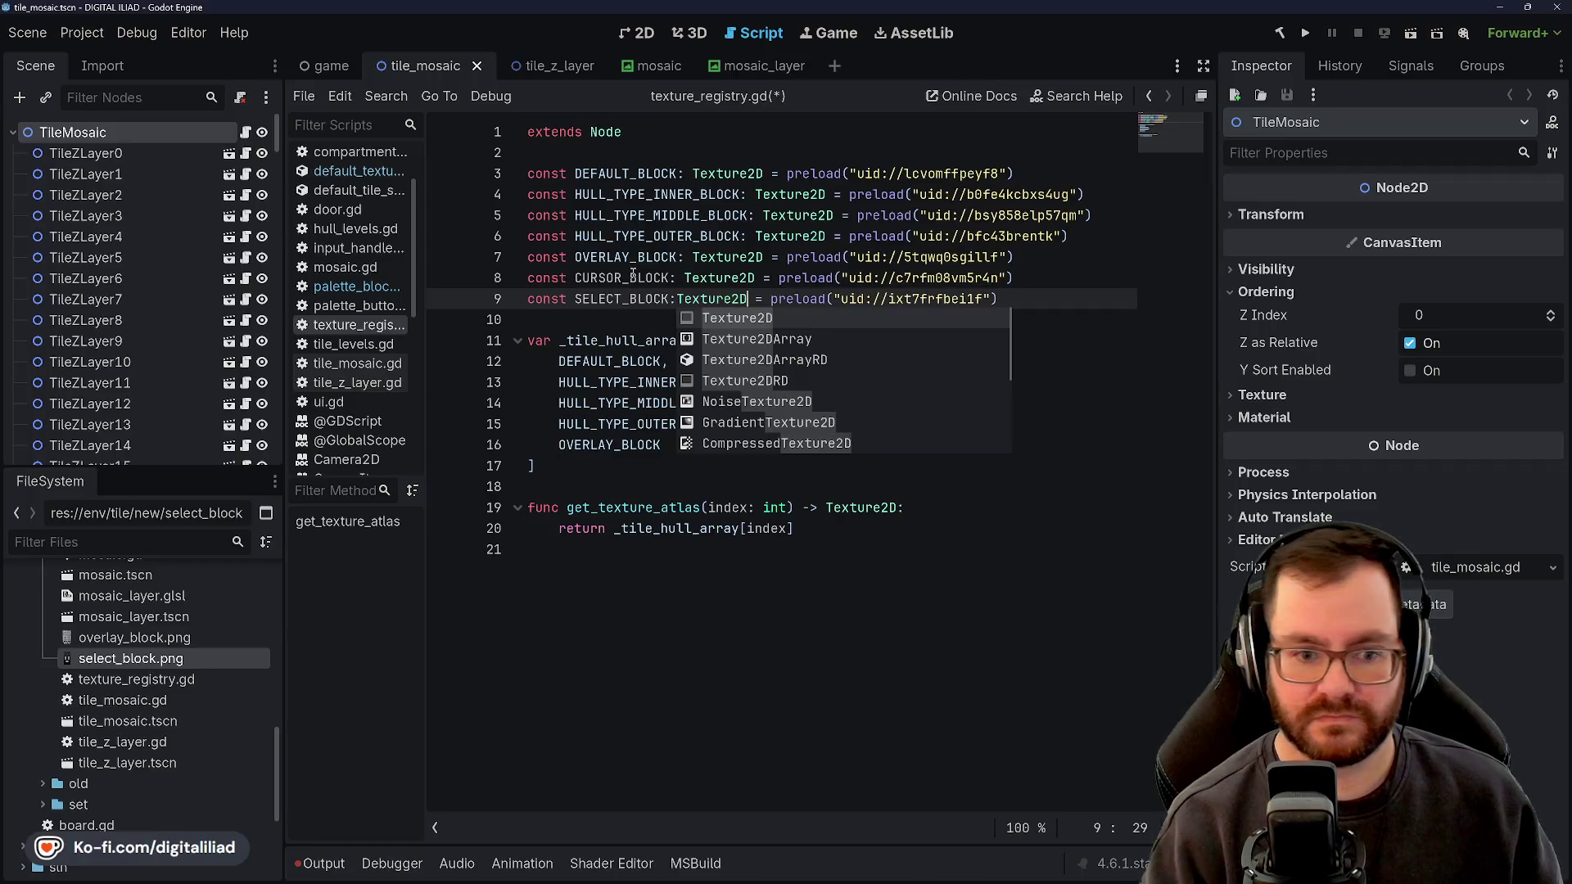
left_click(667, 256)
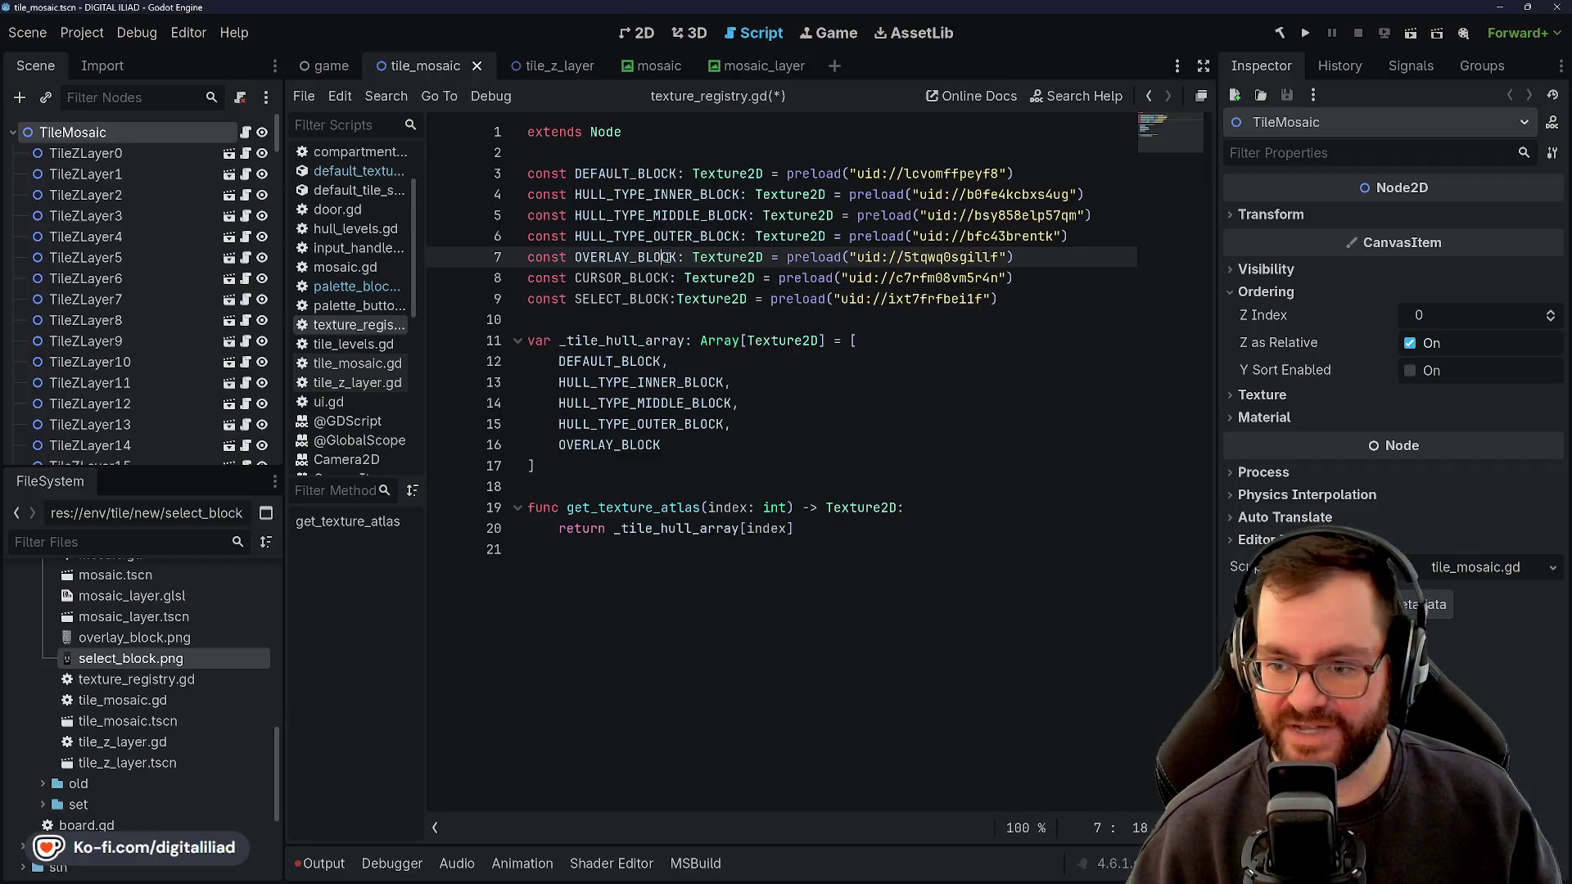
left_click(678, 299)
key("ctrl+s")
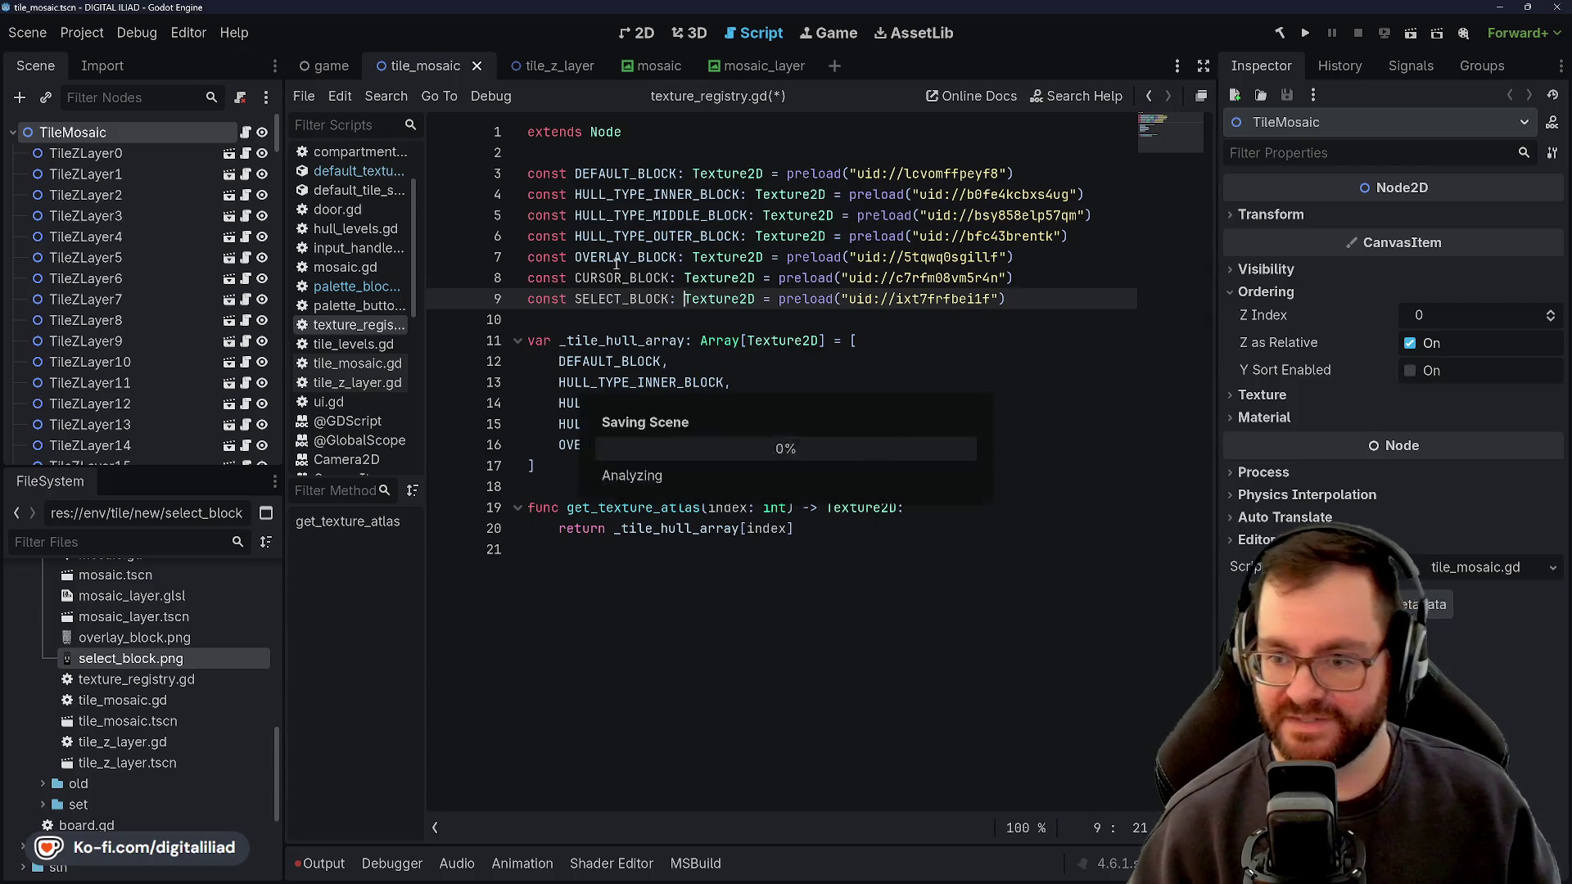
Check the hull array below the new constants and save the script again
key("Down")
key("Down")
key("Down")
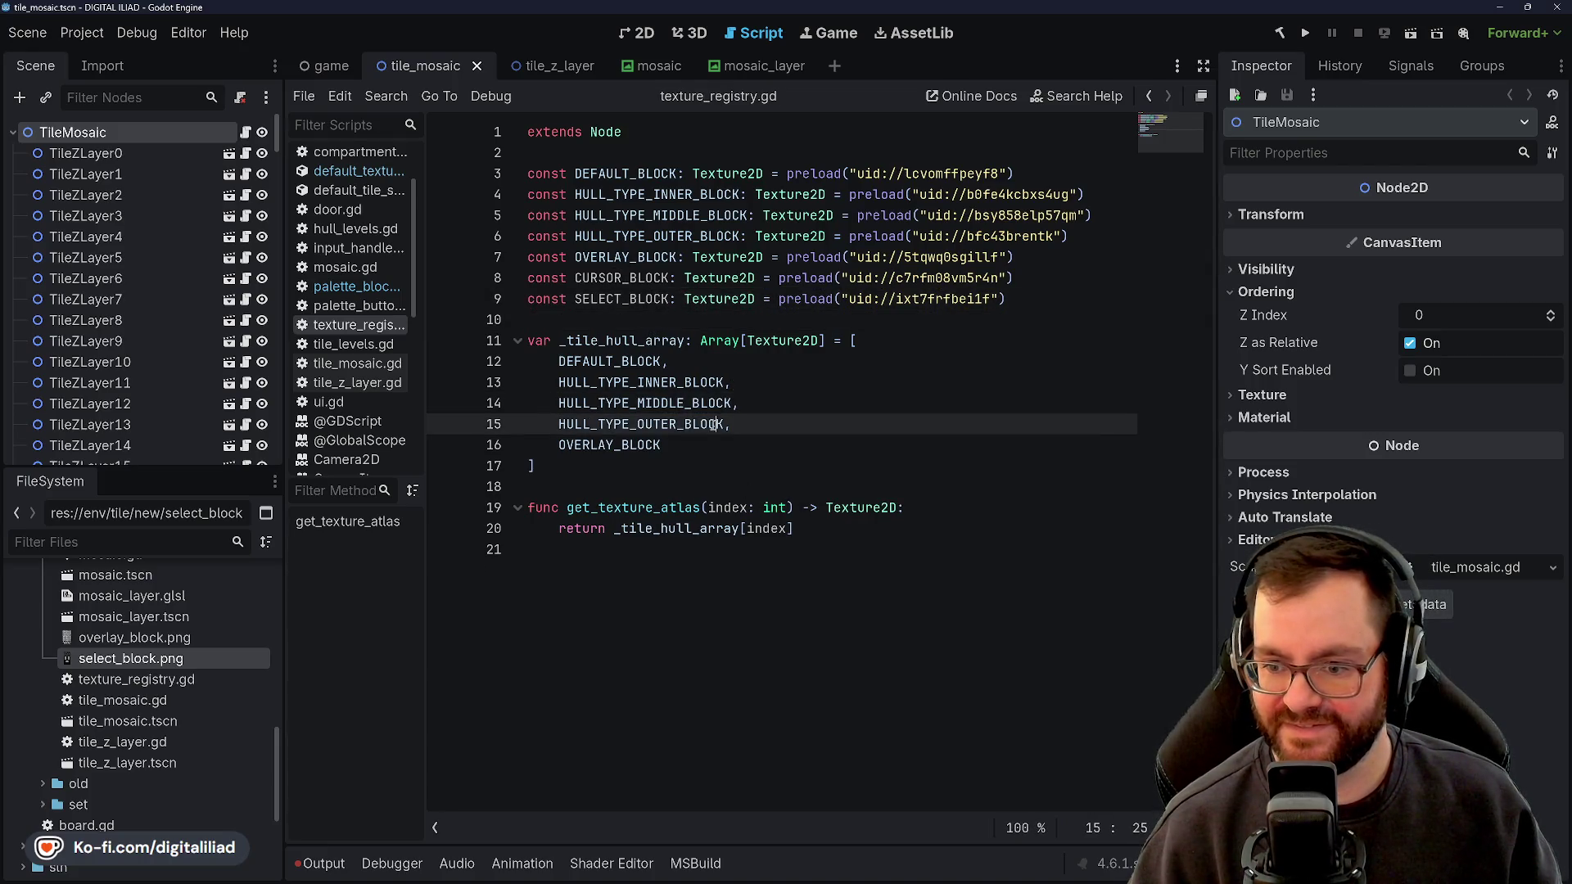
left_click(619, 464)
left_click(665, 326)
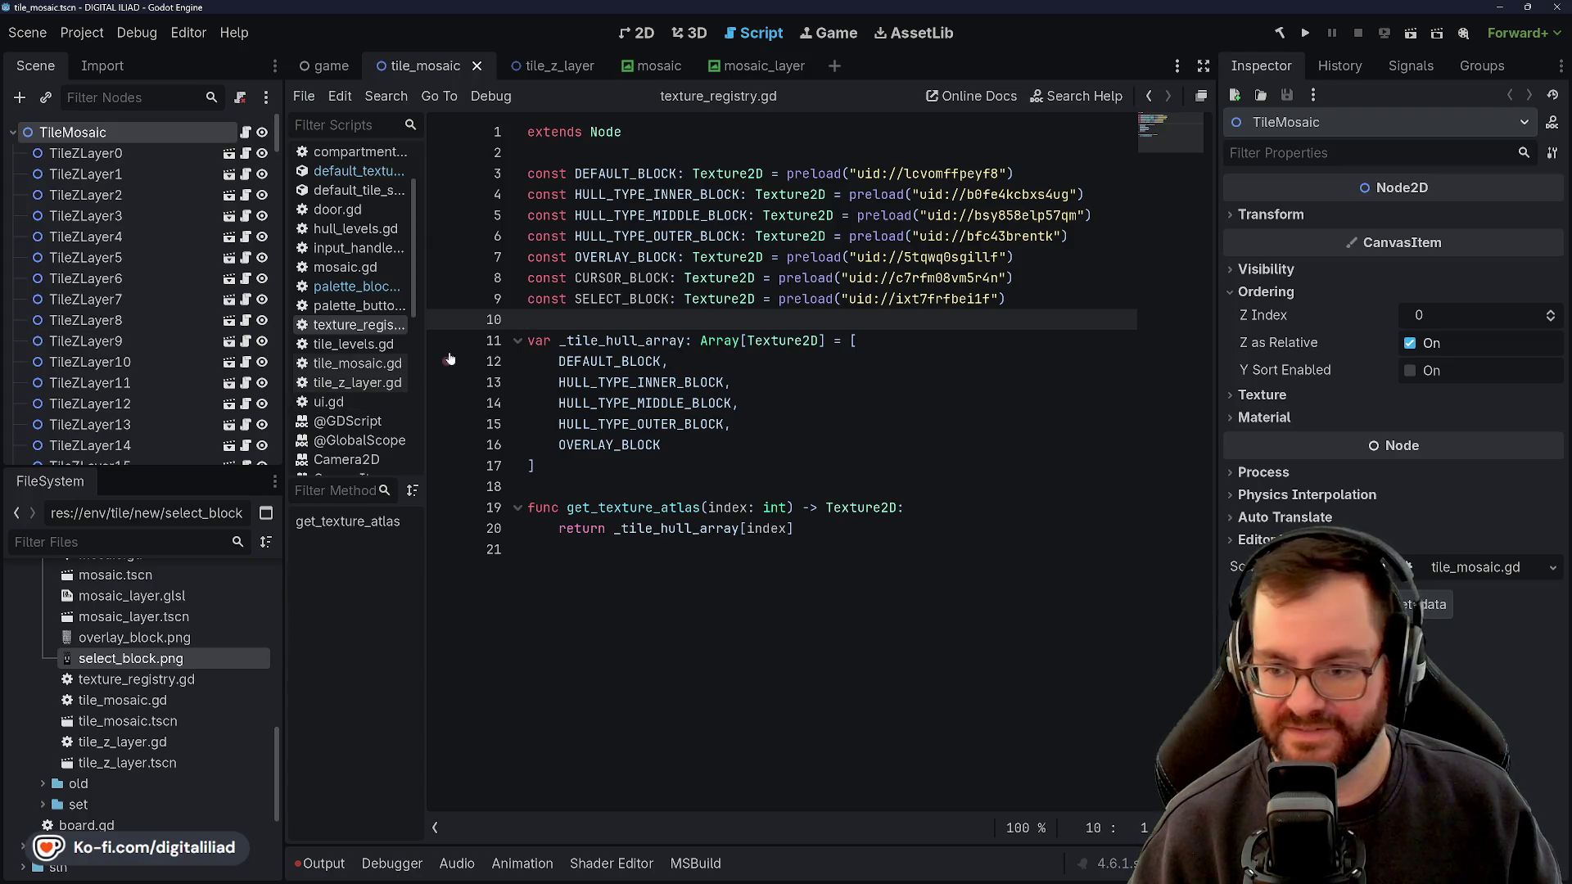
key("Down")
key("Down")
key("Down")
key("End")
key("Down")
key("Down")
key("Down")
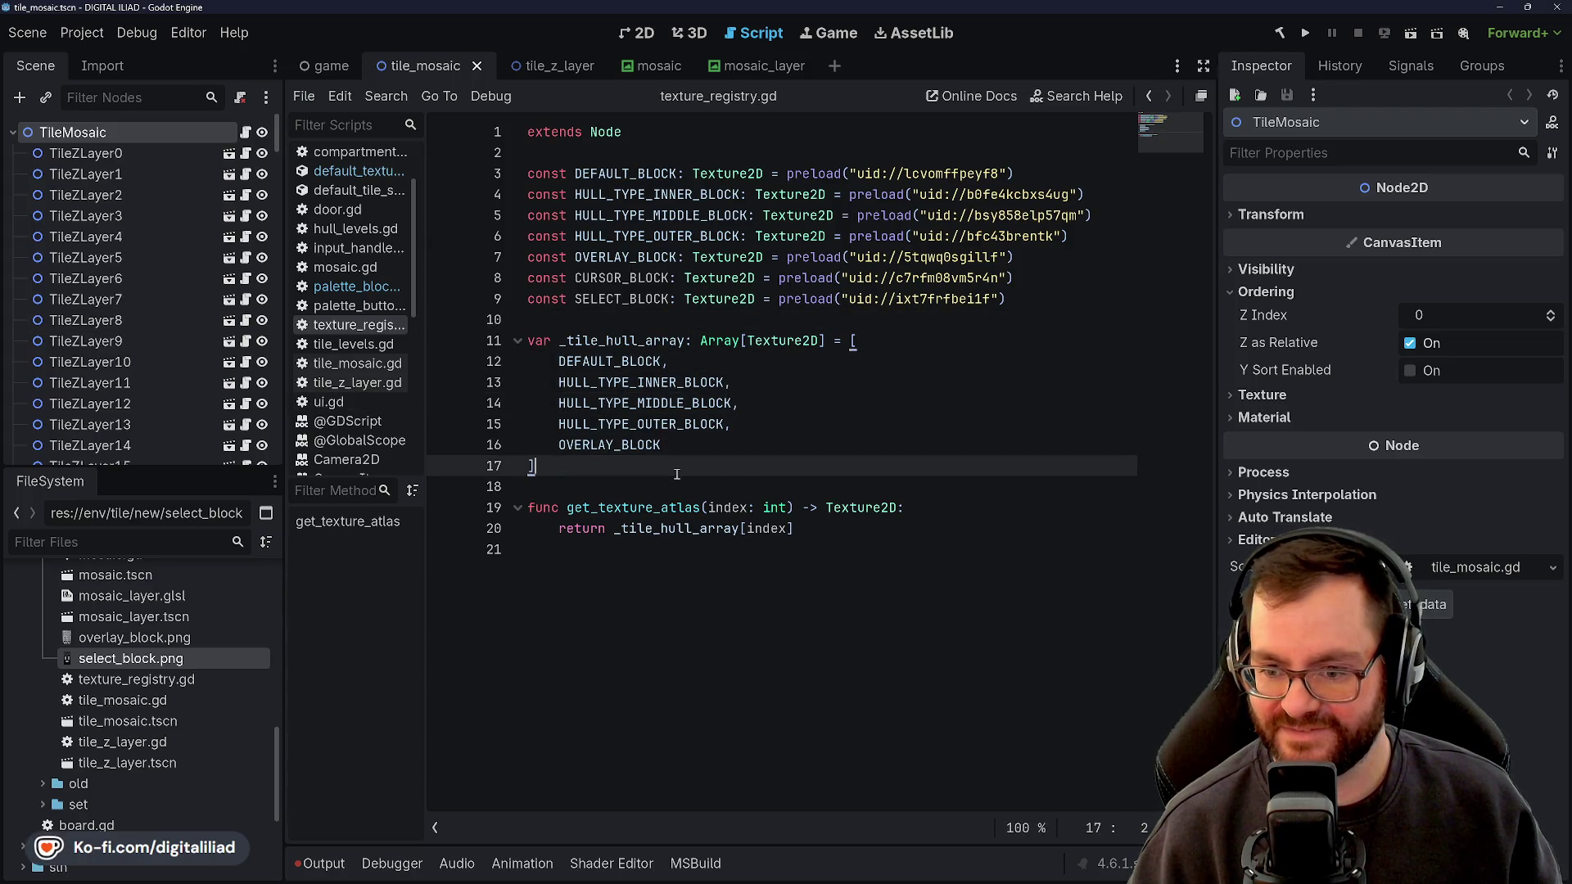
key("Down")
key("Down")
key("Down")
key("ctrl+s")
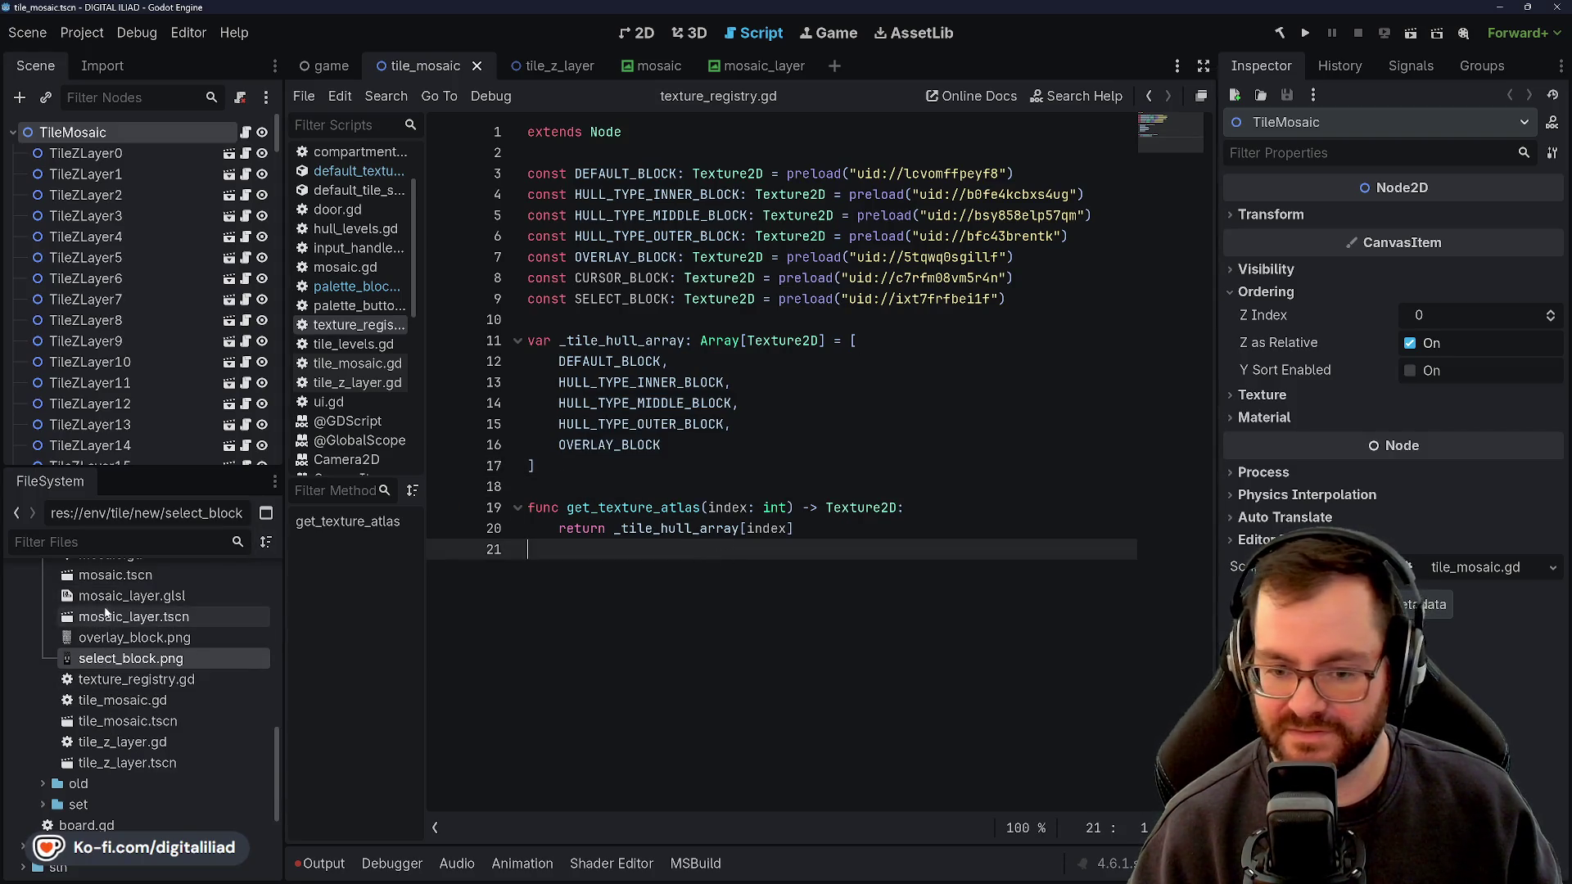
scroll(164, 655, "up", 1)
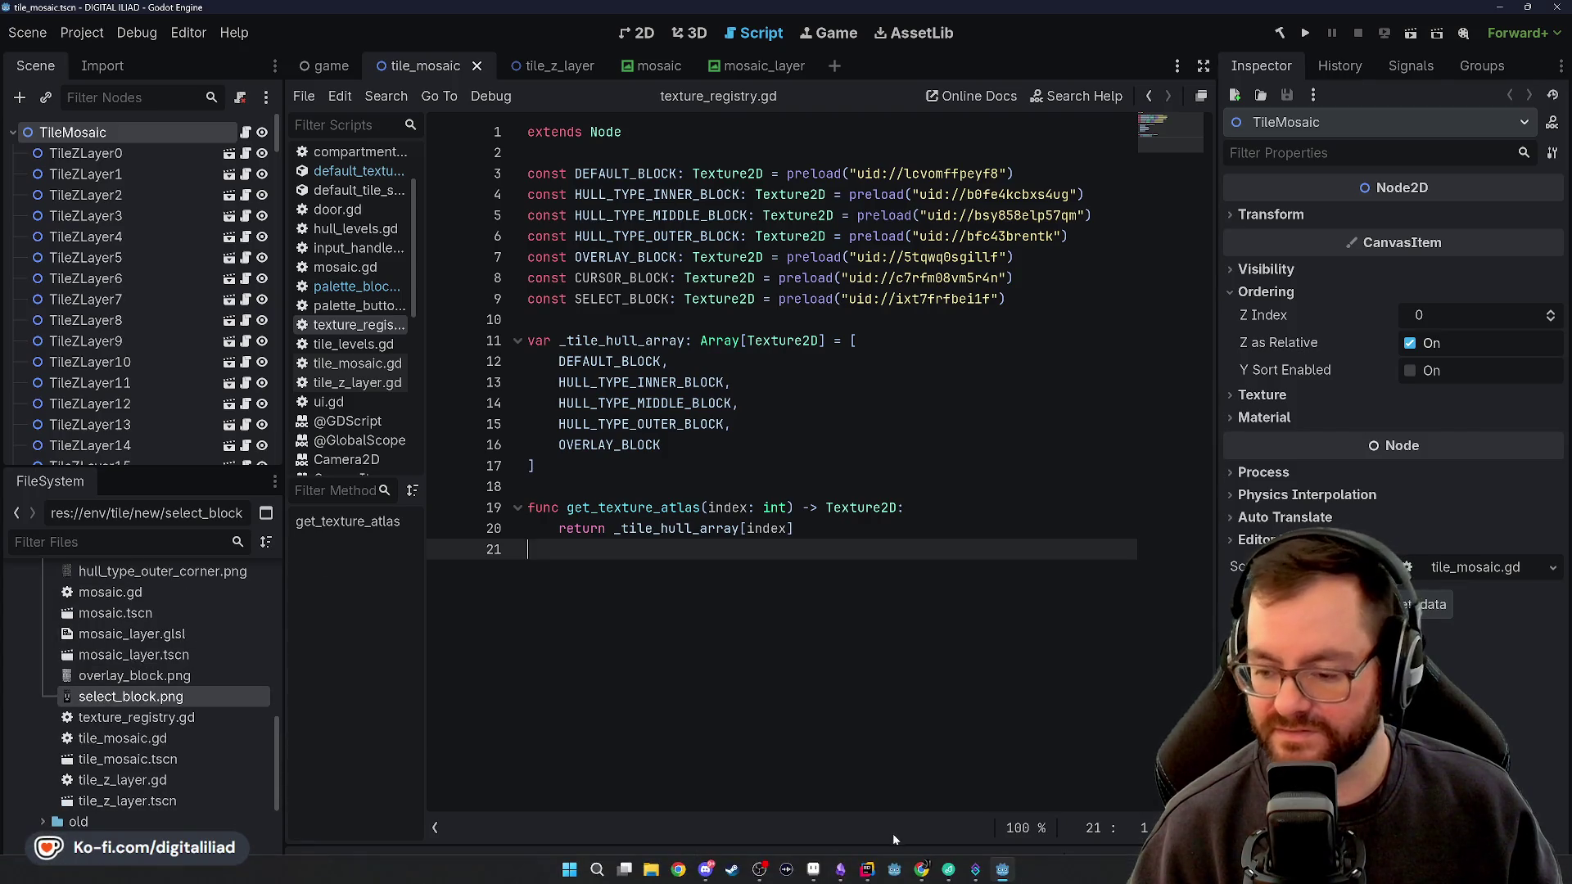
left_click(870, 871)
Replace textureId with 5 in the corner draw's TextureId property
double_click(409, 446)
type("5")
key("Down")
key("Down")
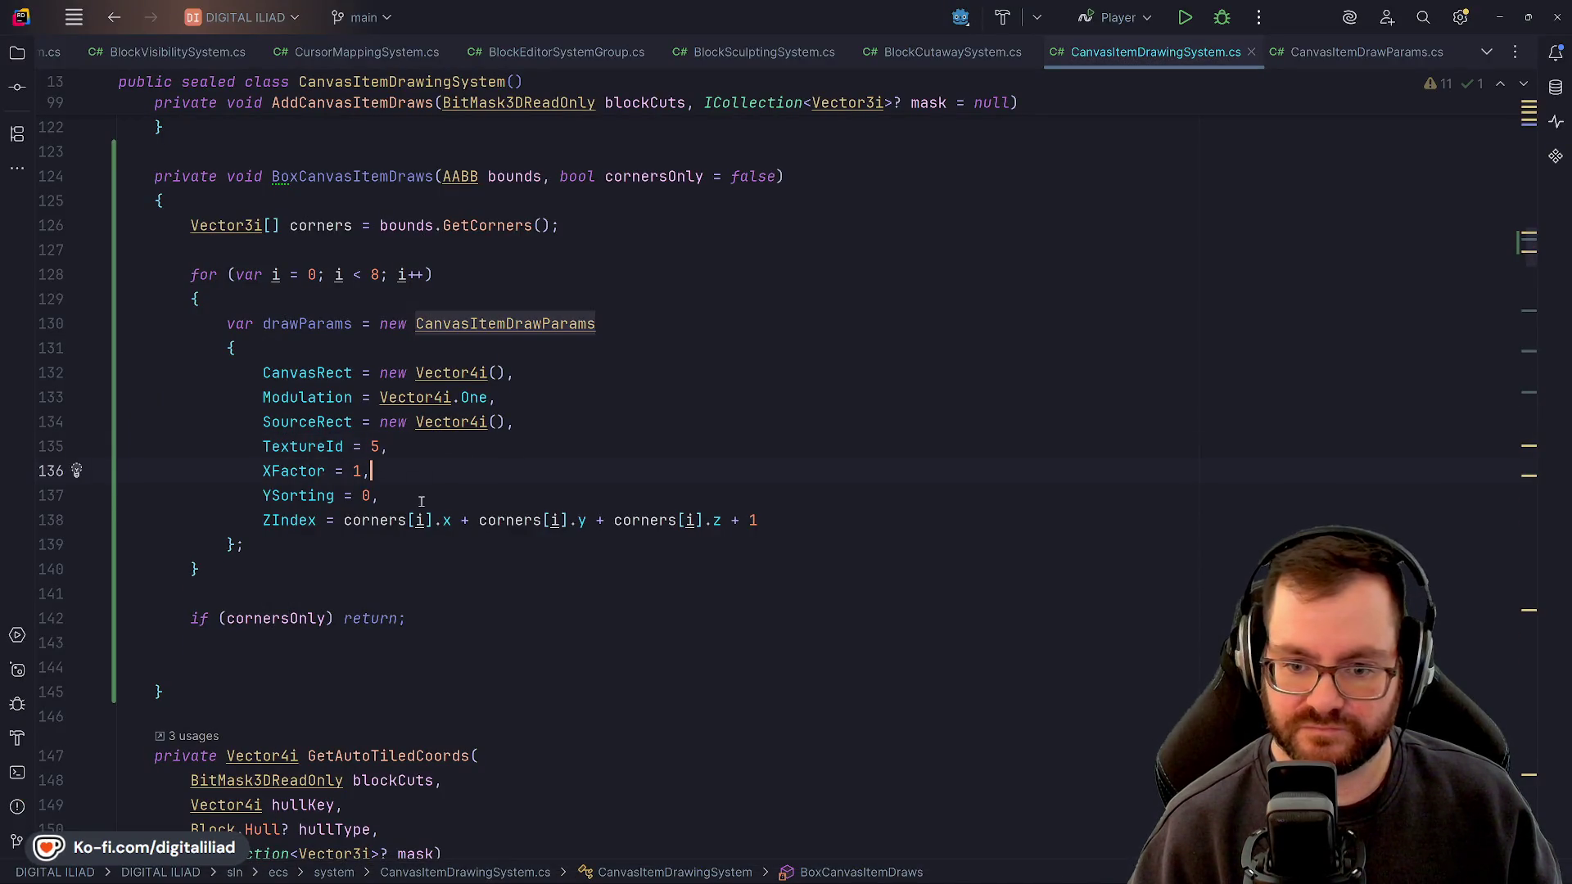
key("Down")
key("Up")
key("Up")
left_click(435, 424)
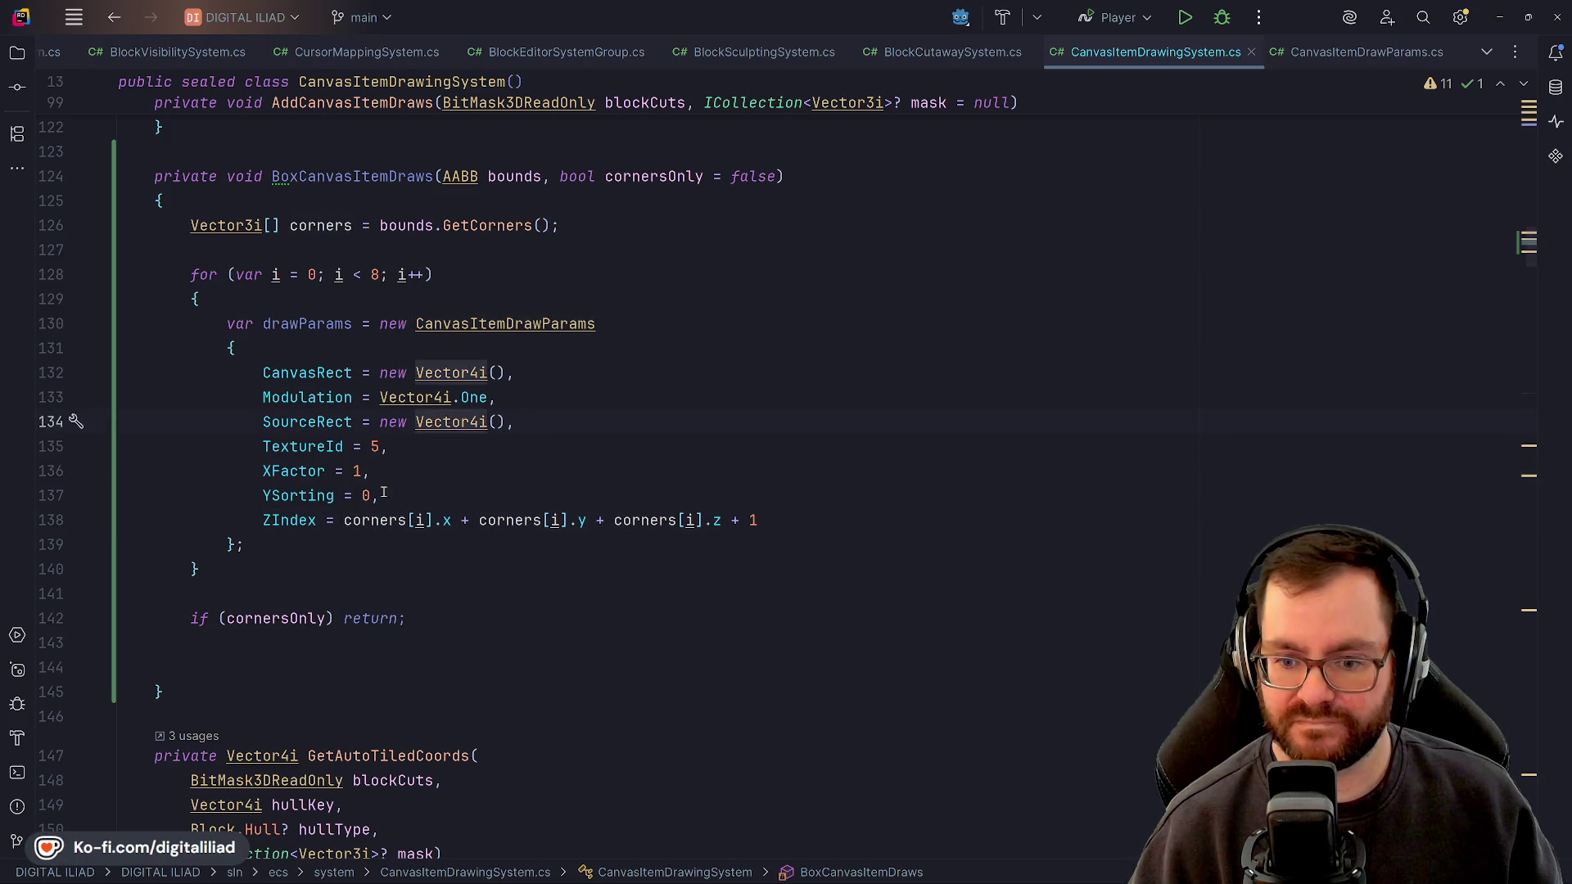
key("Down")
key("Down")
key("Down")
key("Left")
key("Up")
key("Down")
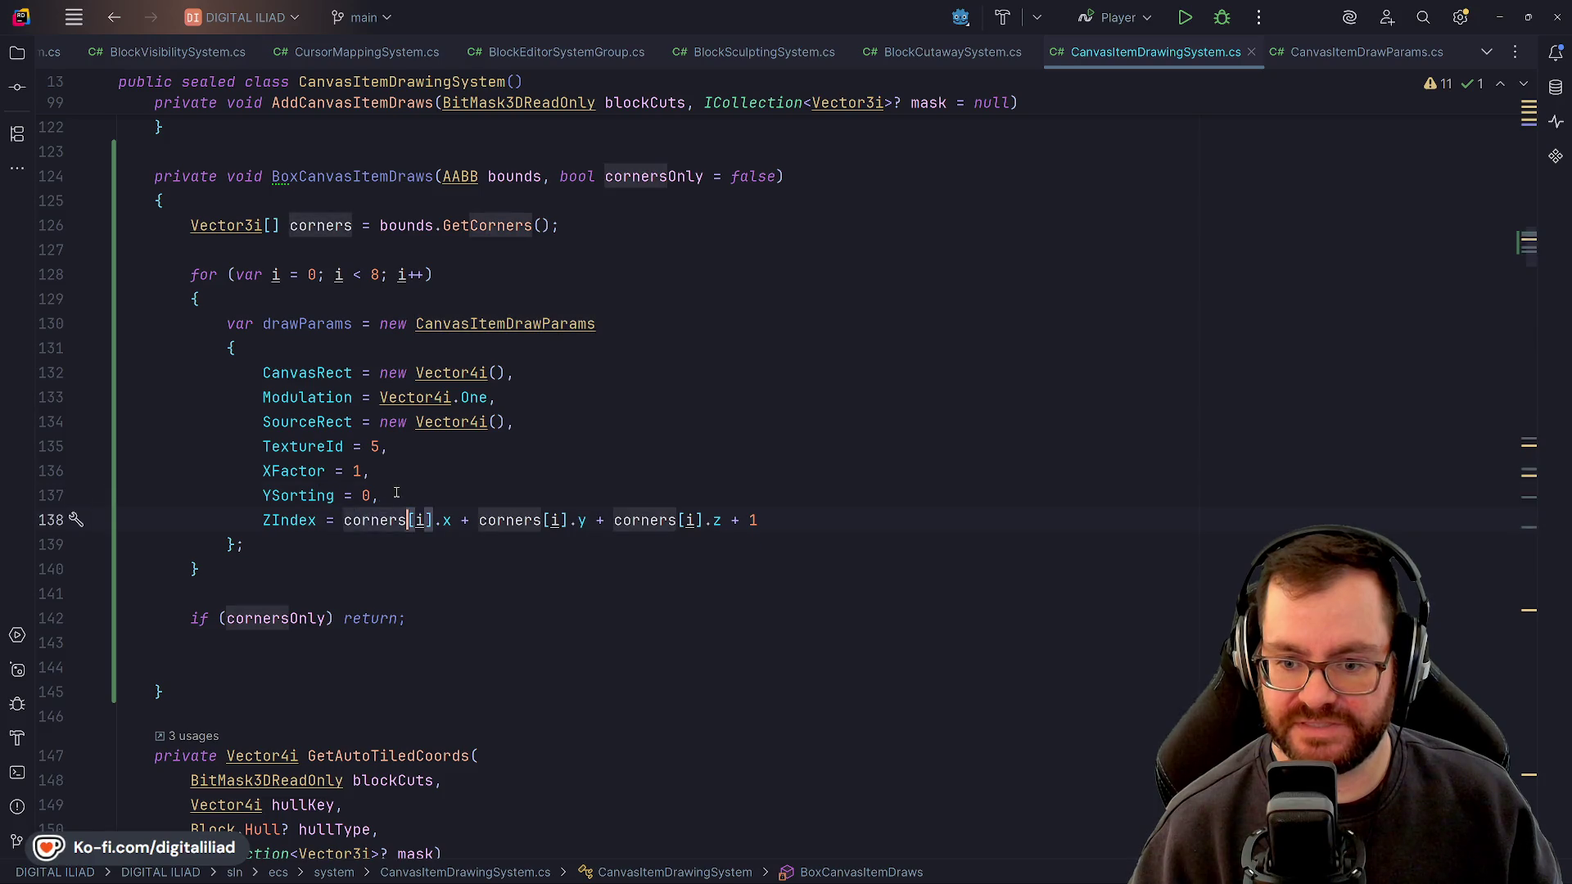
Look over the XFactor, Modulation, YSorting and CanvasRect values in the corner draw initializer
left_click(381, 478)
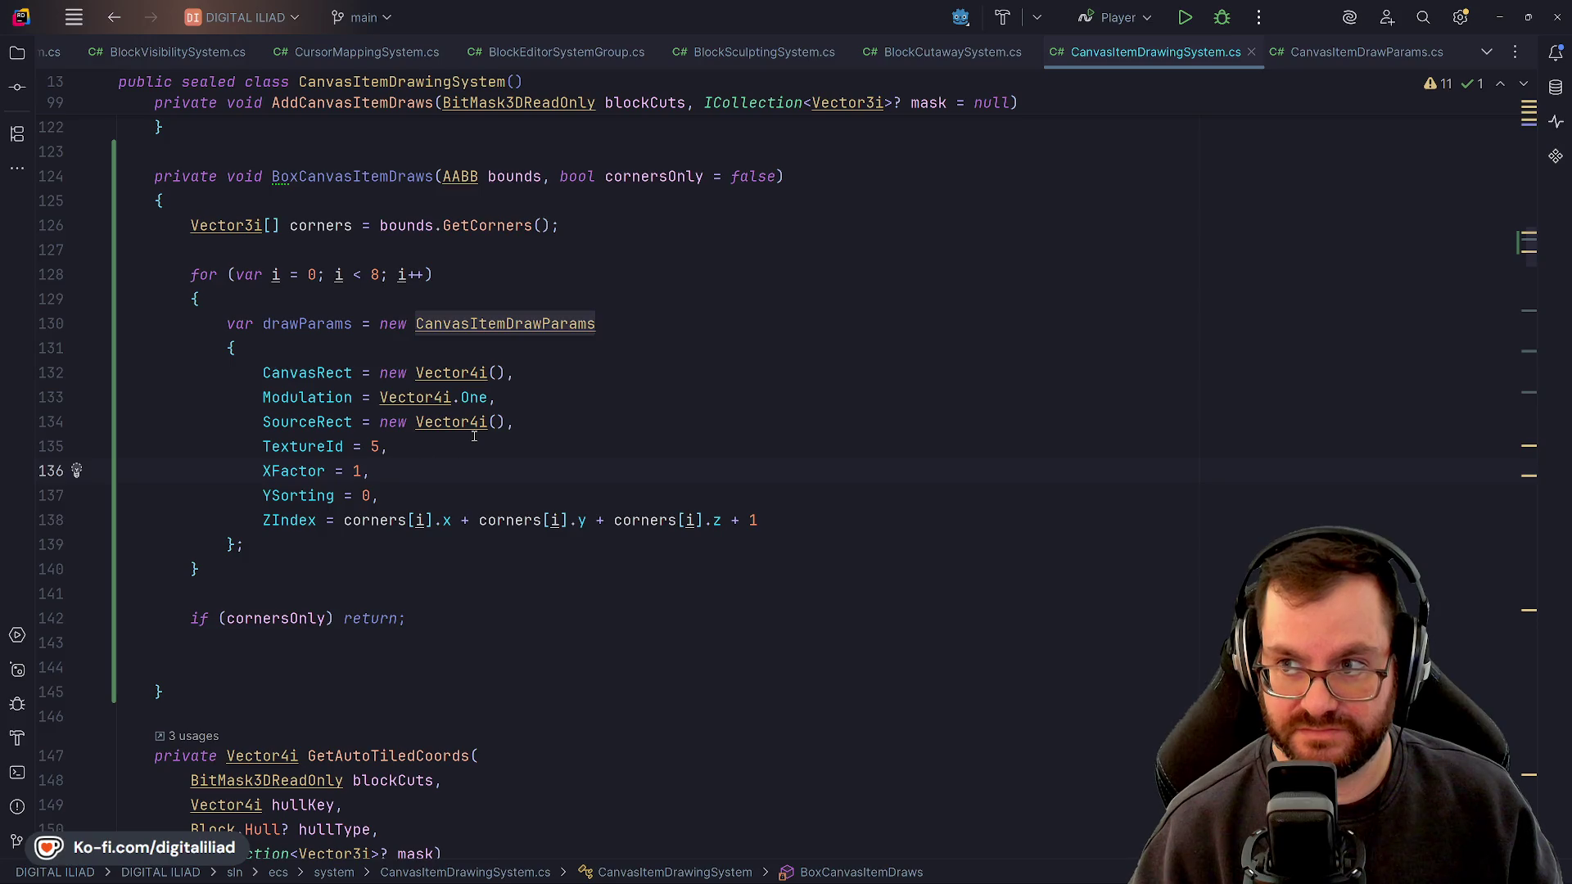
scroll(416, 419, "up", 2)
left_click(416, 421)
left_click(540, 473)
left_click(335, 471)
left_click(300, 471)
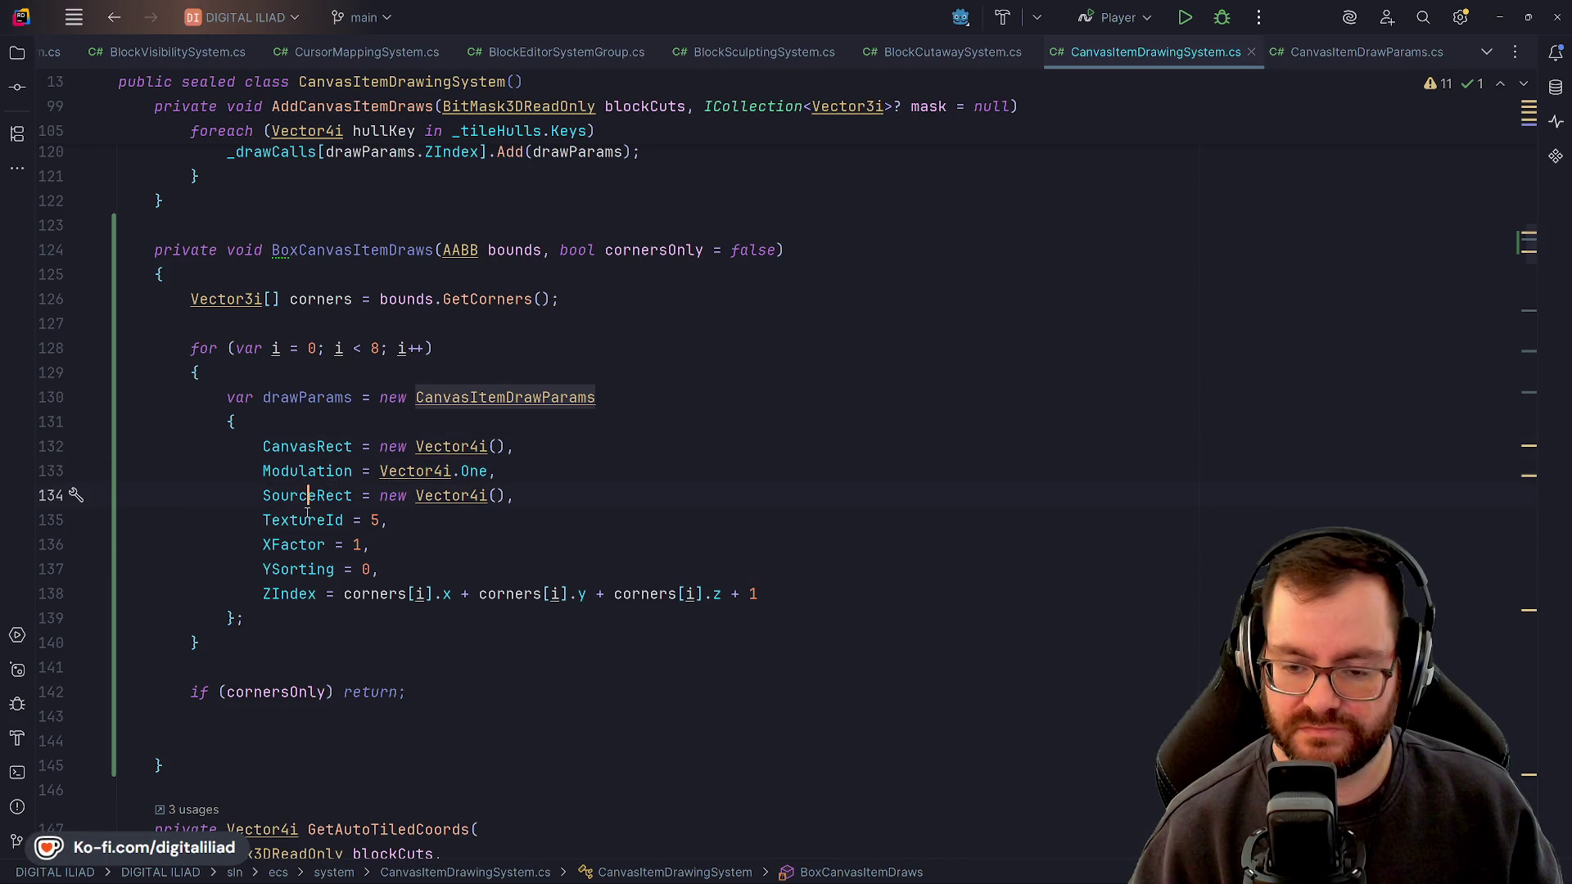
key("End")
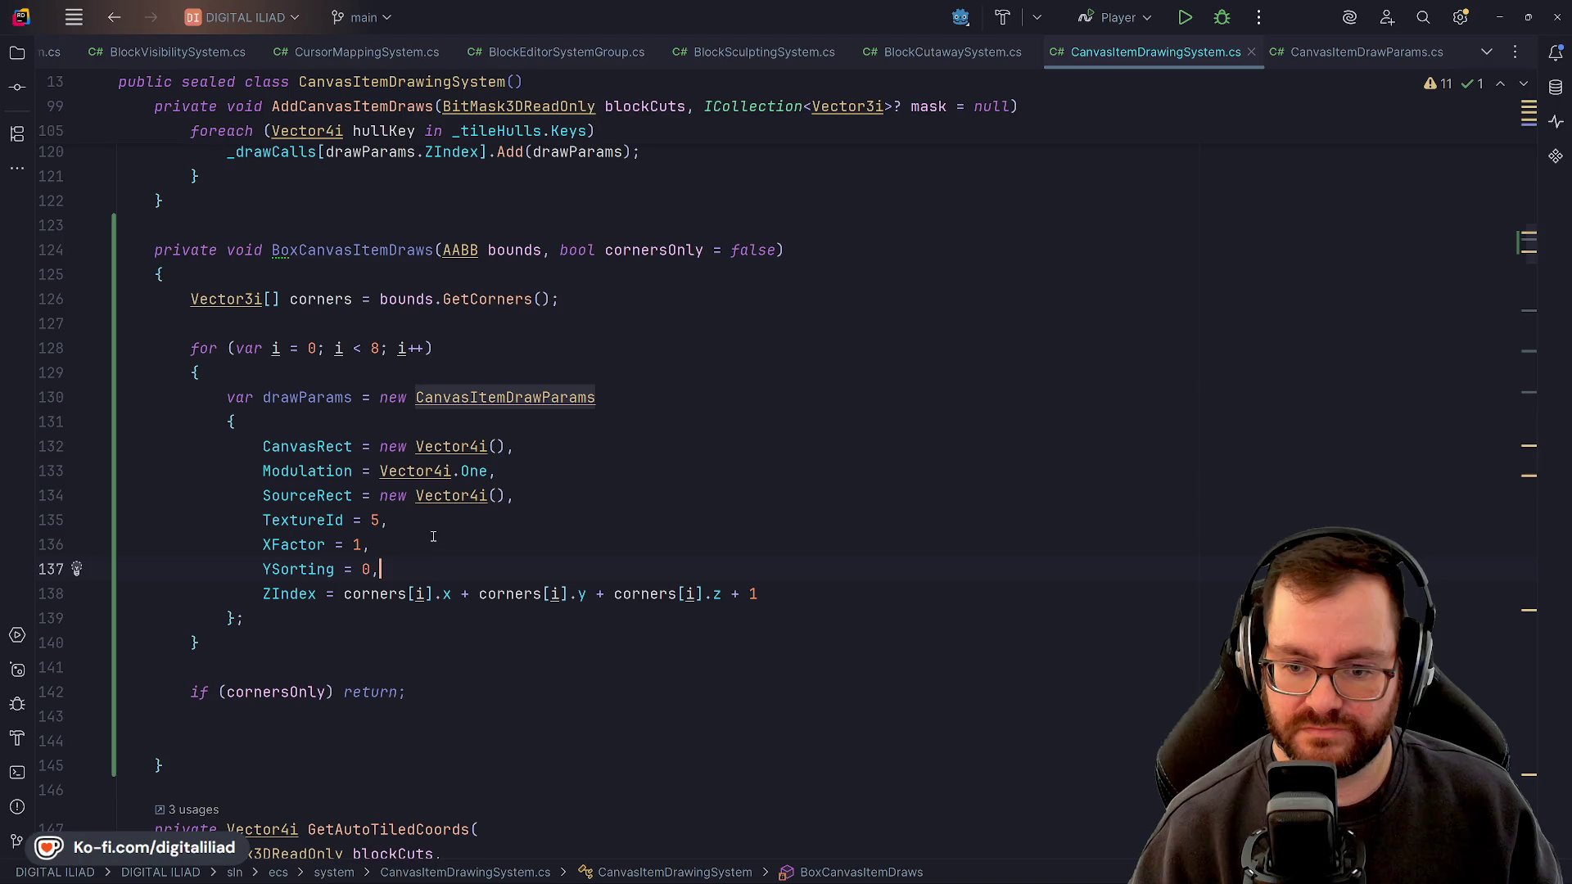
key("Up")
key("Up")
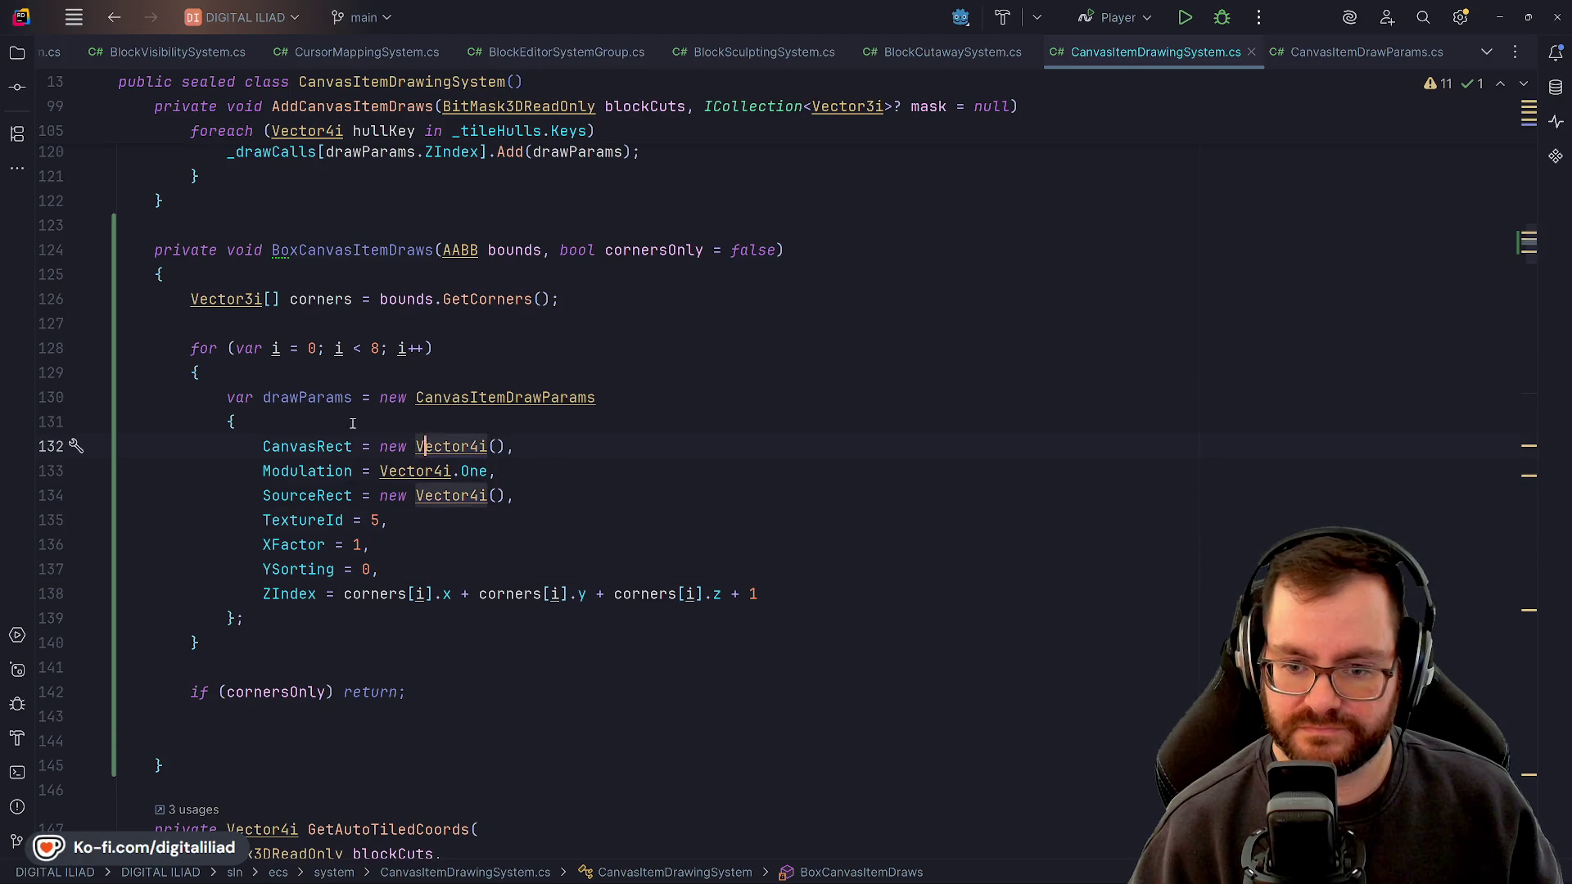
left_click(300, 446)
left_click(415, 447)
left_click(497, 446)
key("Up")
key("Down")
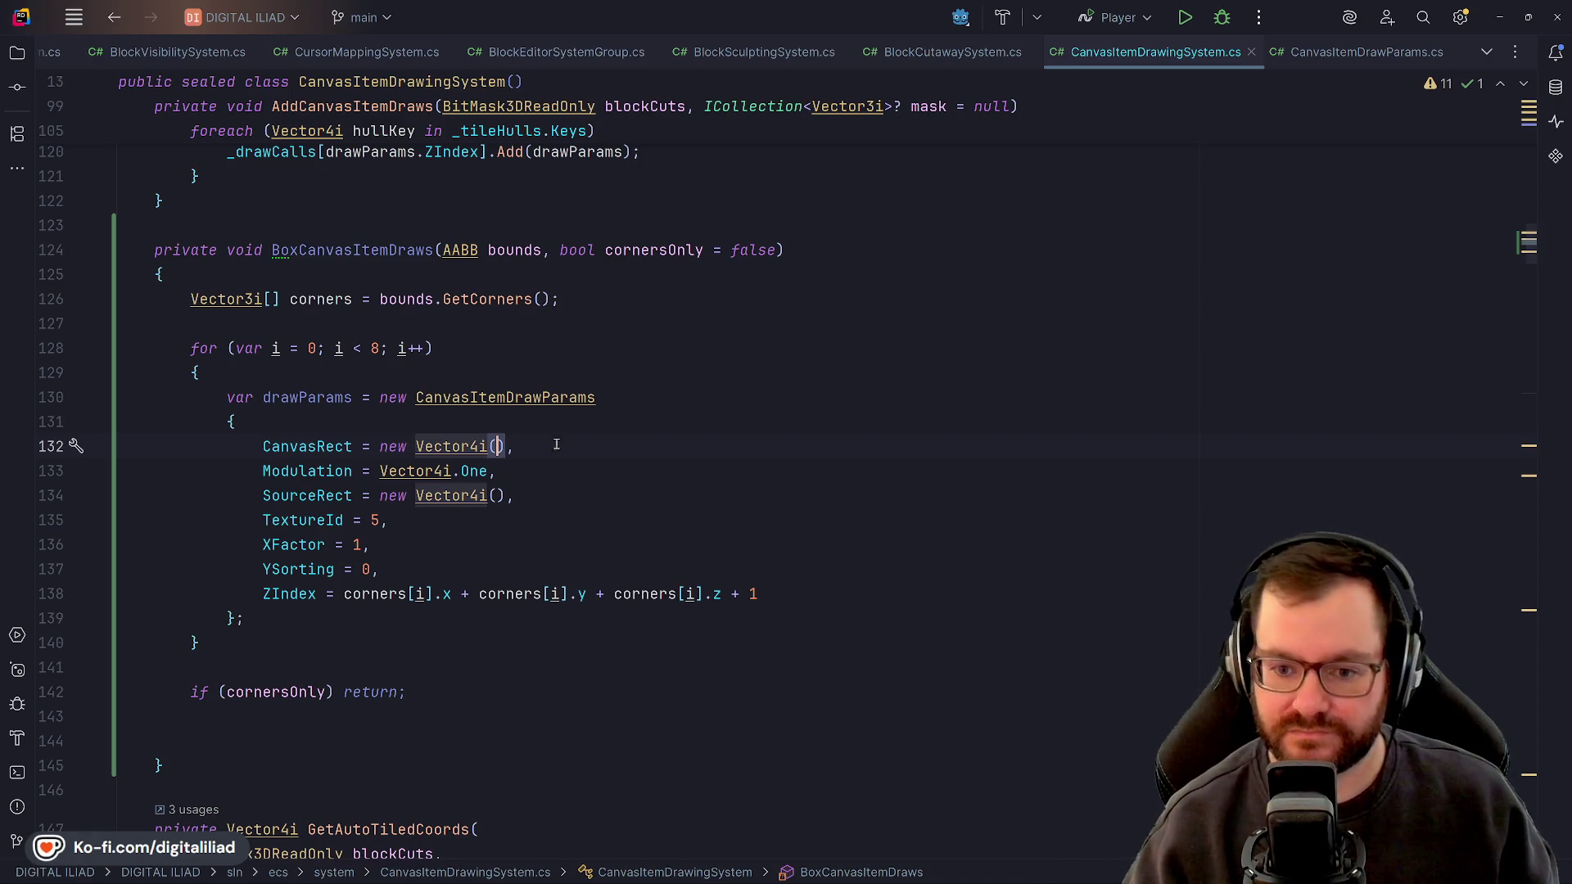
scroll(556, 444, "down", 15)
scroll(458, 416, "down", 8)
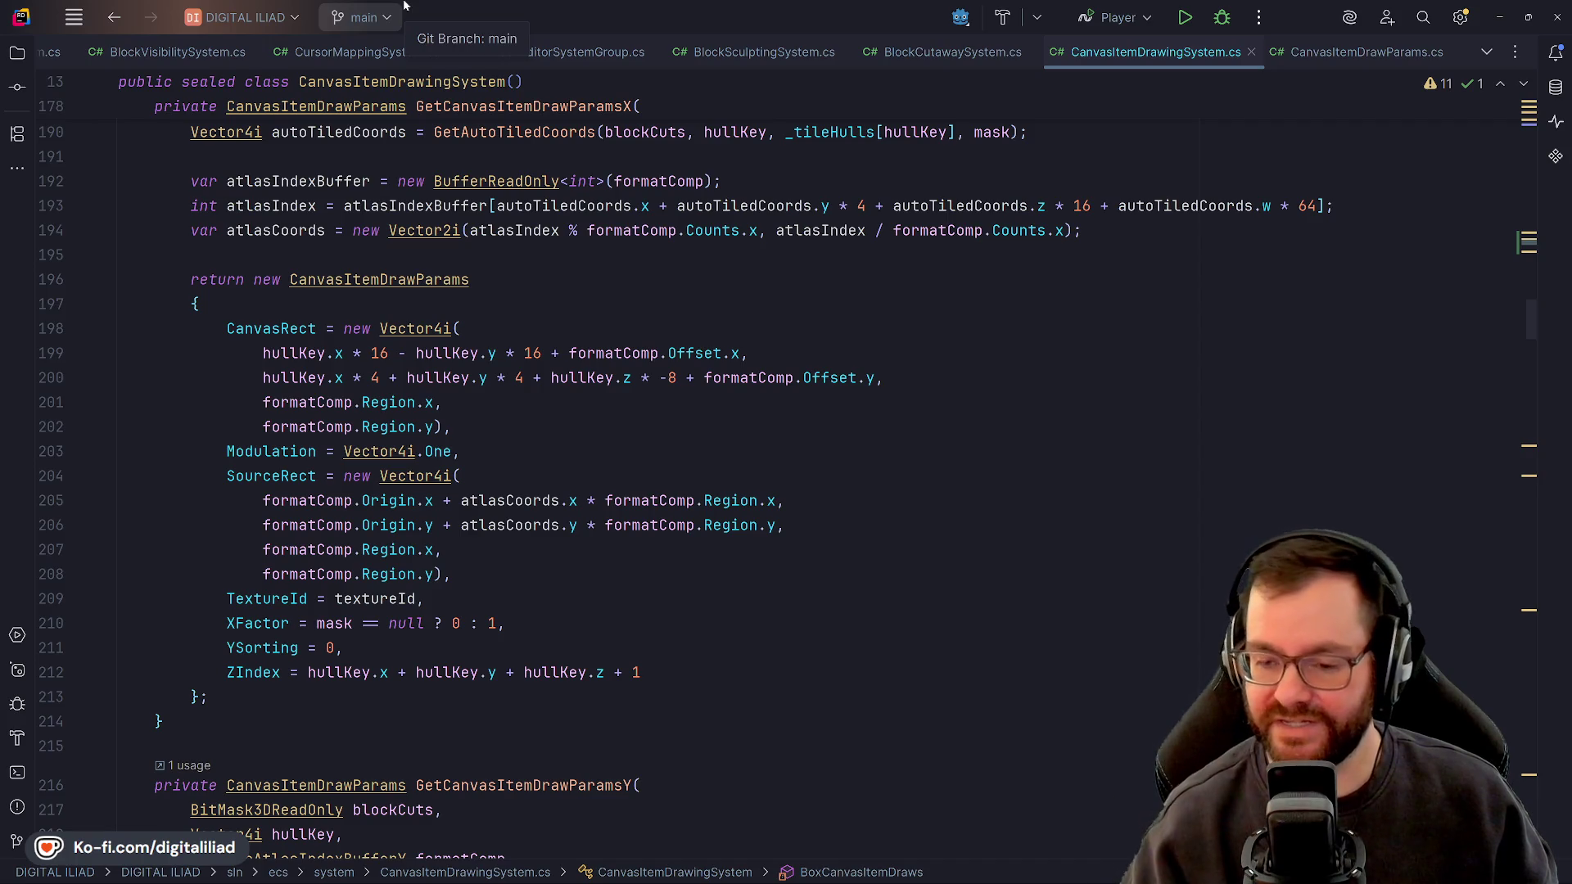
left_click(505, 501)
key("Down")
key("Down")
left_click(498, 434)
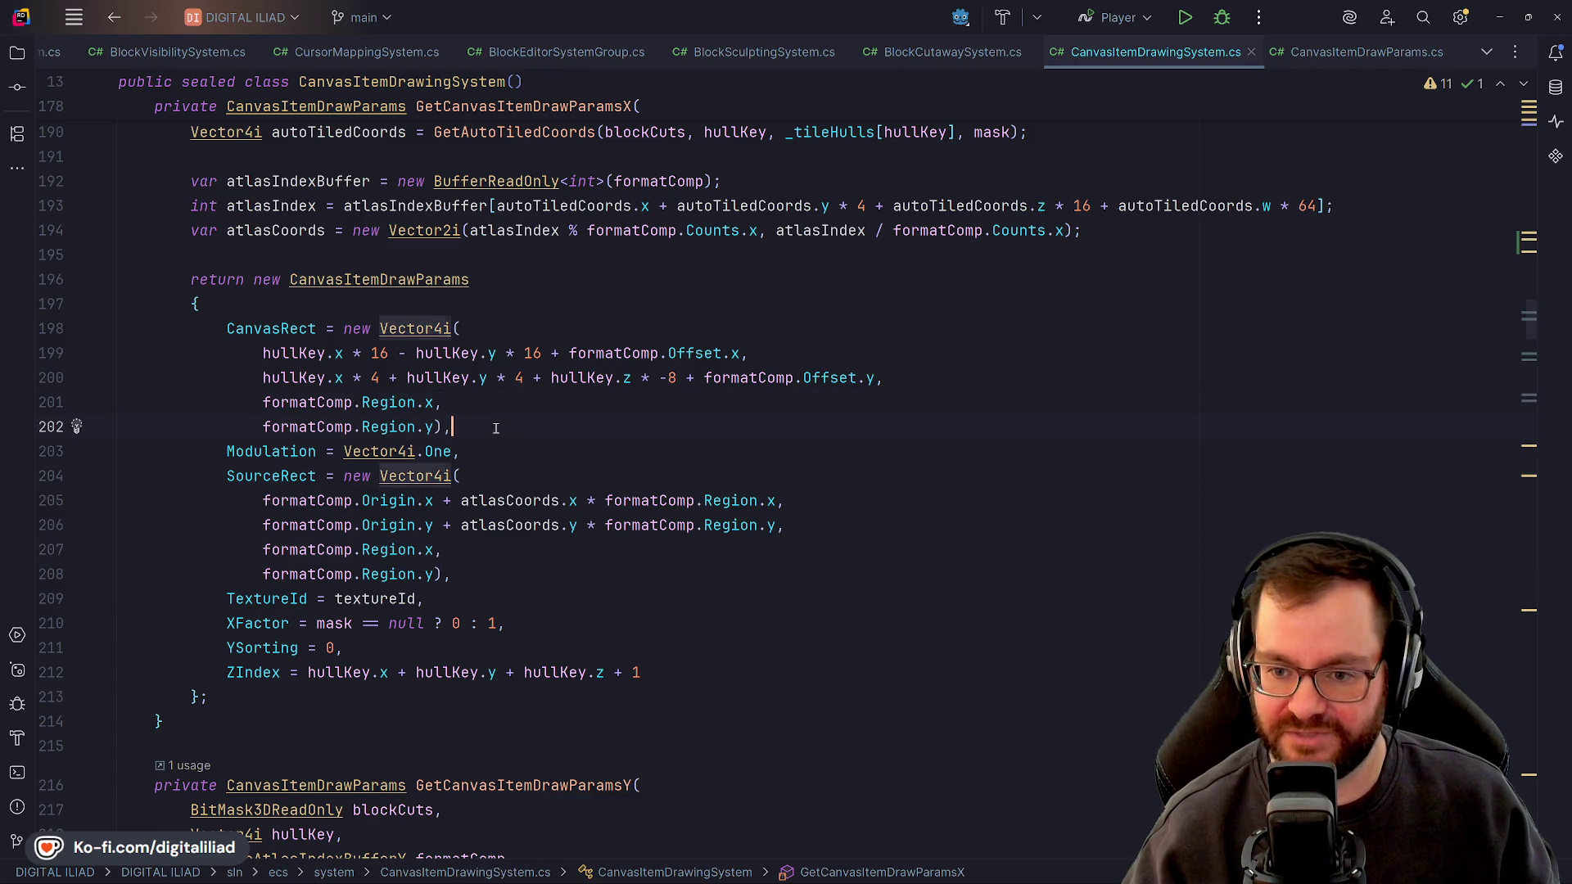
left_click(886, 378)
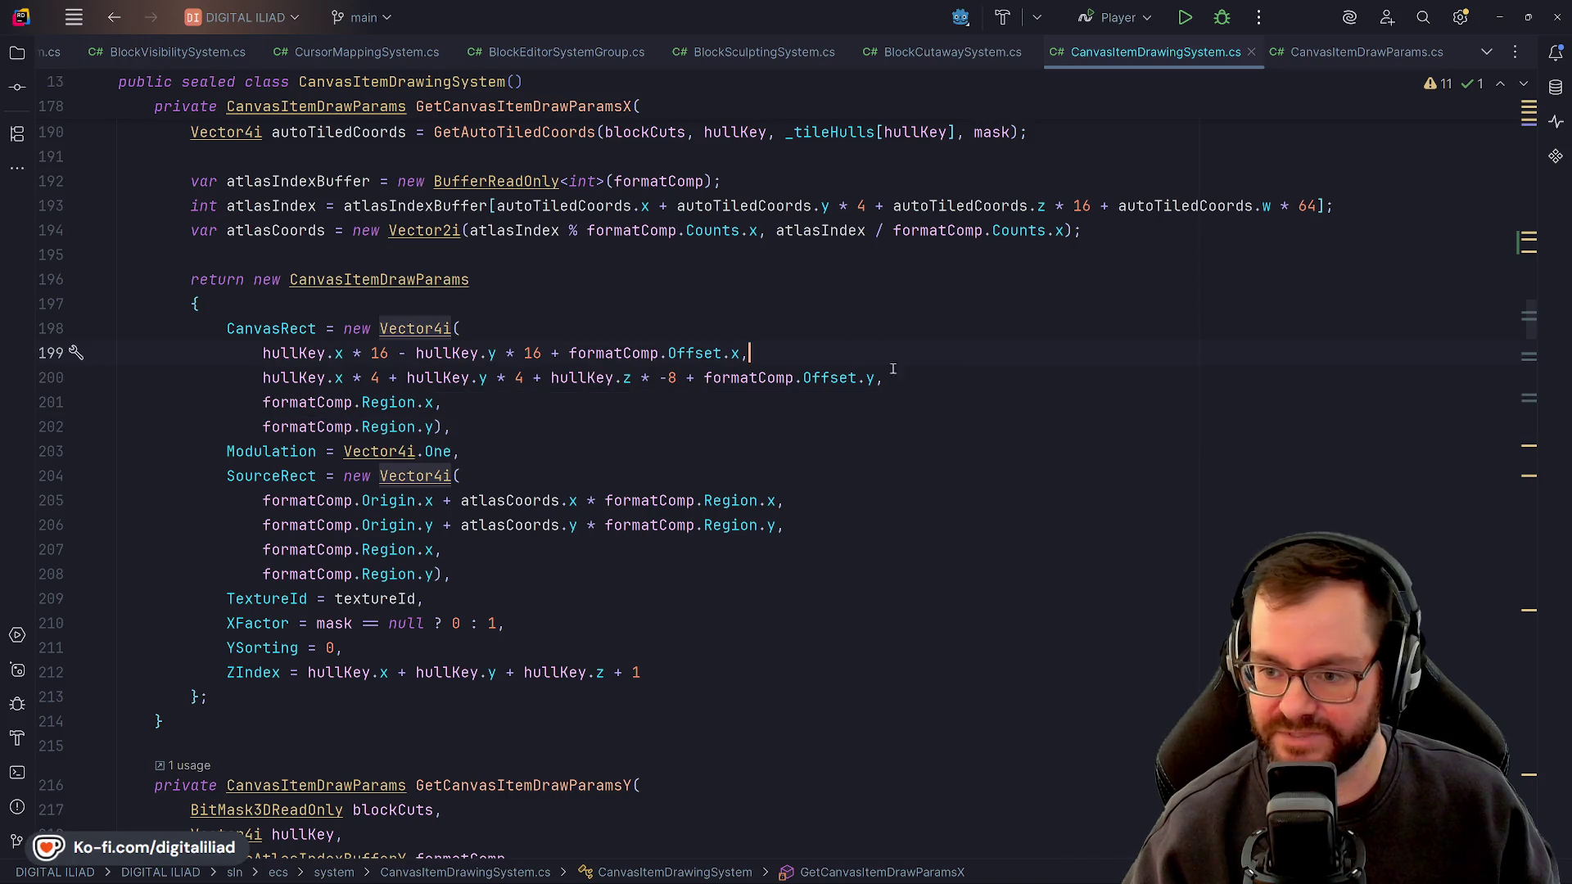
left_click(601, 475)
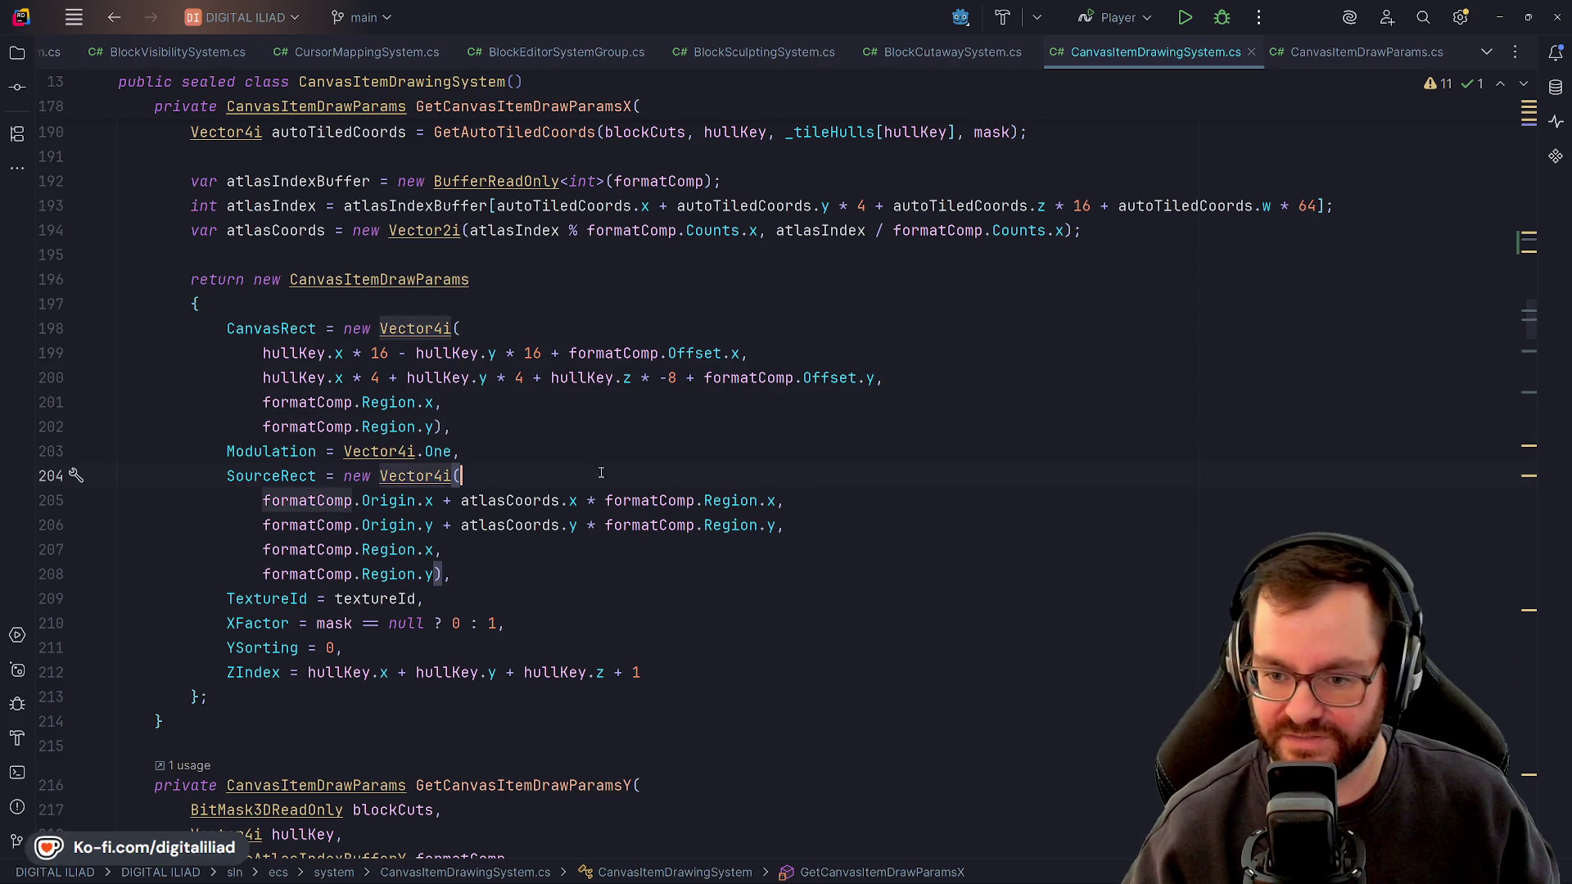
left_click(831, 525)
left_click(688, 598)
left_click(664, 625)
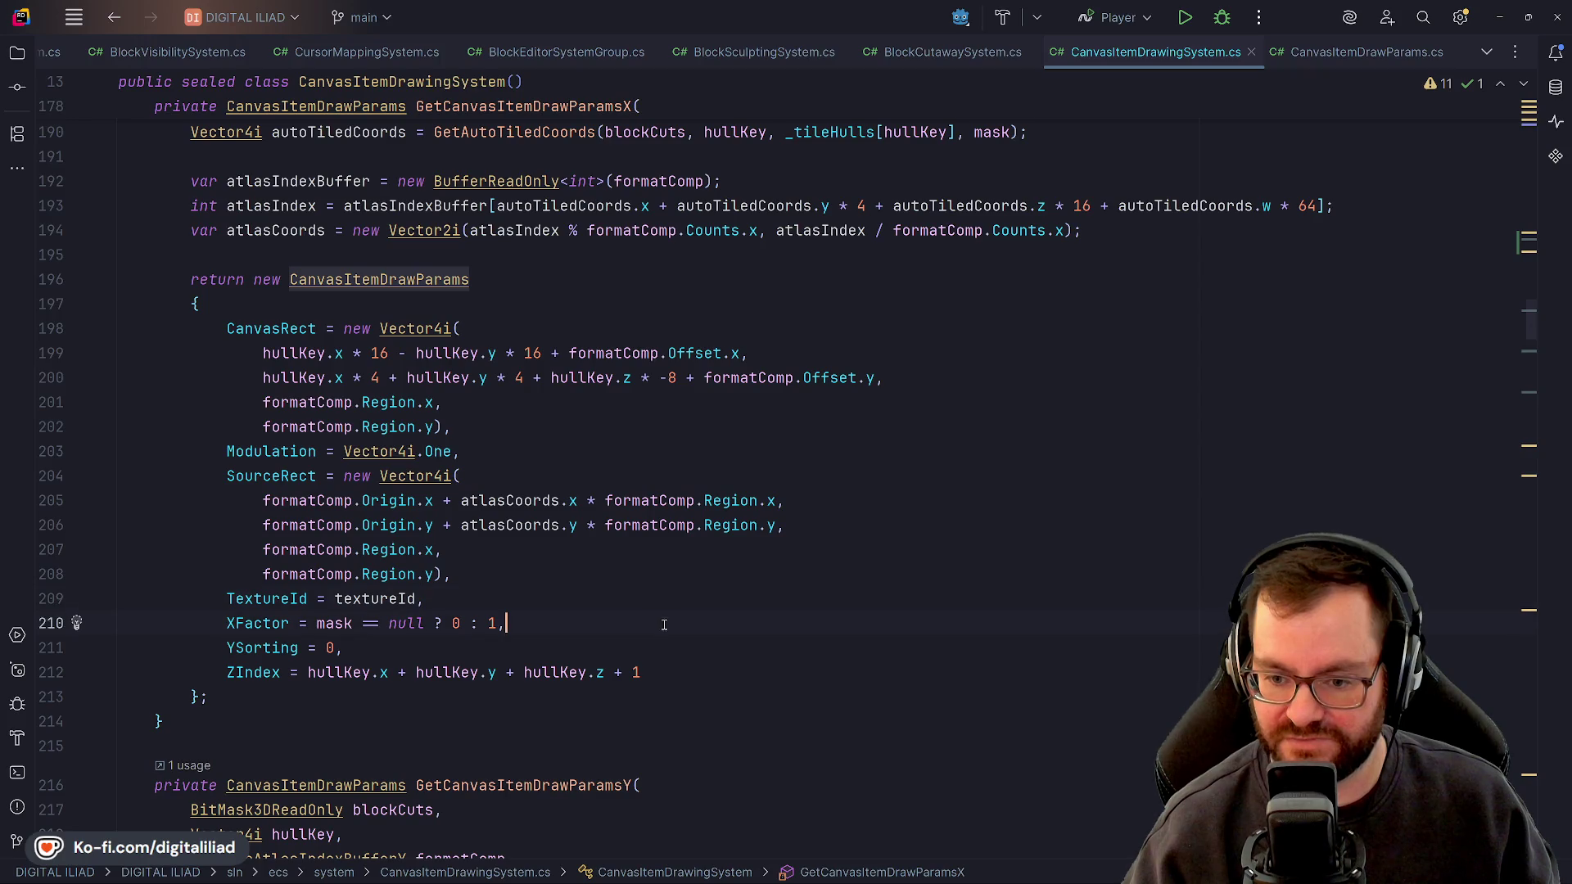
left_click(681, 647)
left_click(714, 670)
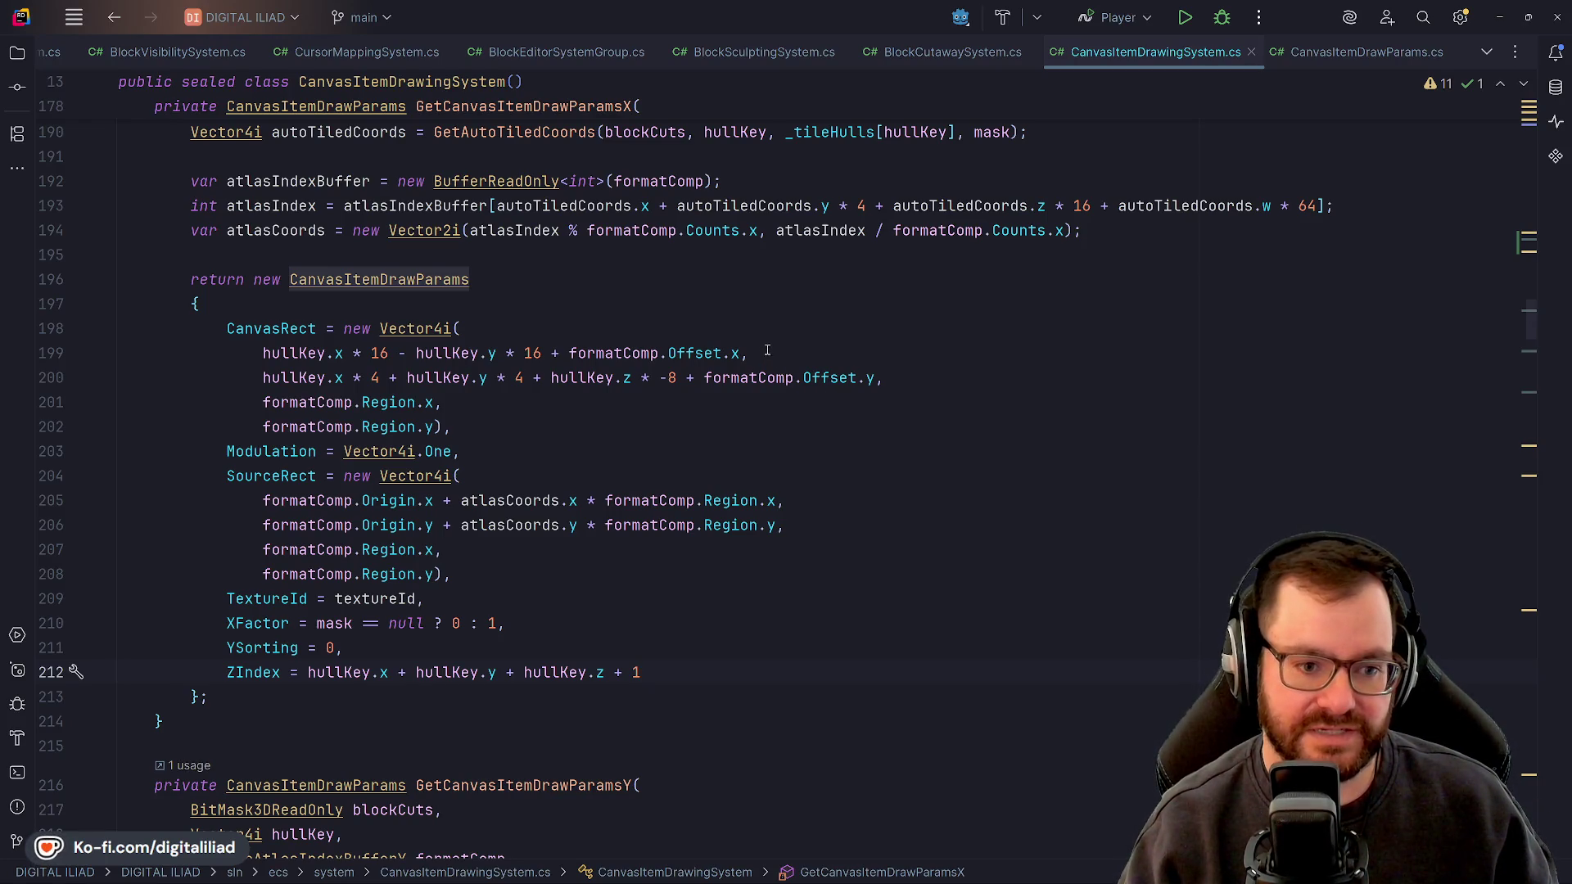
key("Down")
key("Down")
key("Down")
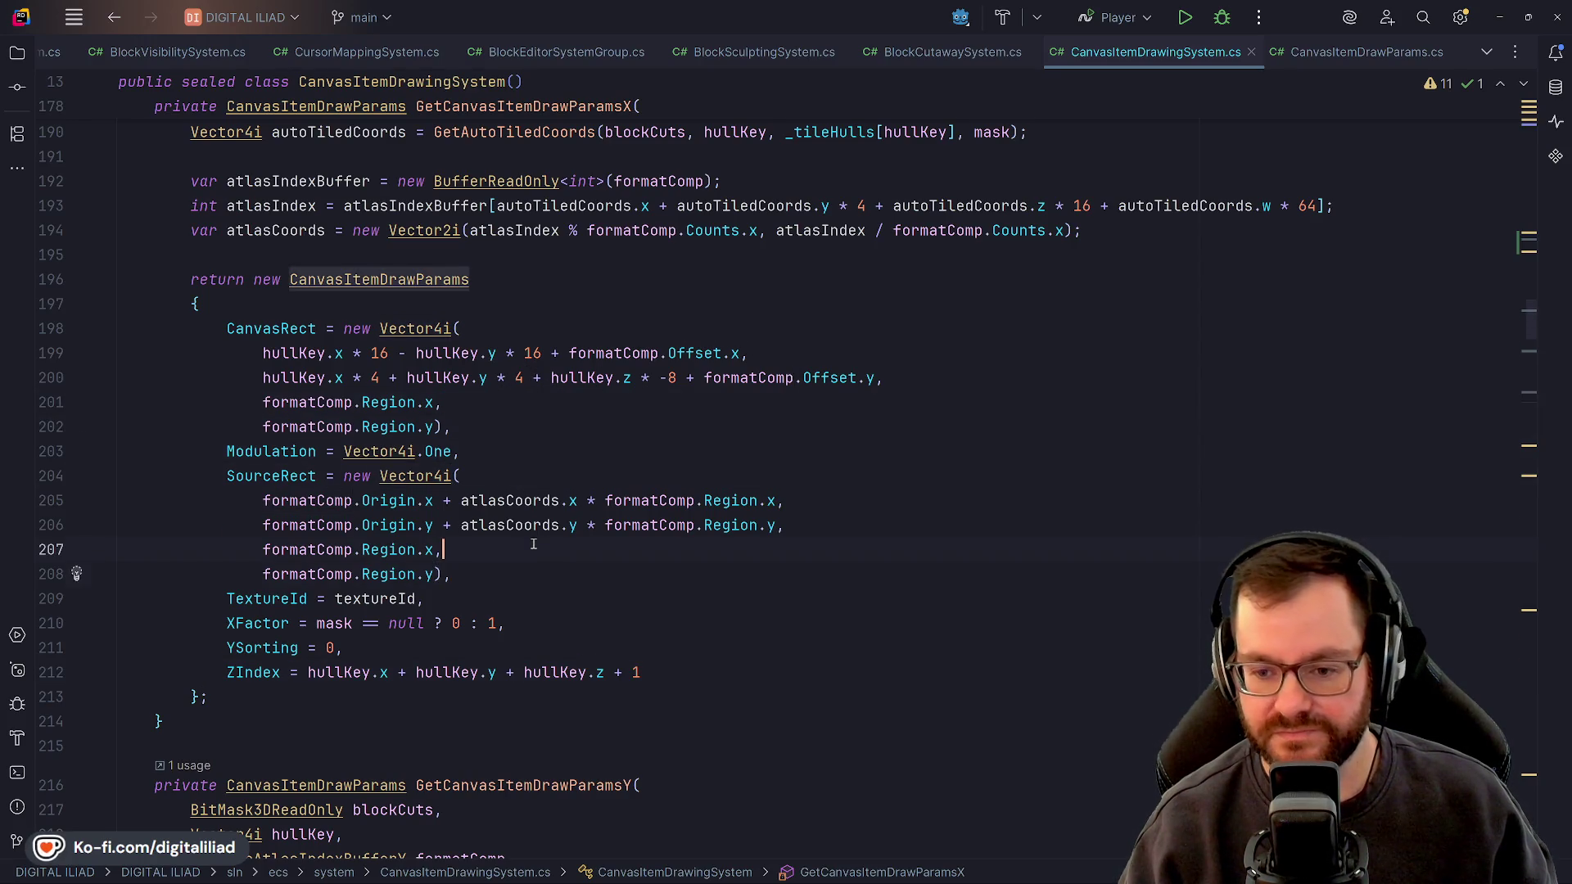
key("Up")
key("Up")
key("Up")
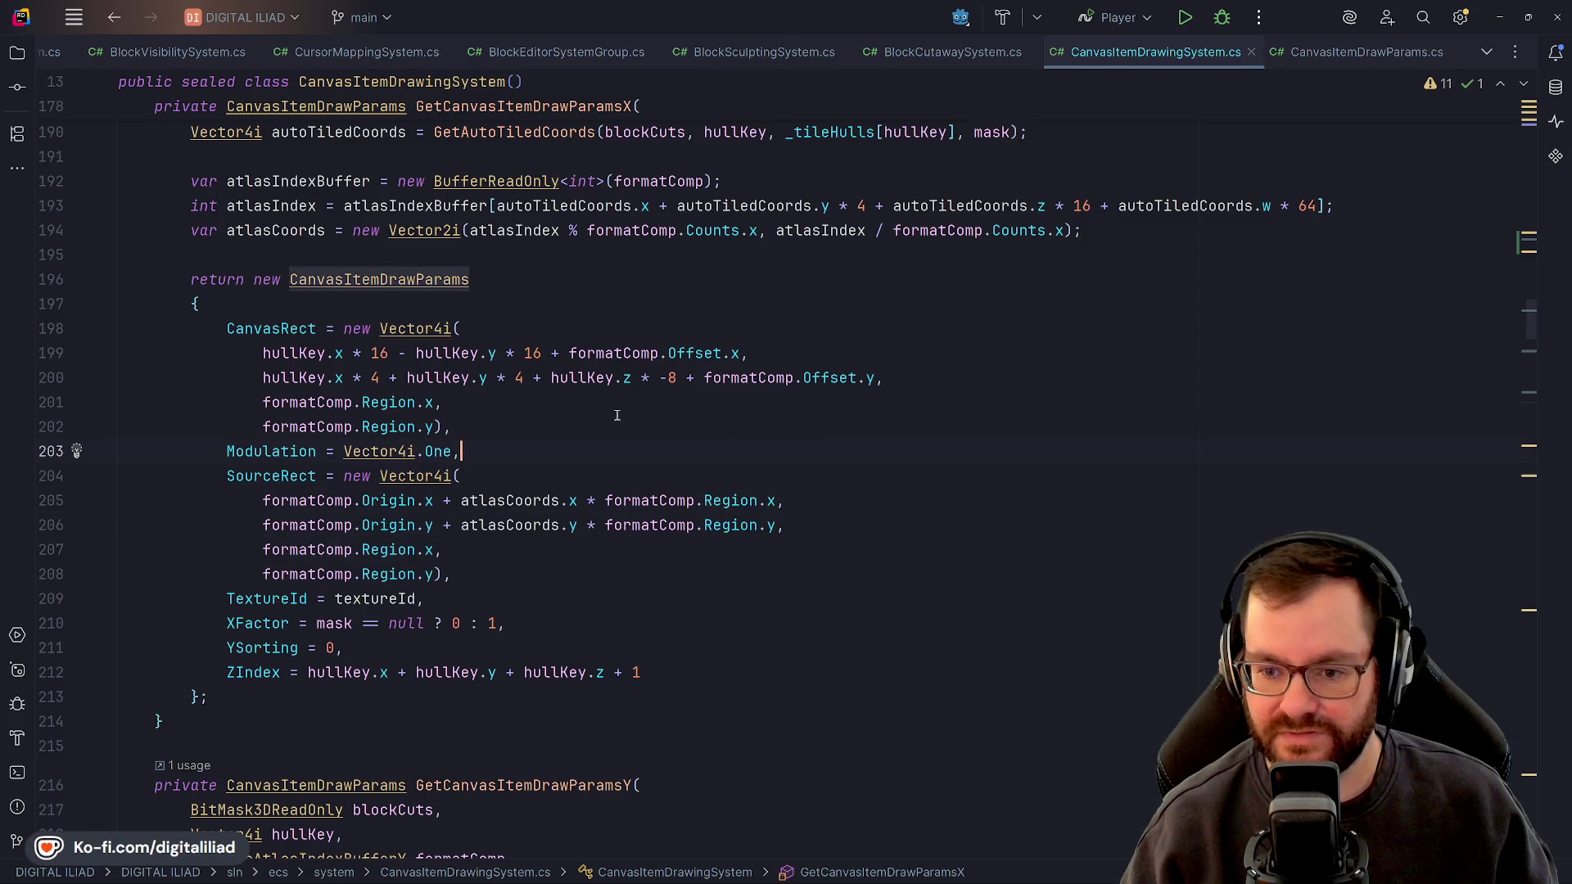
key("Down")
key("Down")
key("Down")
key("Up")
key("Up")
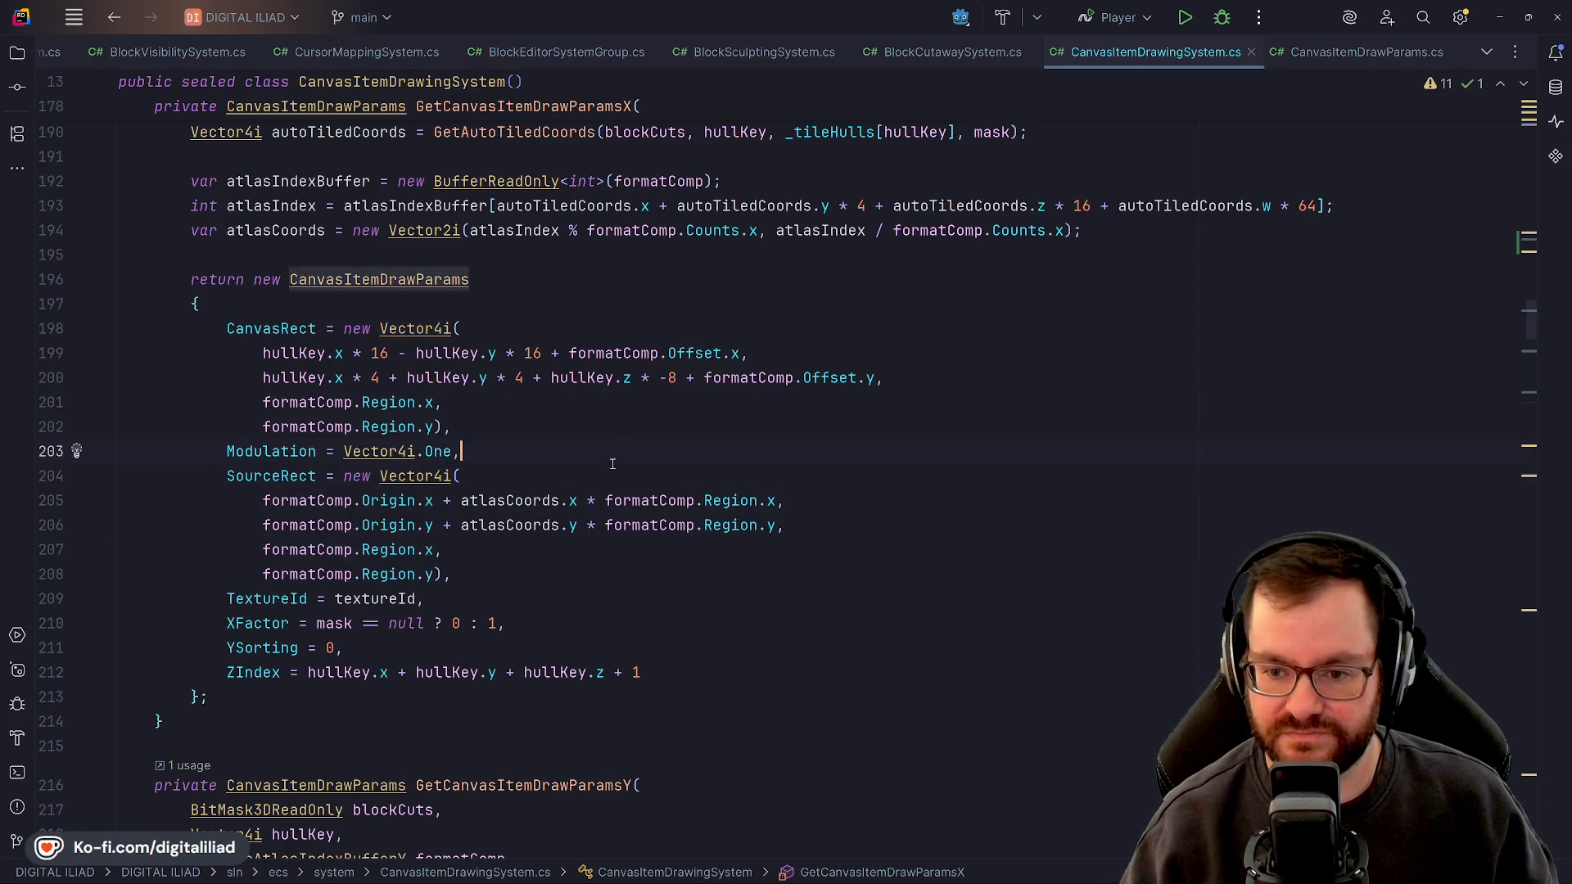
key("Down")
key("Down")
key("Down")
key("Down")
left_click(825, 510)
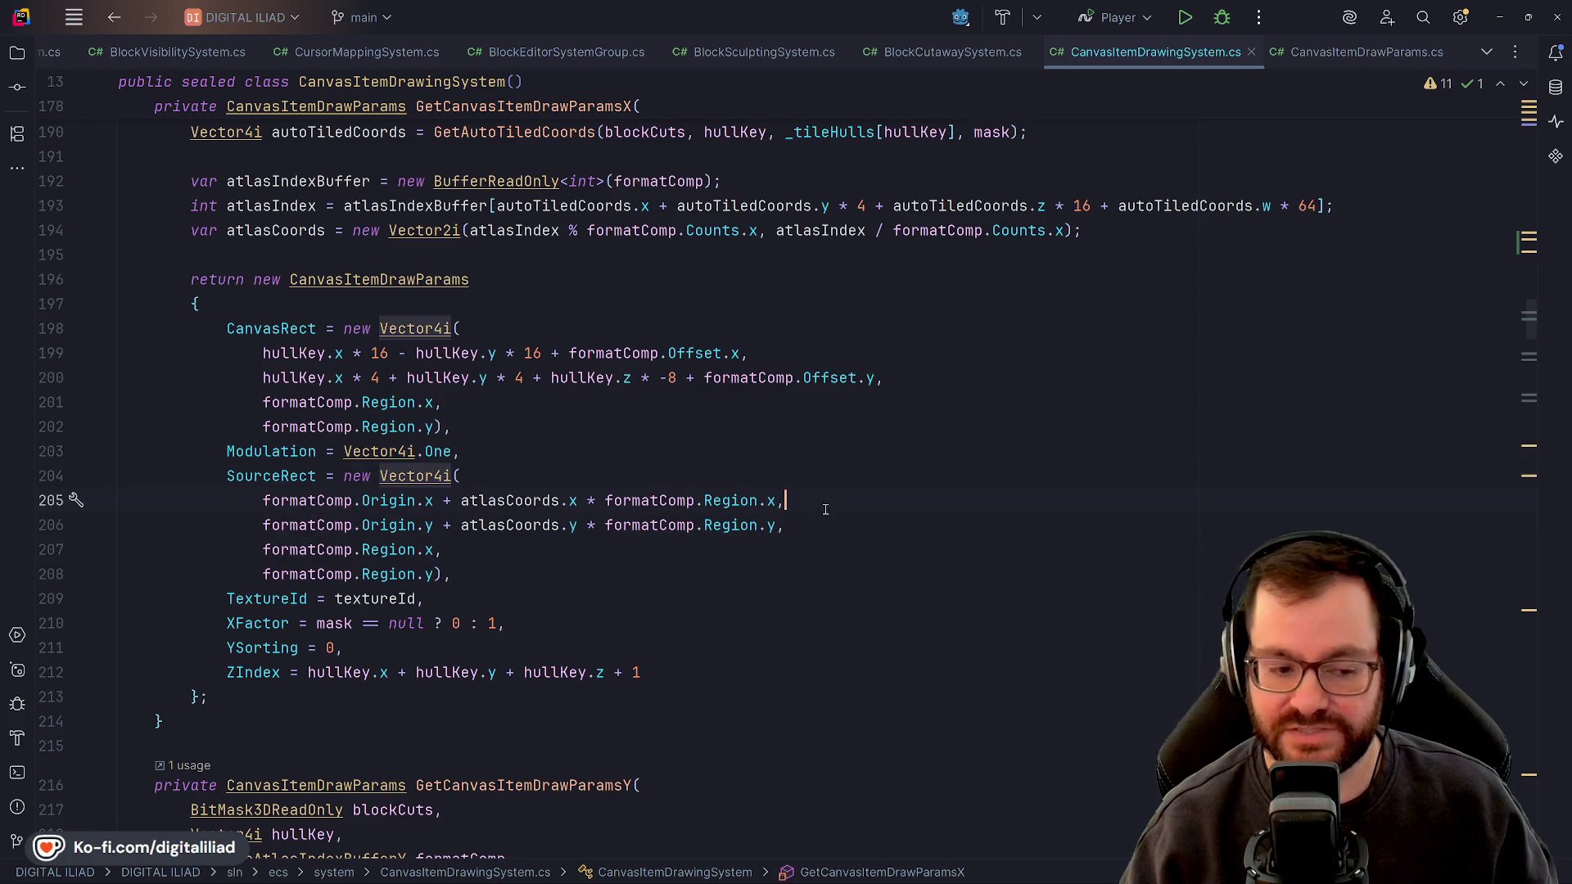
left_click(528, 430)
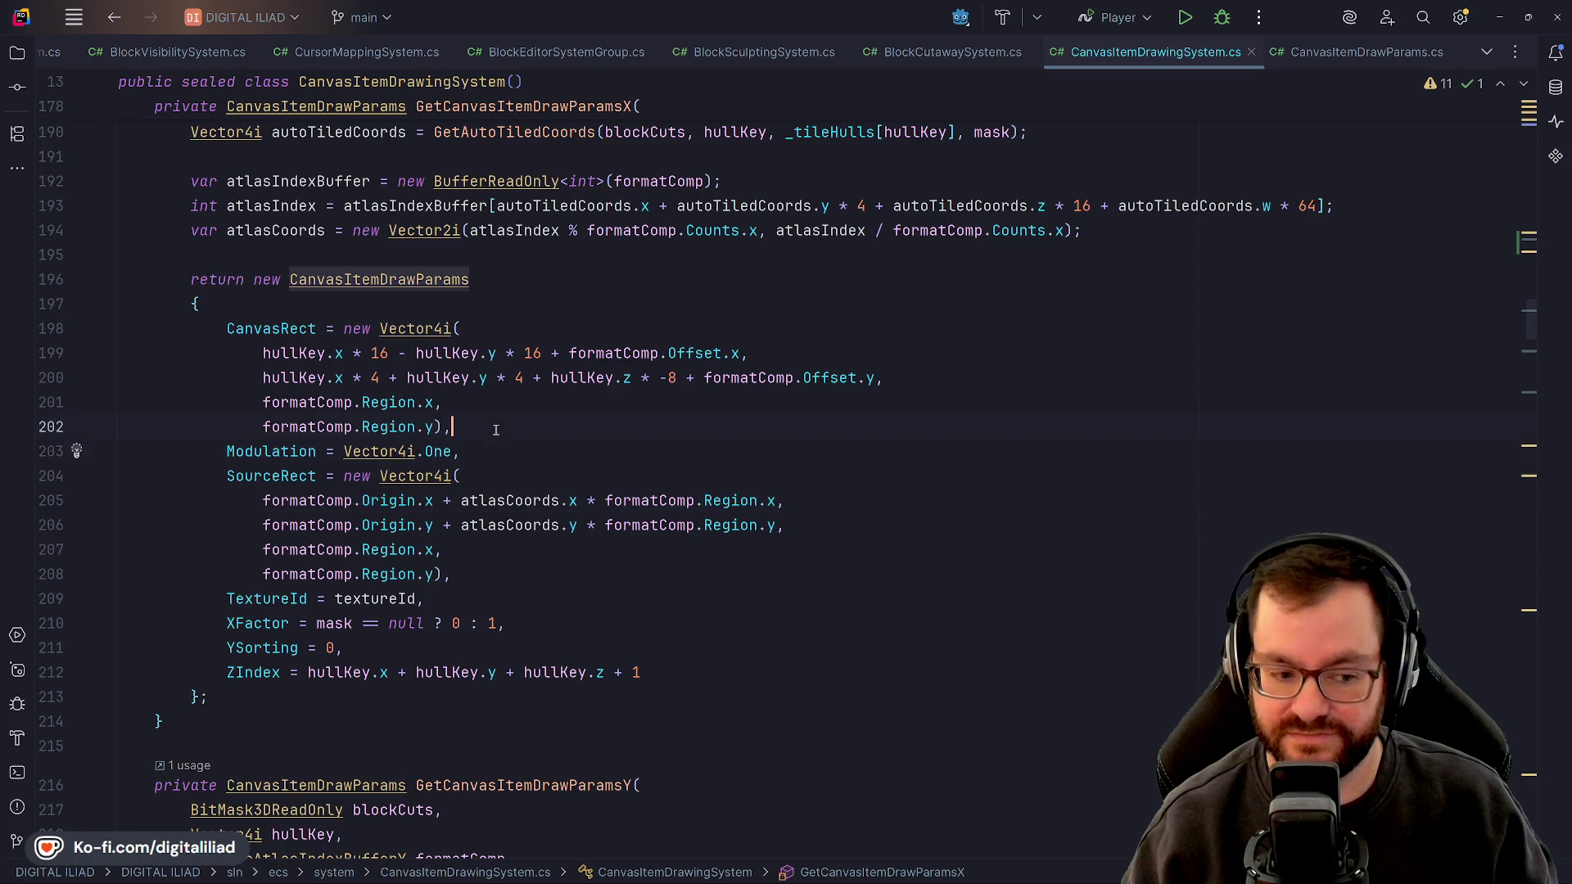
left_click(509, 492)
left_click(491, 574)
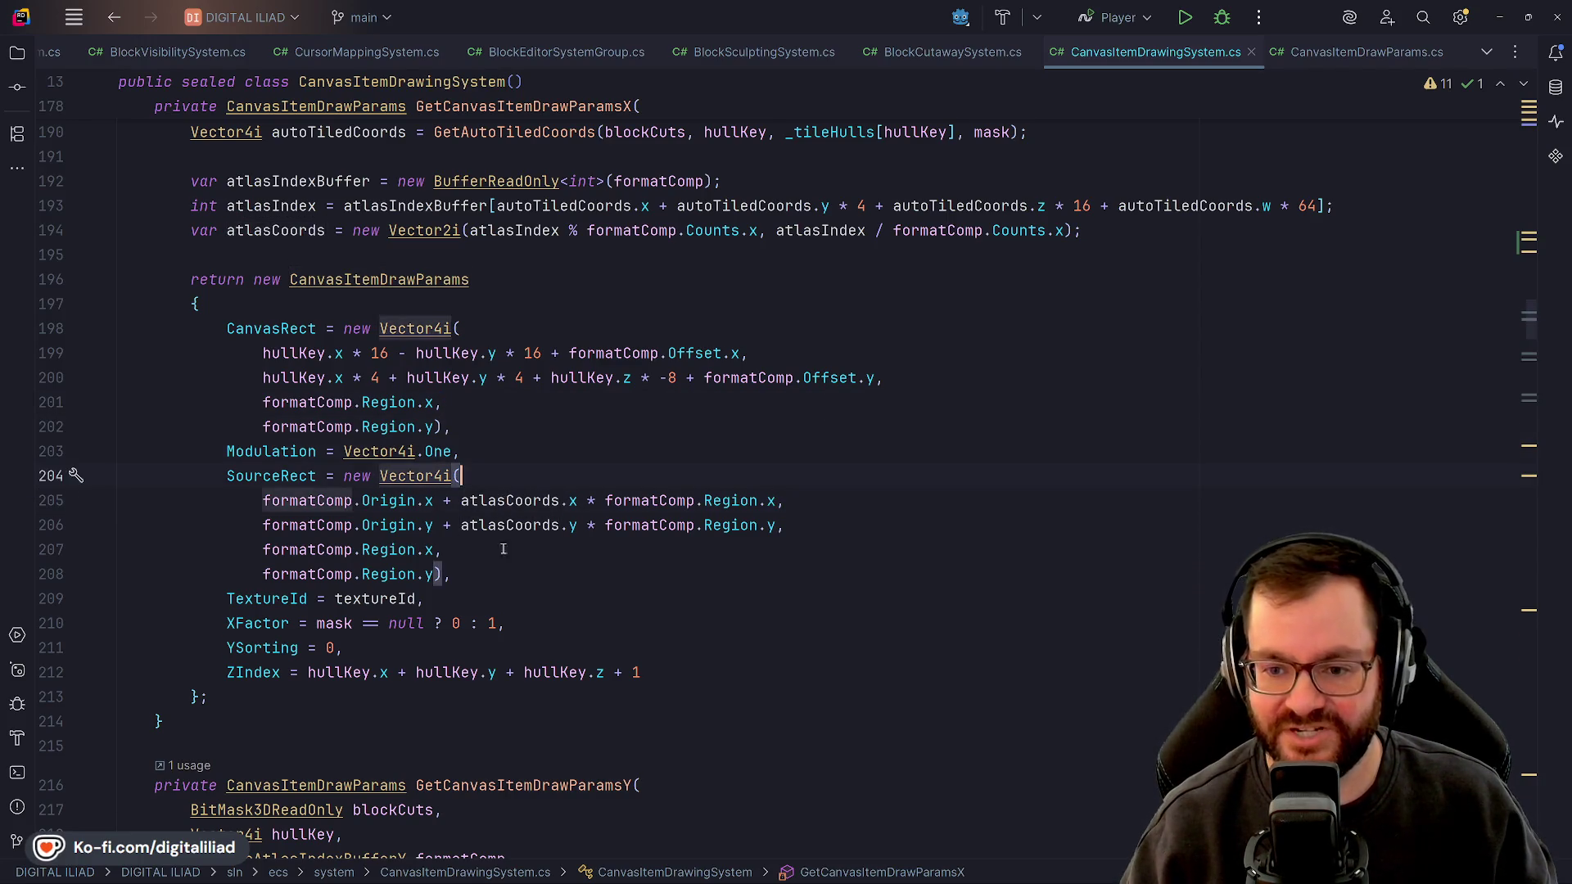
left_click(492, 604)
left_click(458, 476)
left_click(468, 451)
left_click(479, 426)
left_click(479, 399)
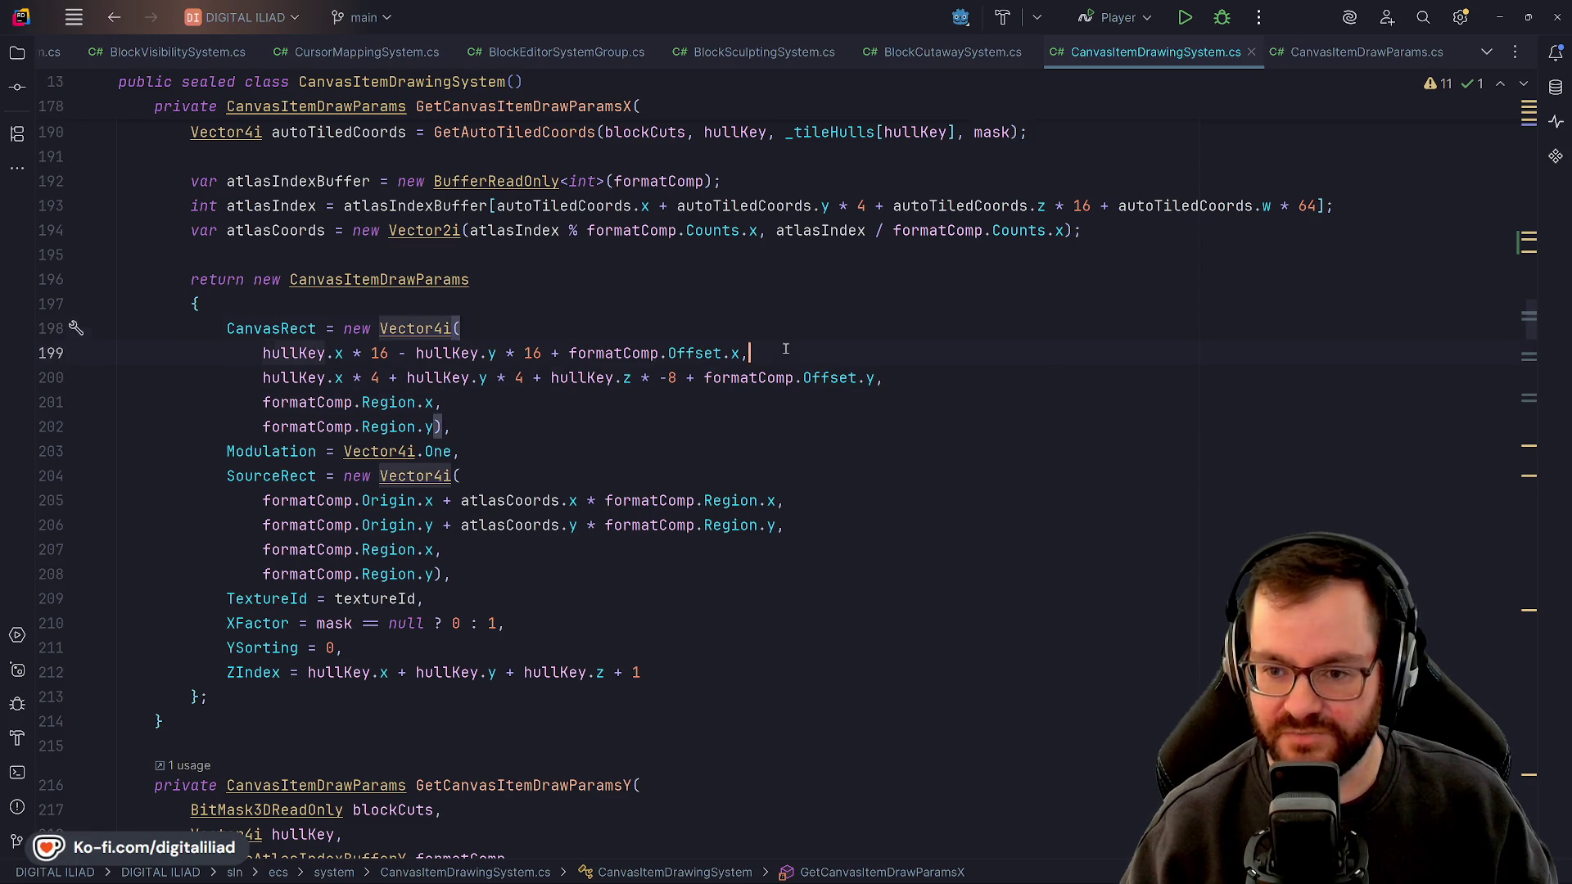
left_click(727, 425)
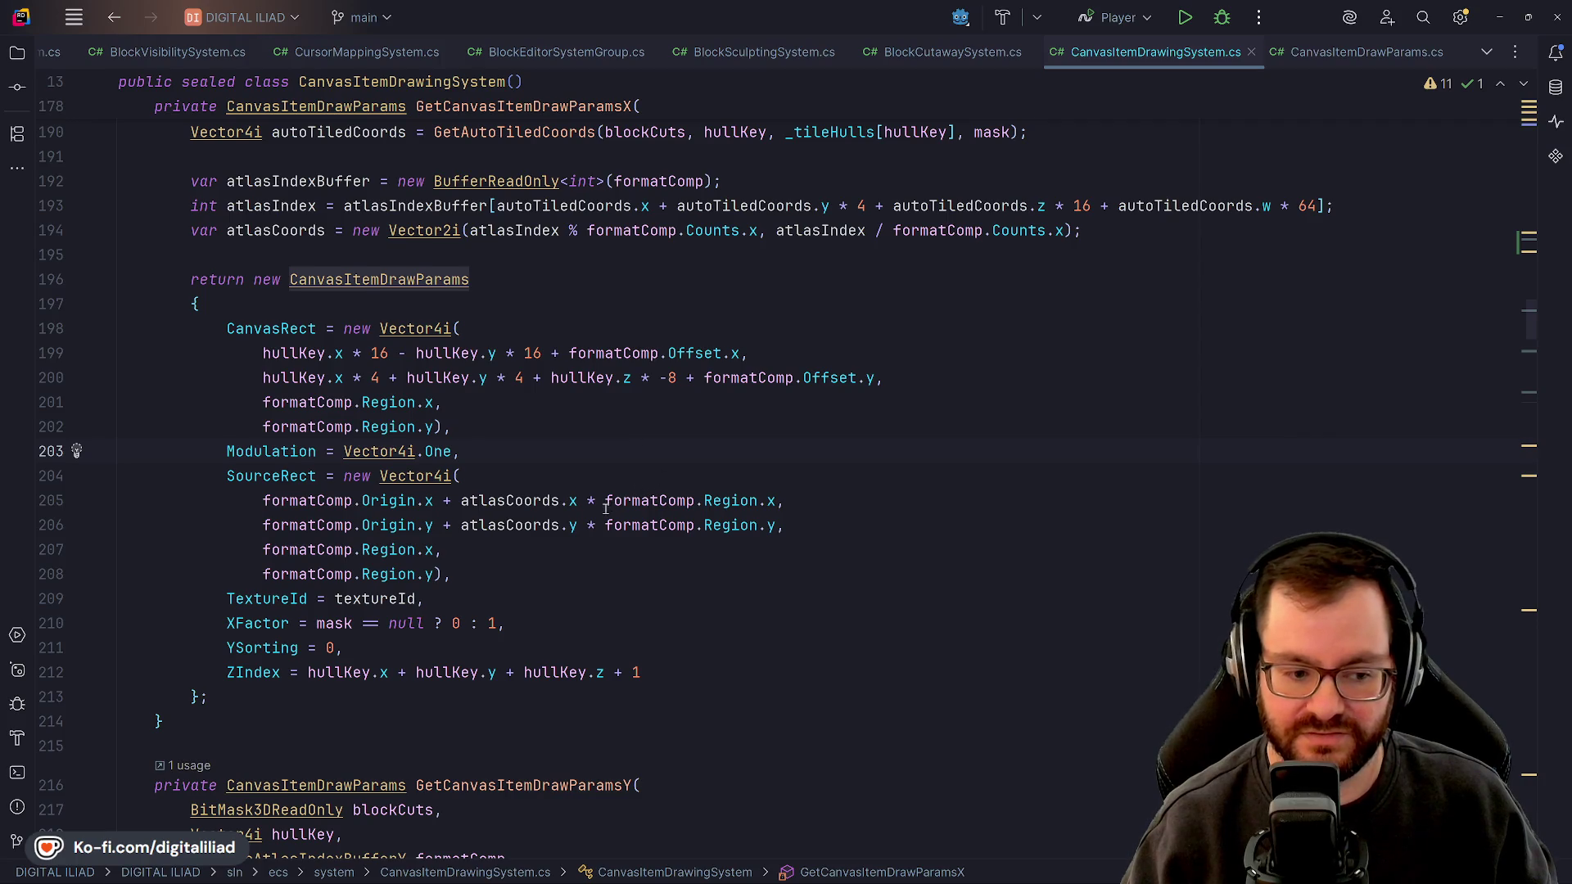
scroll(606, 509, "down", 3)
left_click(655, 402)
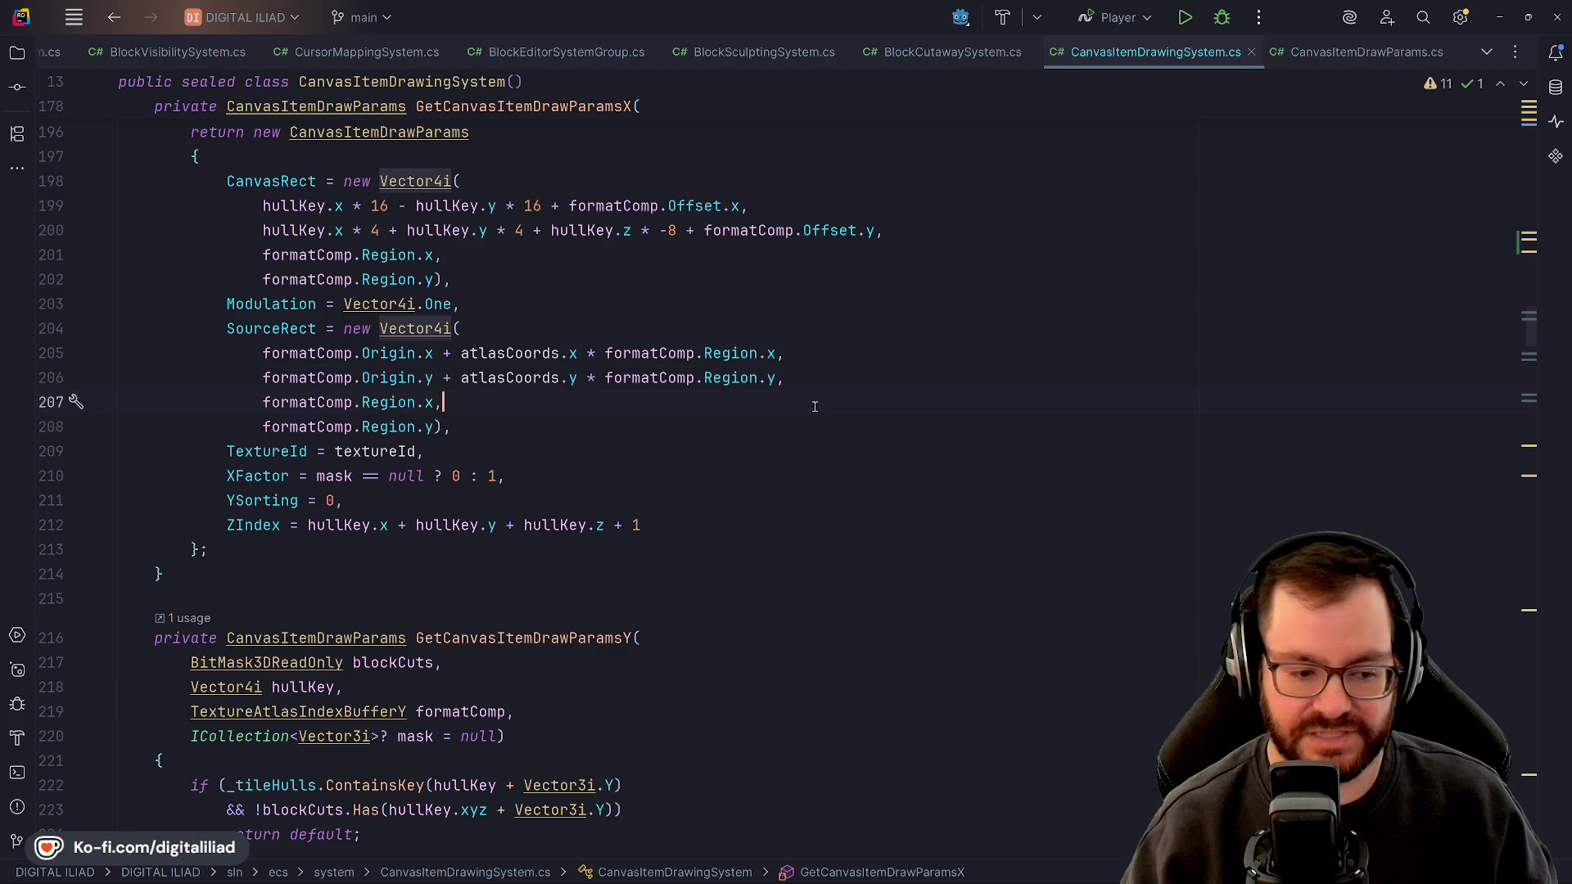
left_click(582, 471)
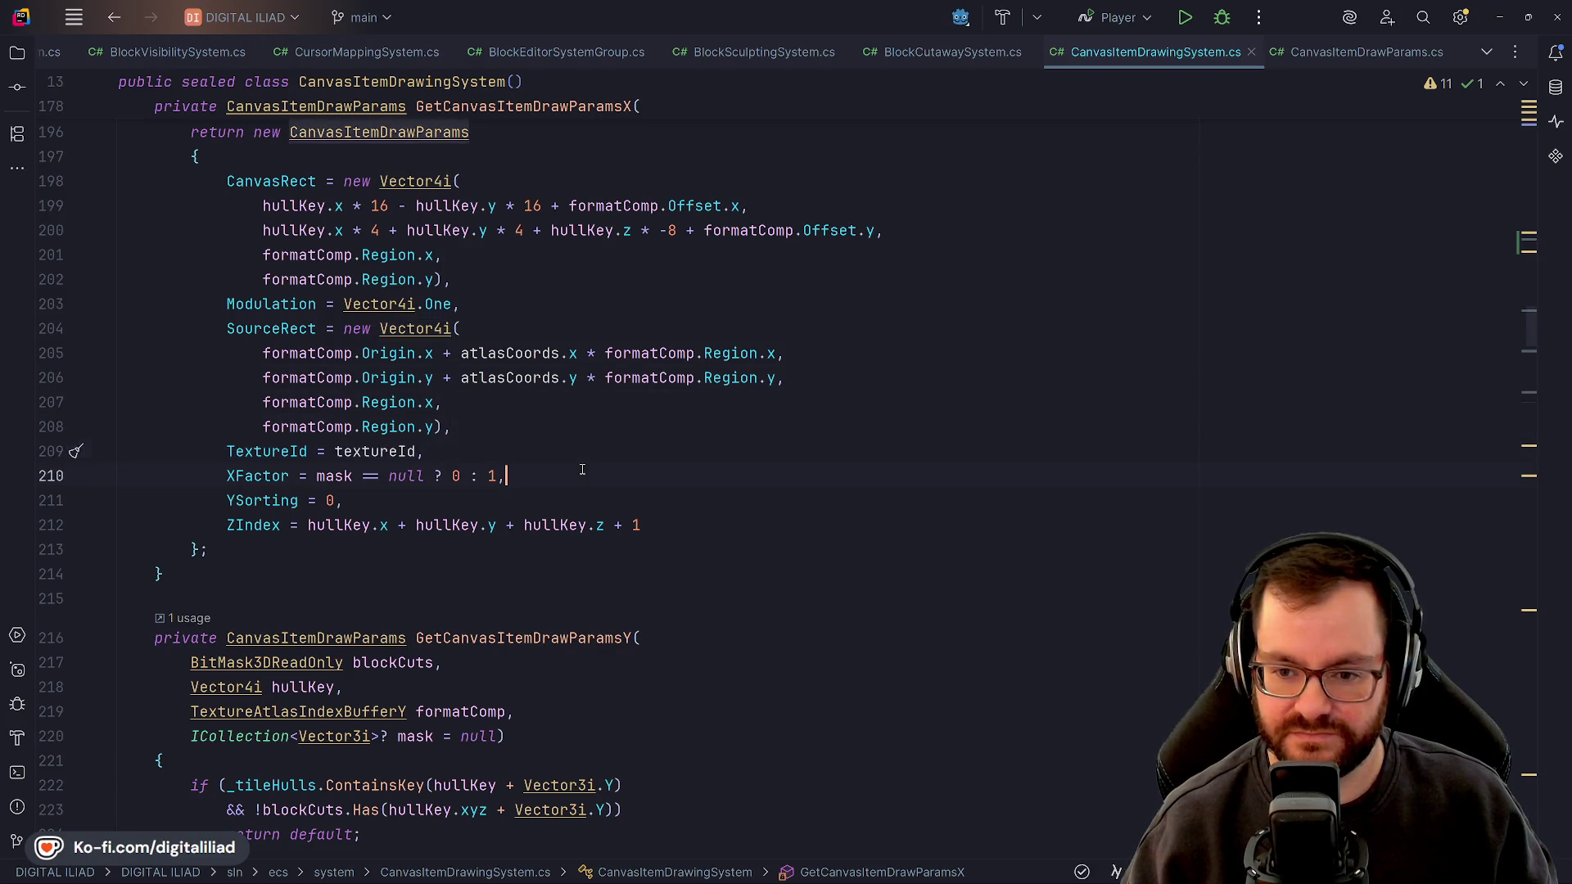
left_click(696, 545)
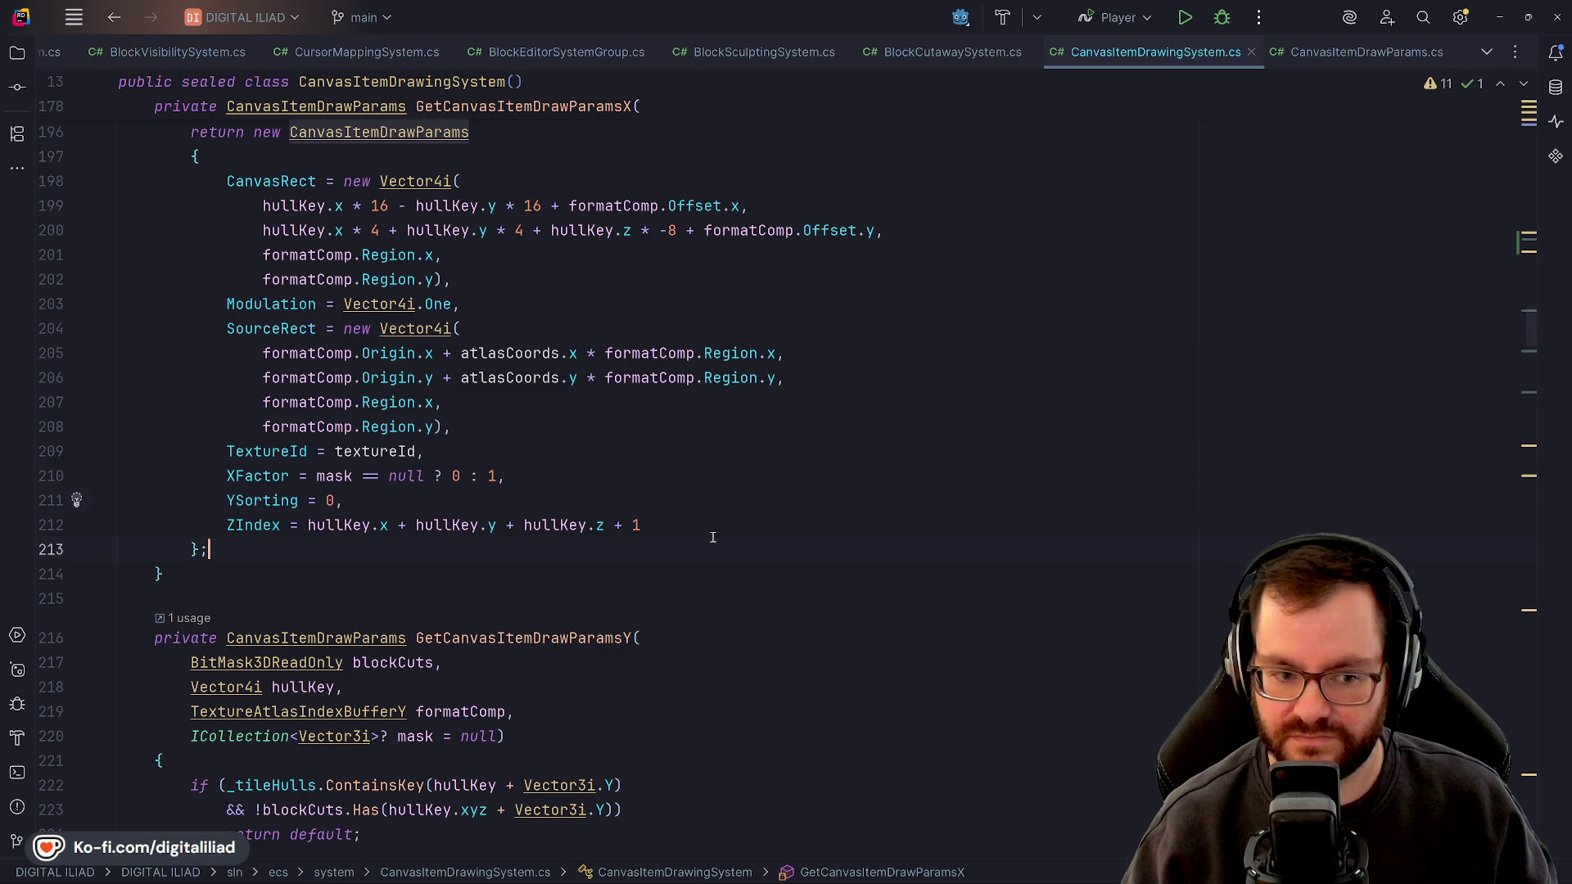
left_click(525, 488)
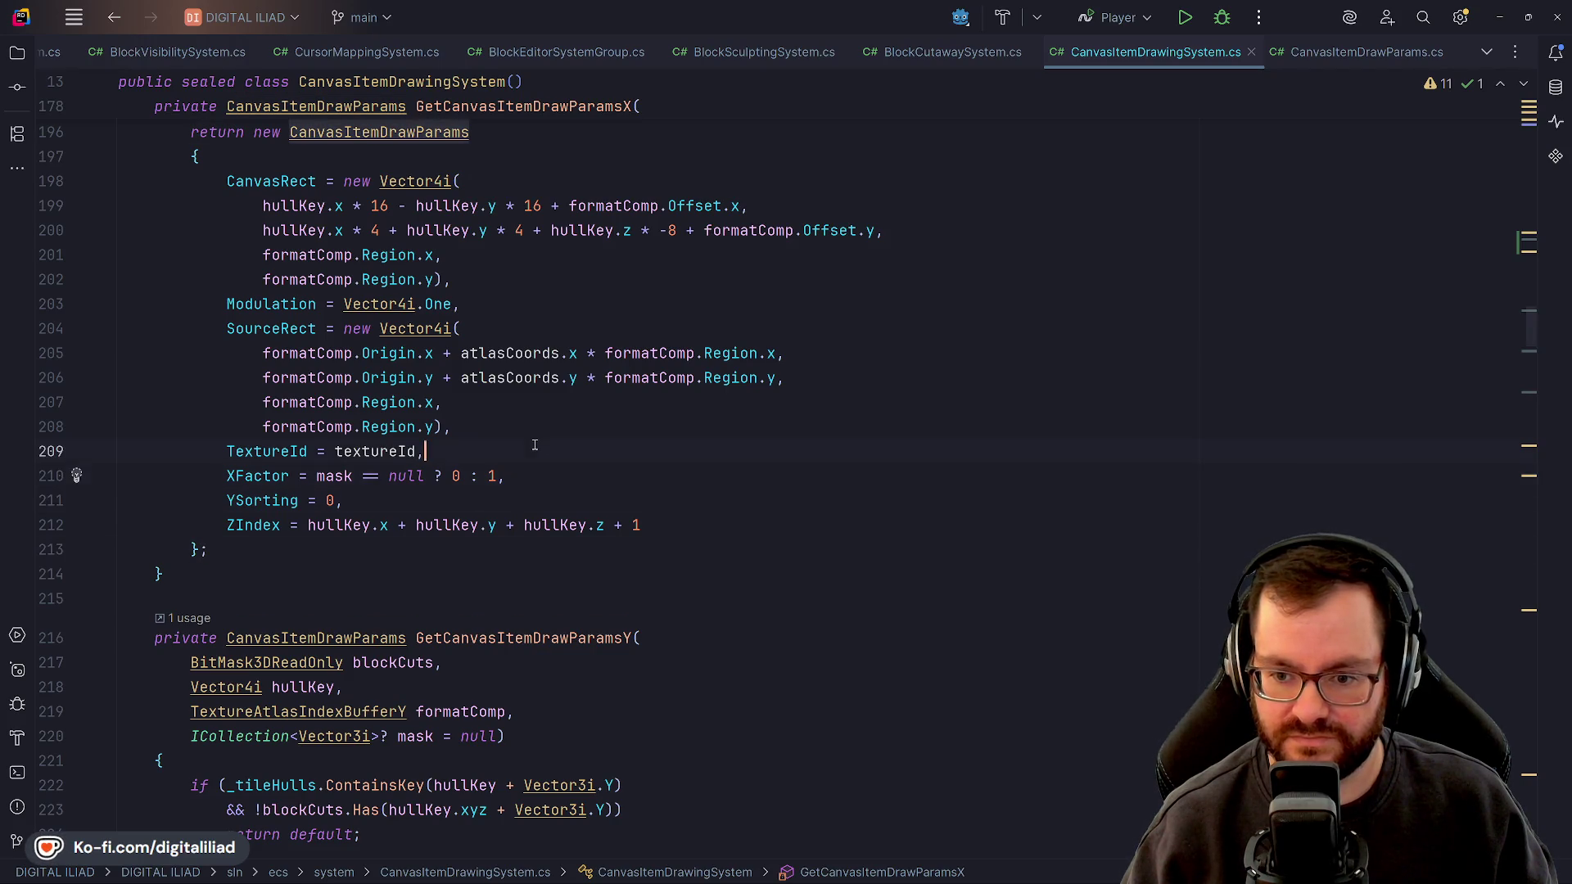
scroll(519, 419, "up", 5)
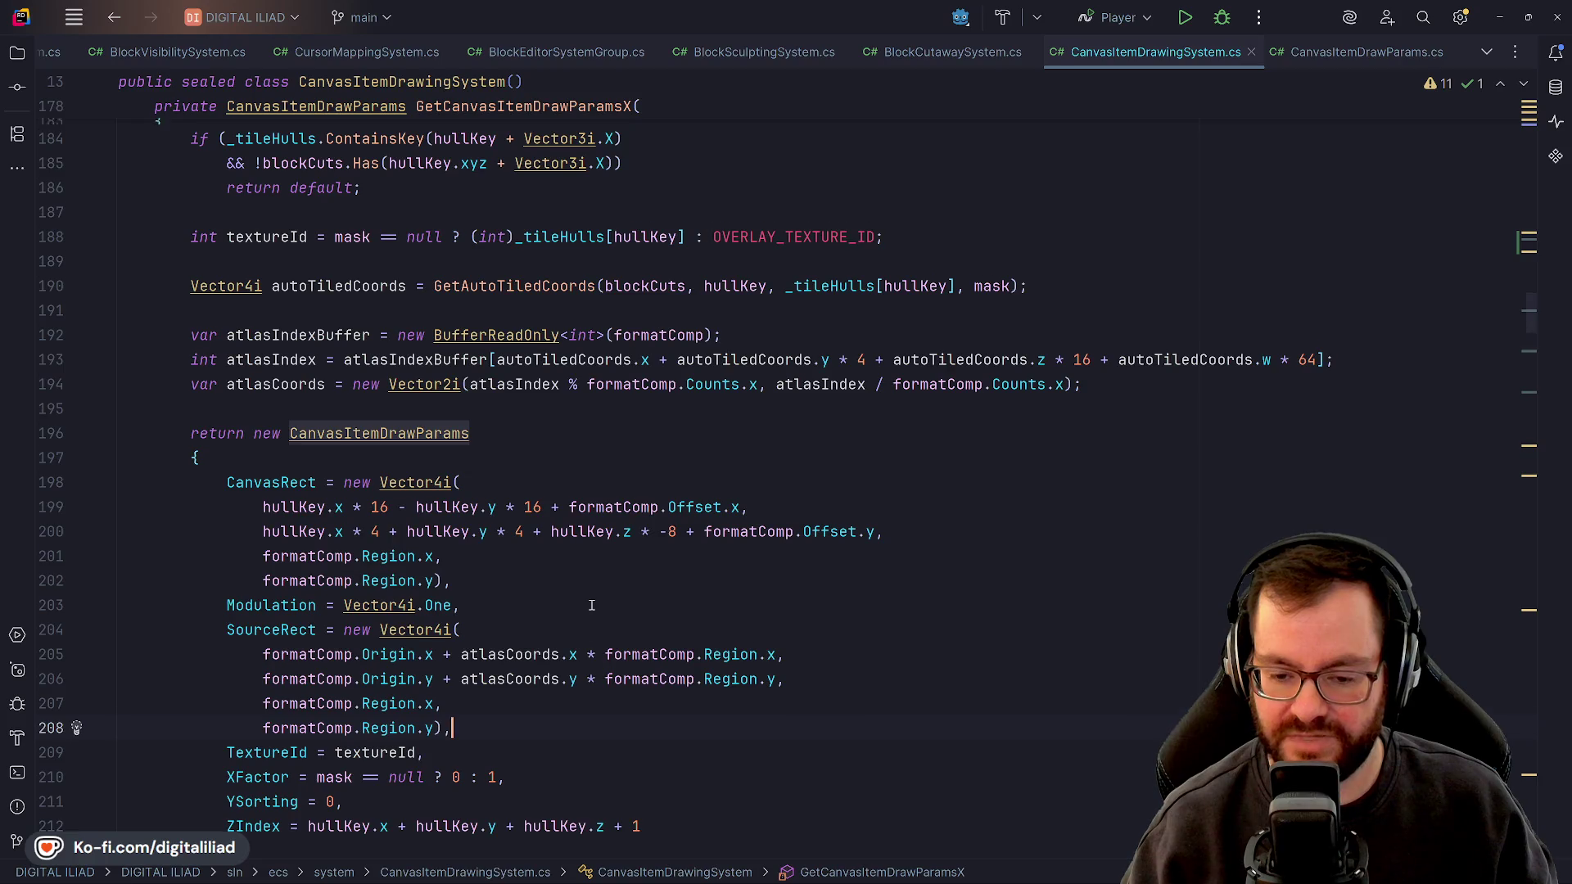
scroll(591, 603, "up", 3)
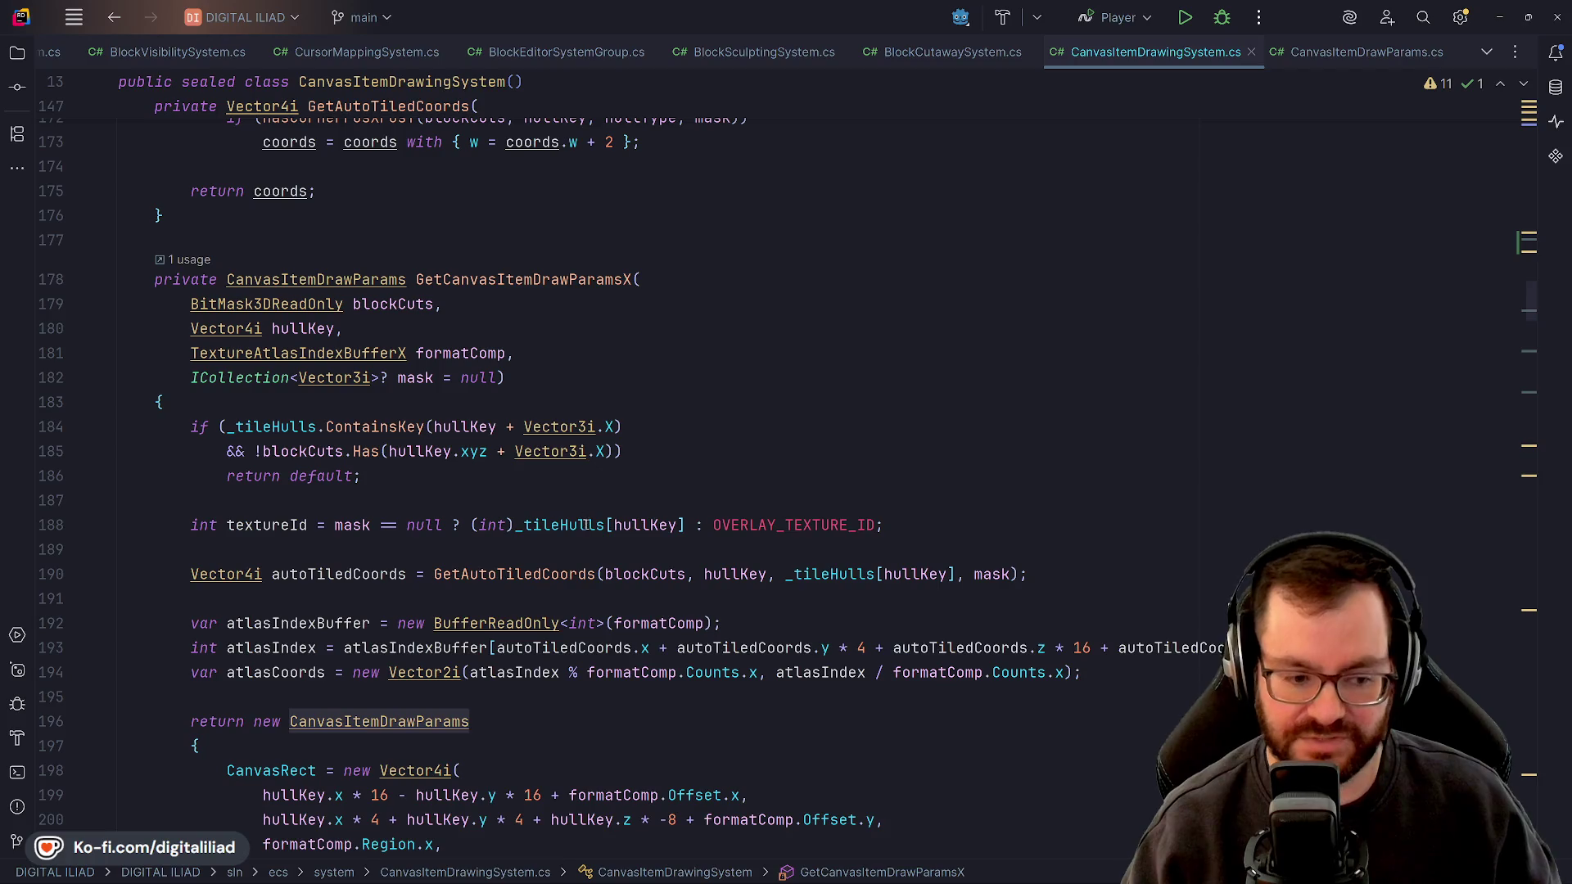
mouse_move(574, 518)
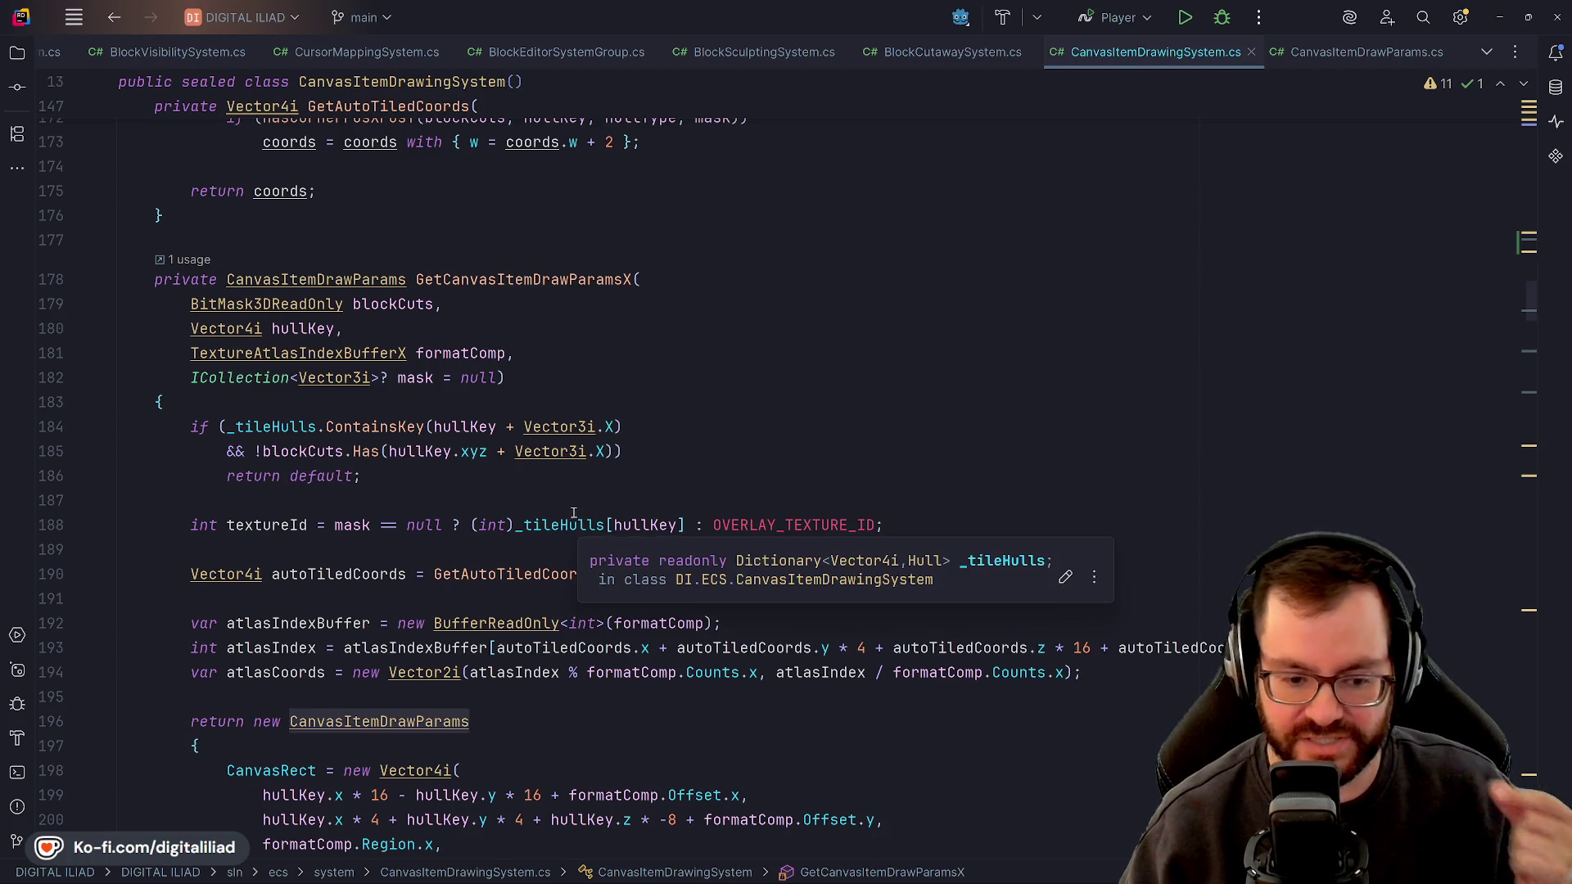
left_click(518, 398)
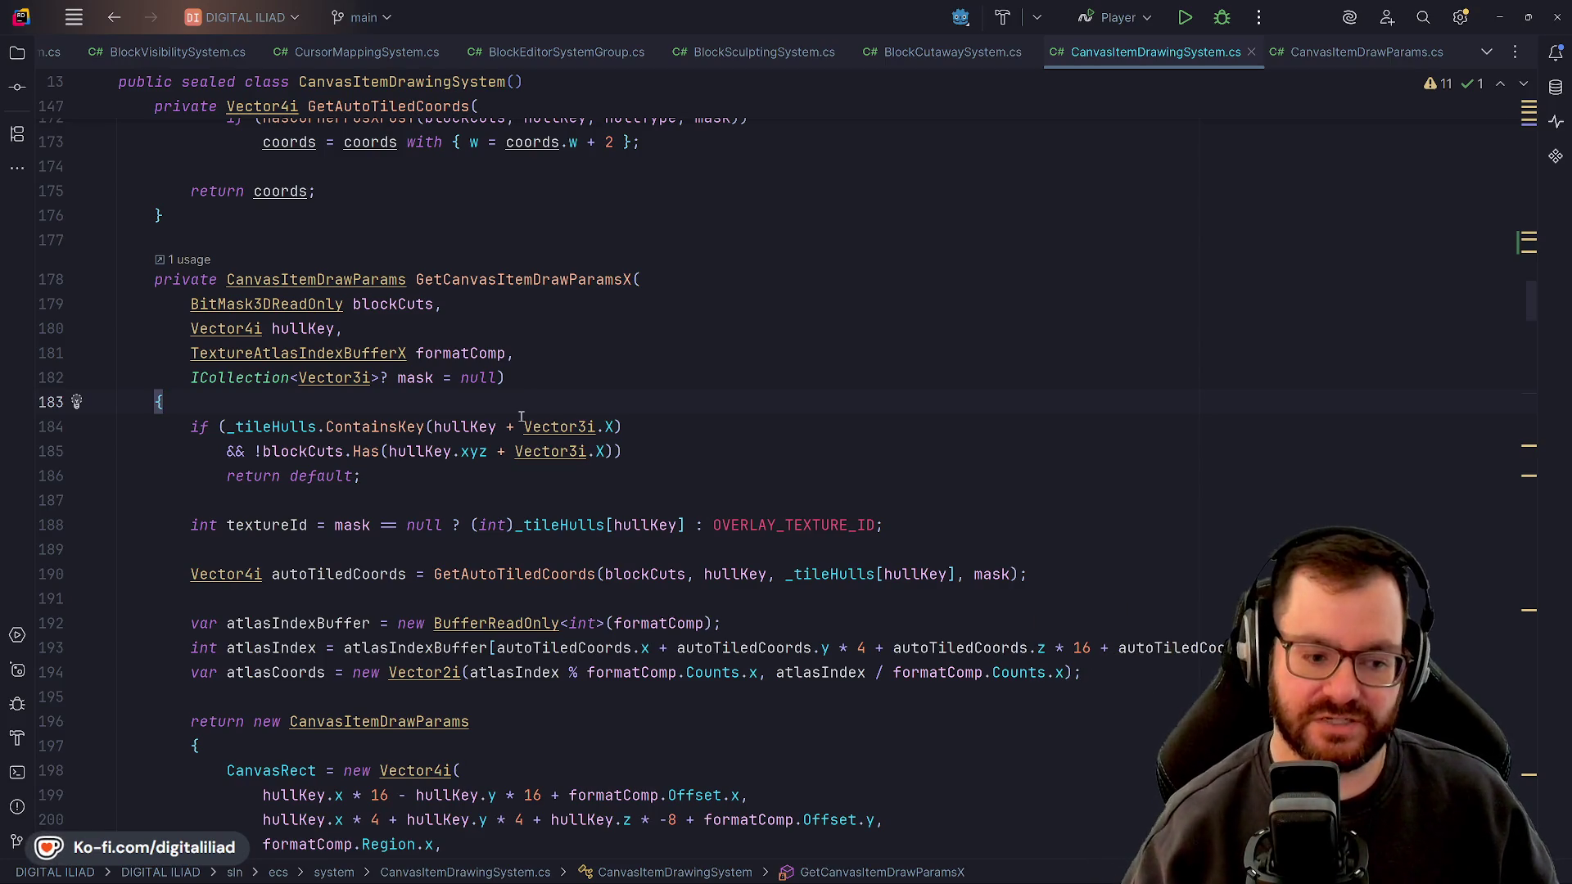
In Chrome, open the Godot Docs 'Your first 2D game' page from the Getting Started section
key("alt+Tab")
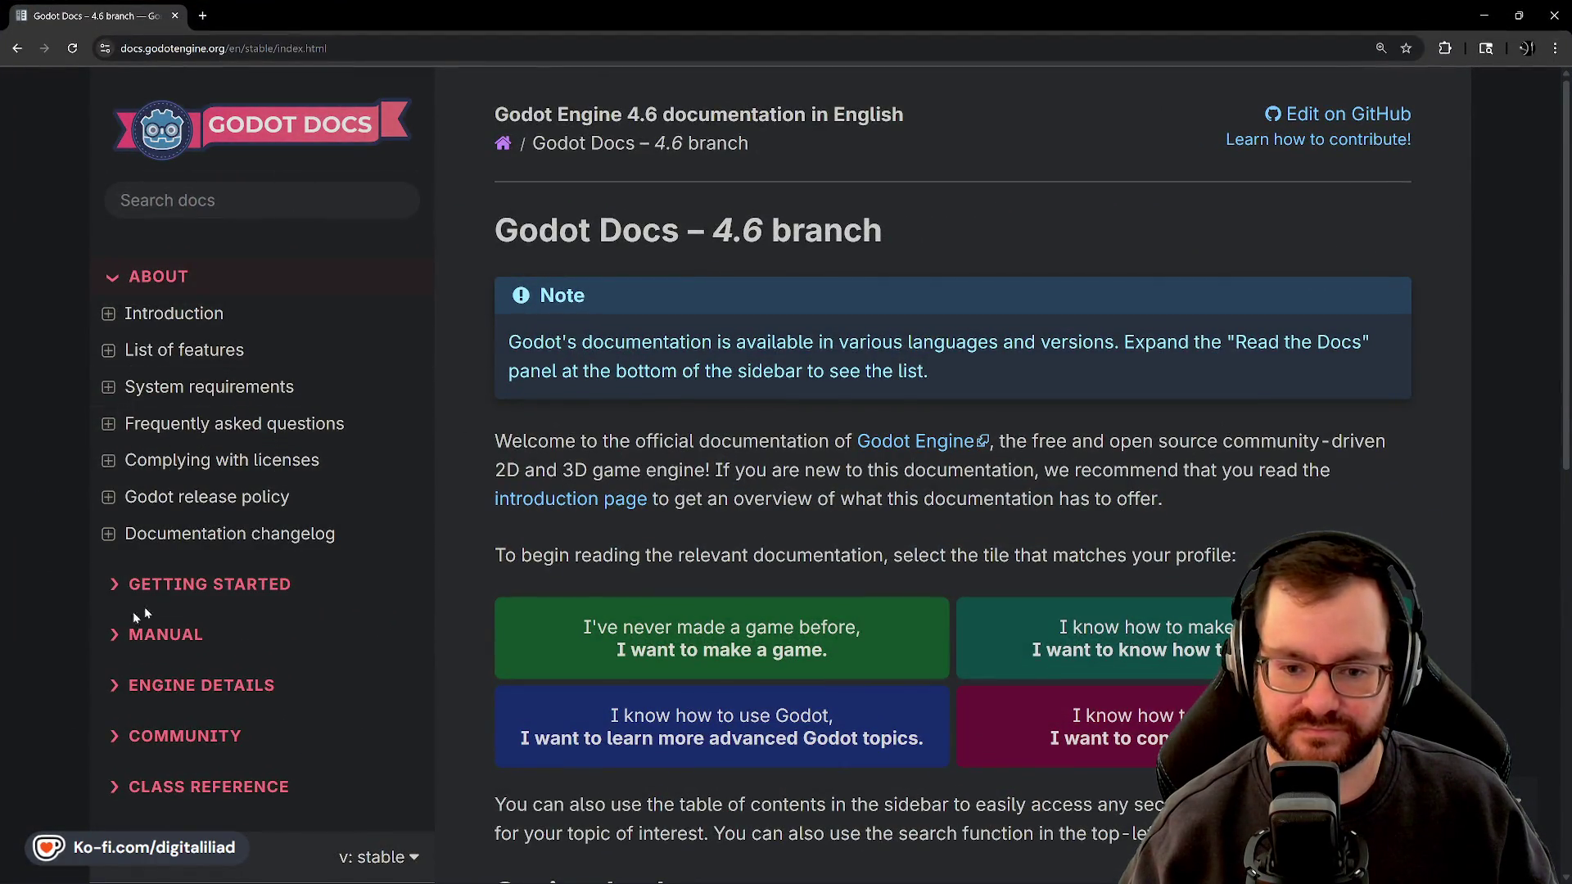
left_click(148, 584)
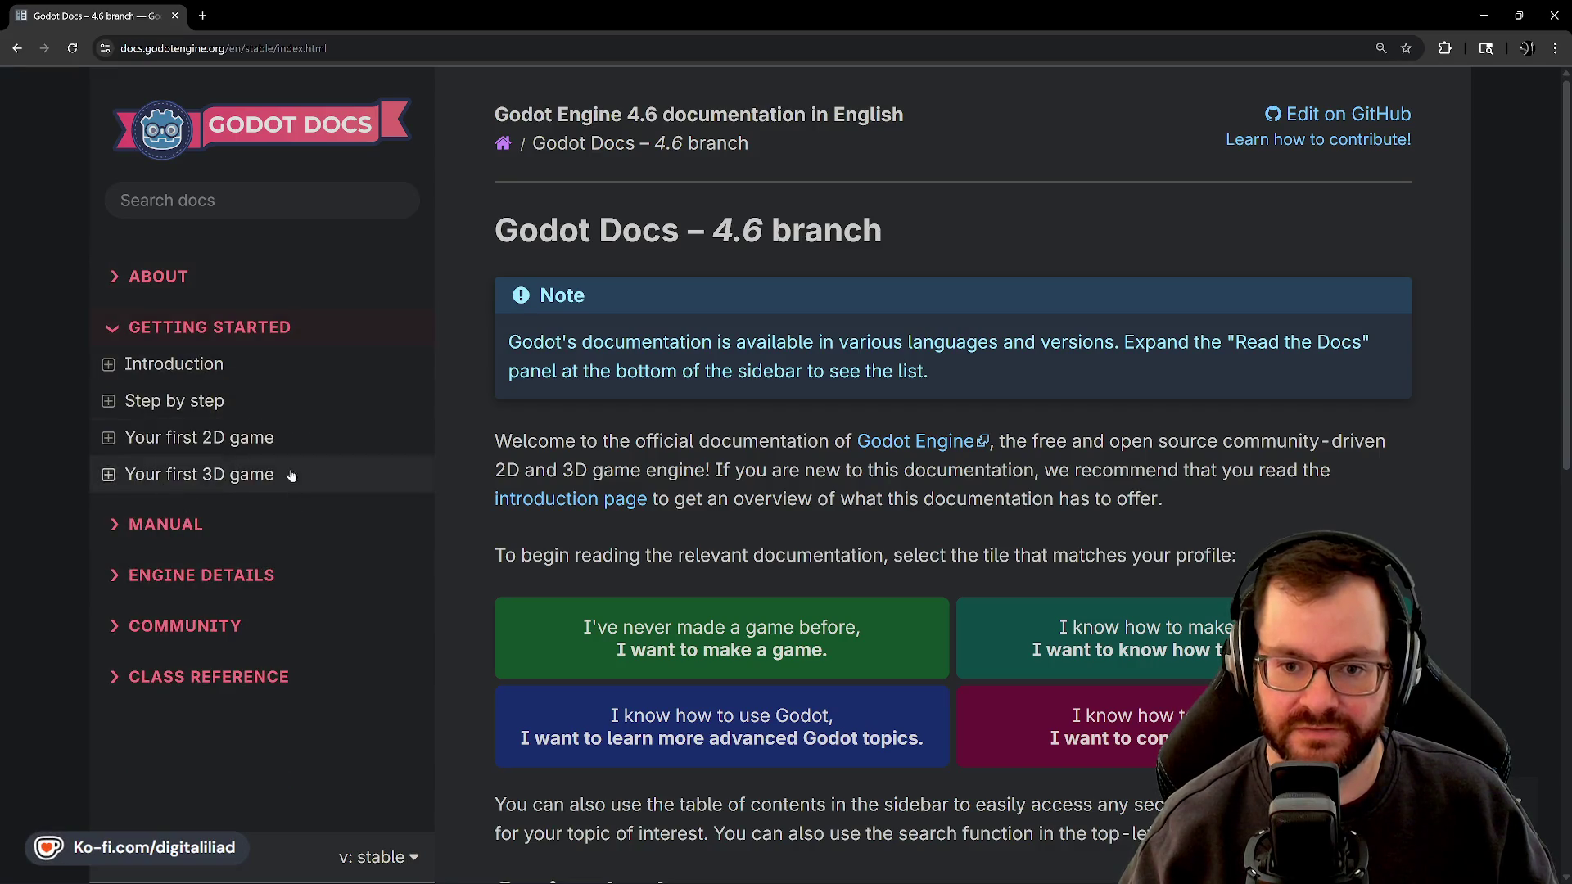
left_click(135, 440)
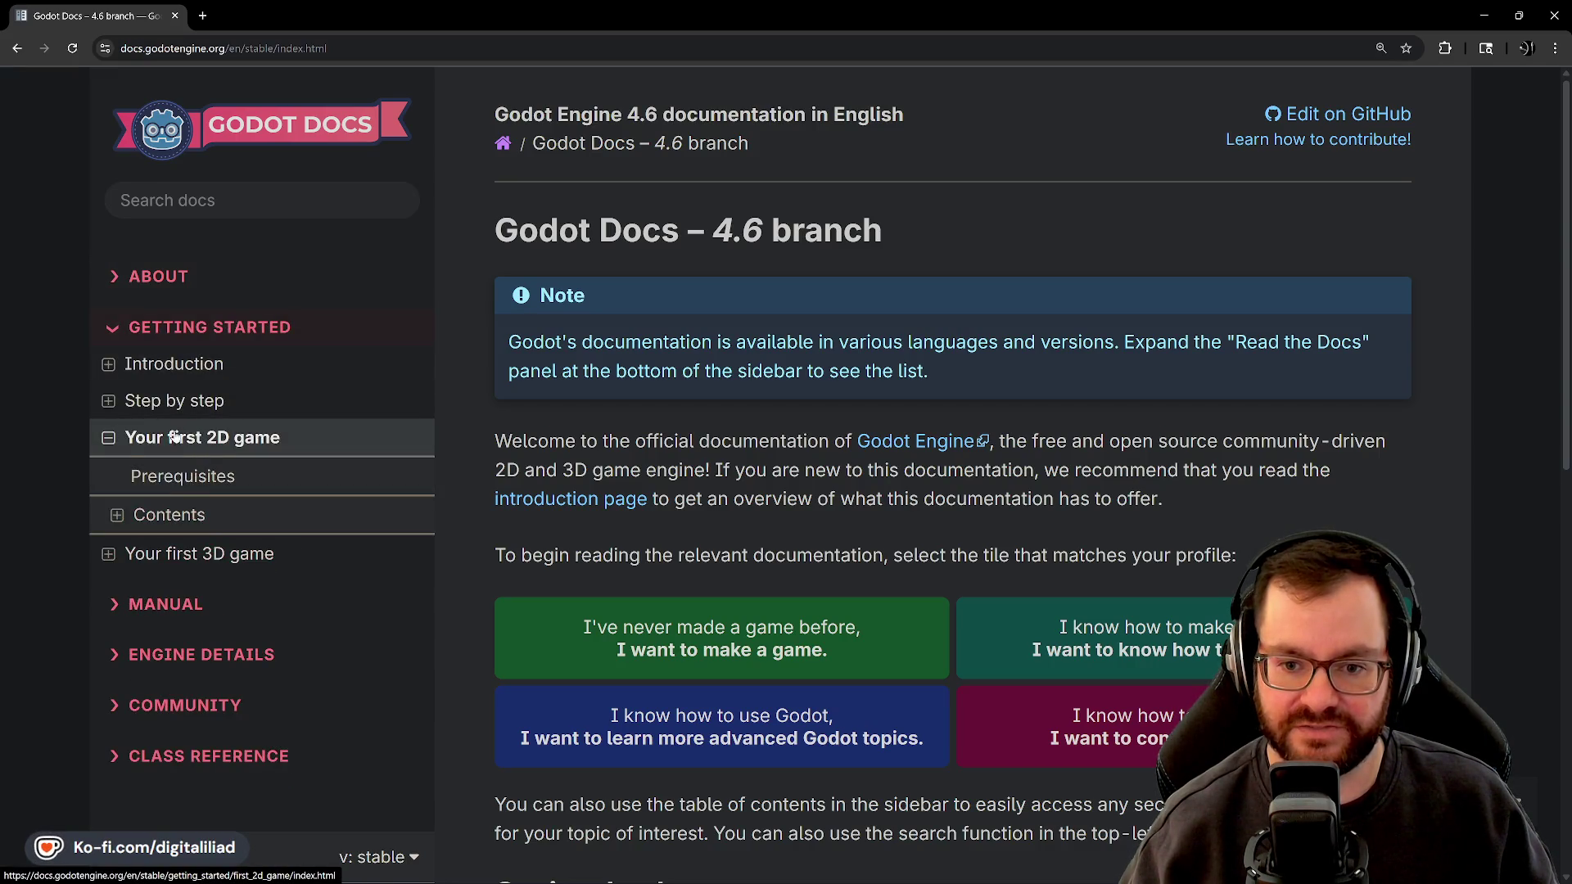
left_click(205, 554)
left_click(210, 437)
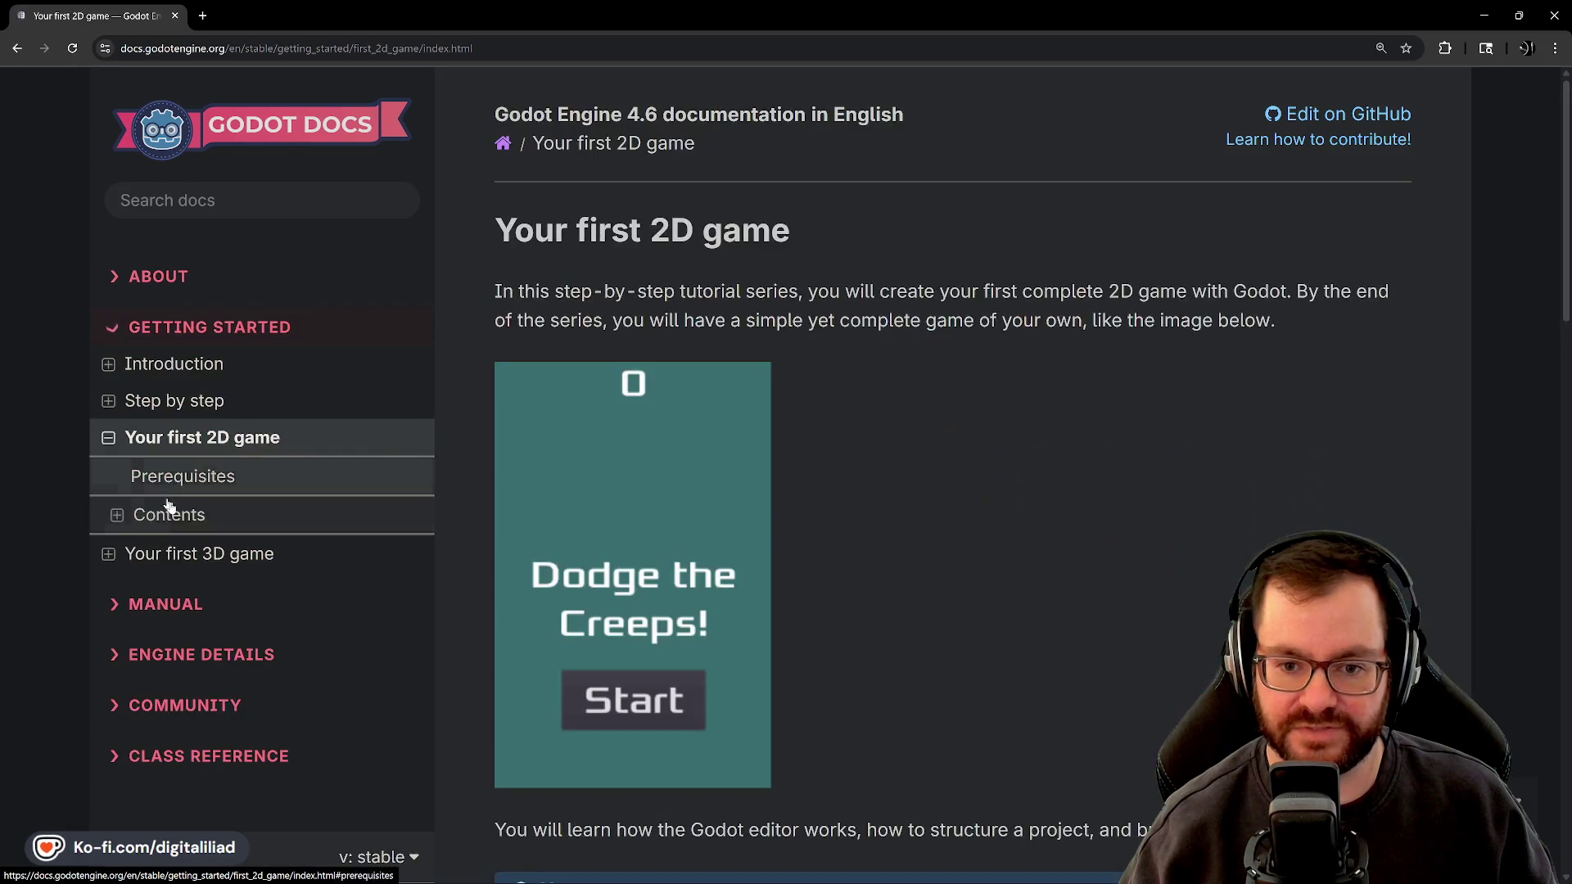
scroll(680, 416, "down", 6)
scroll(657, 387, "up", 5)
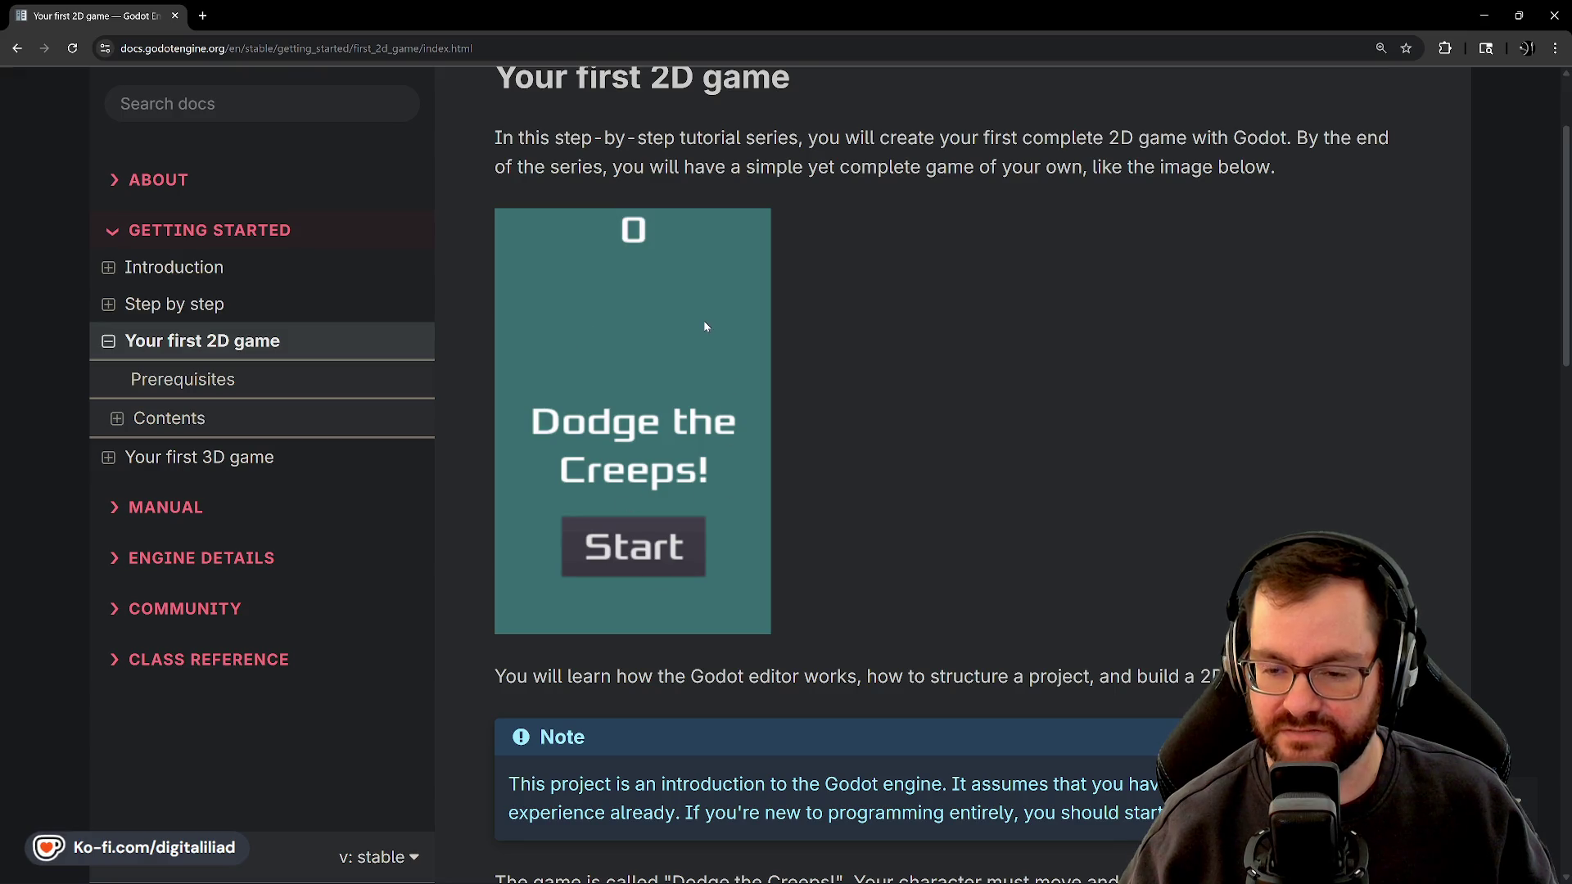
key("alt+Tab")
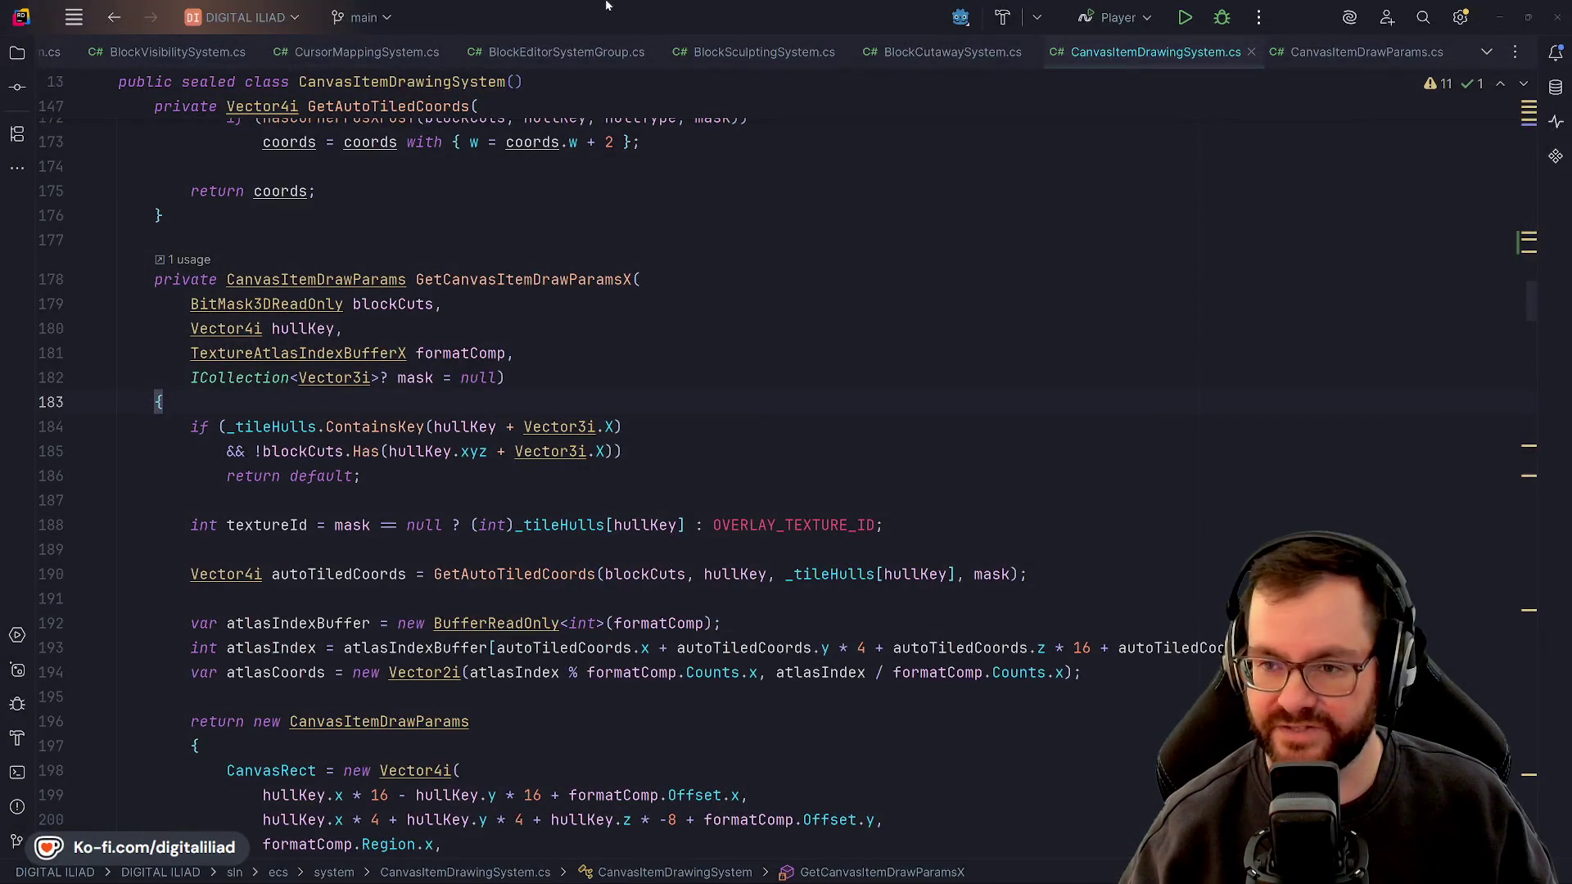
left_click(570, 358)
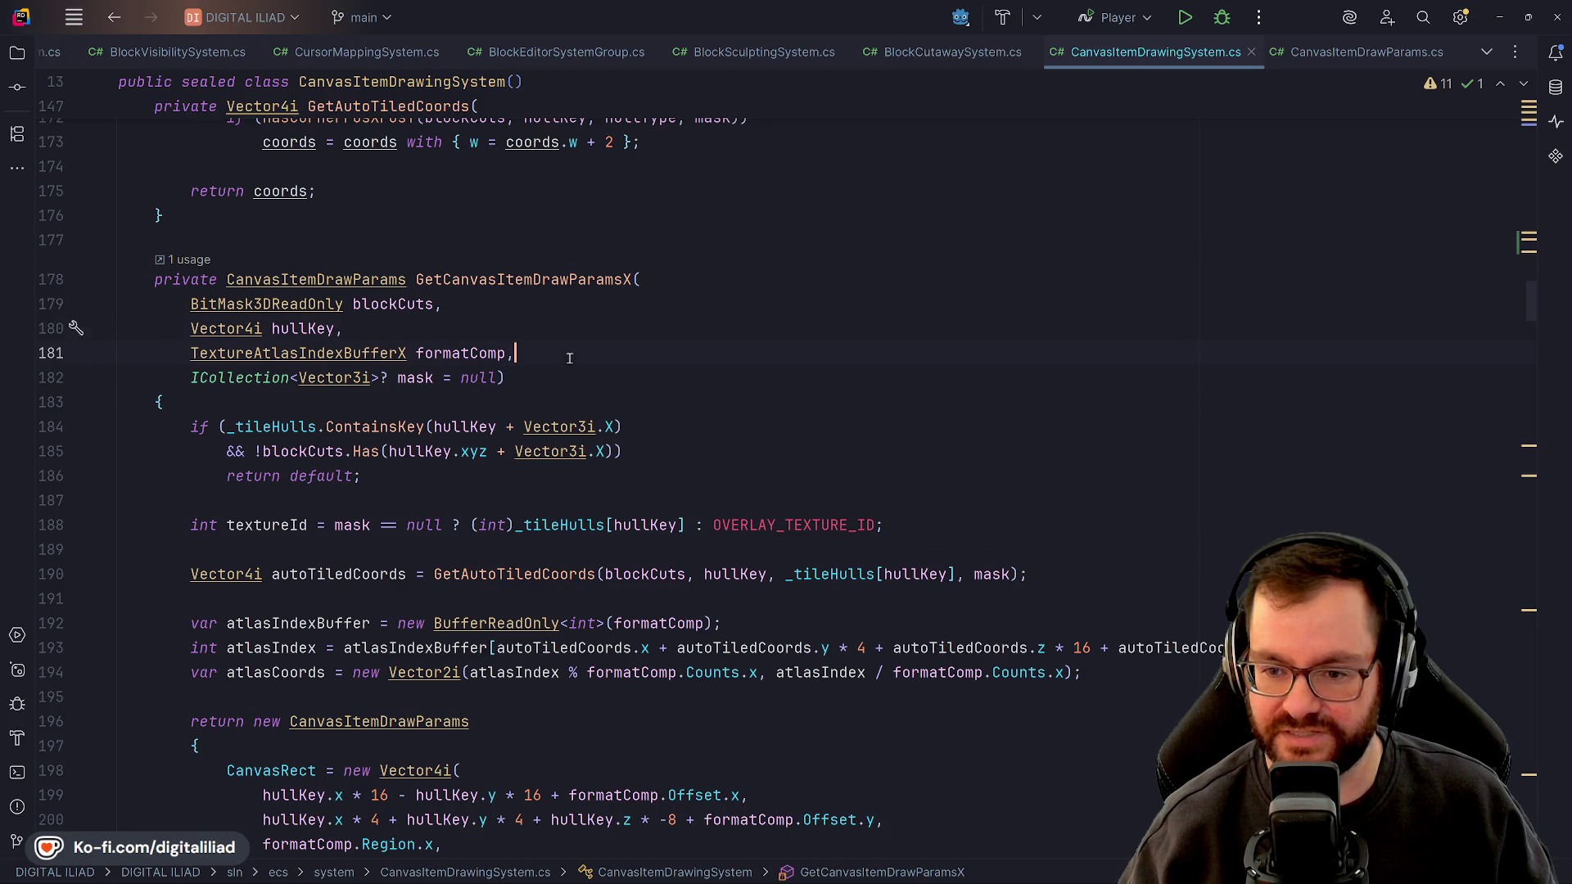
left_click(657, 525)
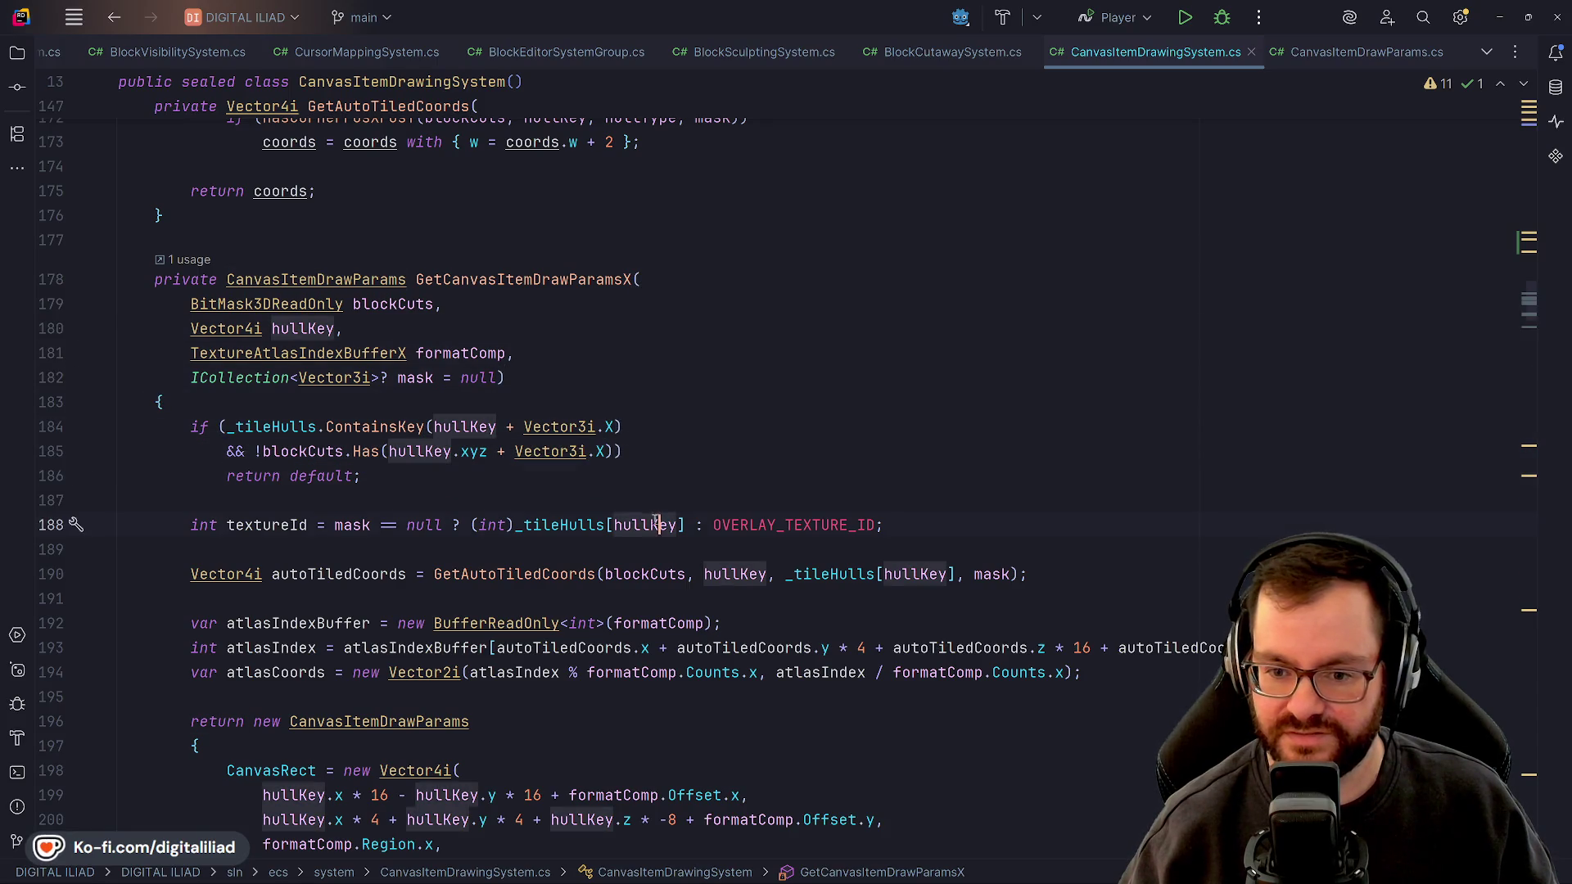
key("Up")
scroll(422, 413, "down", 2)
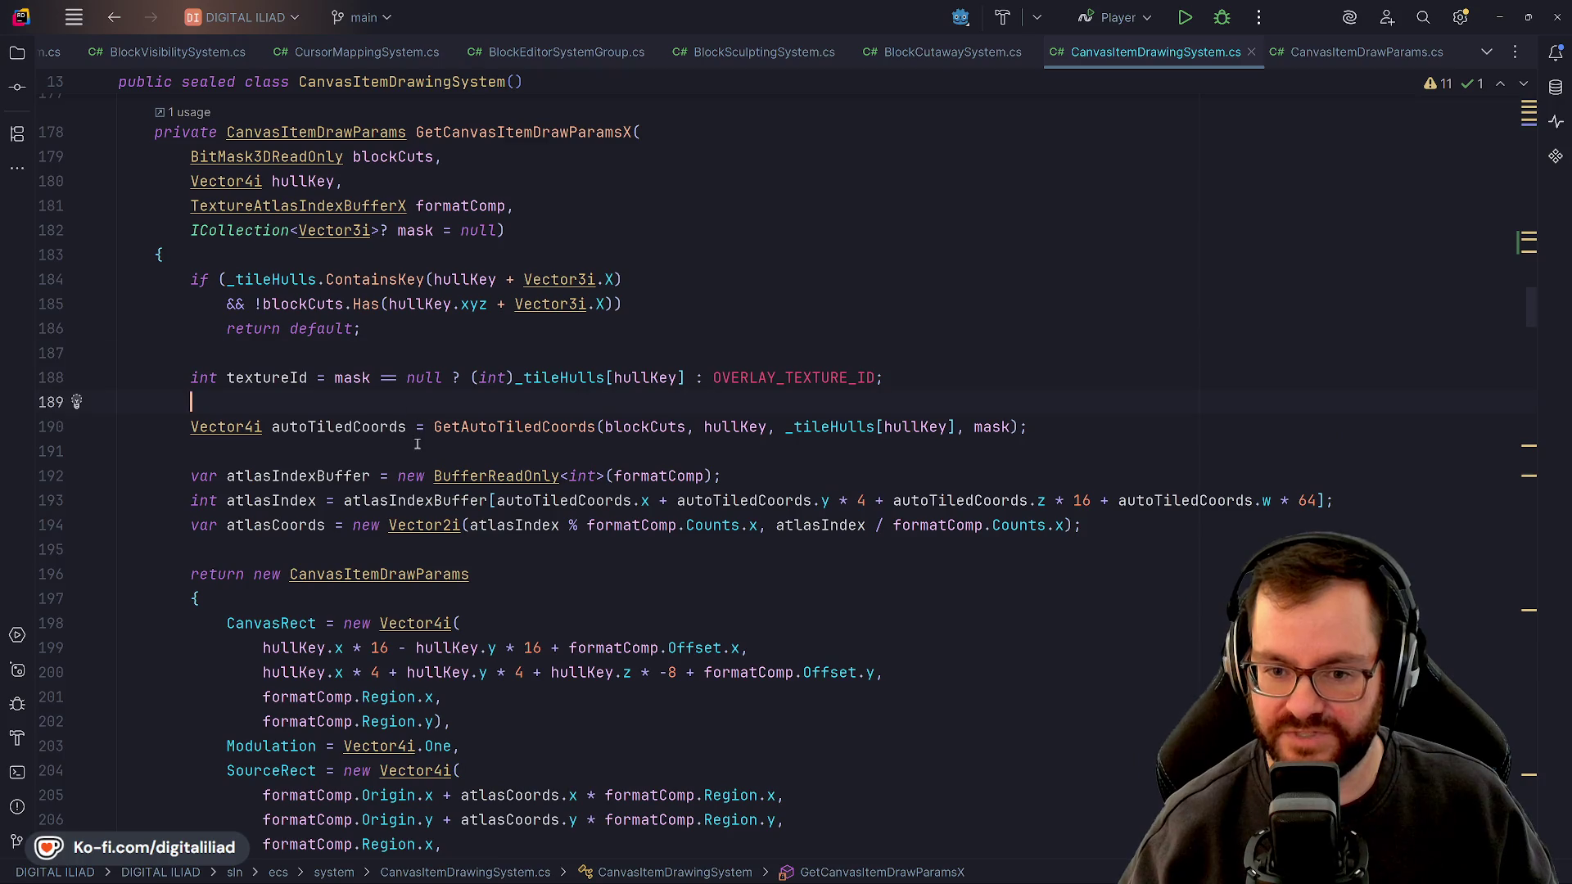
scroll(418, 443, "down", 3)
left_click(501, 427)
scroll(503, 484, "down", 1)
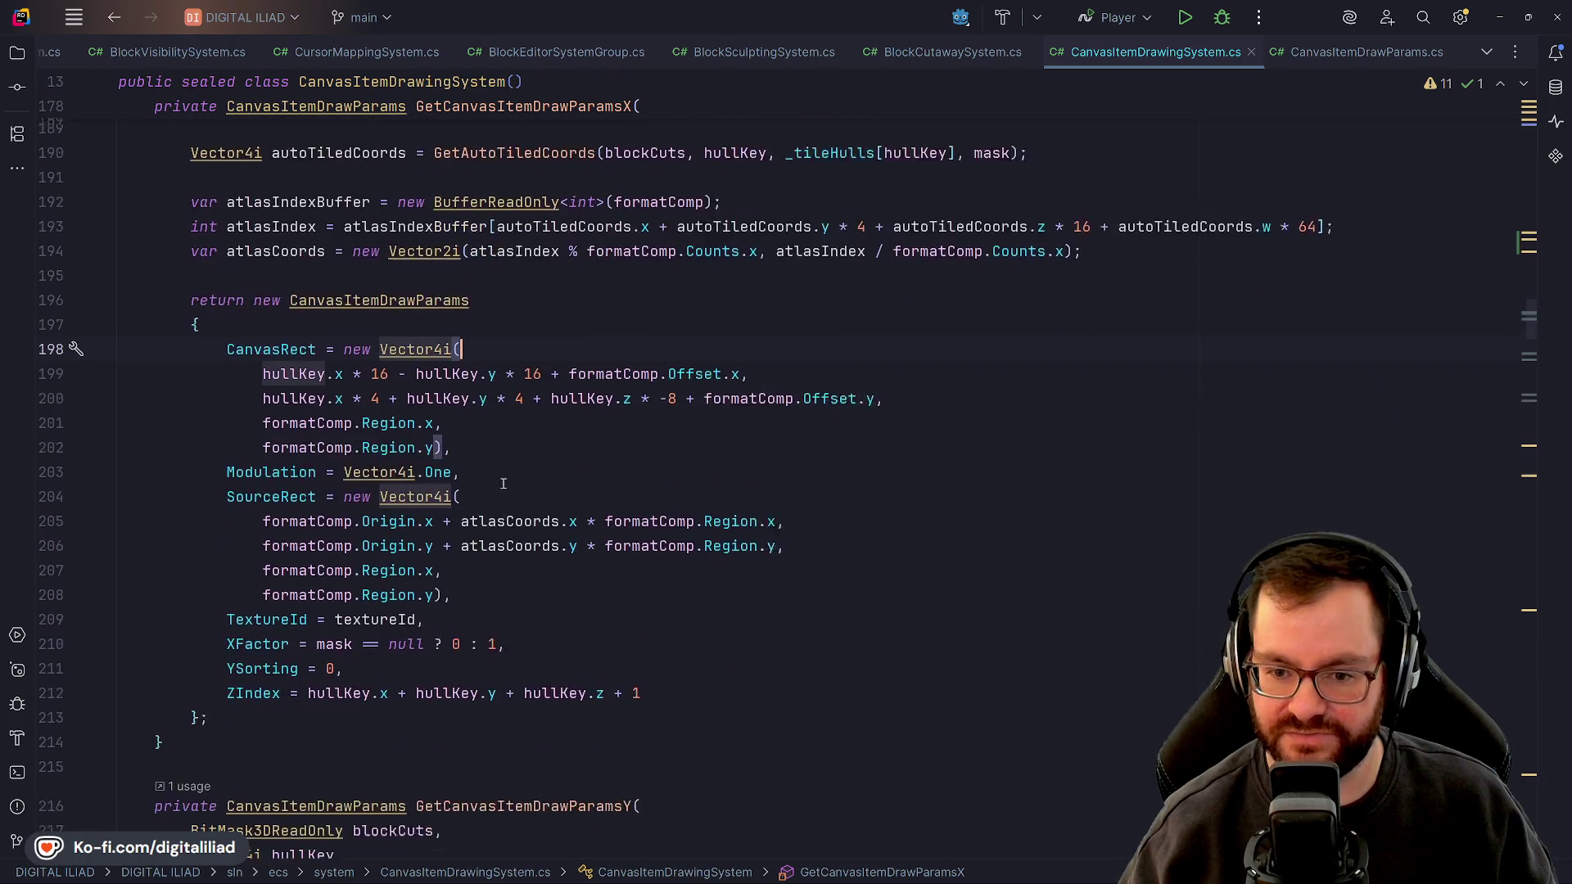
scroll(503, 484, "down", 1)
key("Down")
key("Down")
key("Down")
key("Up")
key("Up")
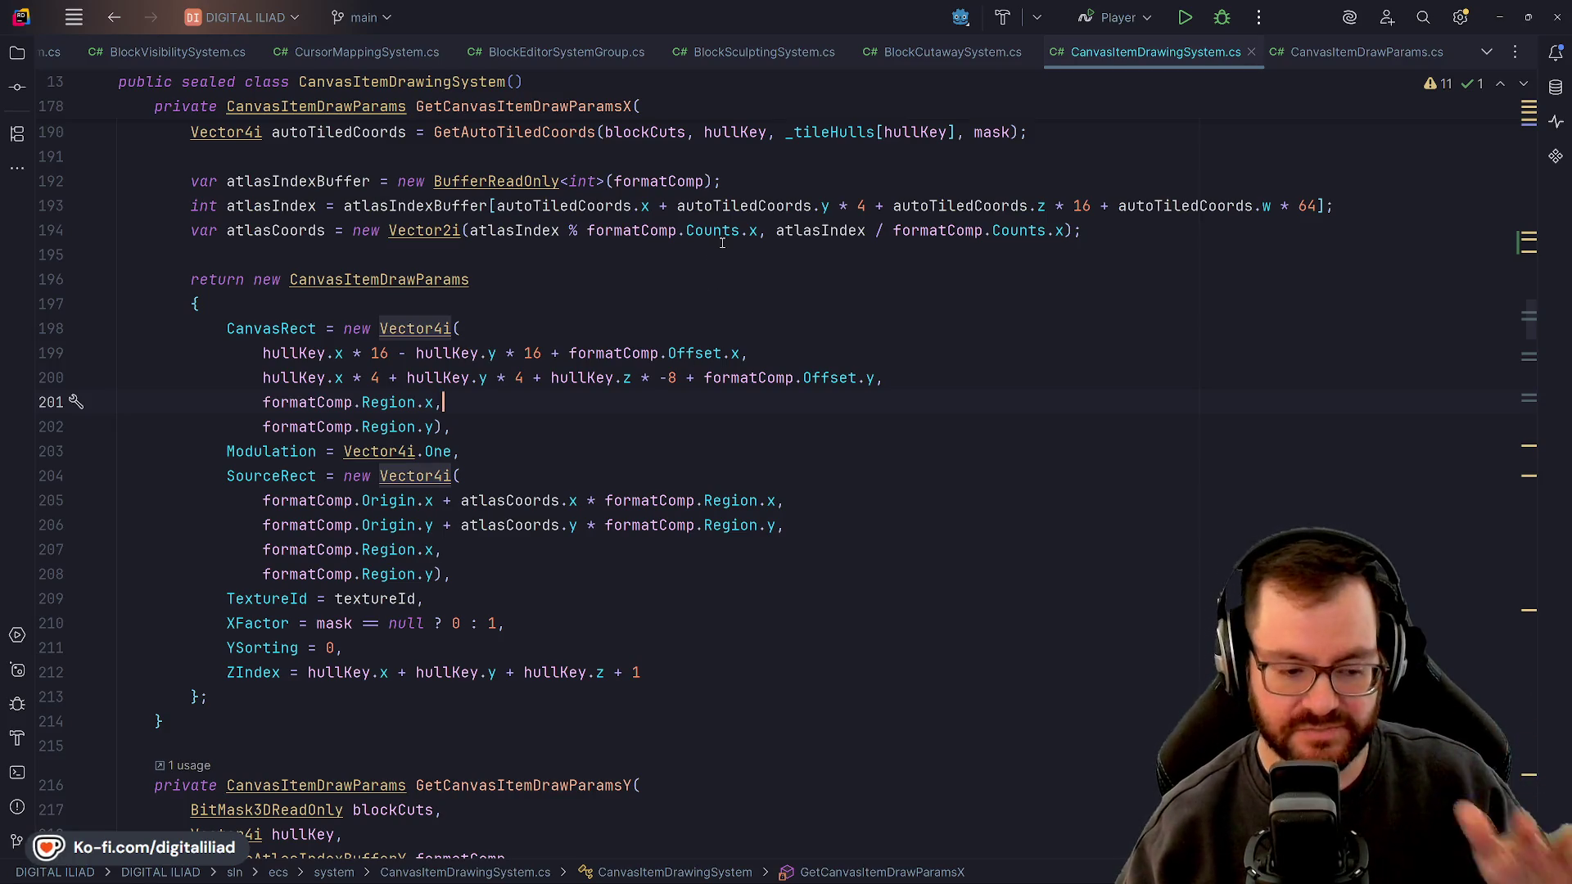
key("Up")
key("Up")
key("Up")
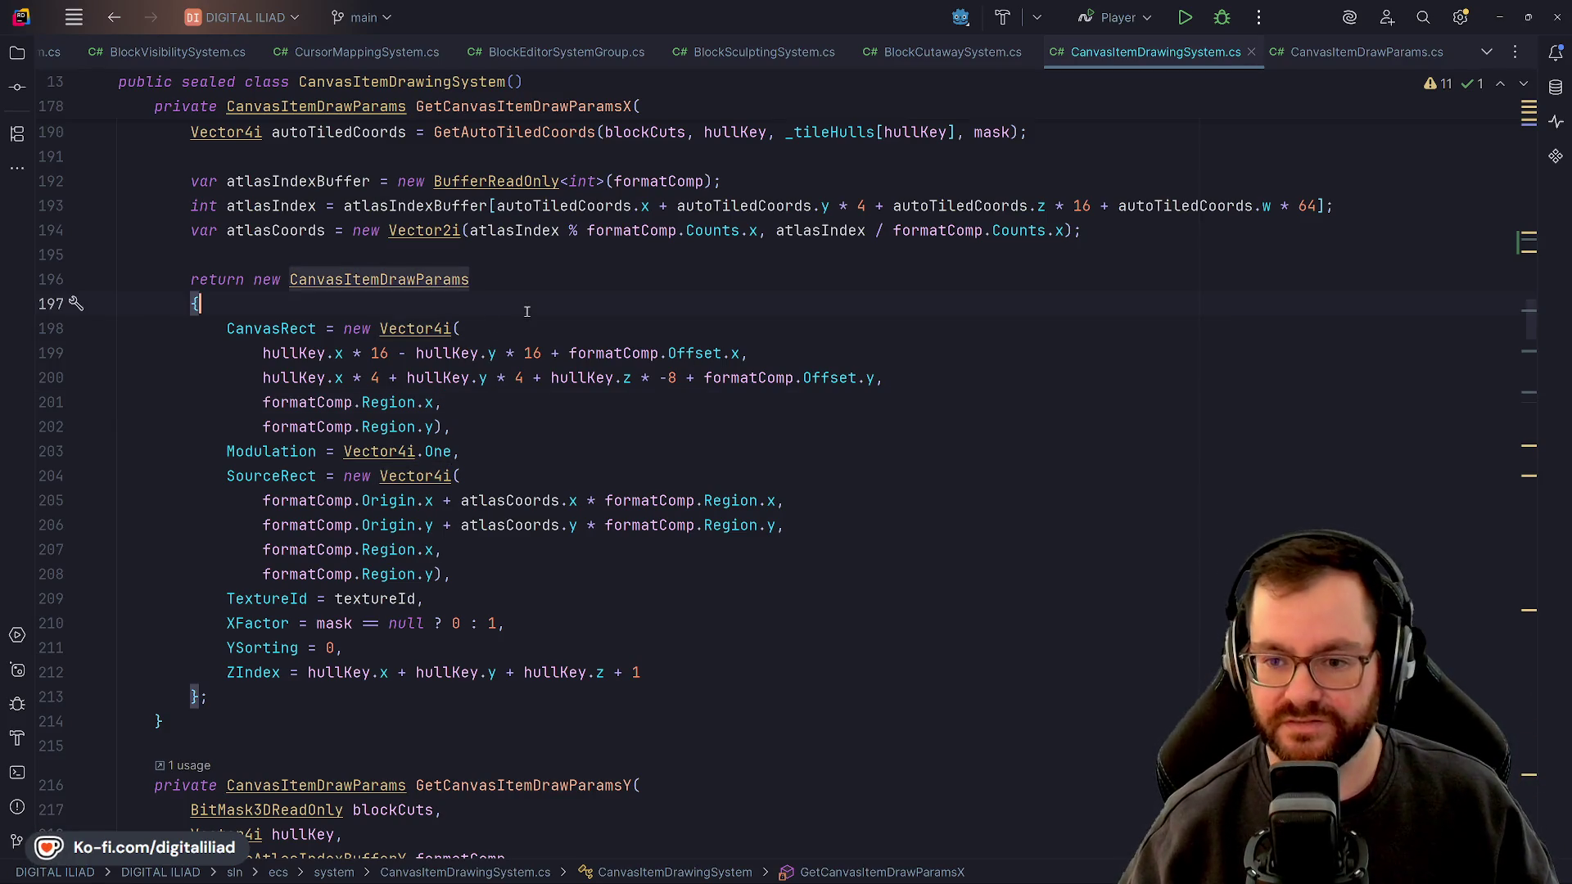
key("Down")
key("Up")
key("Up")
key("Up")
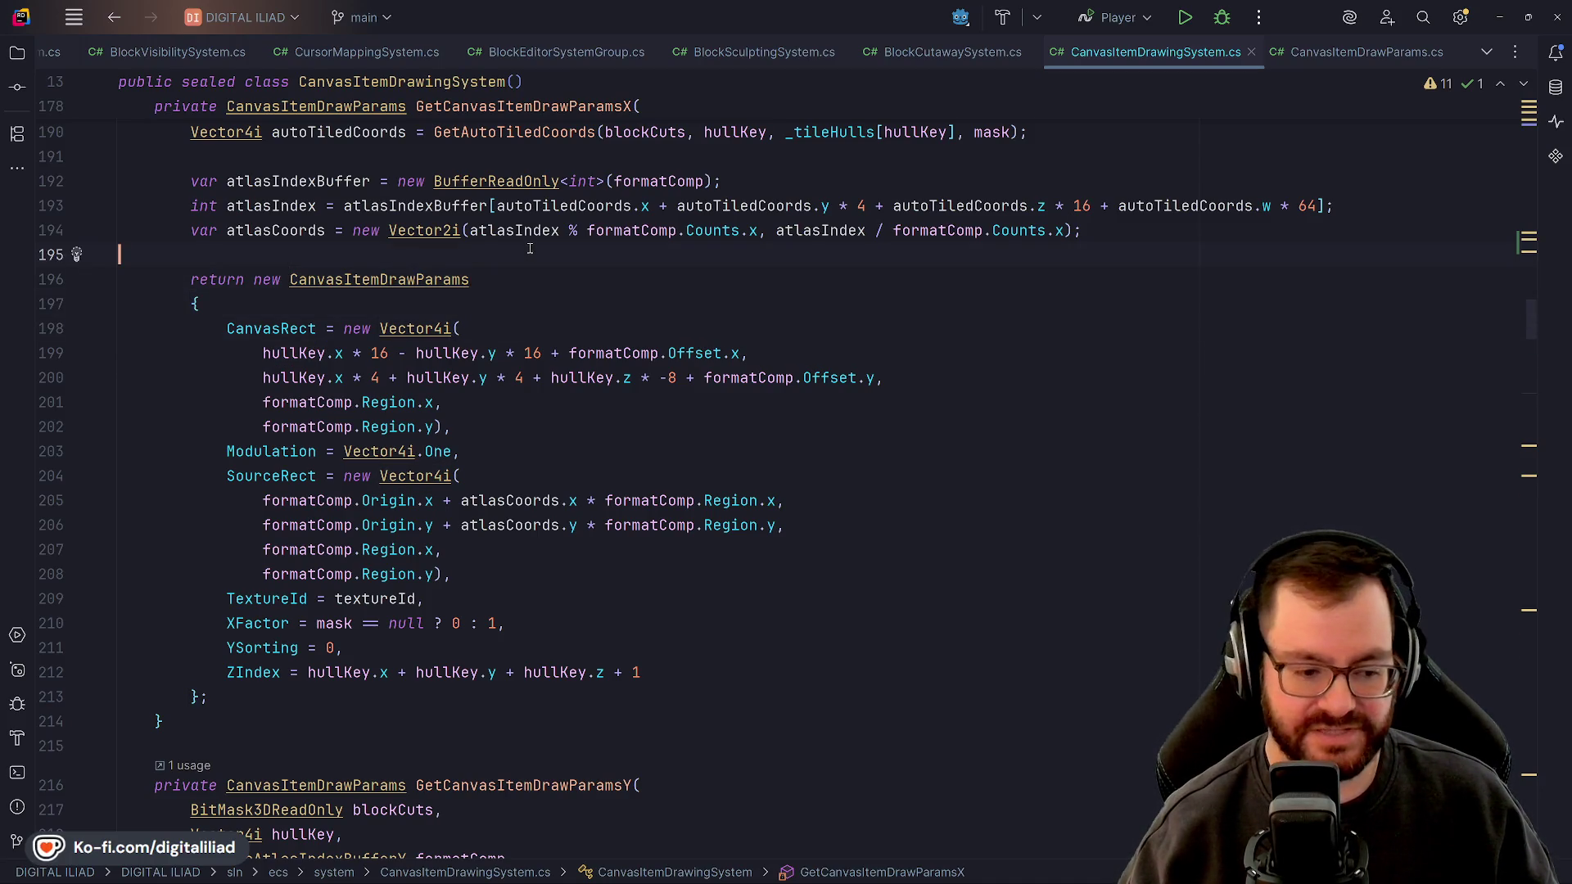
key("Down")
key("Down")
key("Down")
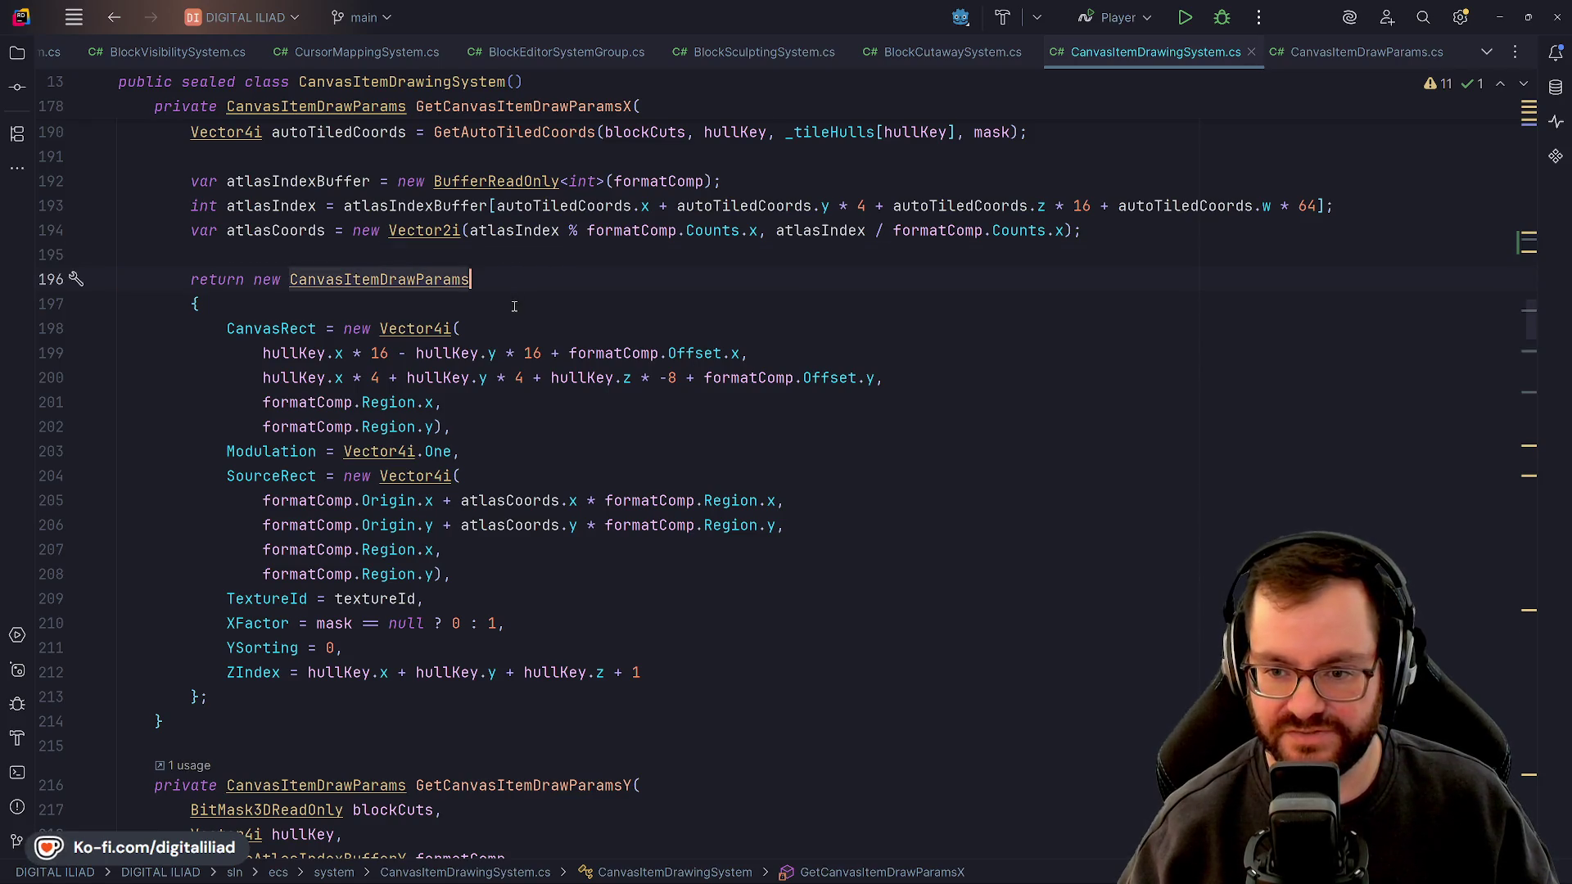
key("Down")
key("Down")
key("Down")
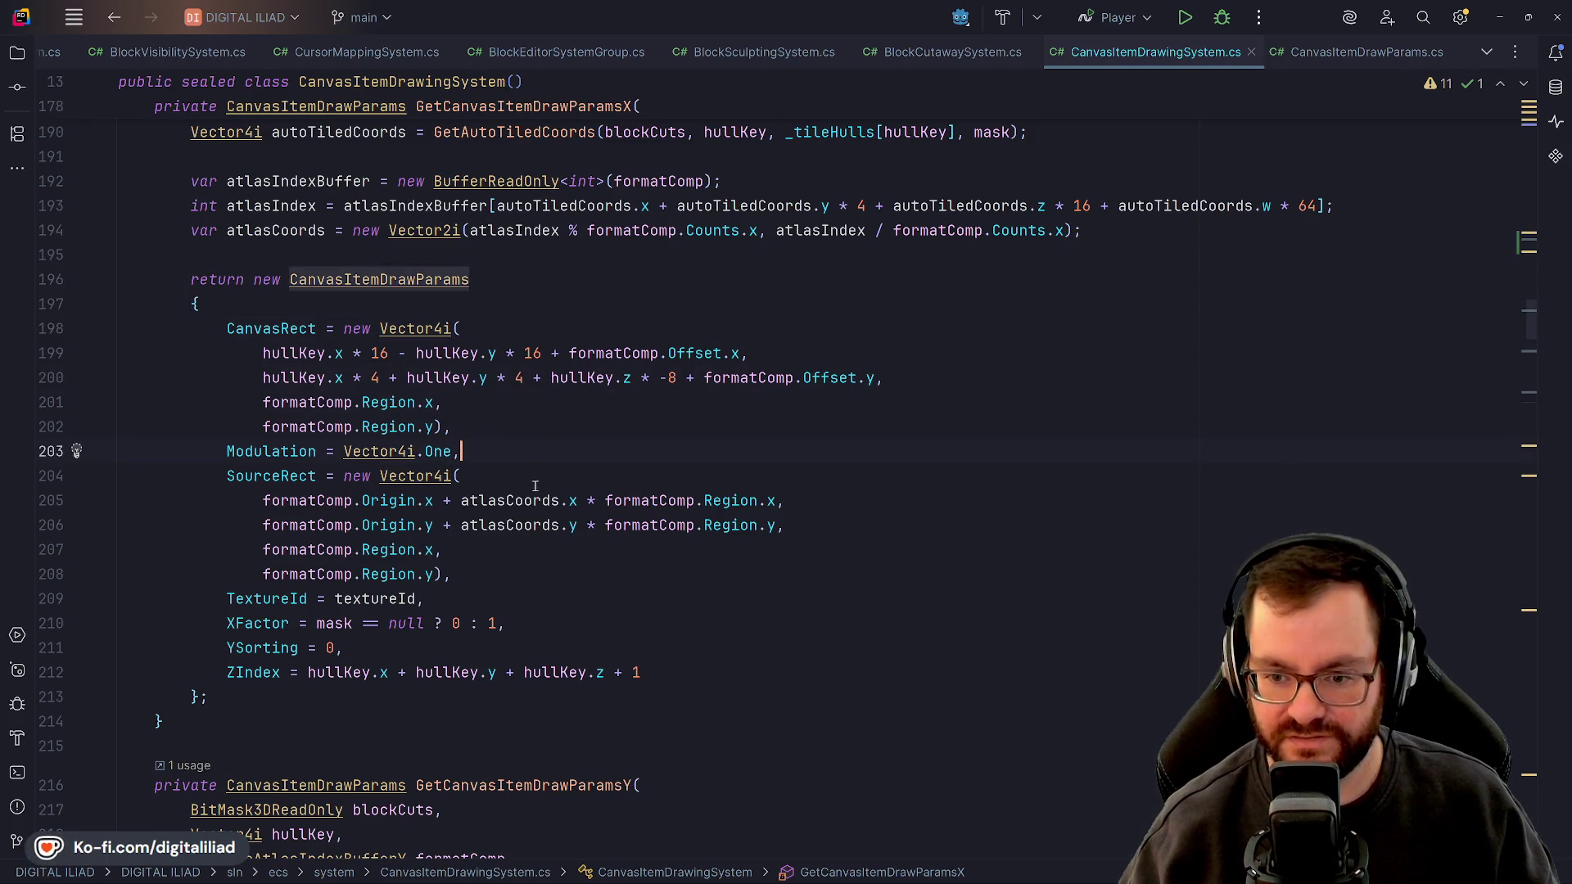
scroll(538, 482, "down", 2)
key("Down")
key("Down")
key("Down")
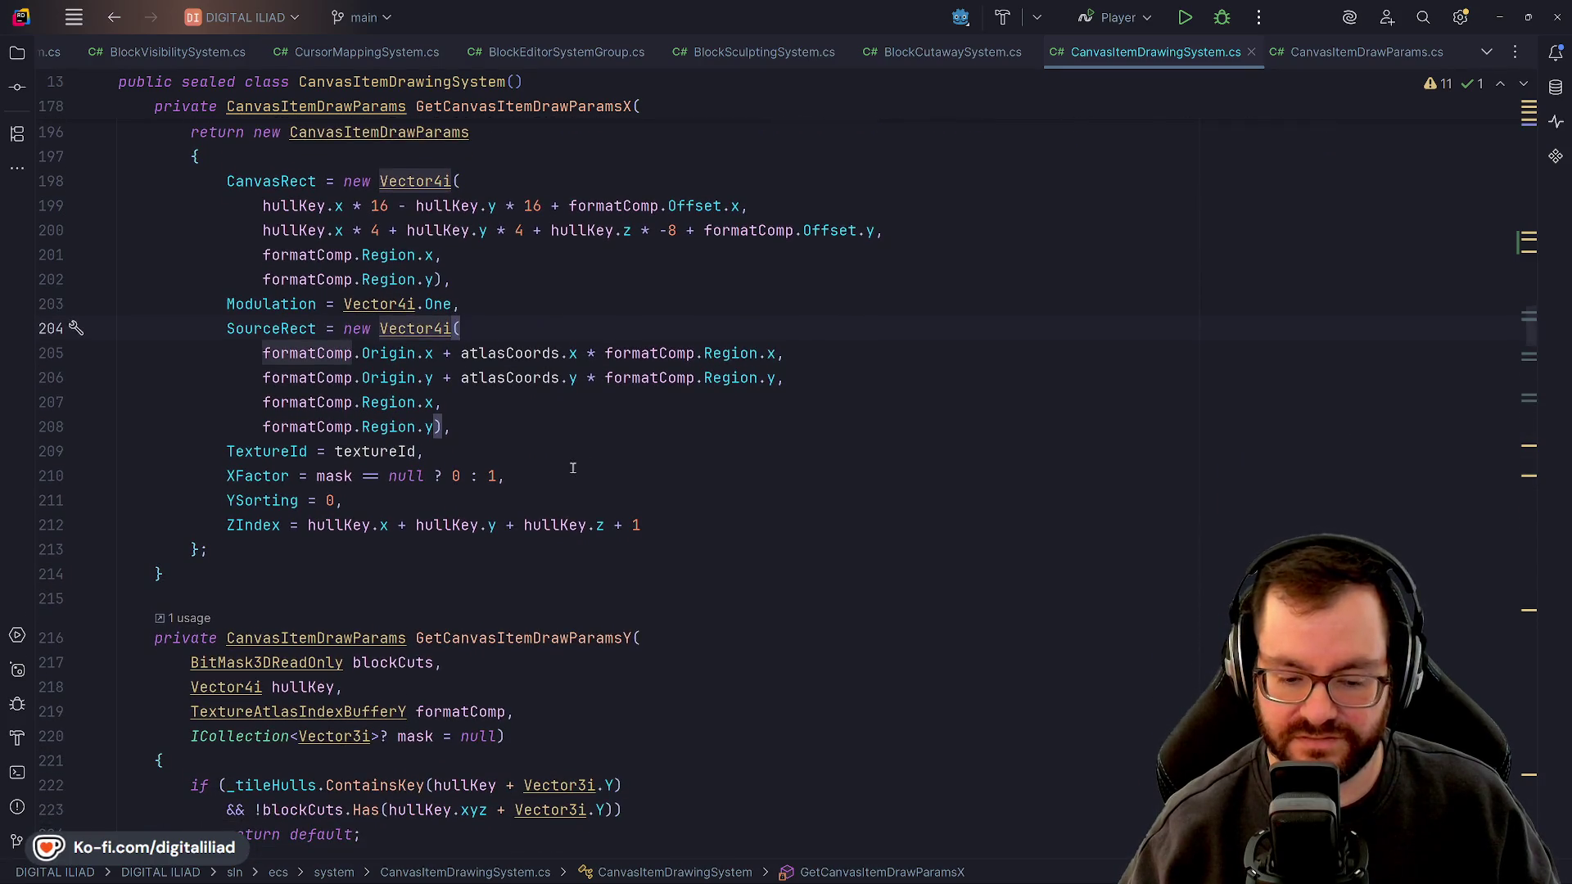
left_click(501, 408)
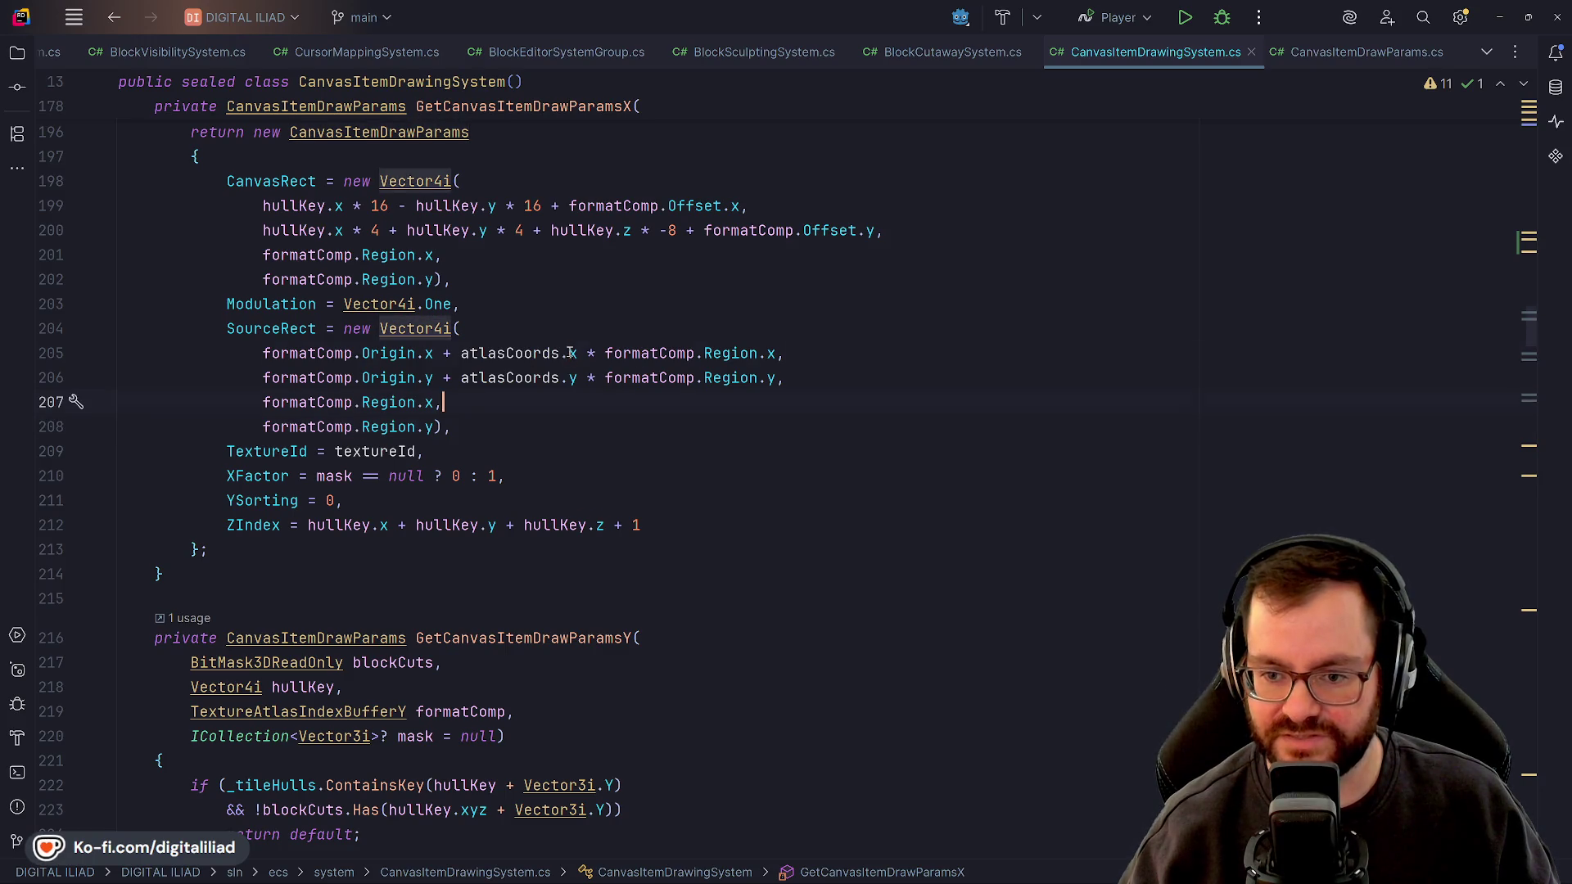
left_click(503, 282)
left_click(510, 305)
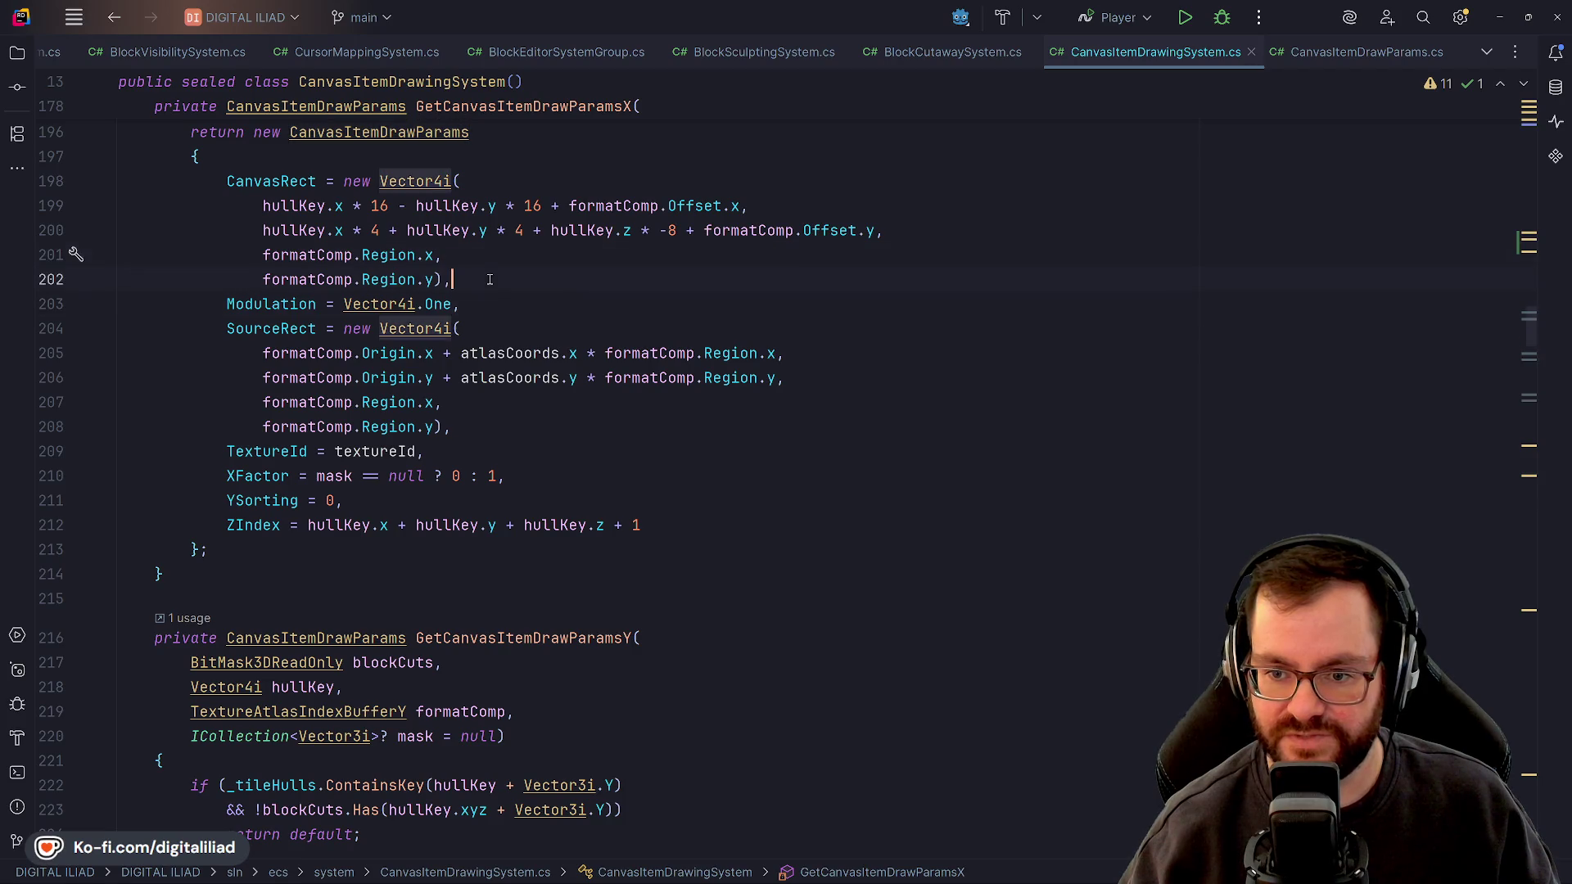
left_click(483, 280)
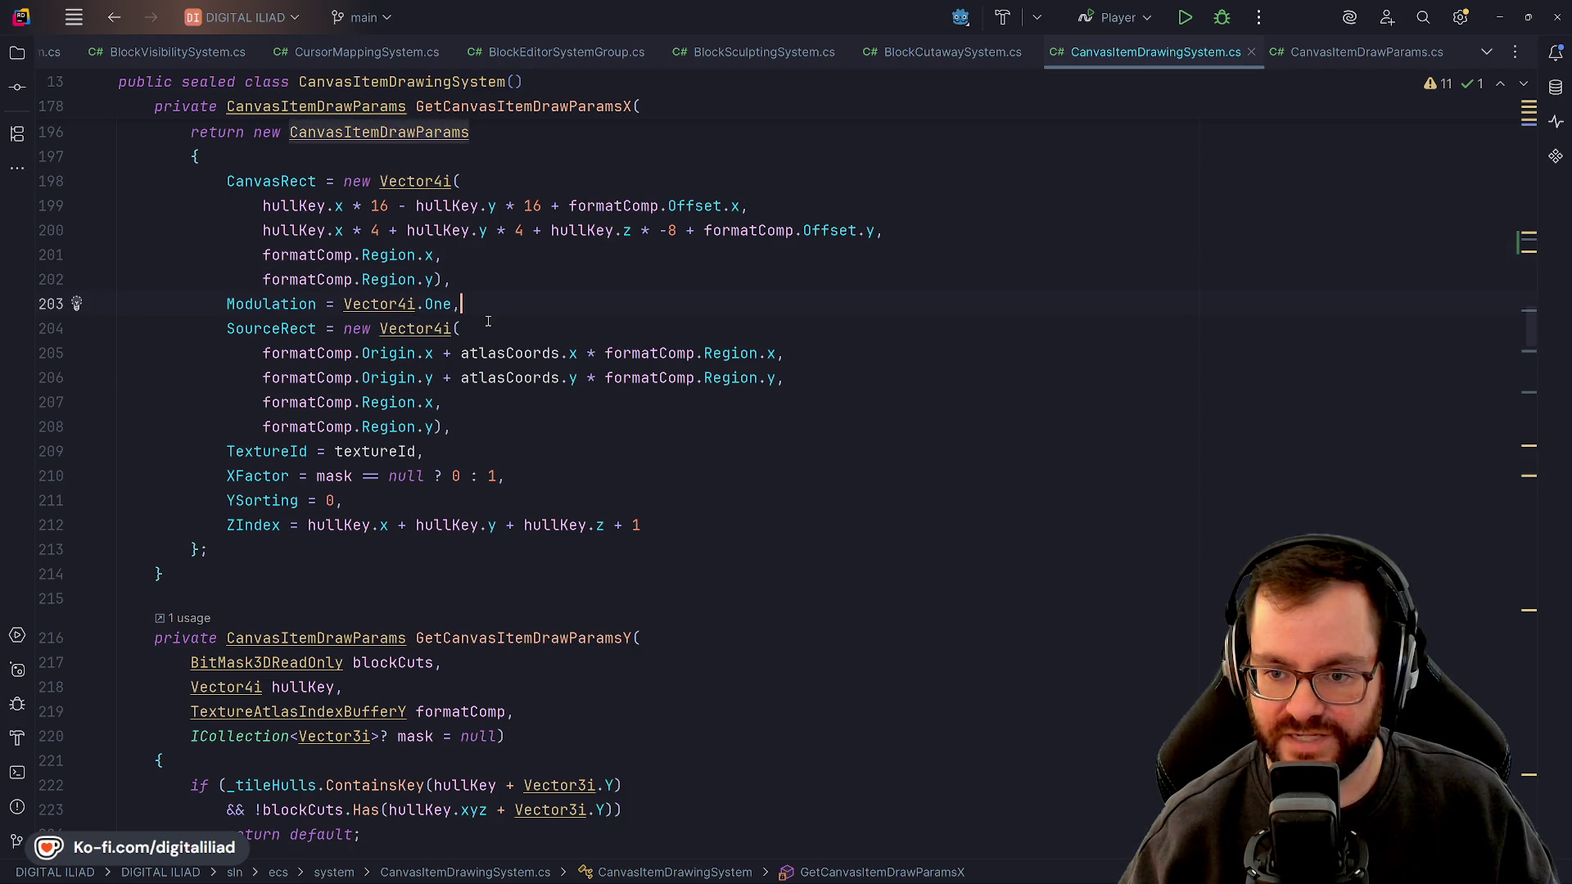
key("Down")
key("Down")
key("Down")
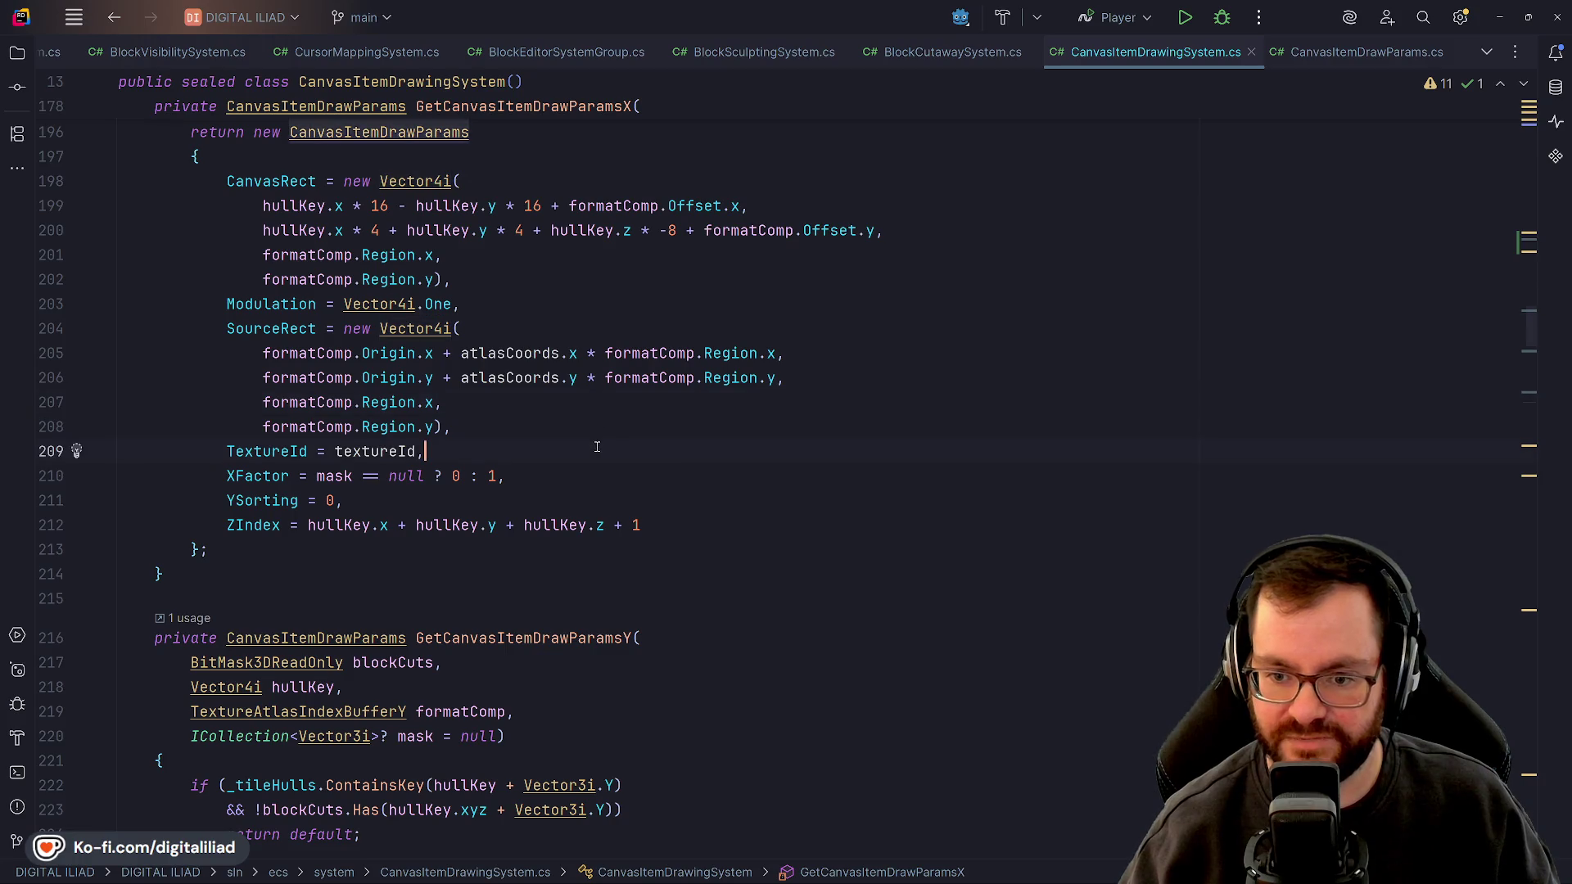
scroll(597, 446, "up", 2)
left_click(371, 402)
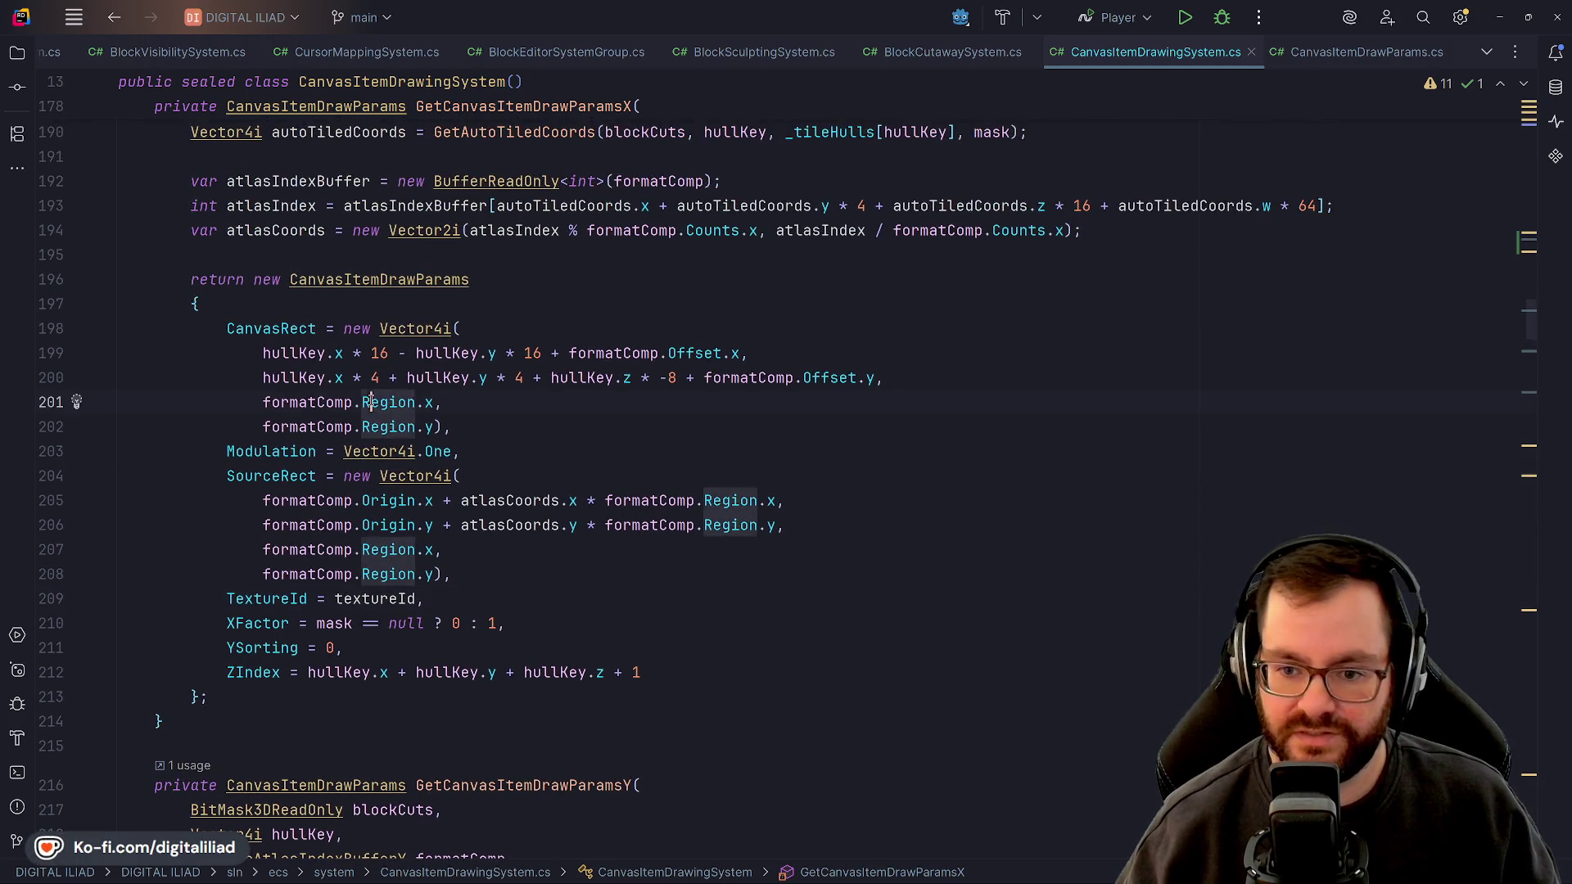
key("Left")
left_click(354, 425)
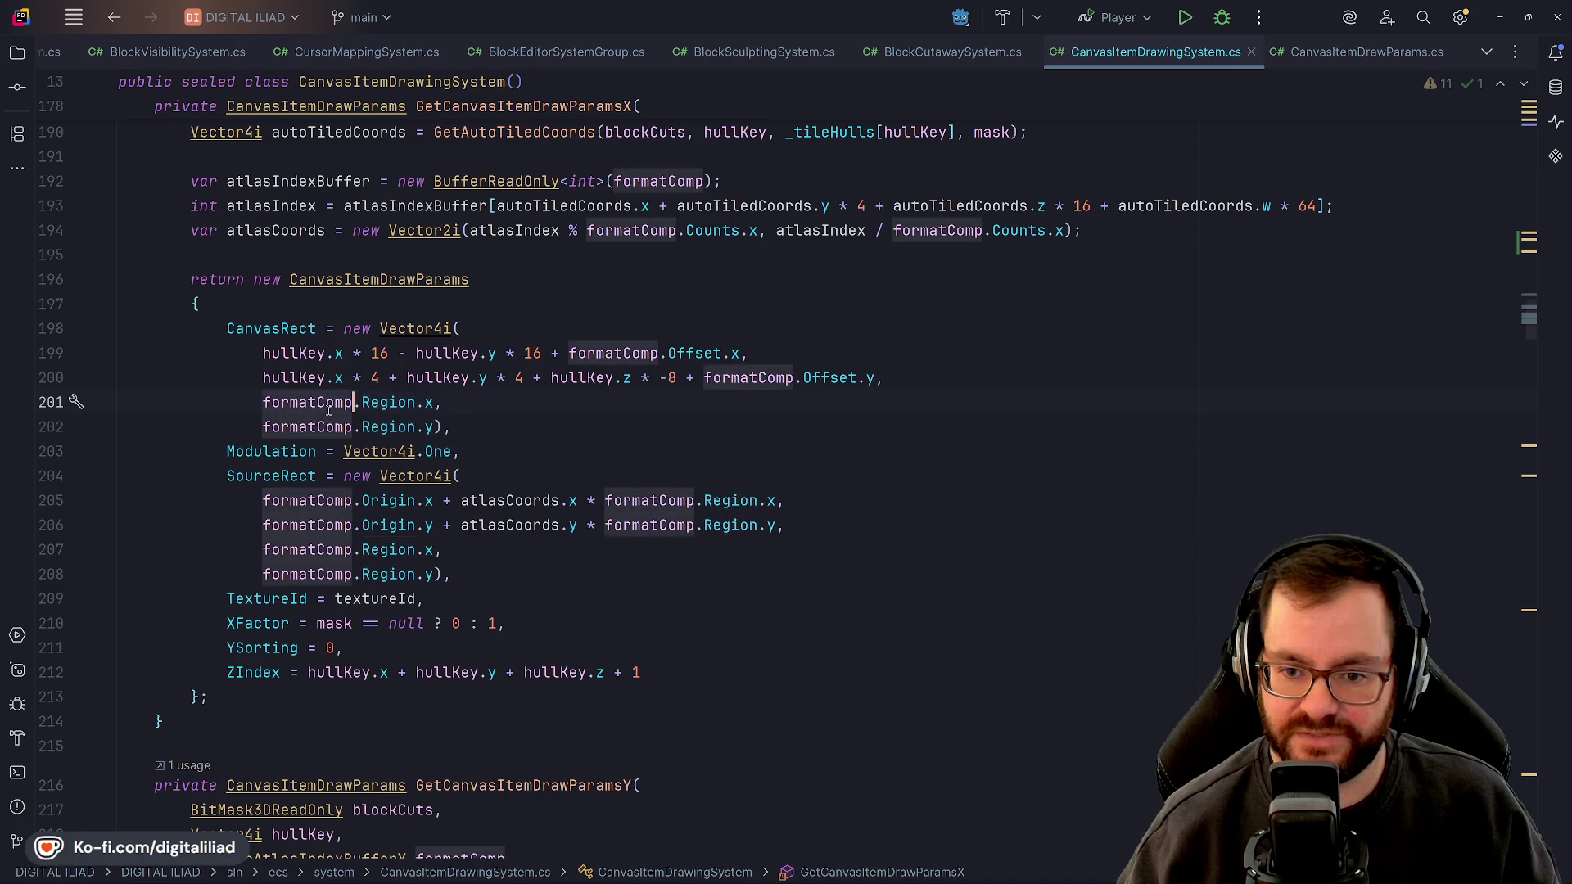
left_click(540, 402)
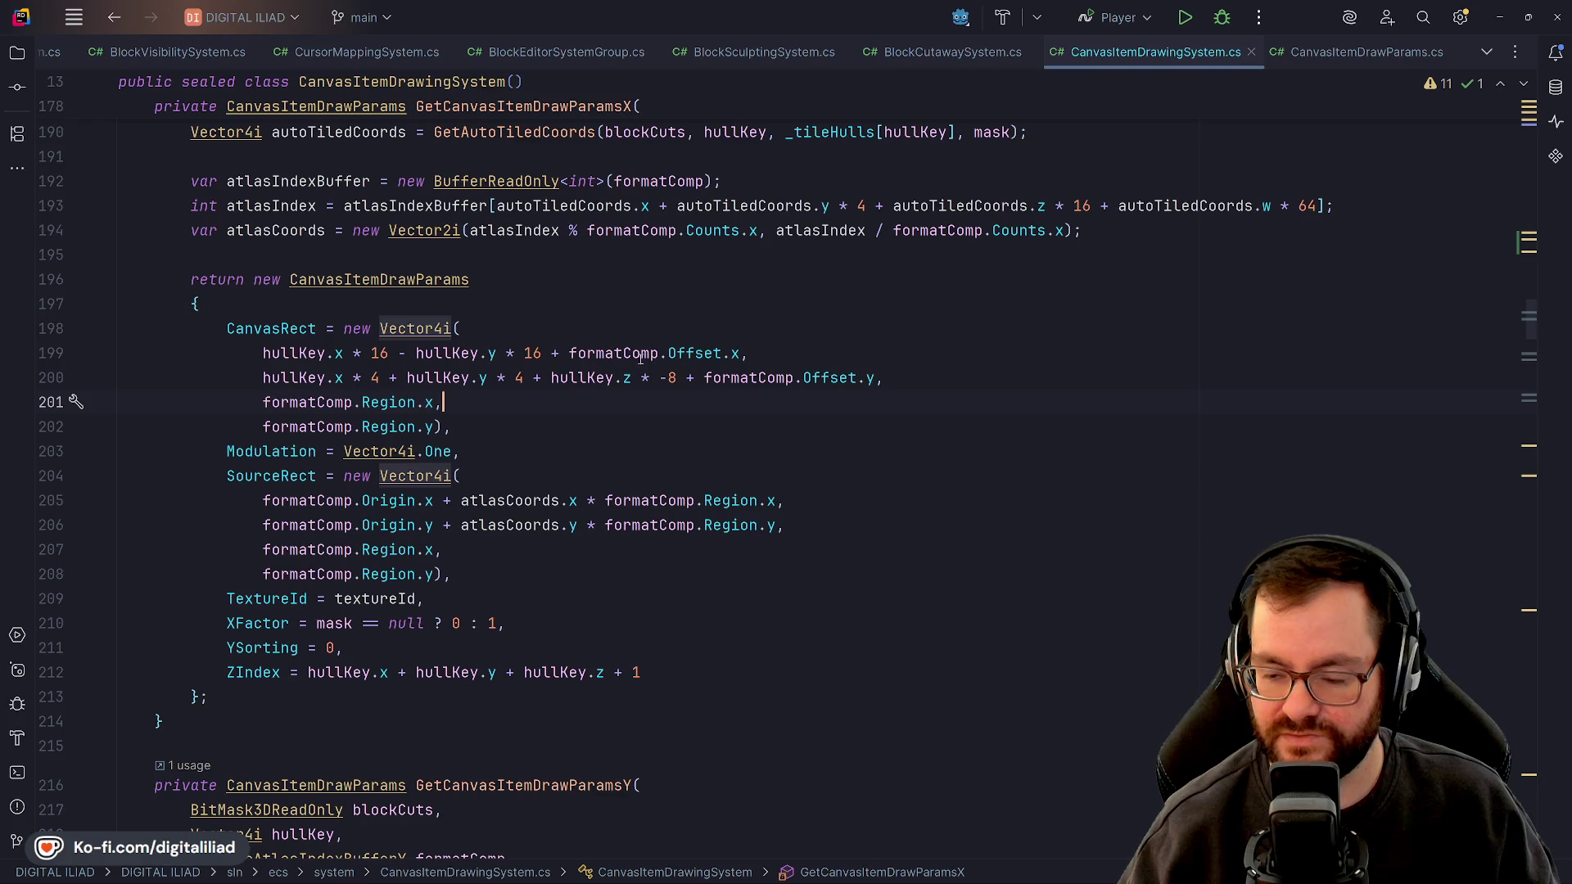
left_click(722, 353)
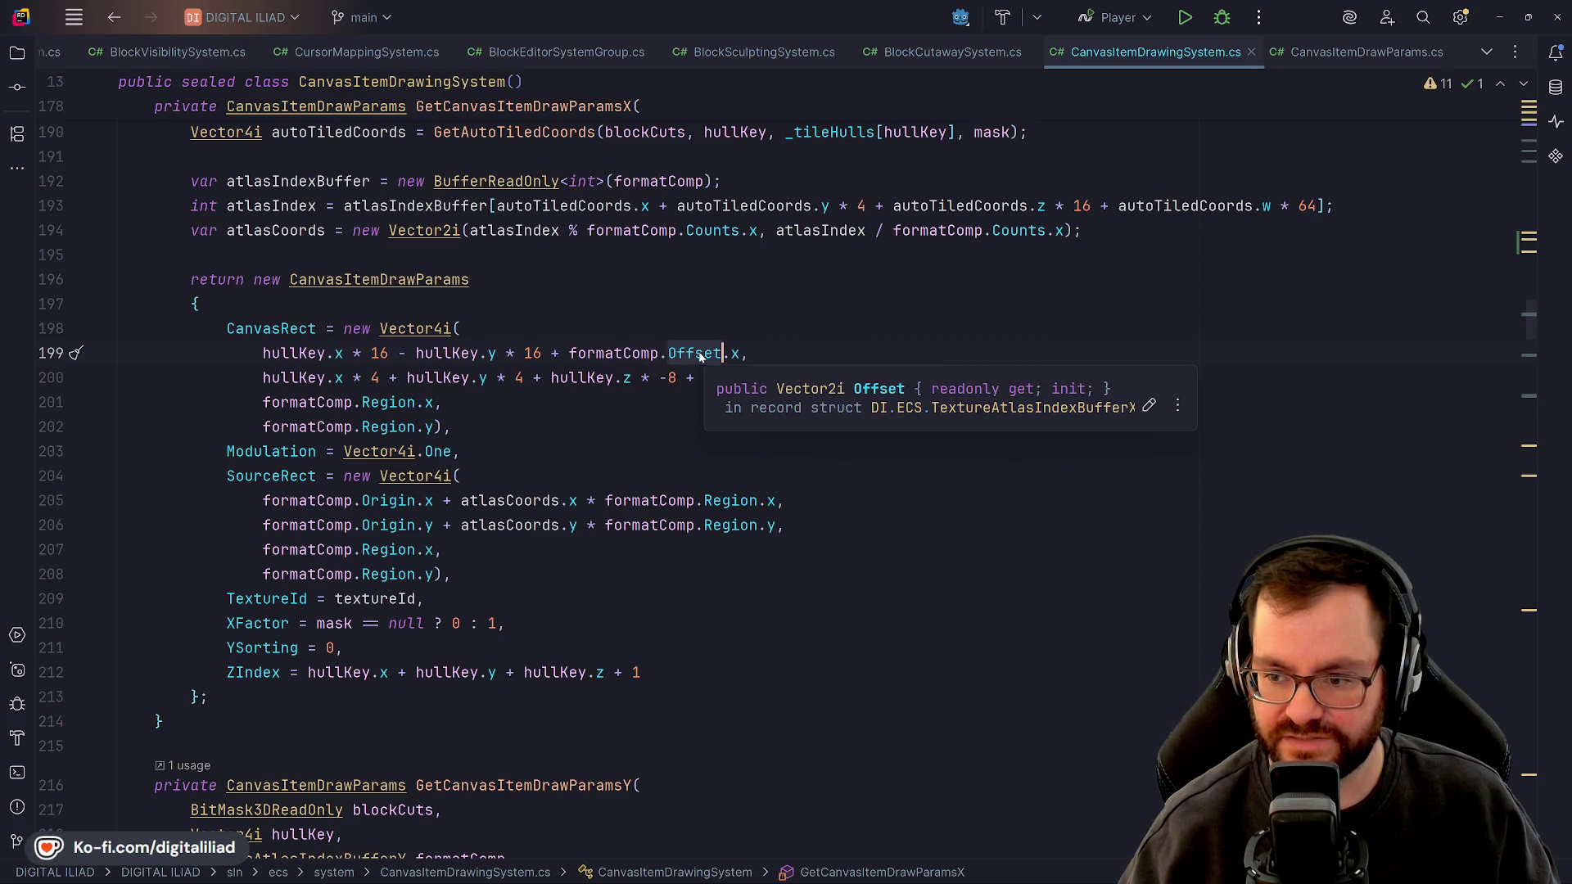
key("Down")
key("ctrl+Right")
key("ctrl+Right")
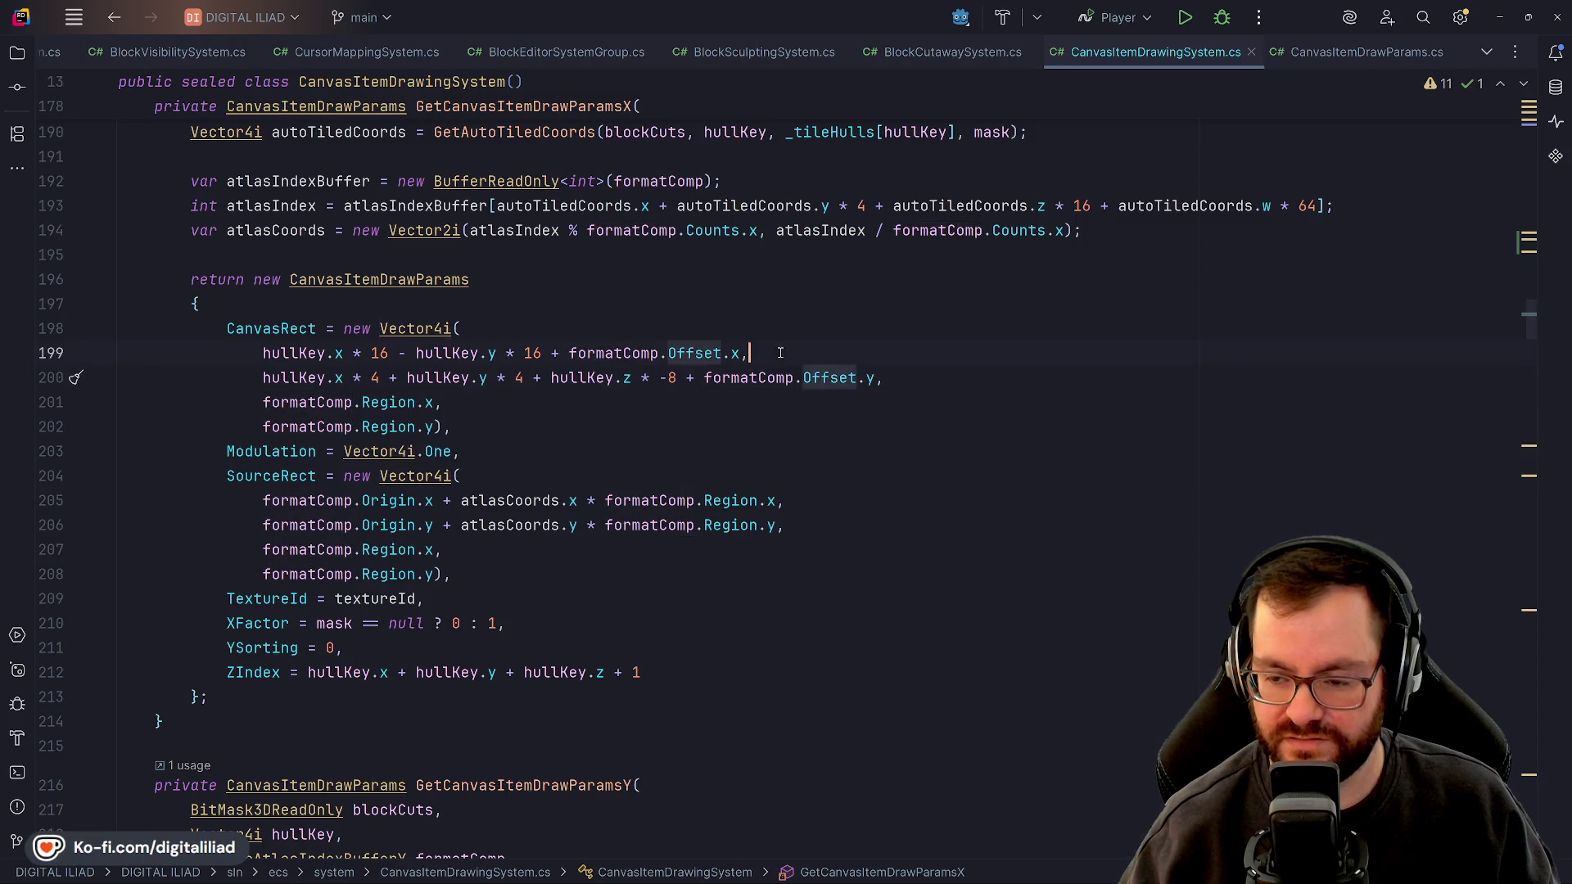
left_click(735, 402)
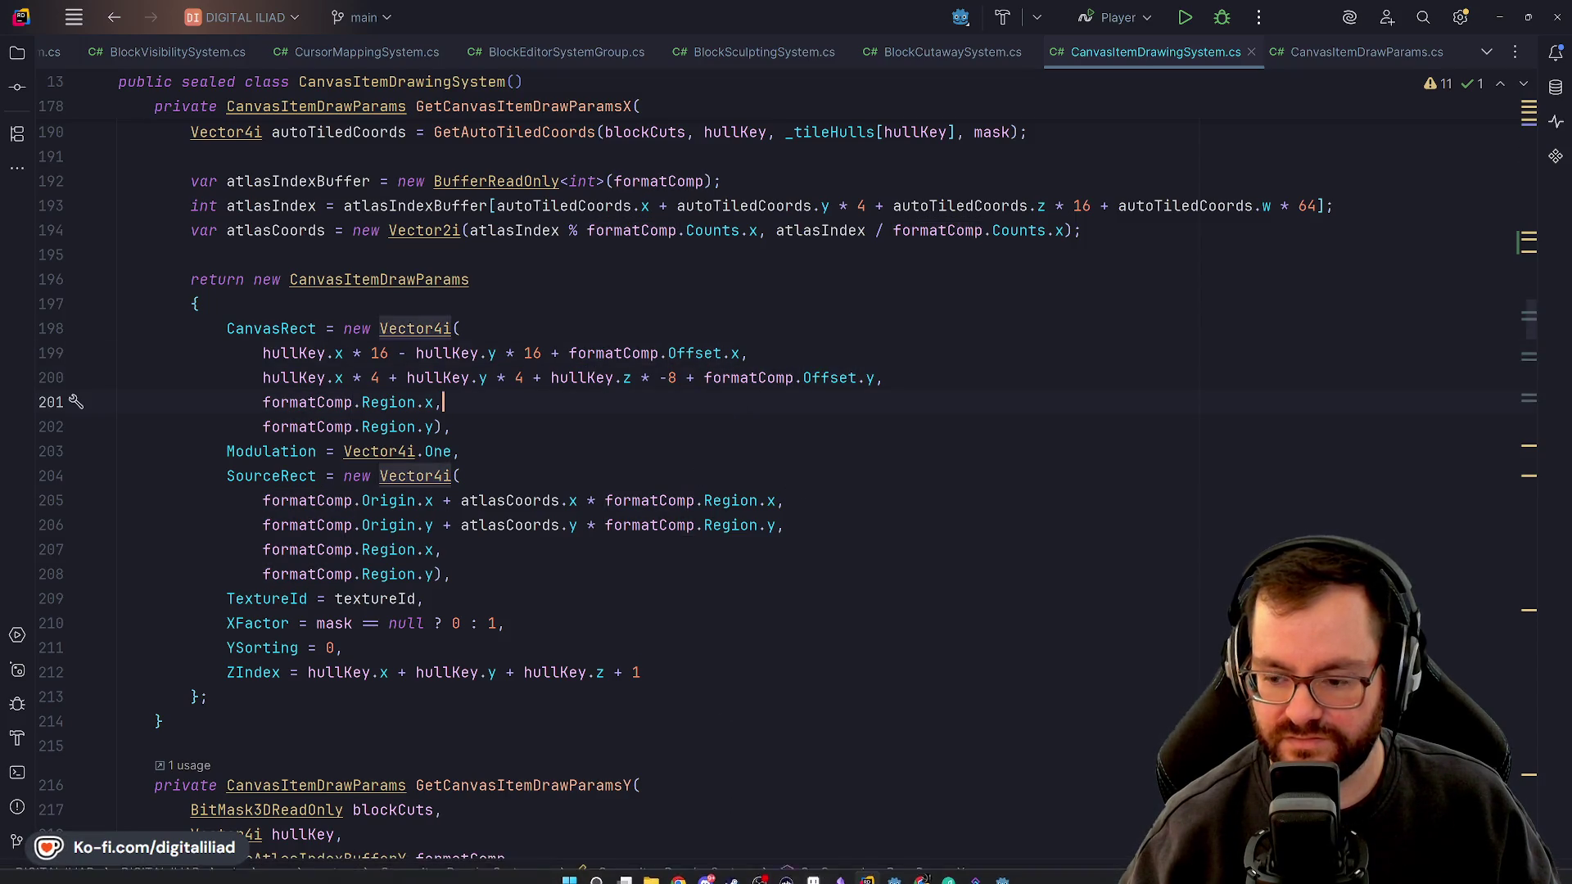
left_click(1007, 873)
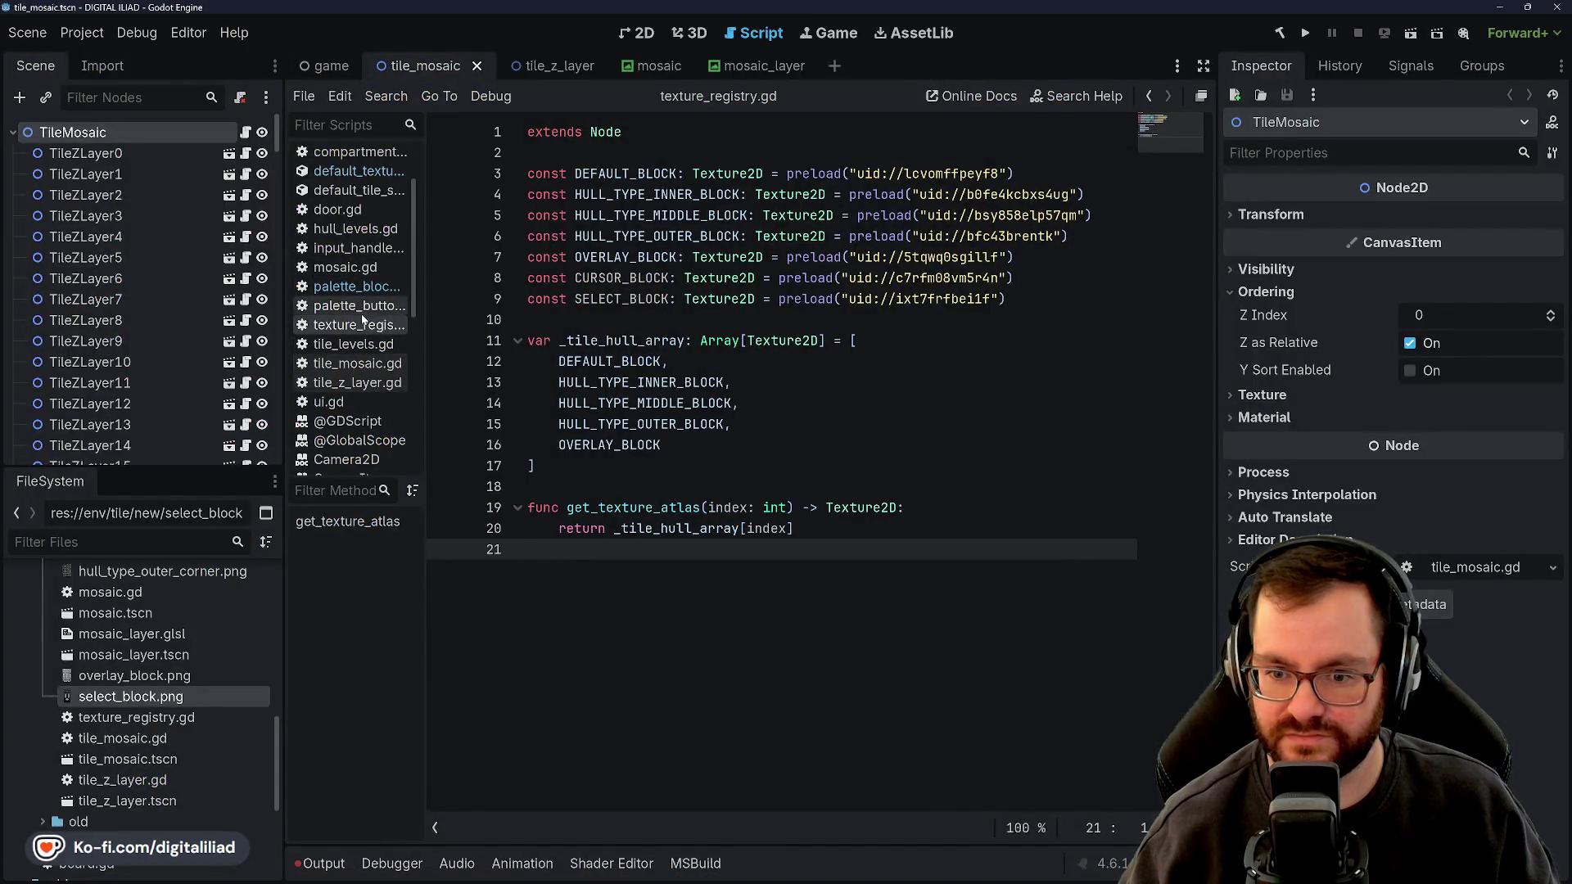
Open default_texture_atlas_format.json and scroll through its contents to XFaceTileCoords
scroll(366, 328, "up", 3)
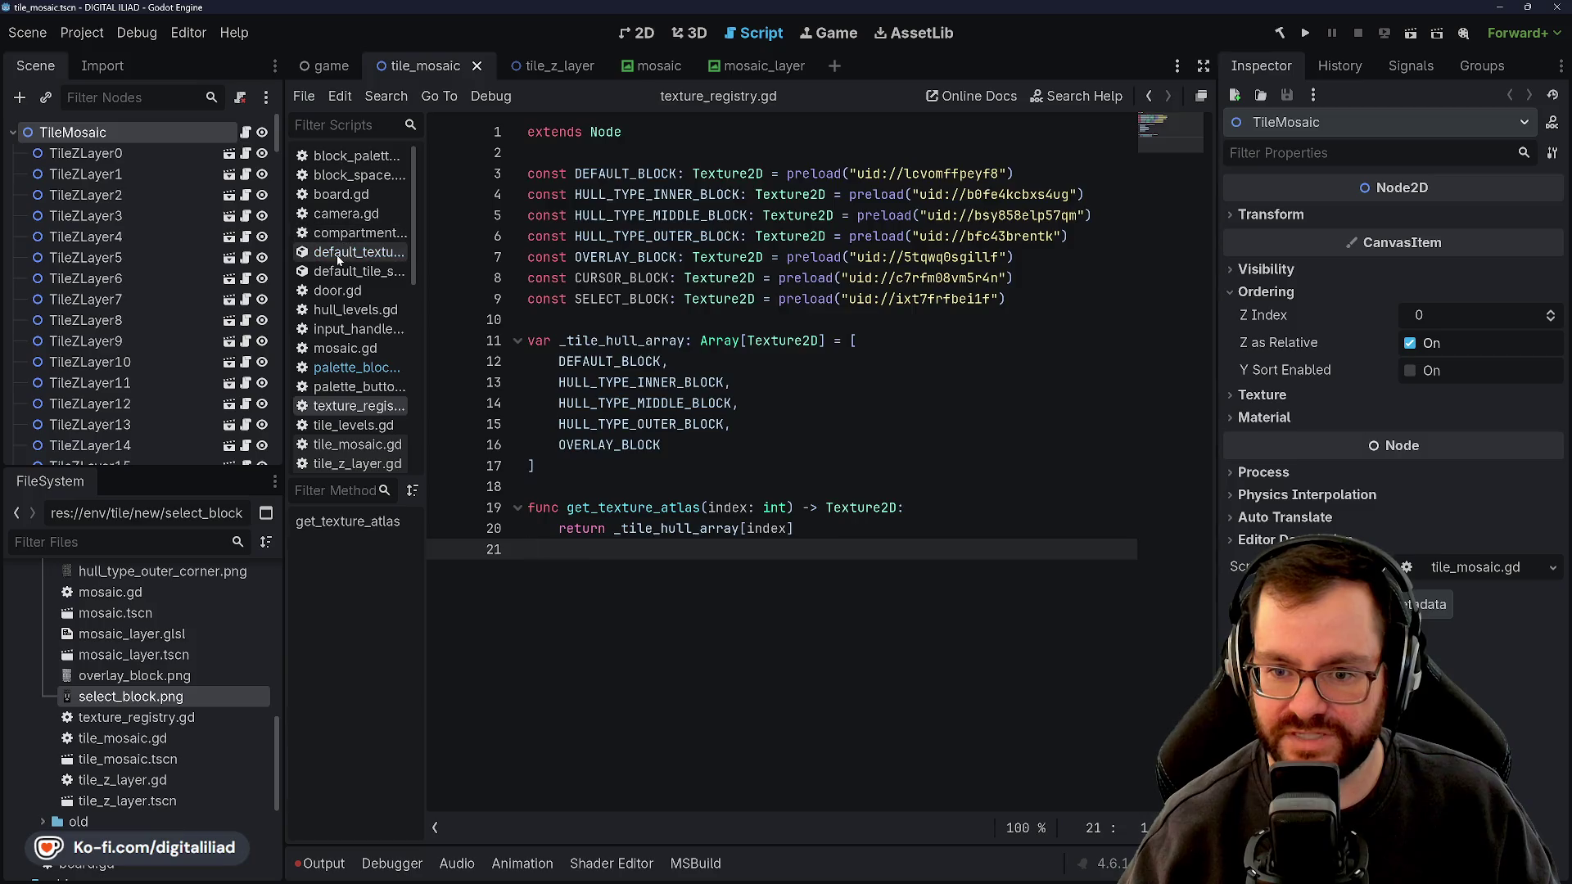
left_click(358, 252)
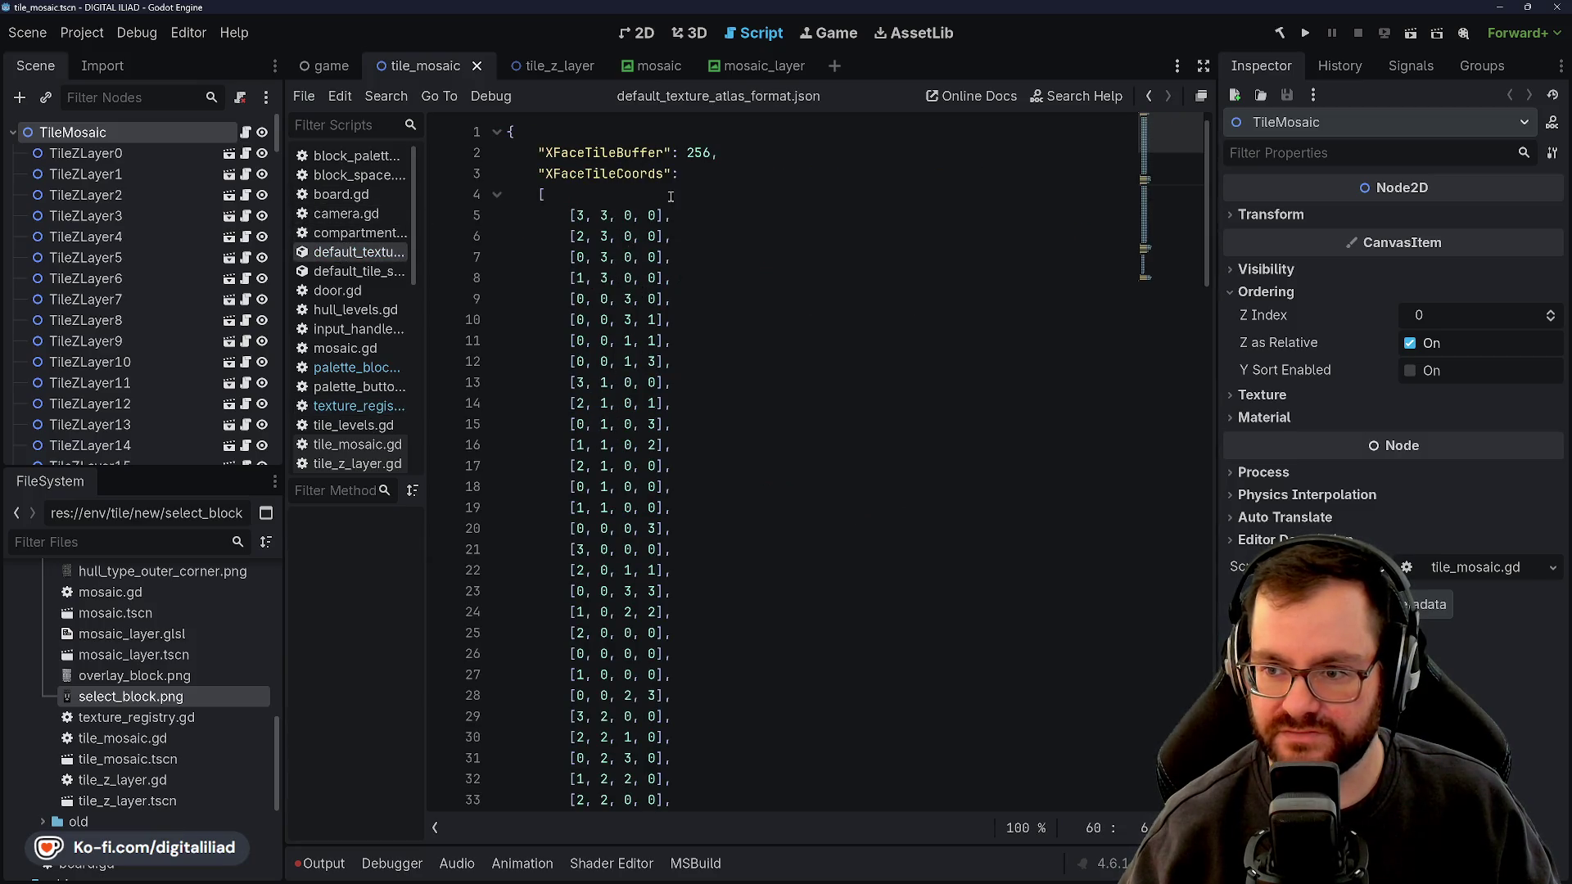
scroll(712, 434, "down", 10)
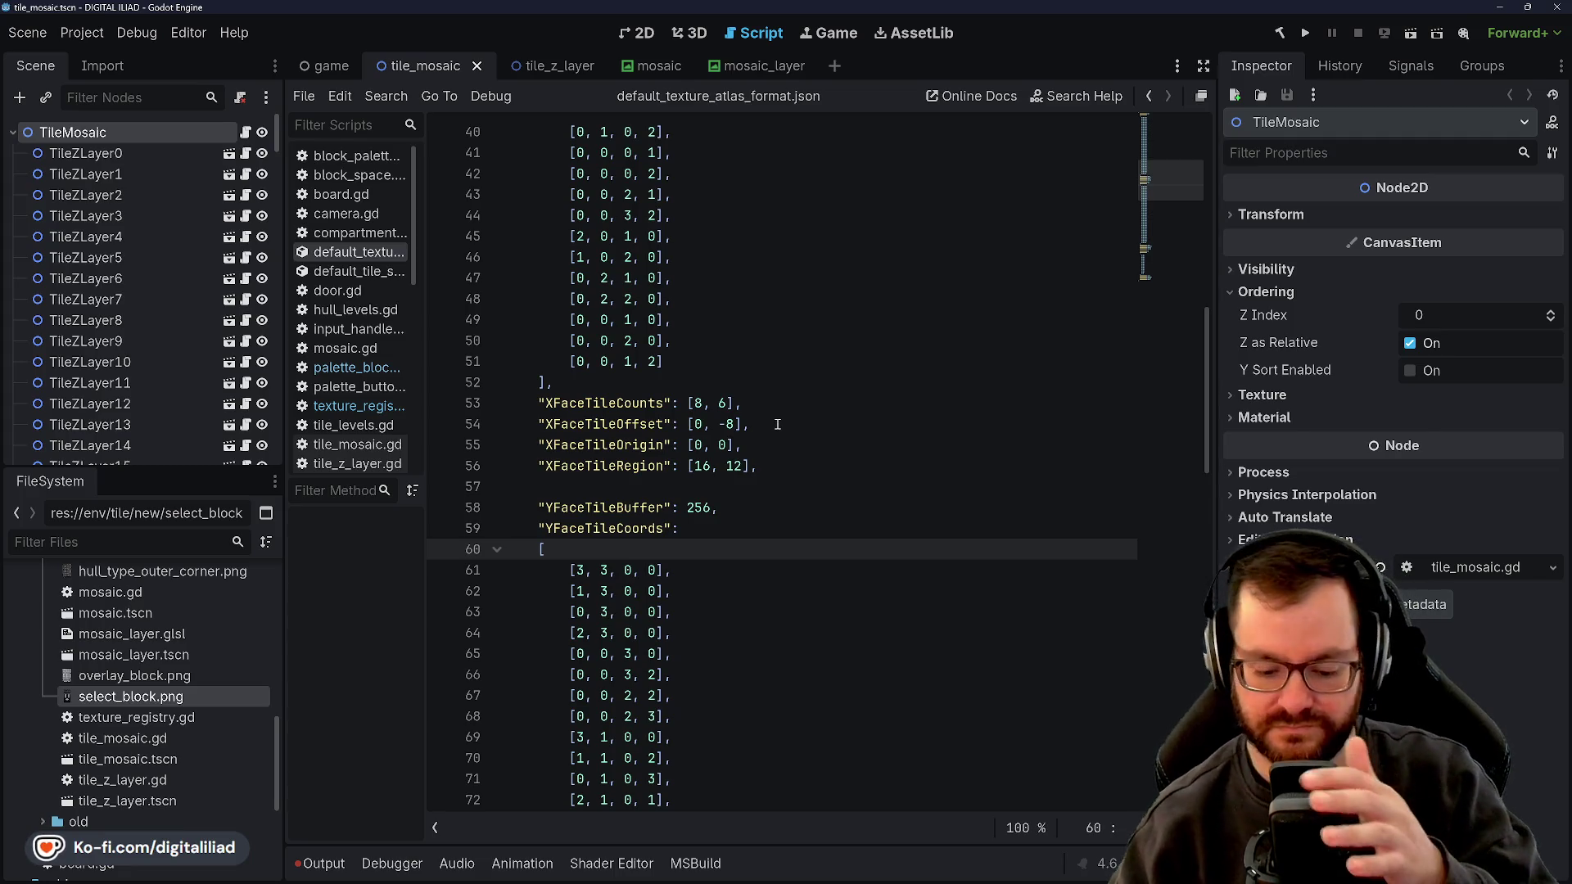
scroll(779, 406, "up", 13)
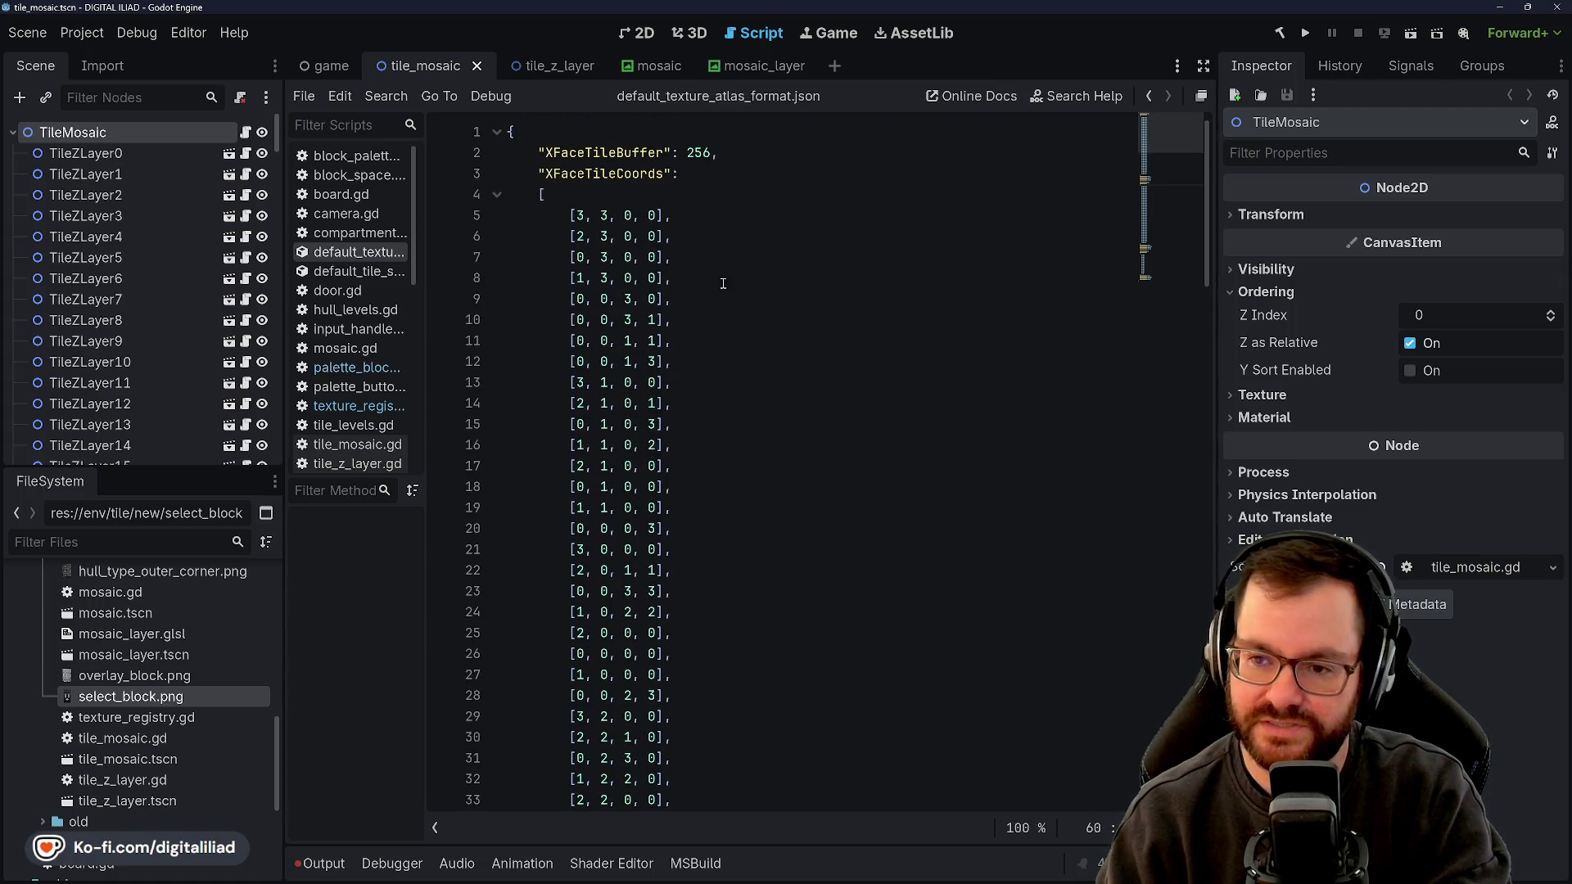
left_click(688, 236)
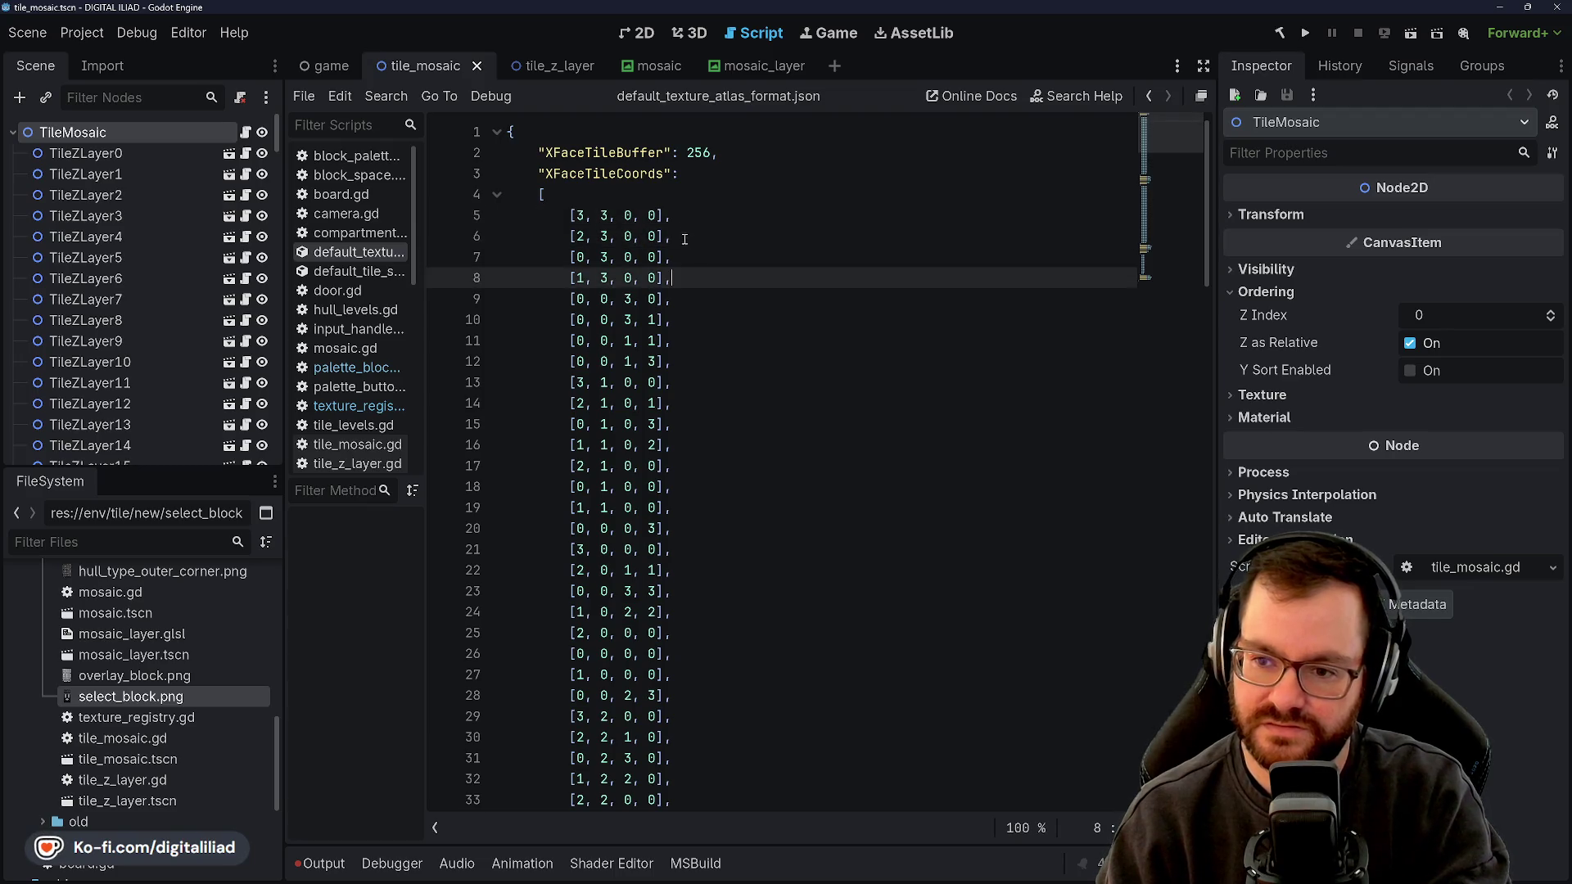
double_click(596, 172)
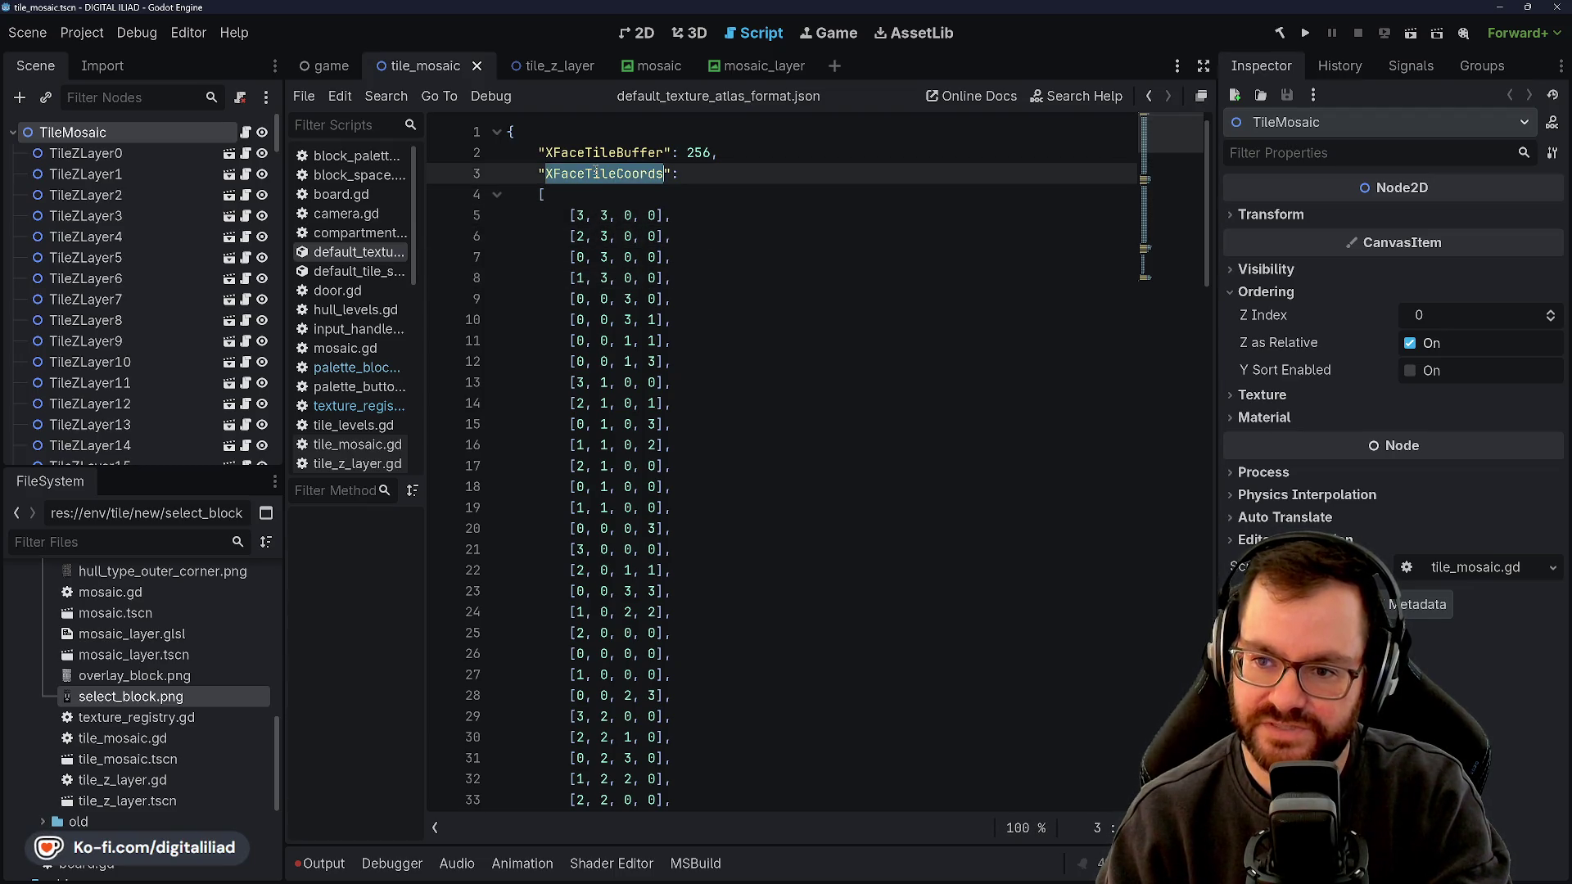
left_click(625, 177)
double_click(589, 175)
key("Down")
key("Down")
Inspect the XFaceTileCoords entries, such as [3, 3, 0, 0] on line 5
double_click(586, 181)
left_click_drag(570, 216, 636, 215)
key("Down")
key("Down")
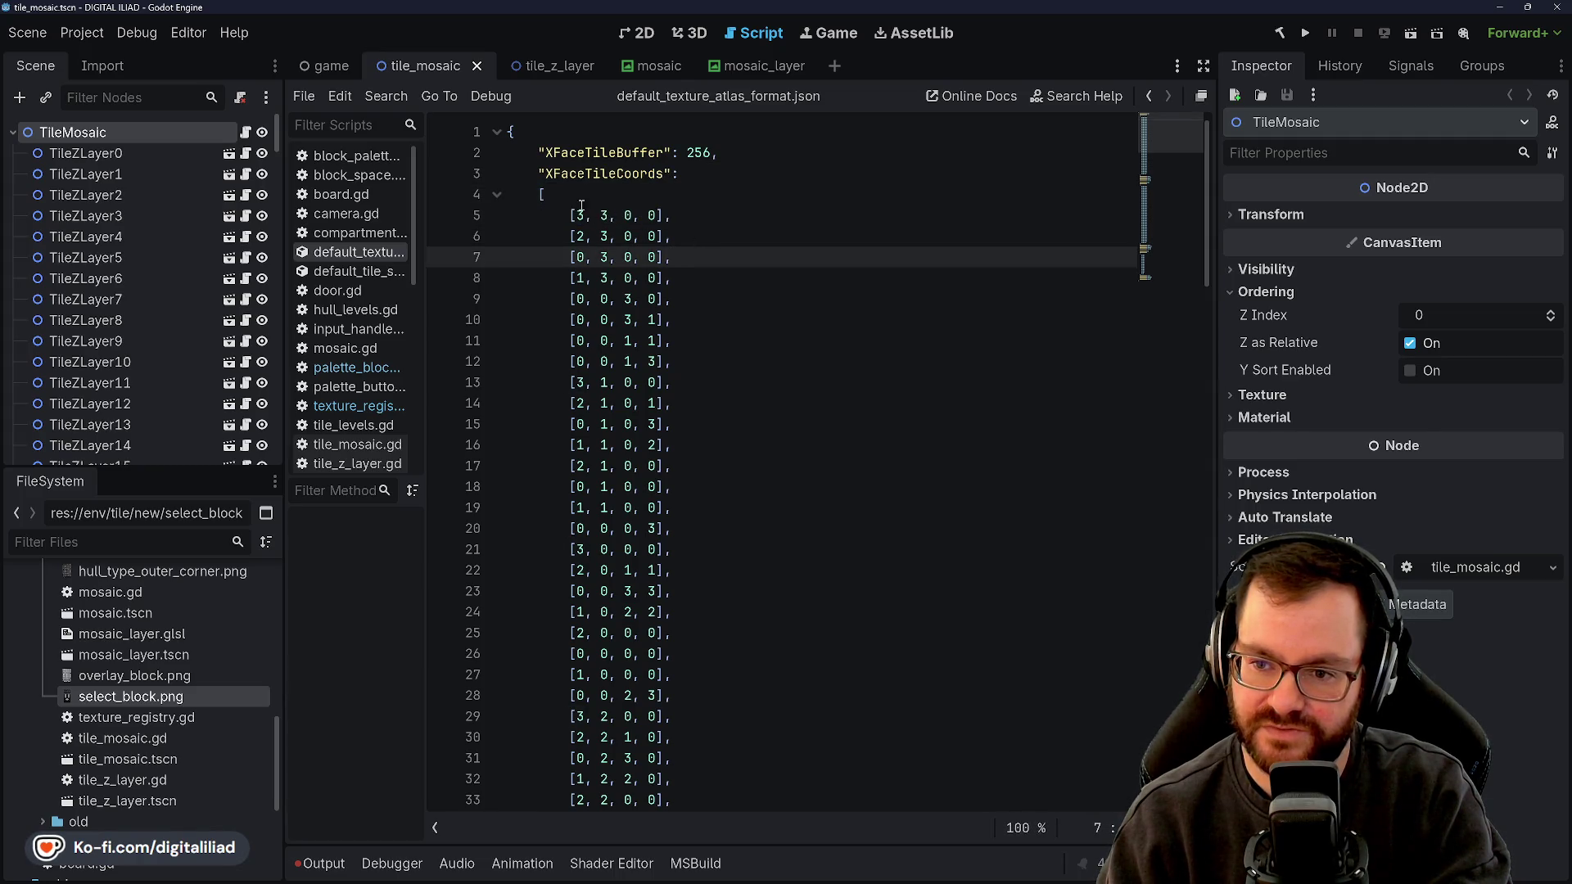
left_click(581, 205)
left_click_drag(570, 215, 670, 215)
left_click(705, 248)
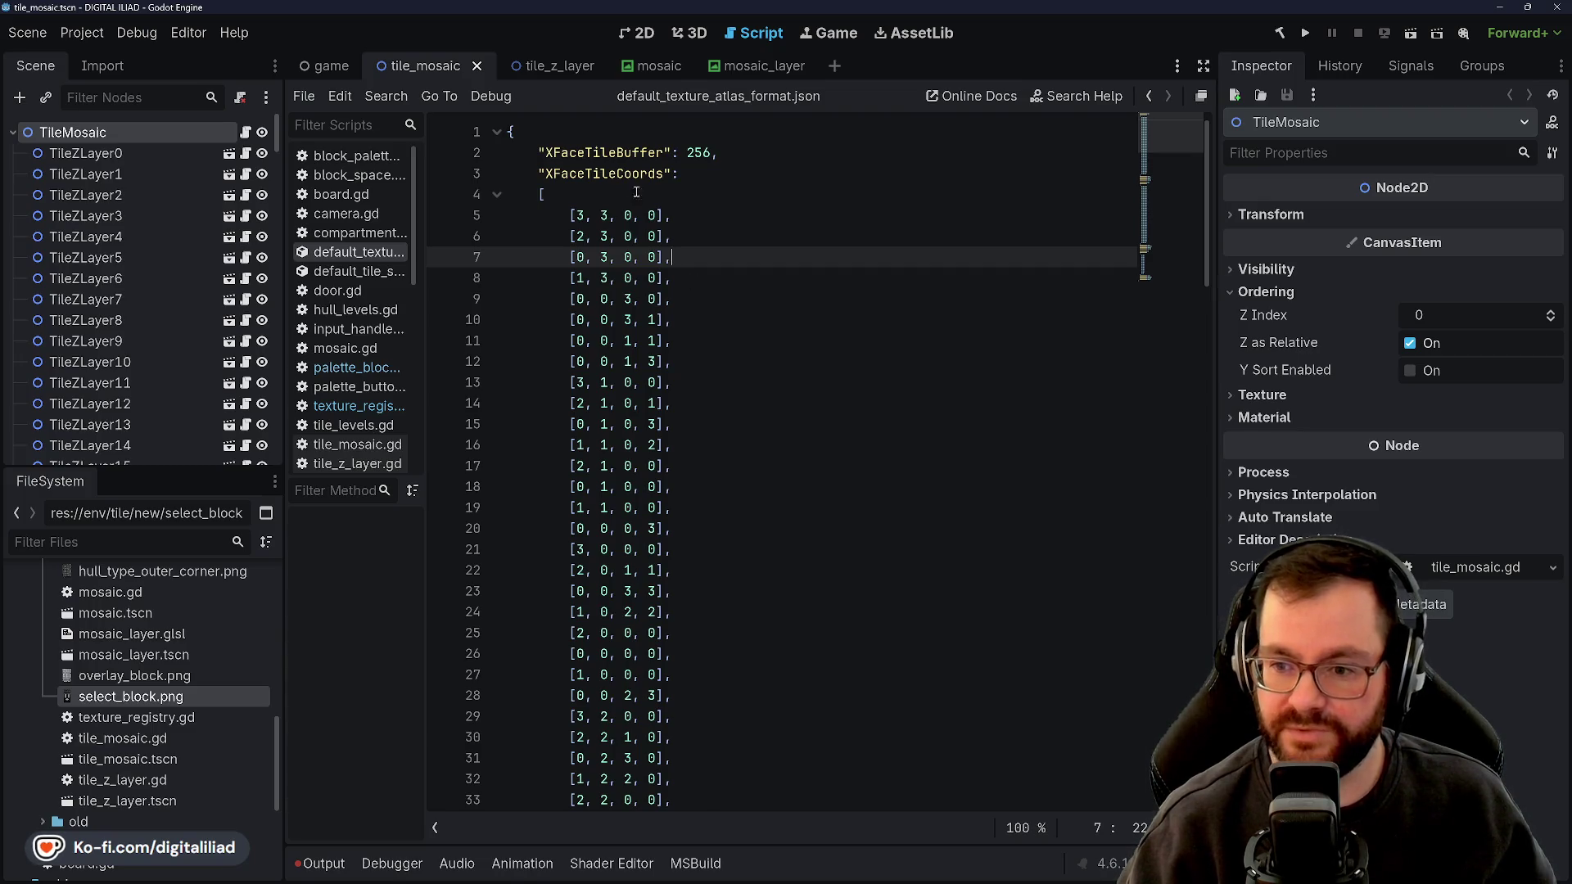
left_click(571, 215)
left_click_drag(571, 214, 635, 215)
left_click(700, 219)
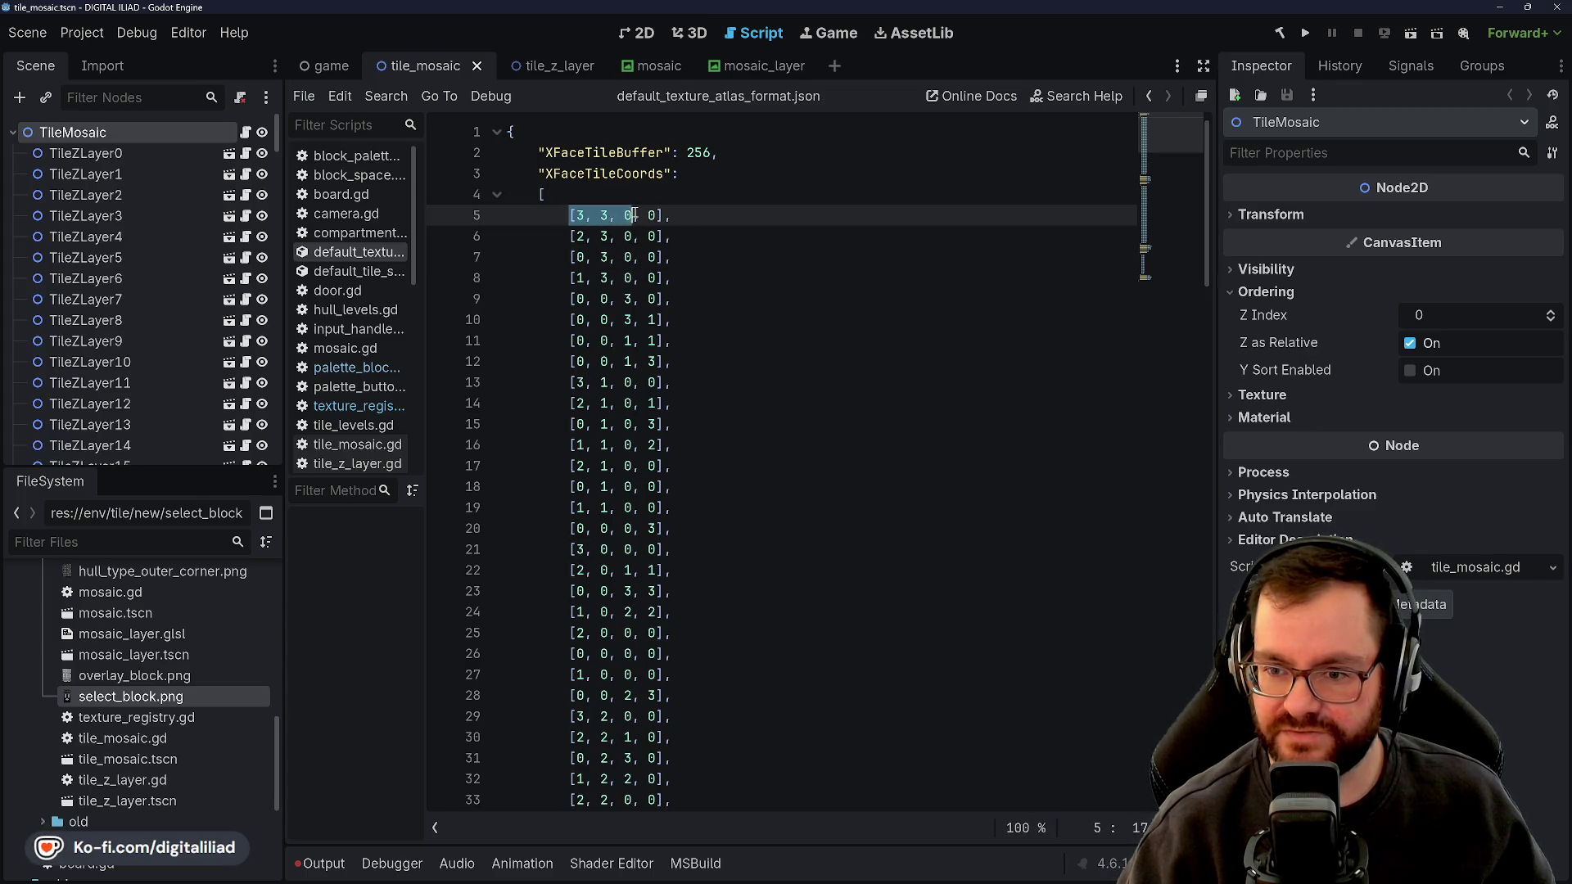
left_click(707, 228)
left_click(726, 403)
mouse_move(651, 869)
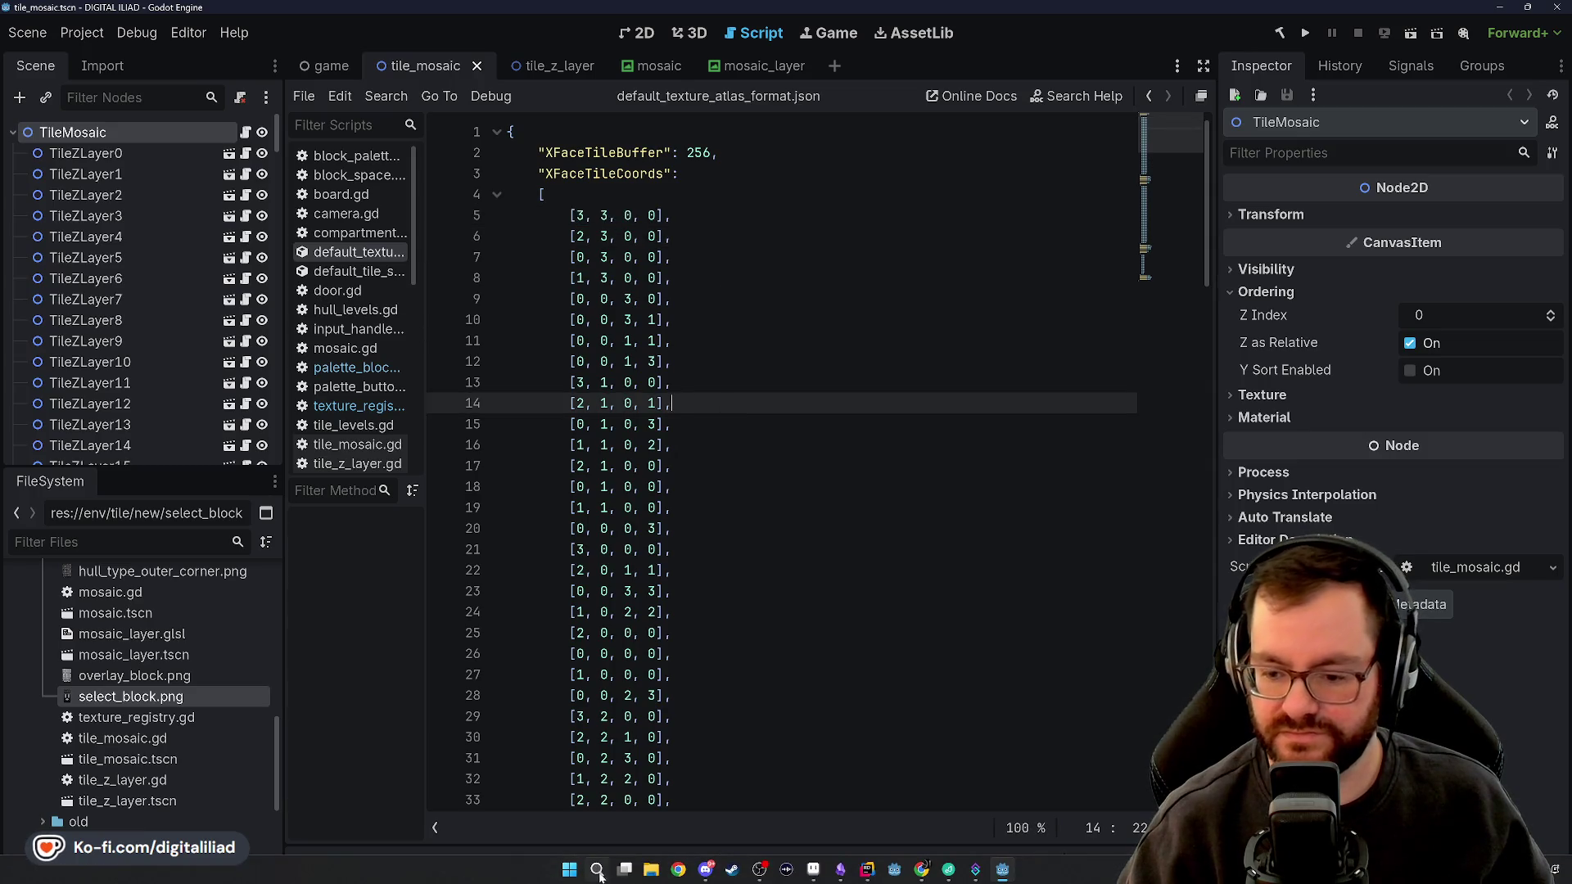
left_click(135, 655)
scroll(127, 696, "up", 5)
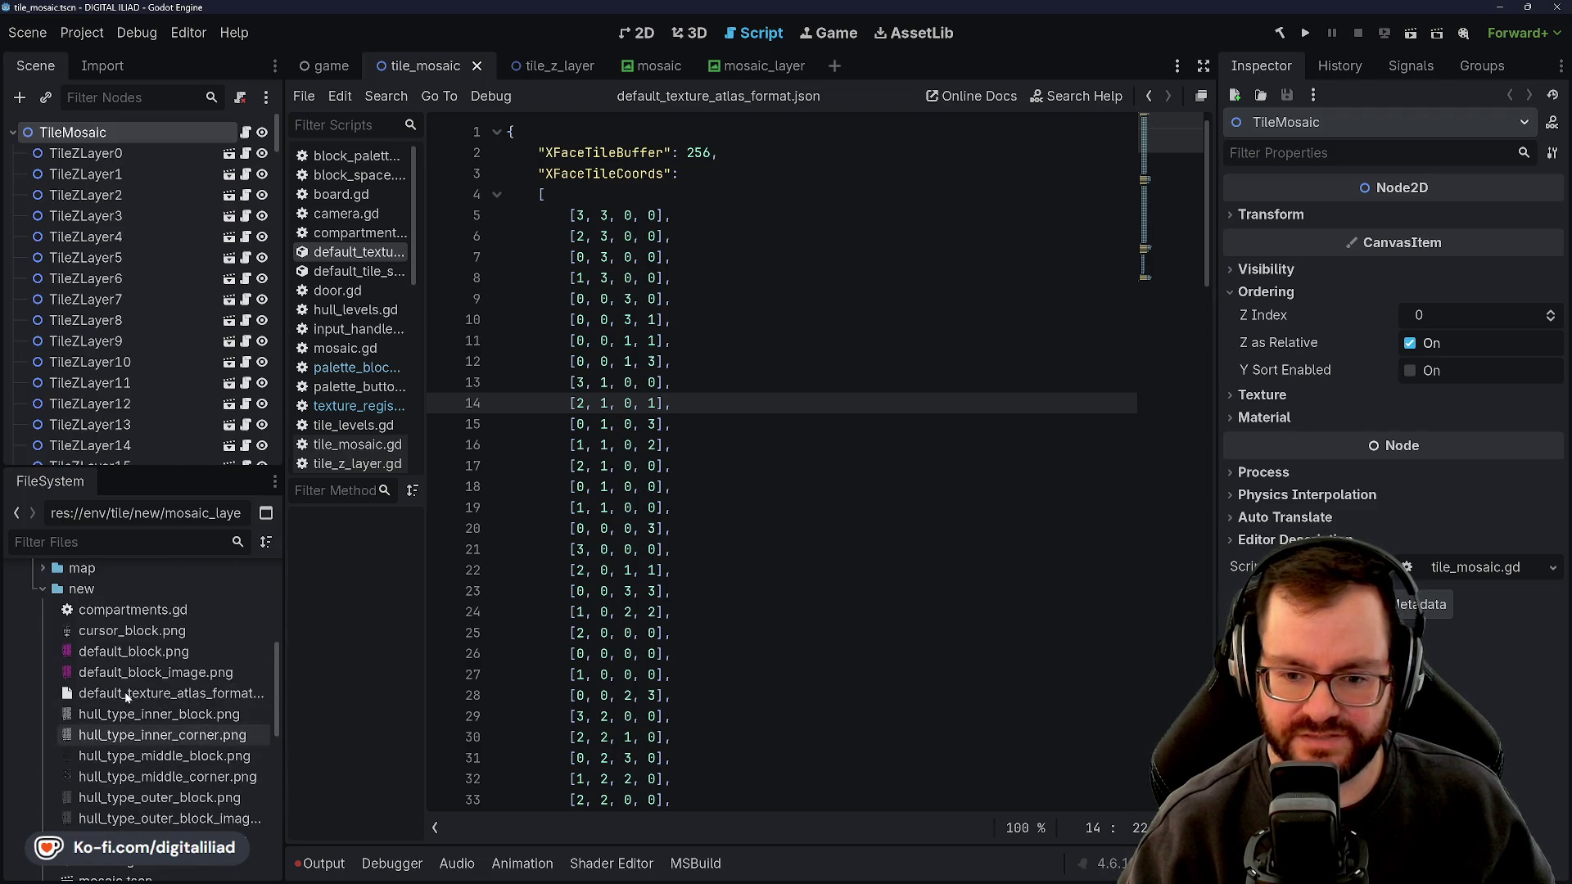
Create an empty cursor_texture_atlas_format.json text file in res://env/tile/new
right_click(118, 591)
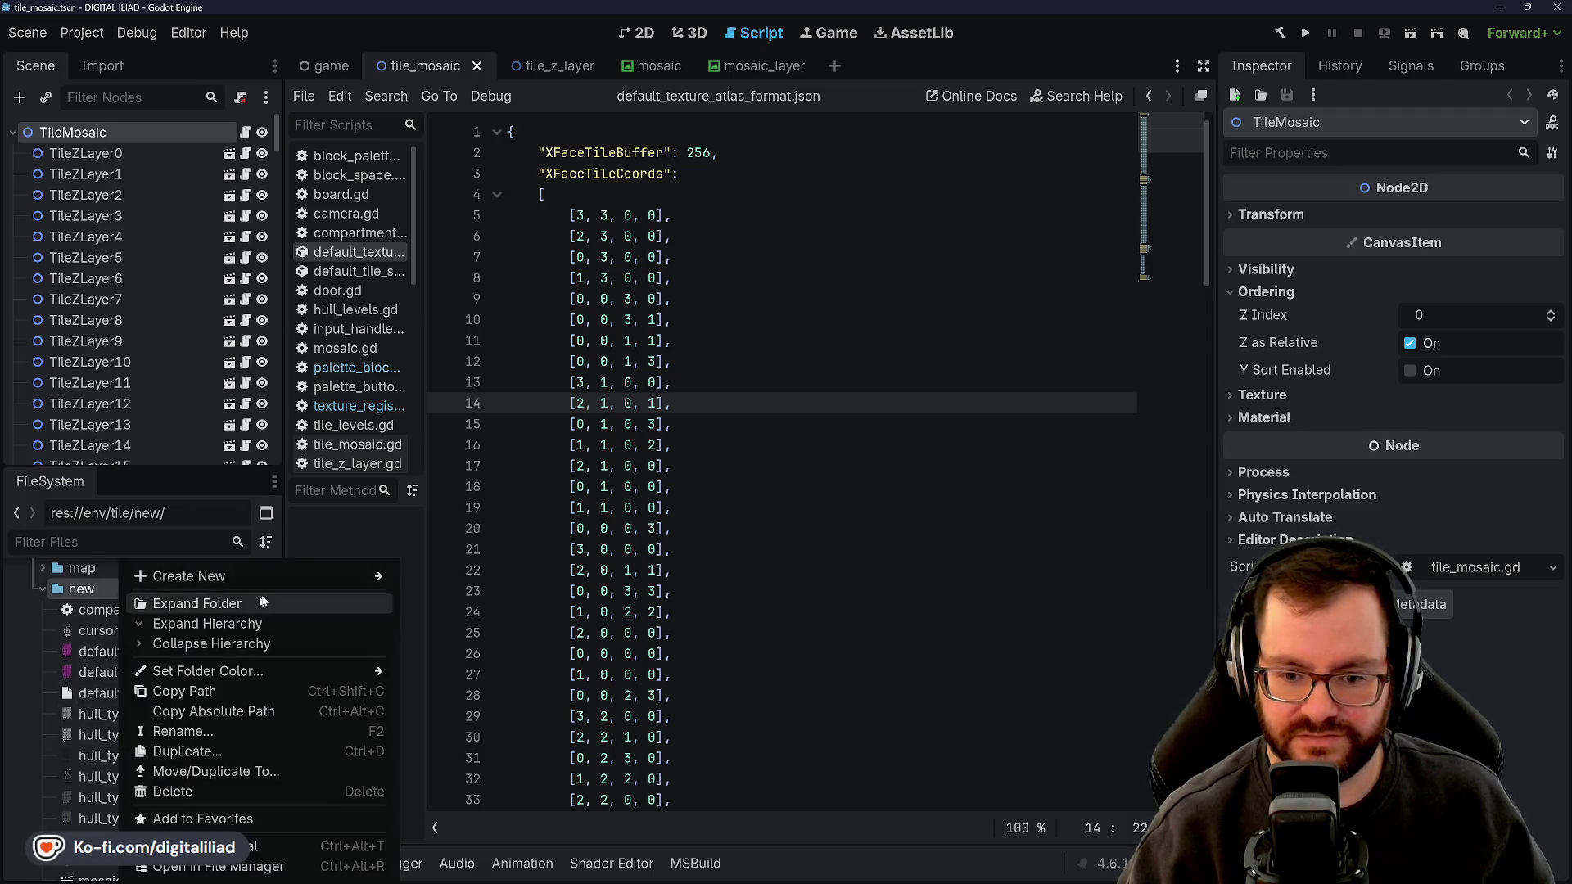
mouse_move(299, 577)
left_click(460, 656)
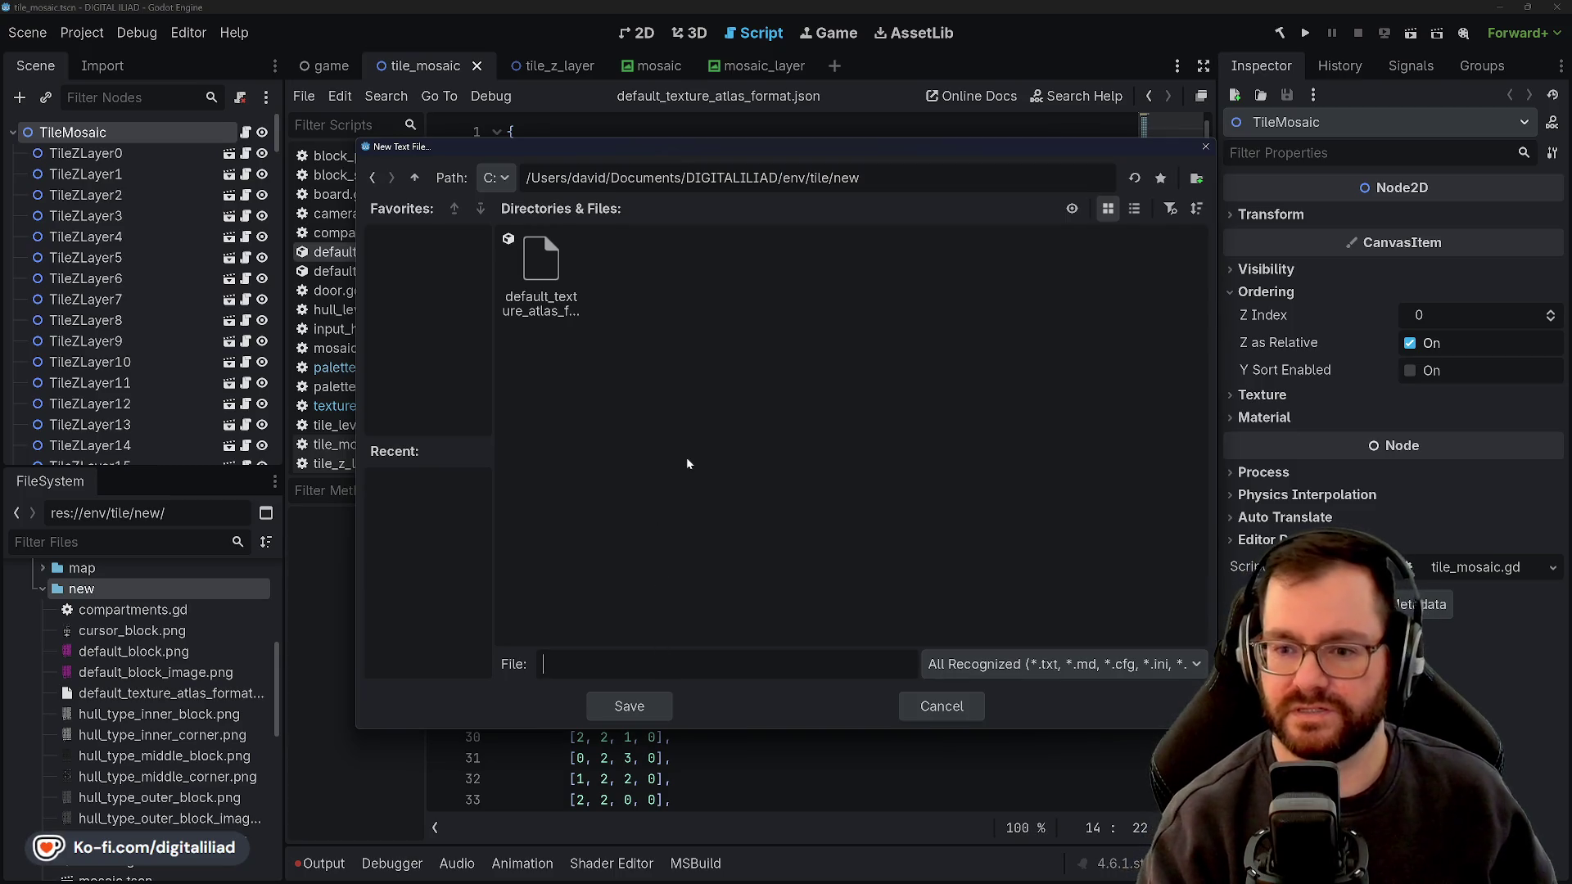
type("cursor")
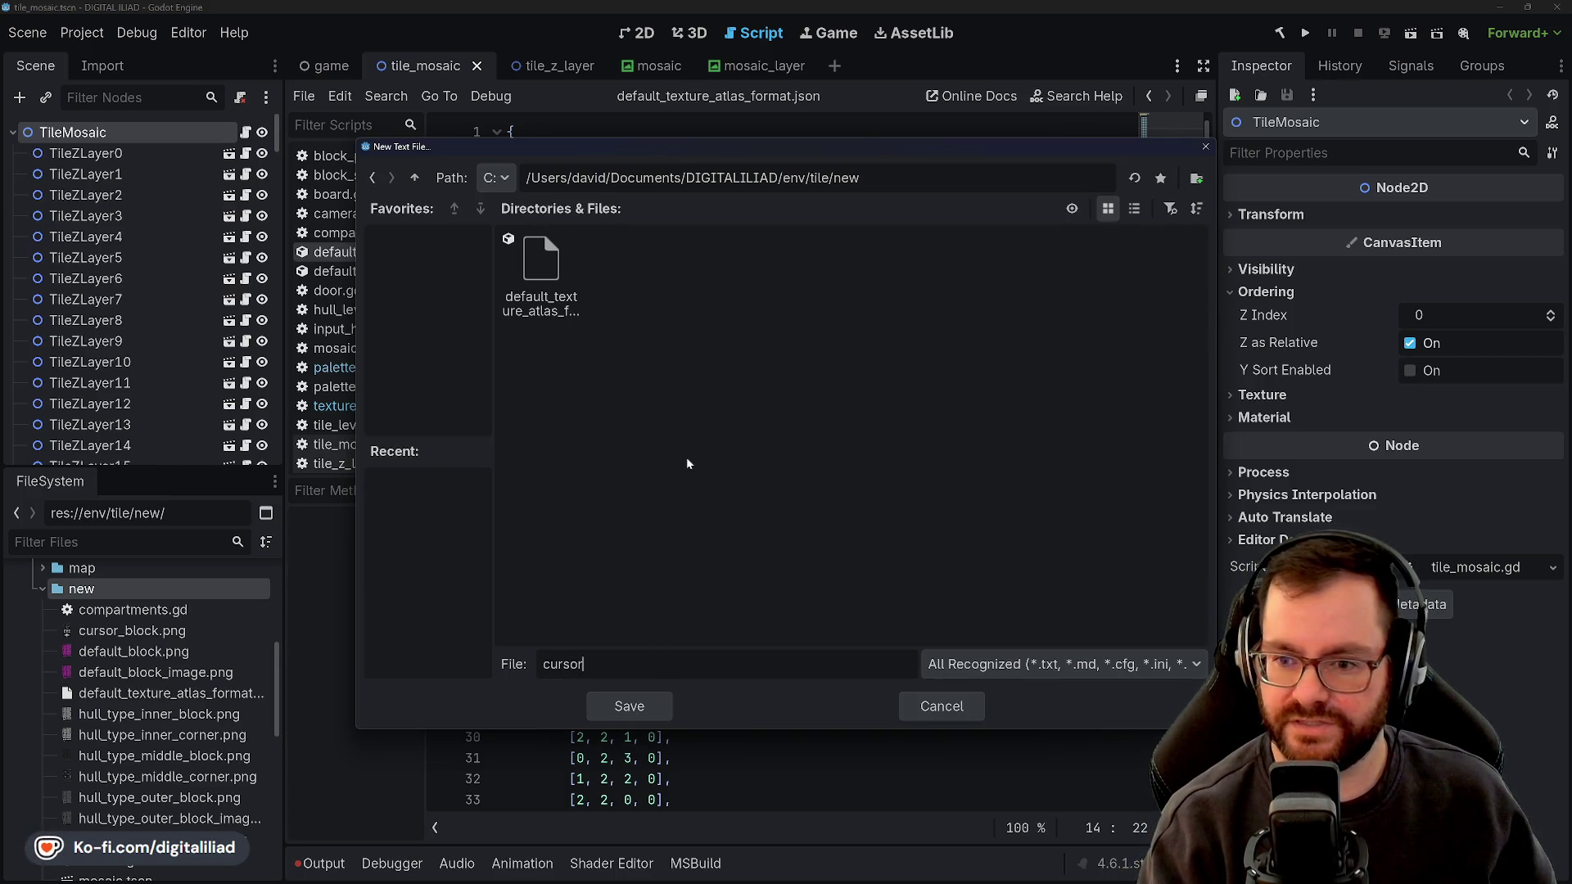
type("_texture_at")
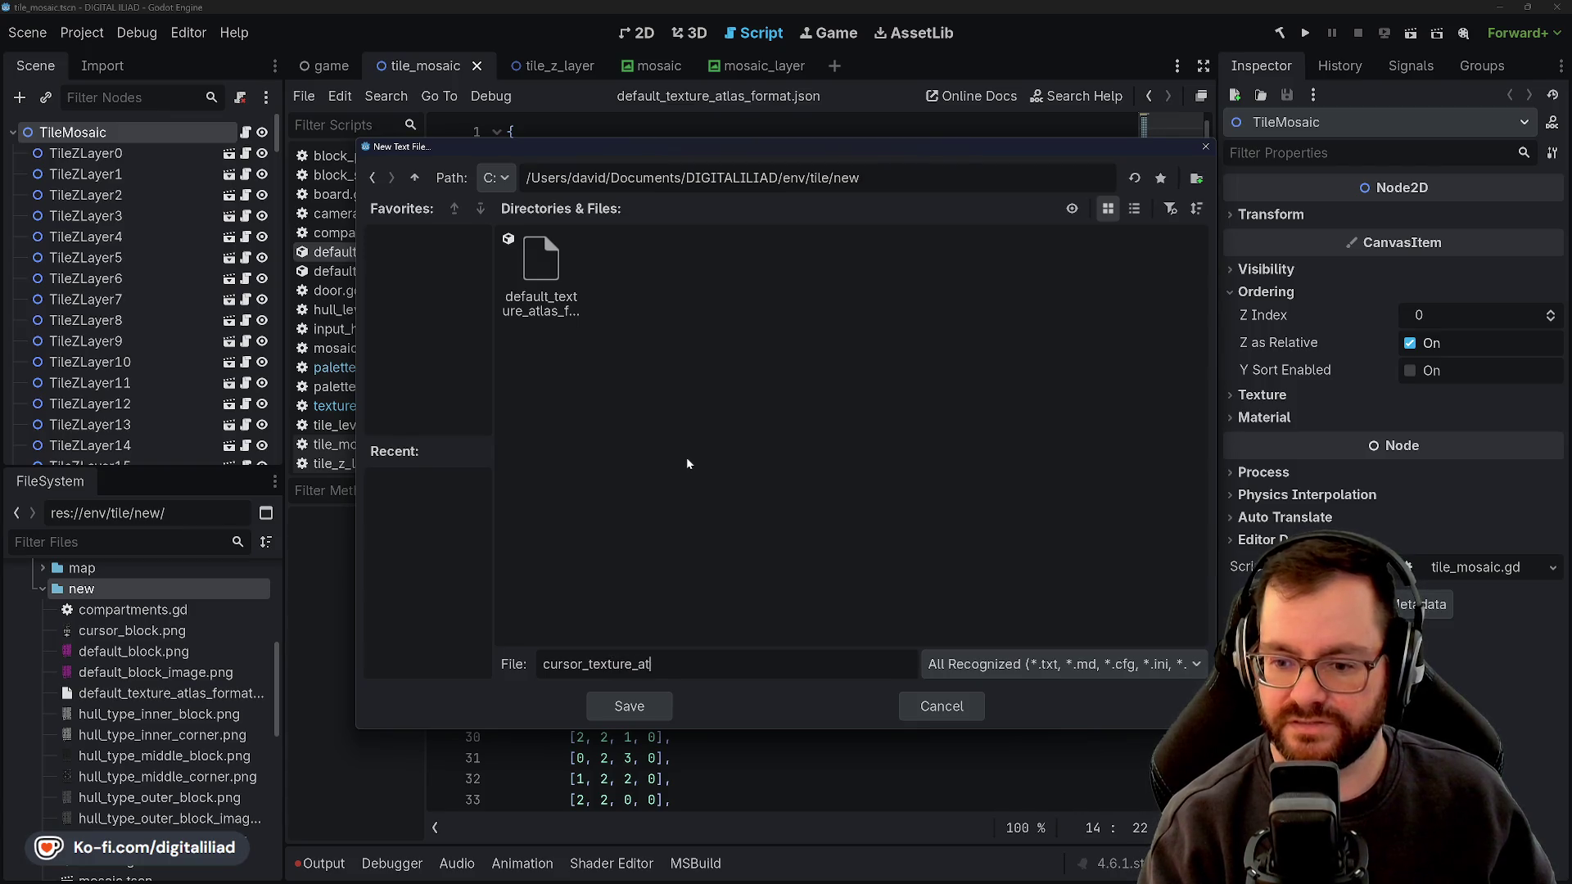
type("las_format")
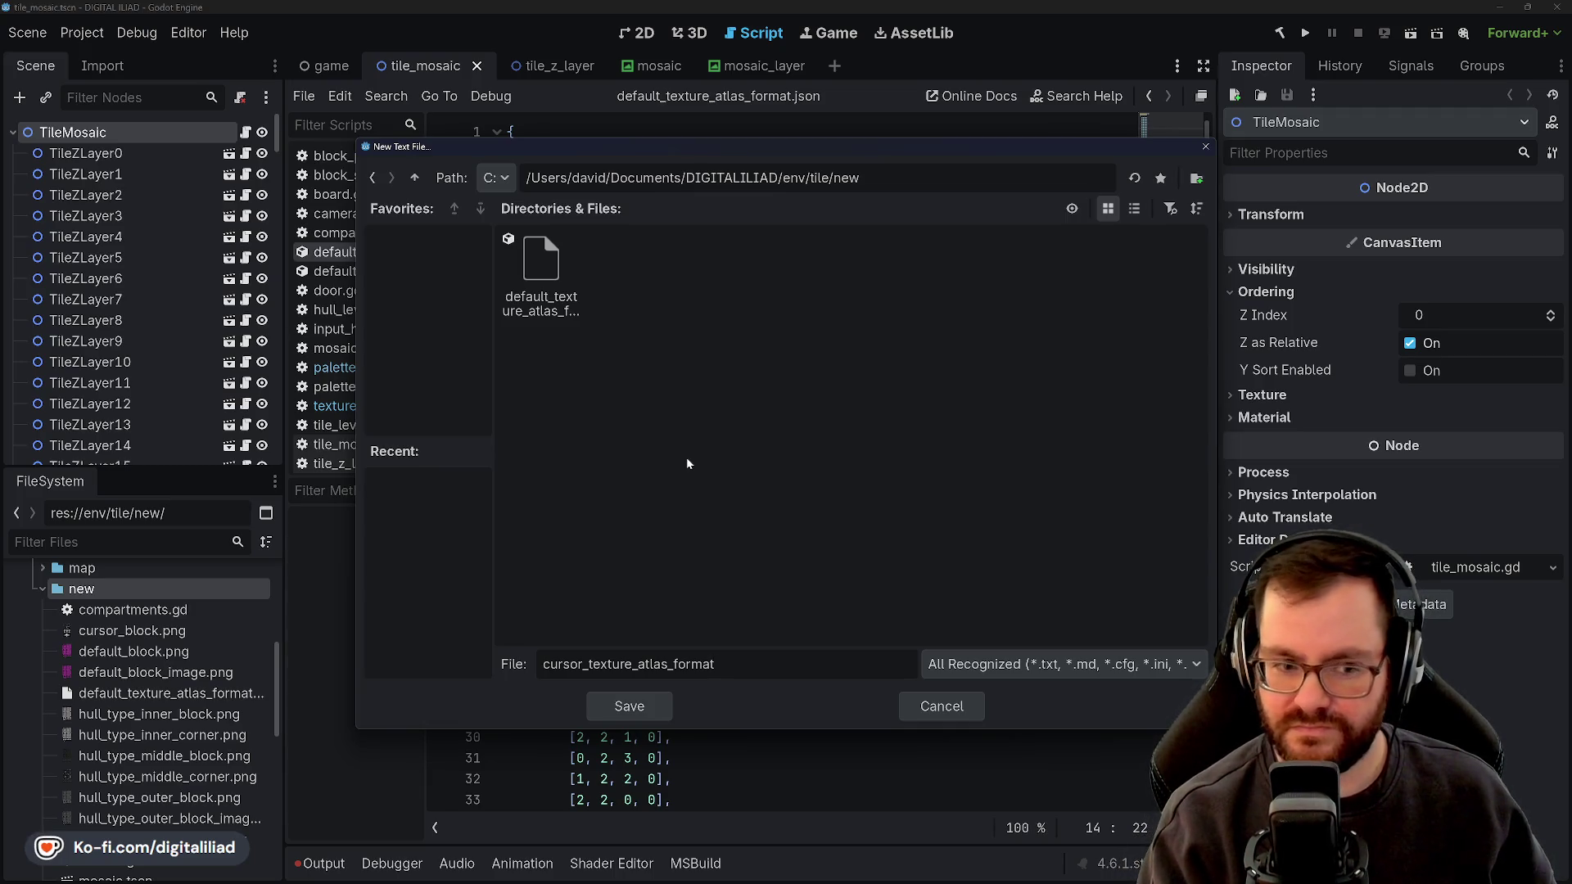
type("json")
key("Return")
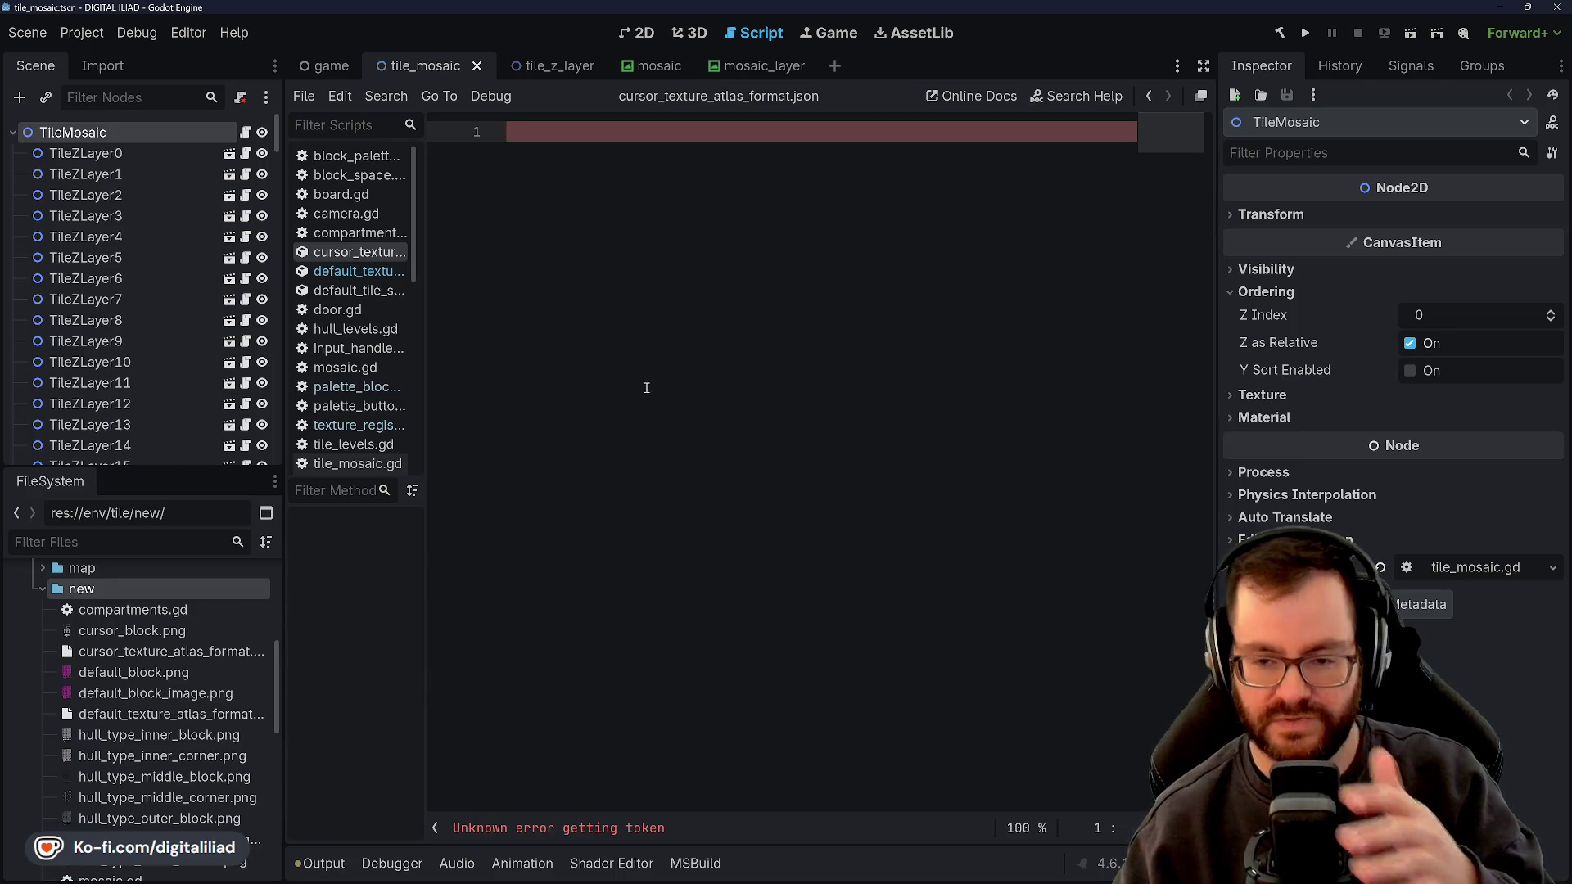
left_click(371, 272)
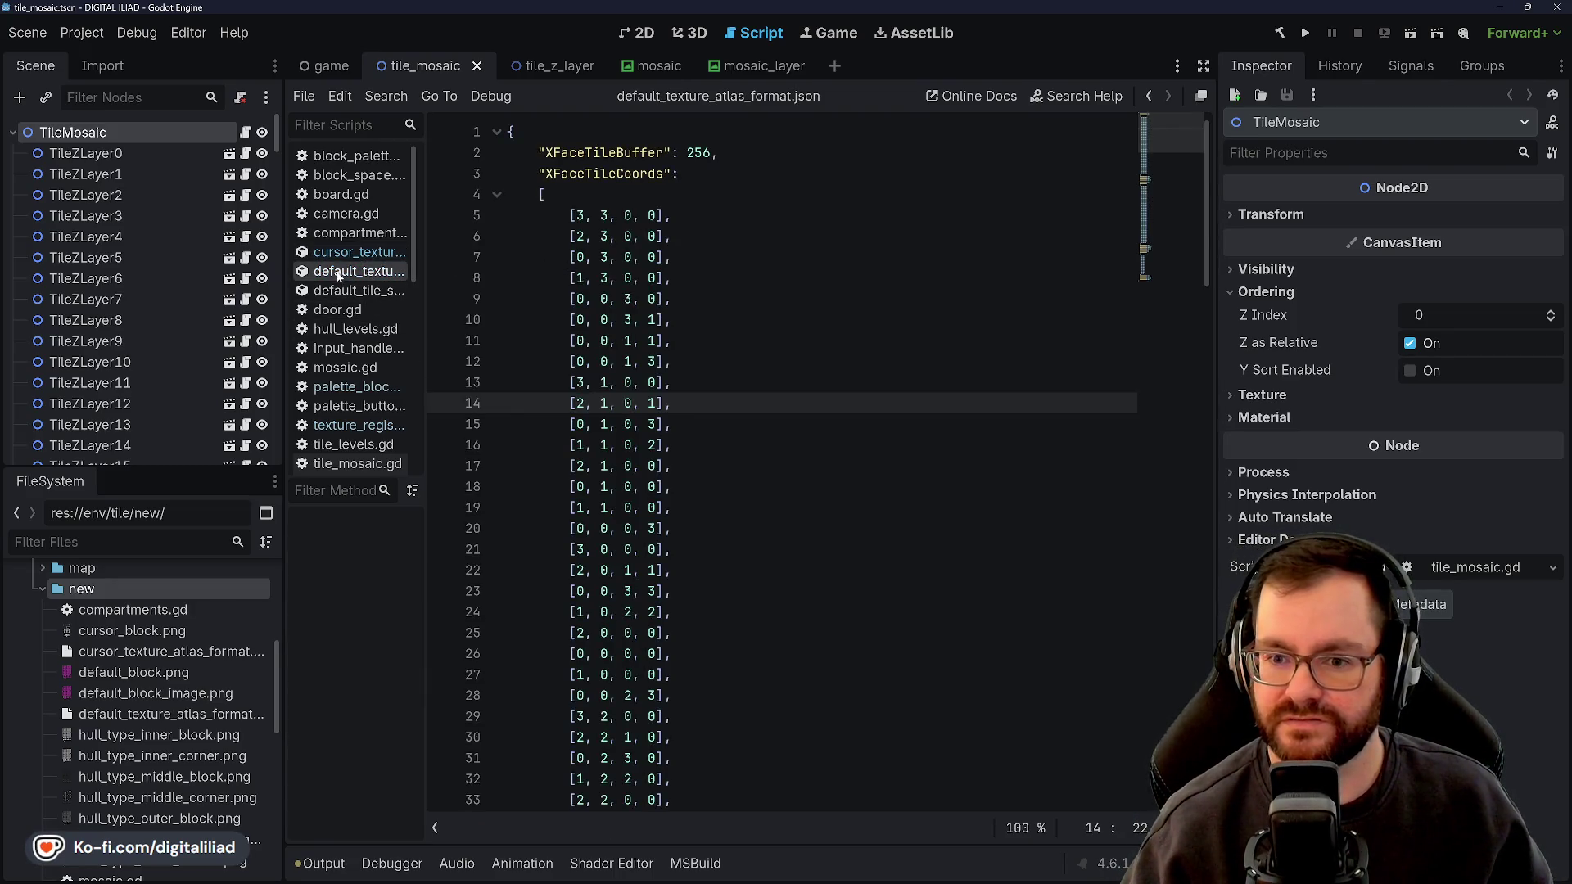
left_click(357, 252)
type("{")
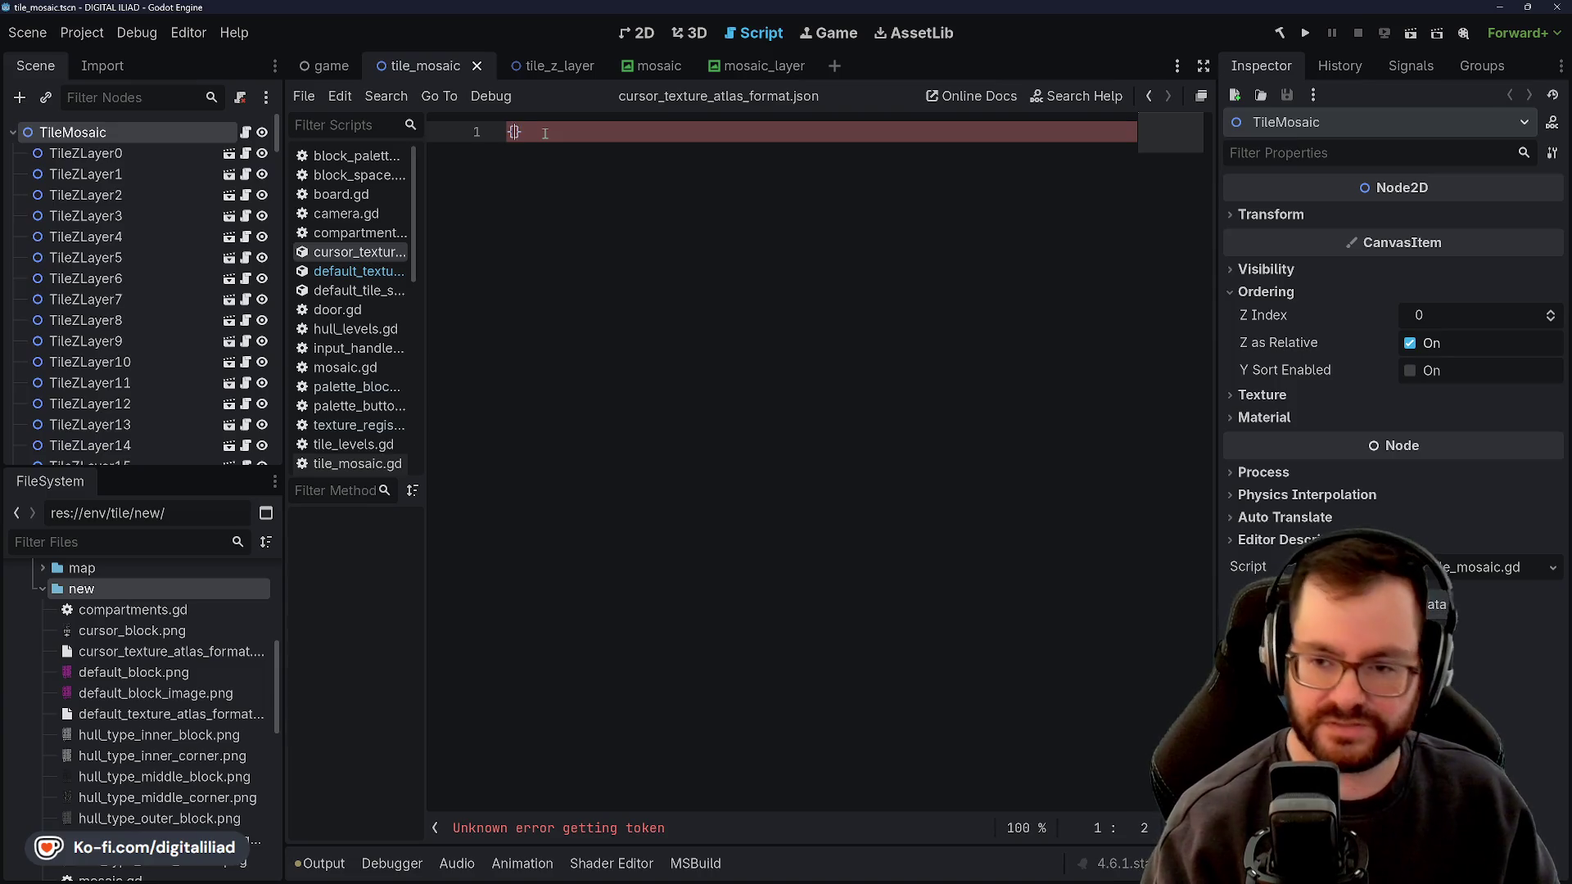
key("Return")
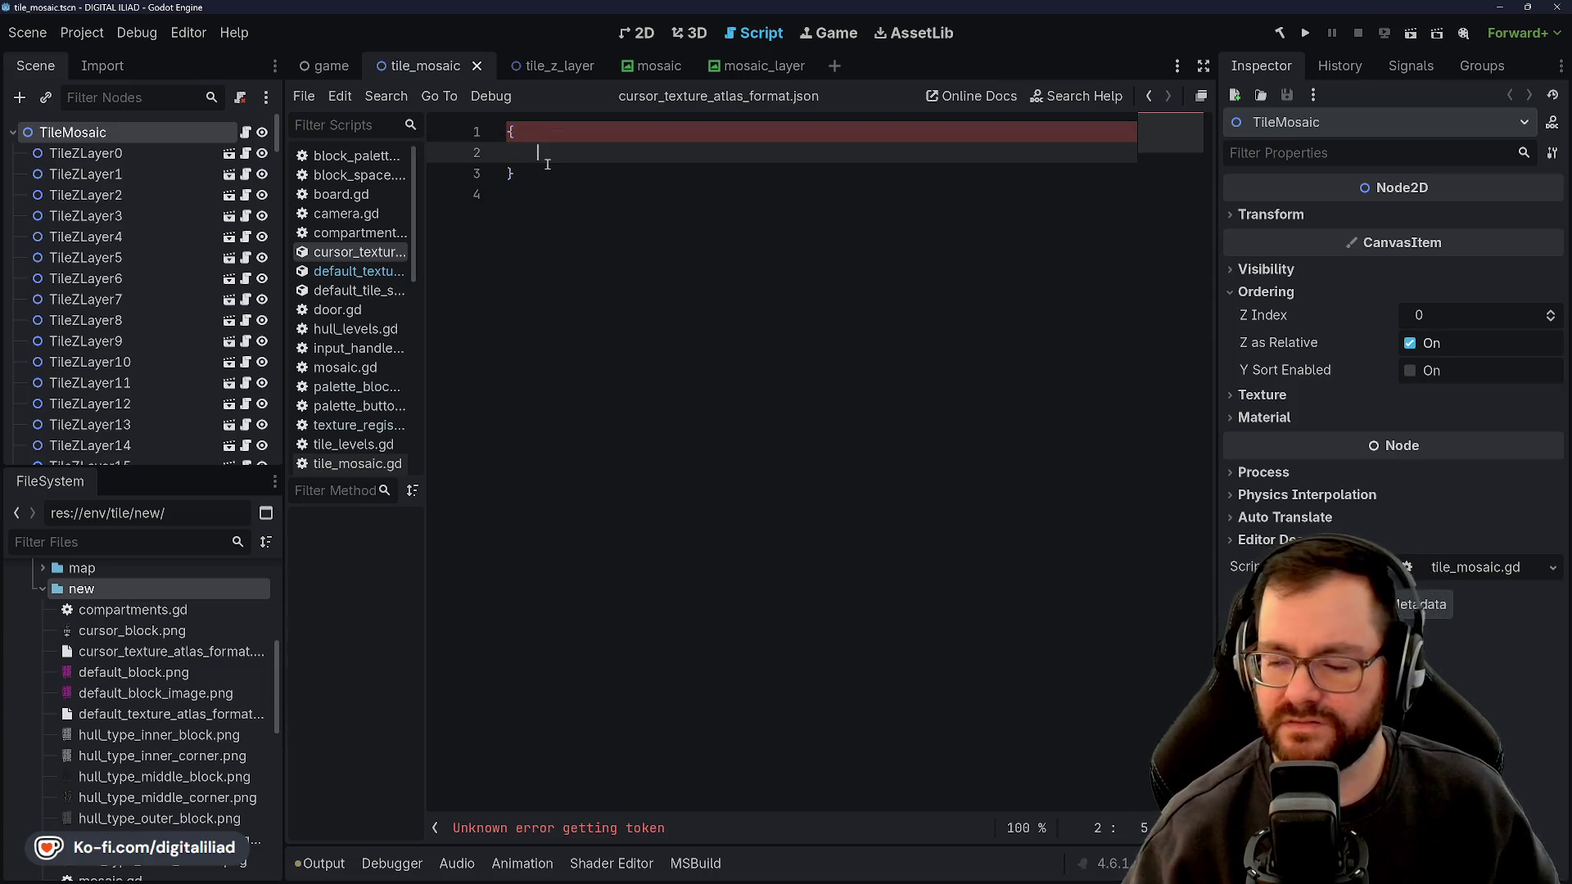
left_click(350, 272)
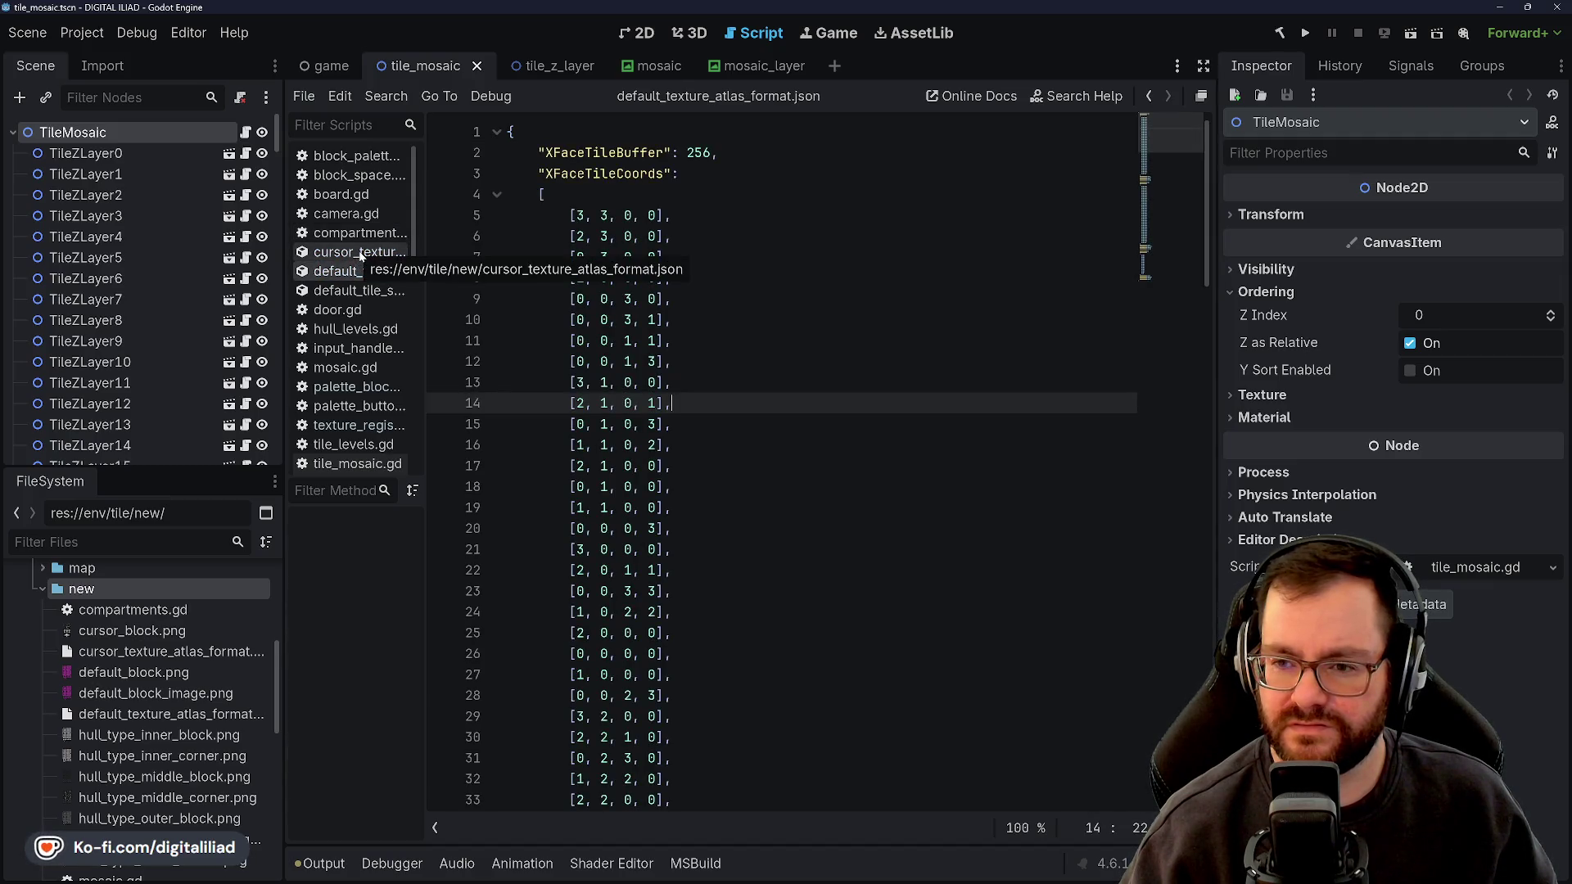
left_click(360, 254)
left_click(359, 272)
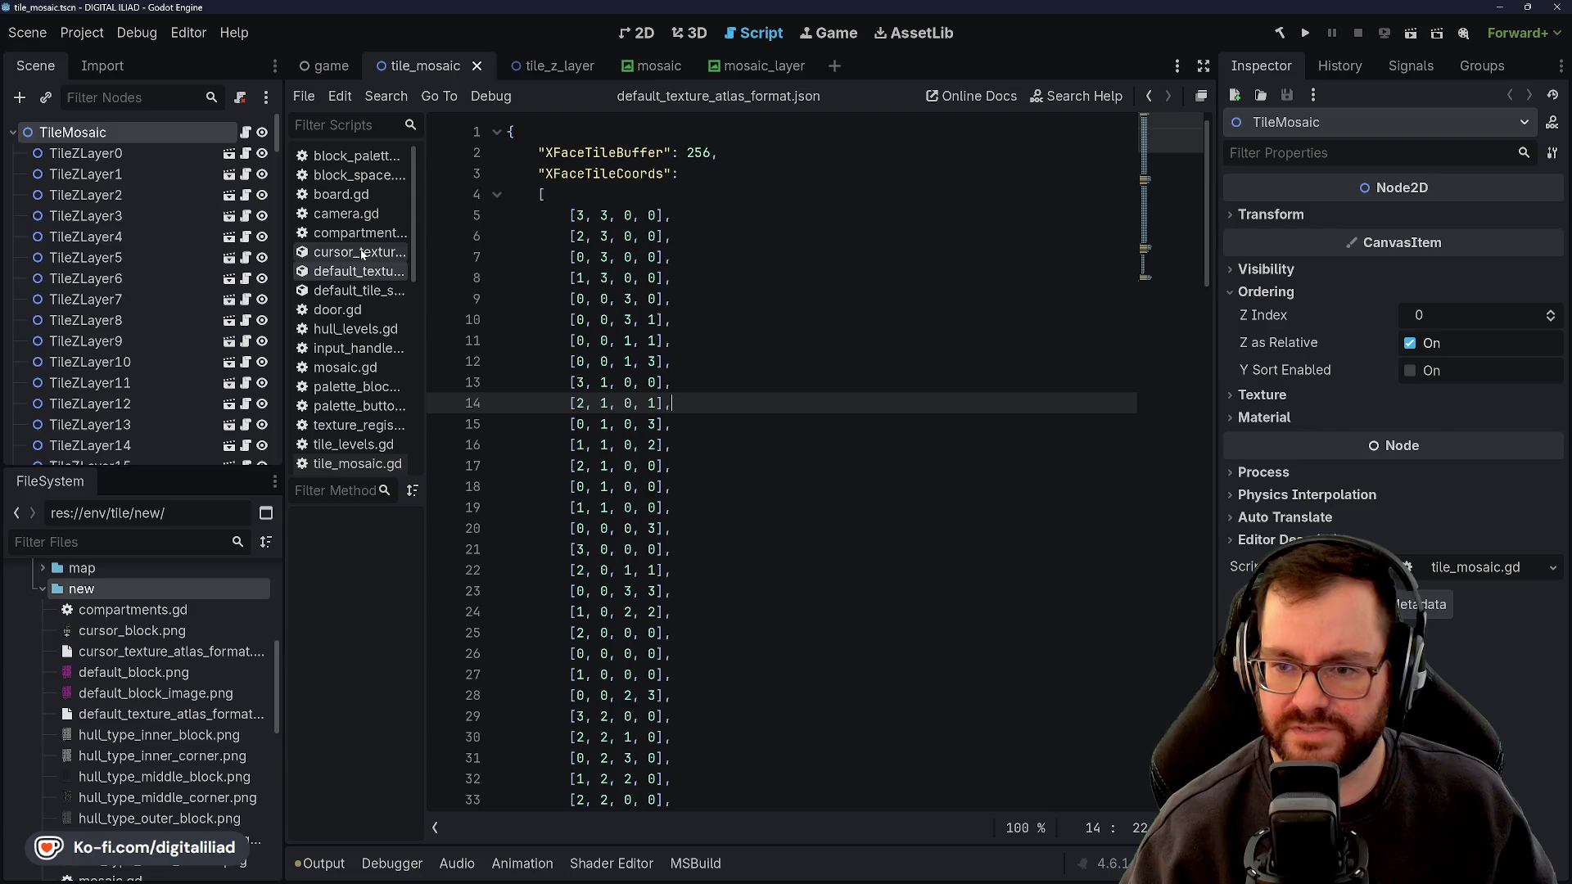
left_click(355, 252)
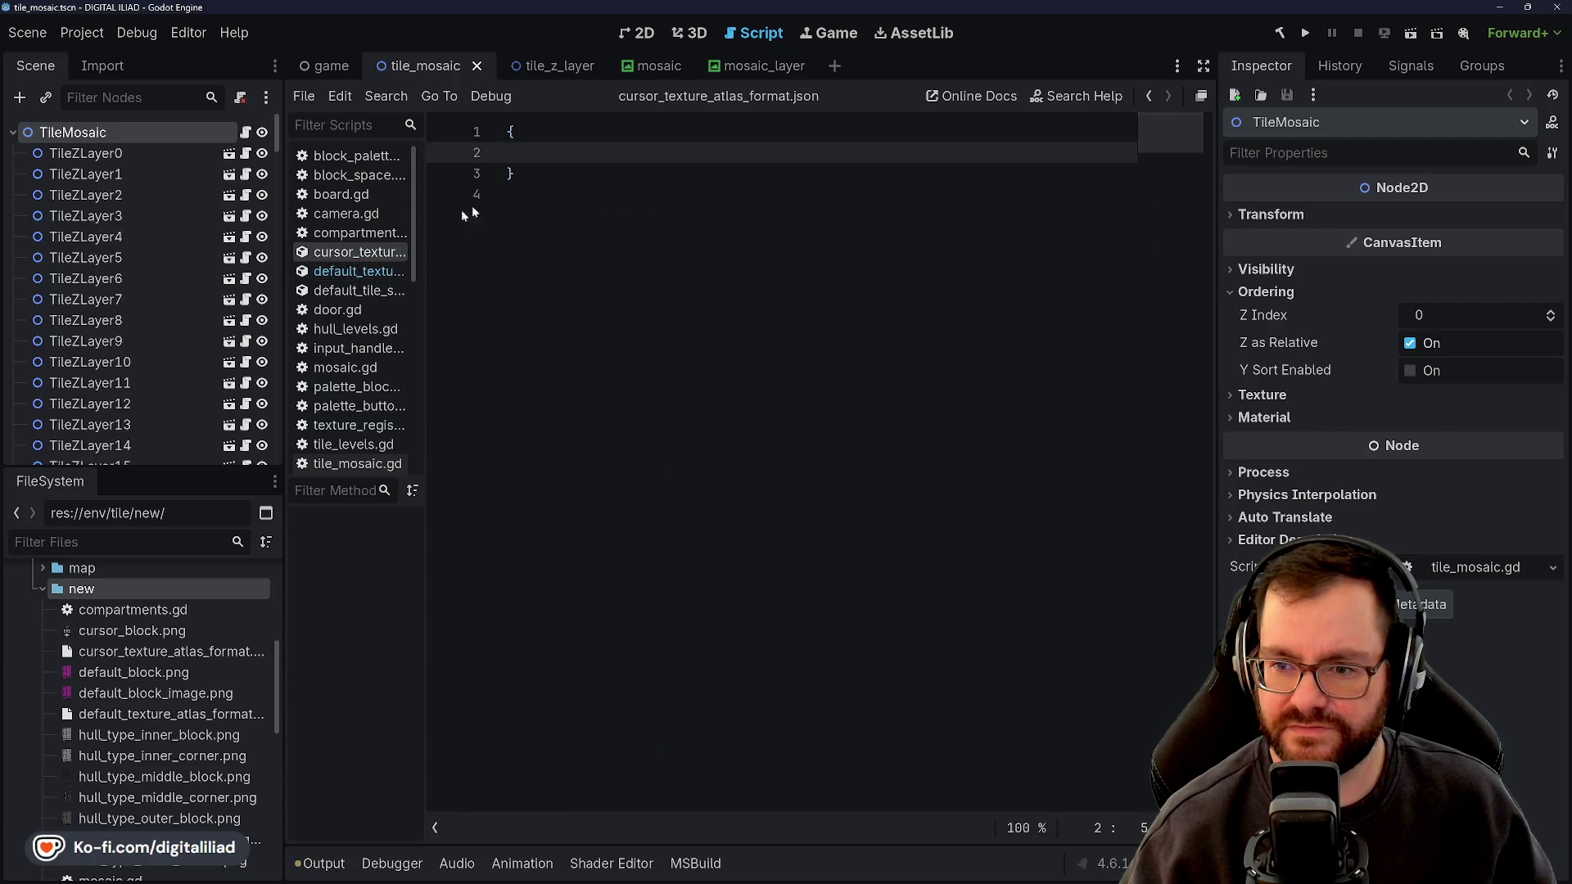
left_click(358, 271)
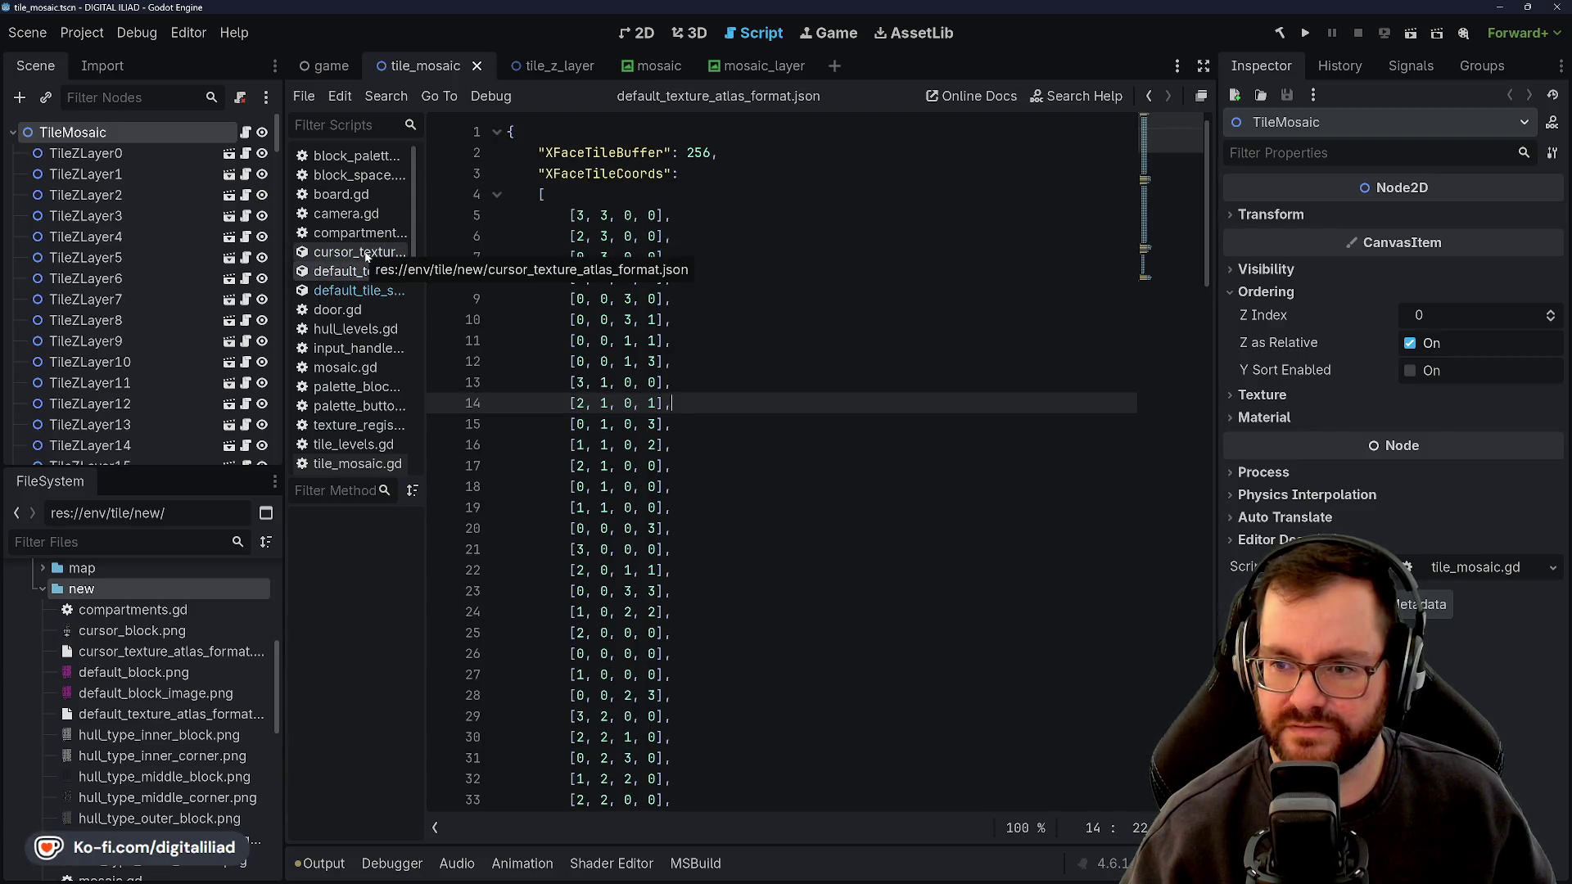
double_click(694, 153)
double_click(567, 153)
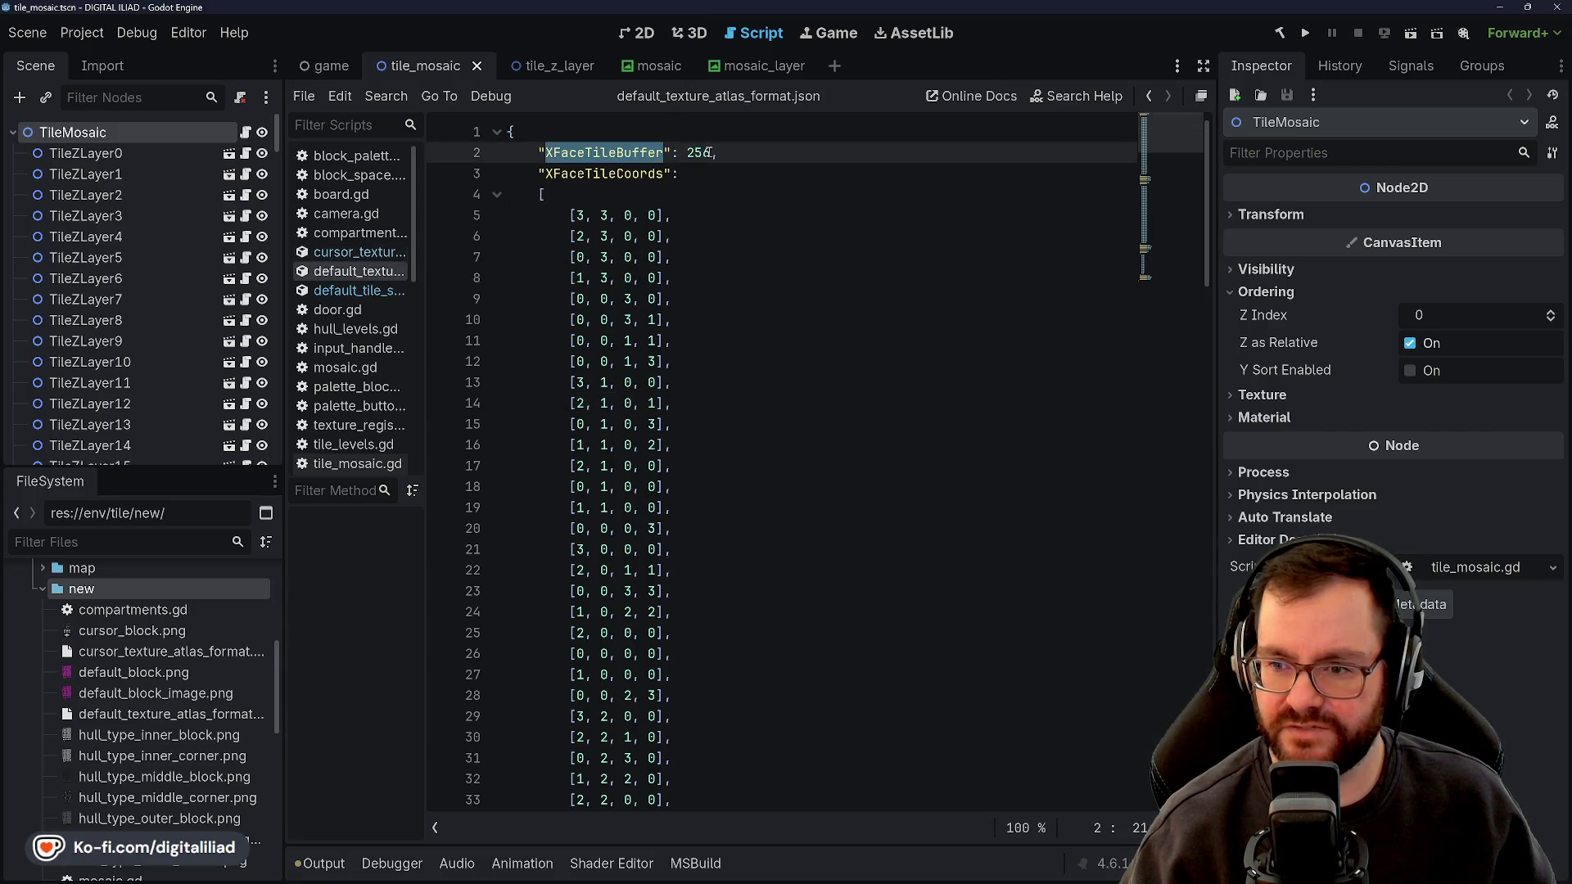
double_click(612, 153)
double_click(698, 153)
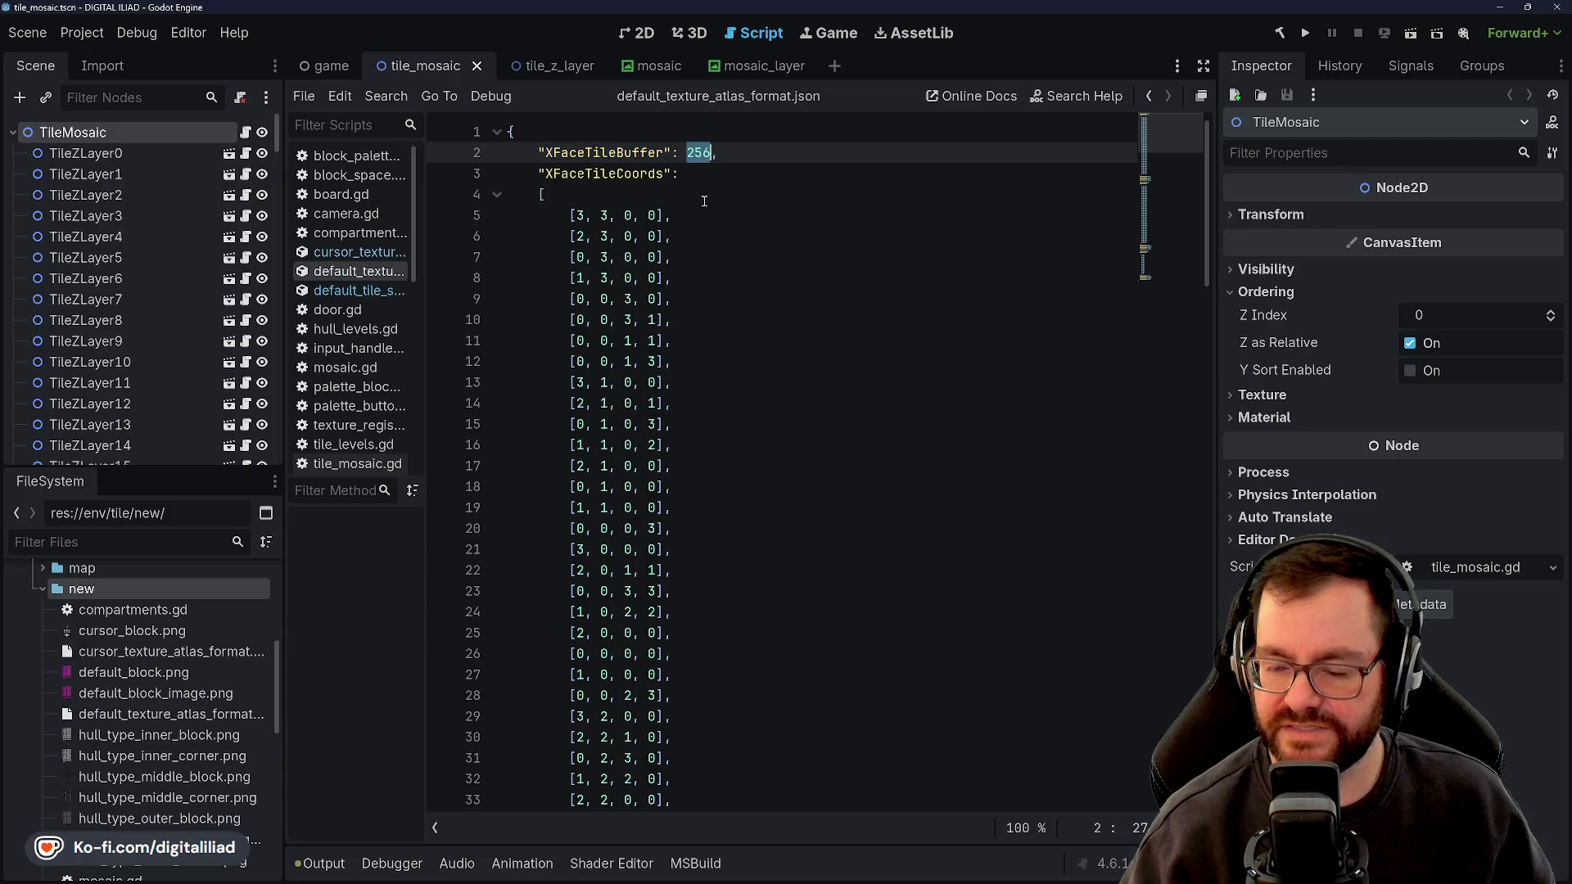
left_click(734, 213)
scroll(720, 450, "down", 10)
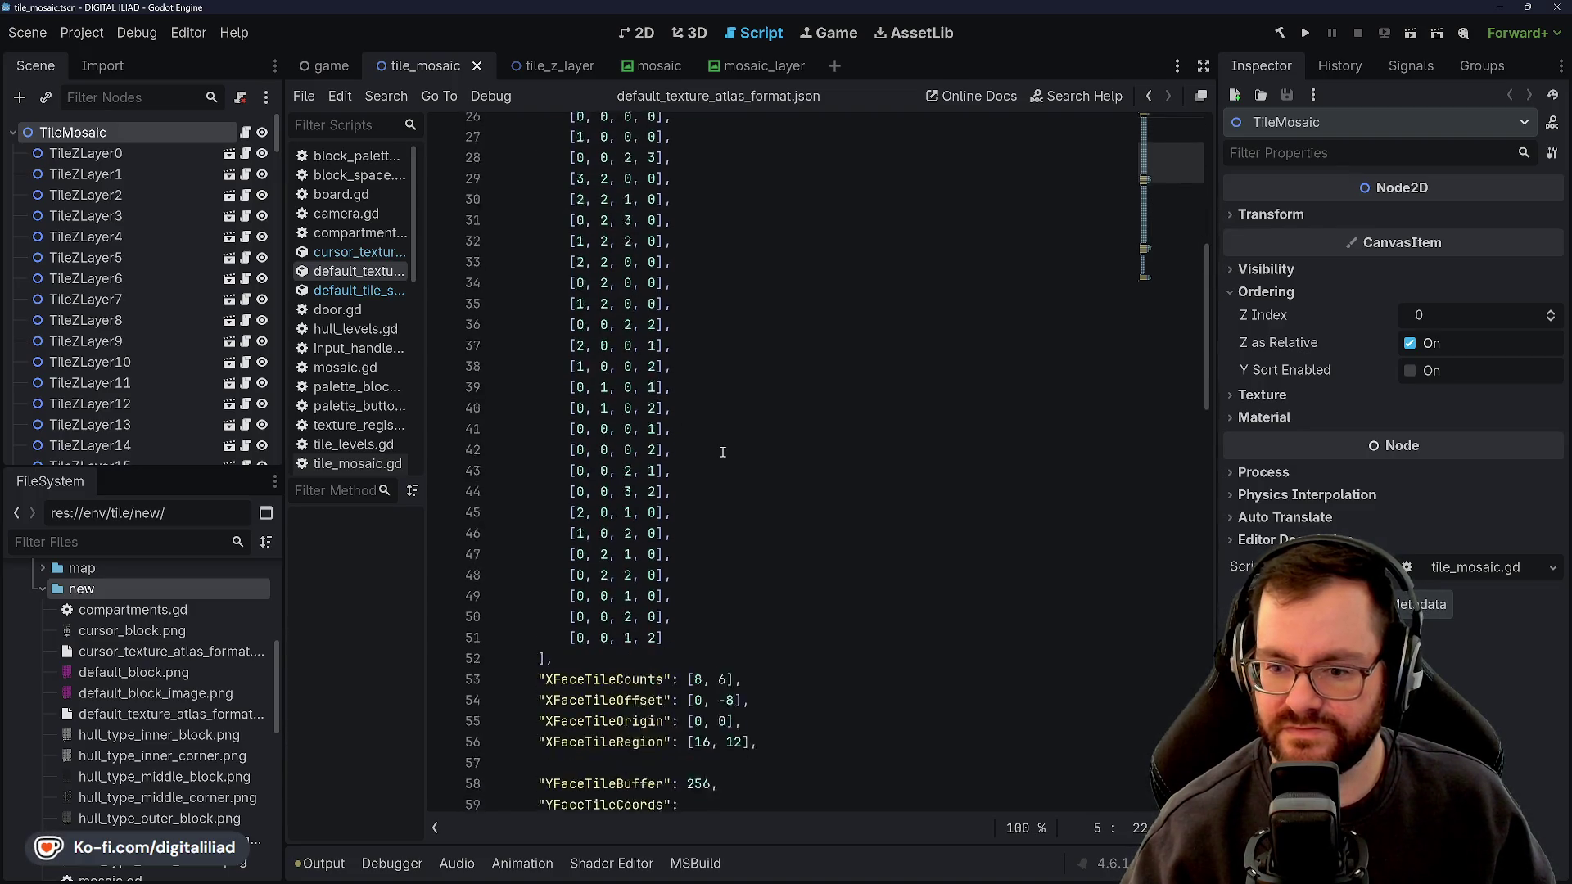
scroll(670, 524, "up", 7)
scroll(694, 383, "up", 5)
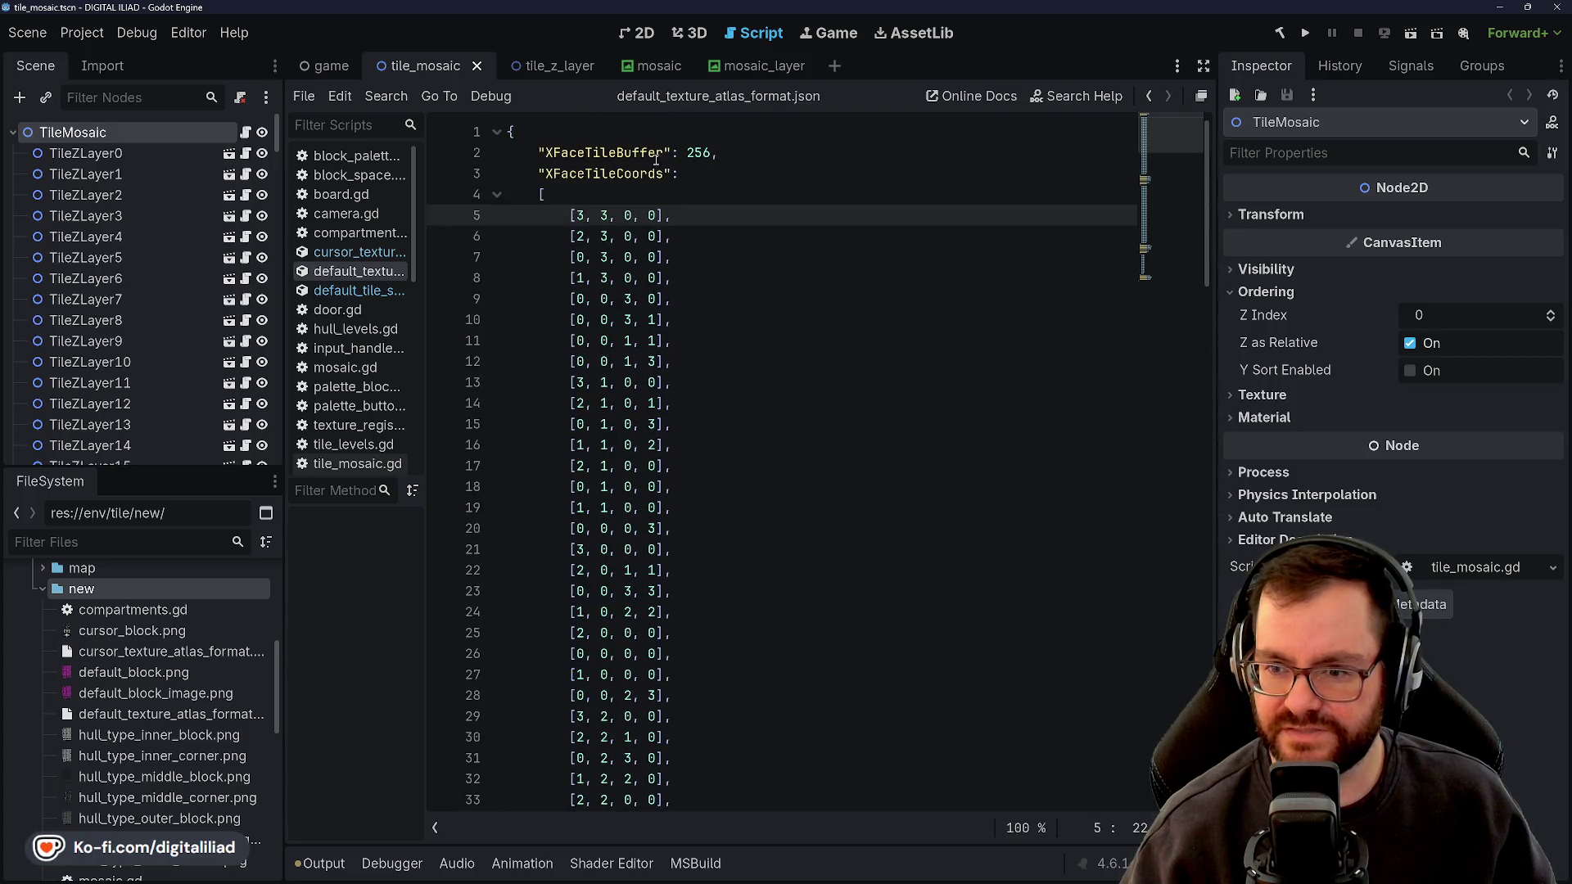
double_click(698, 153)
left_click(593, 153)
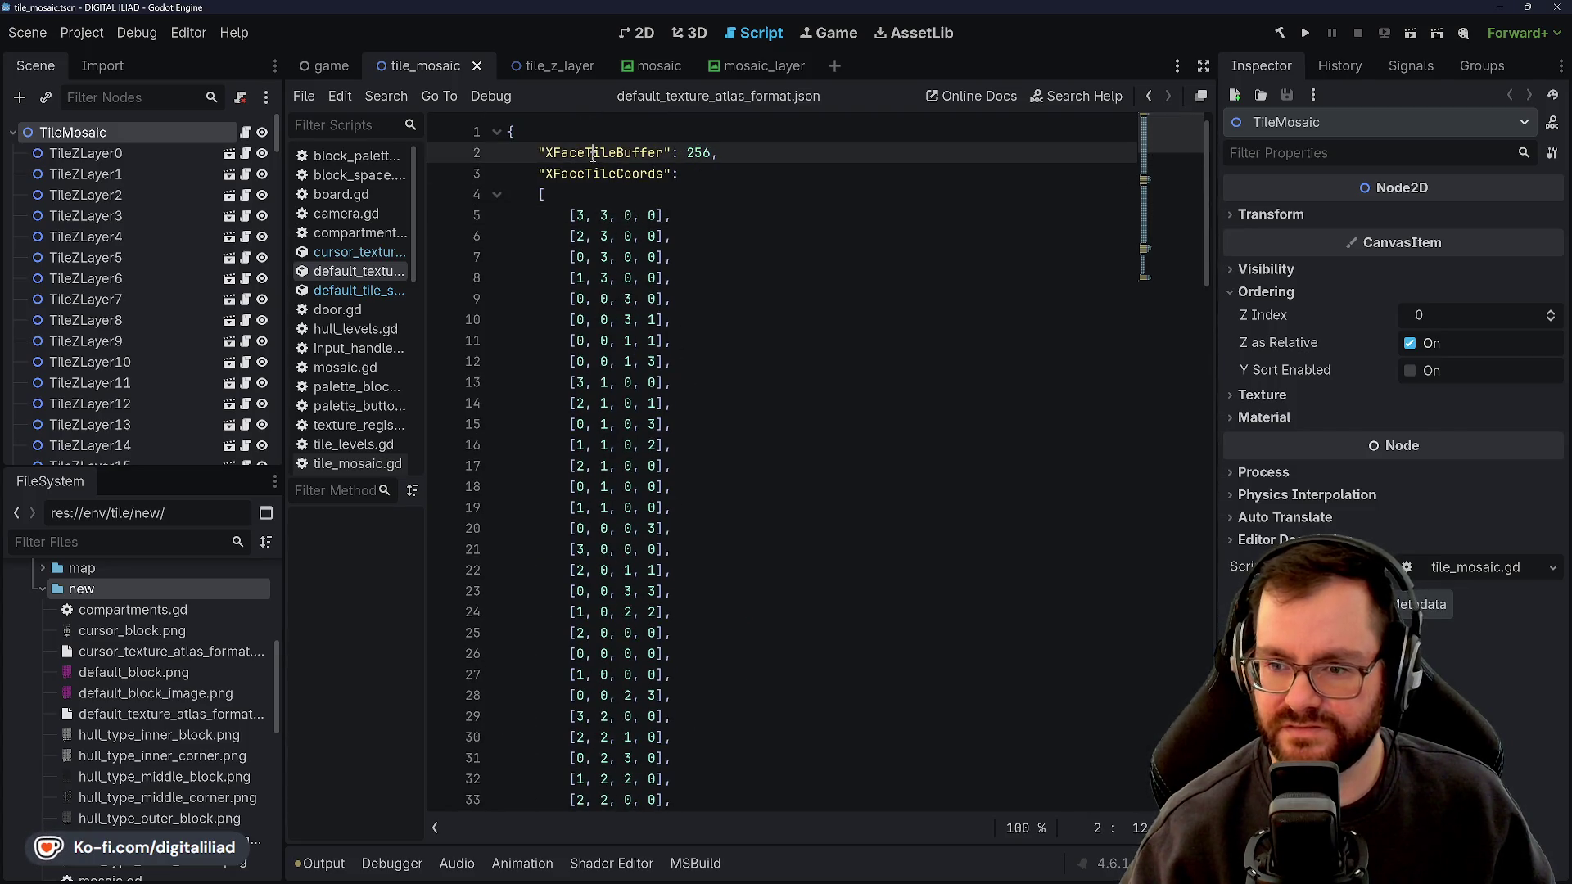
double_click(698, 153)
left_click(641, 153)
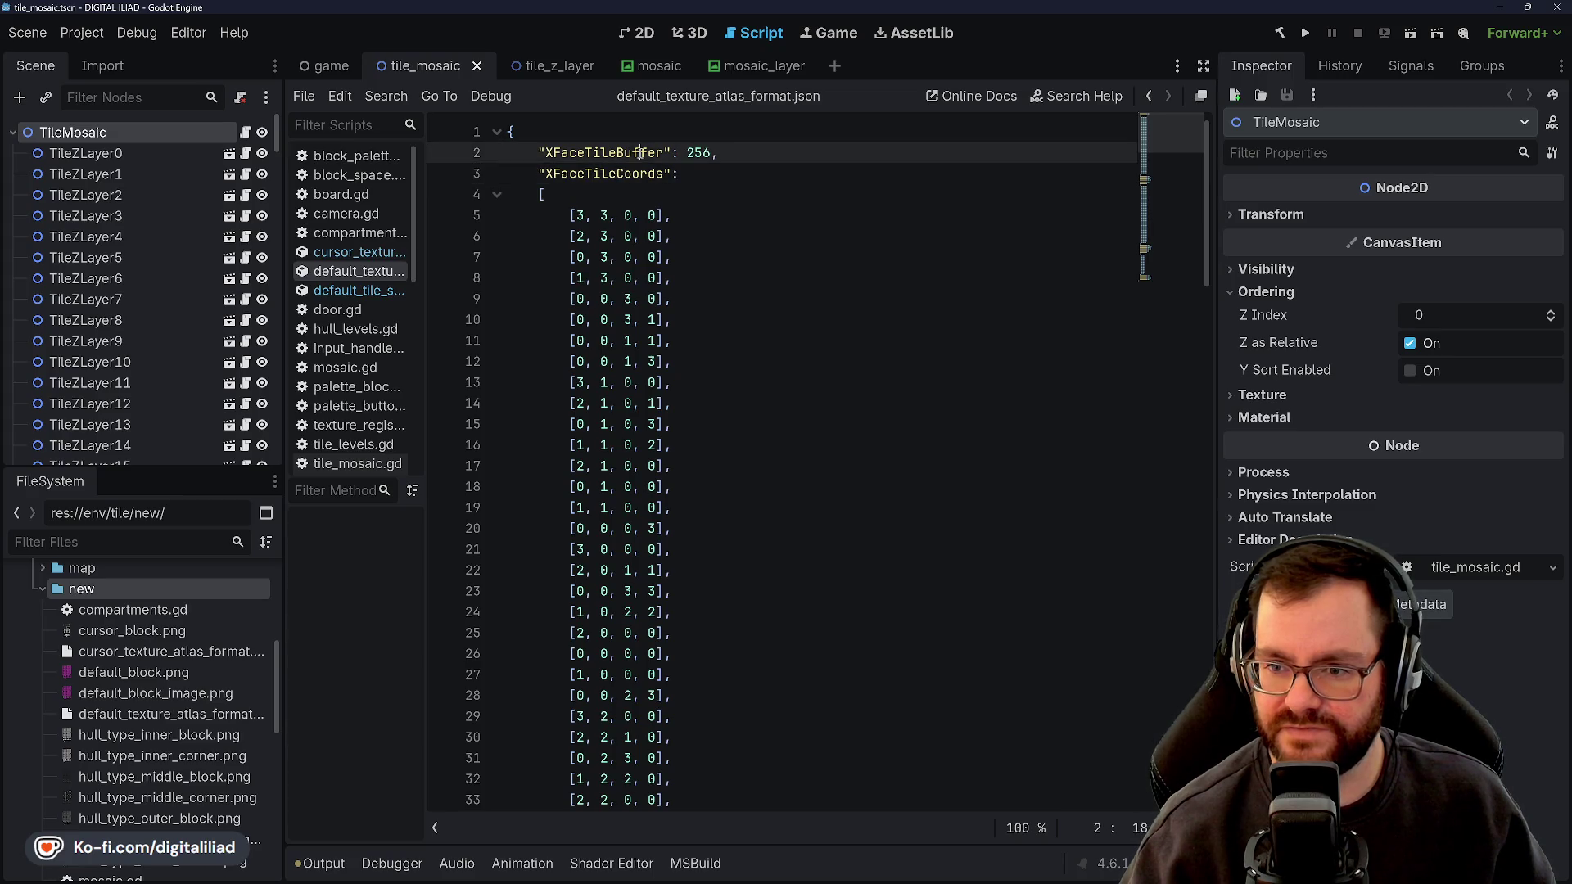
double_click(690, 153)
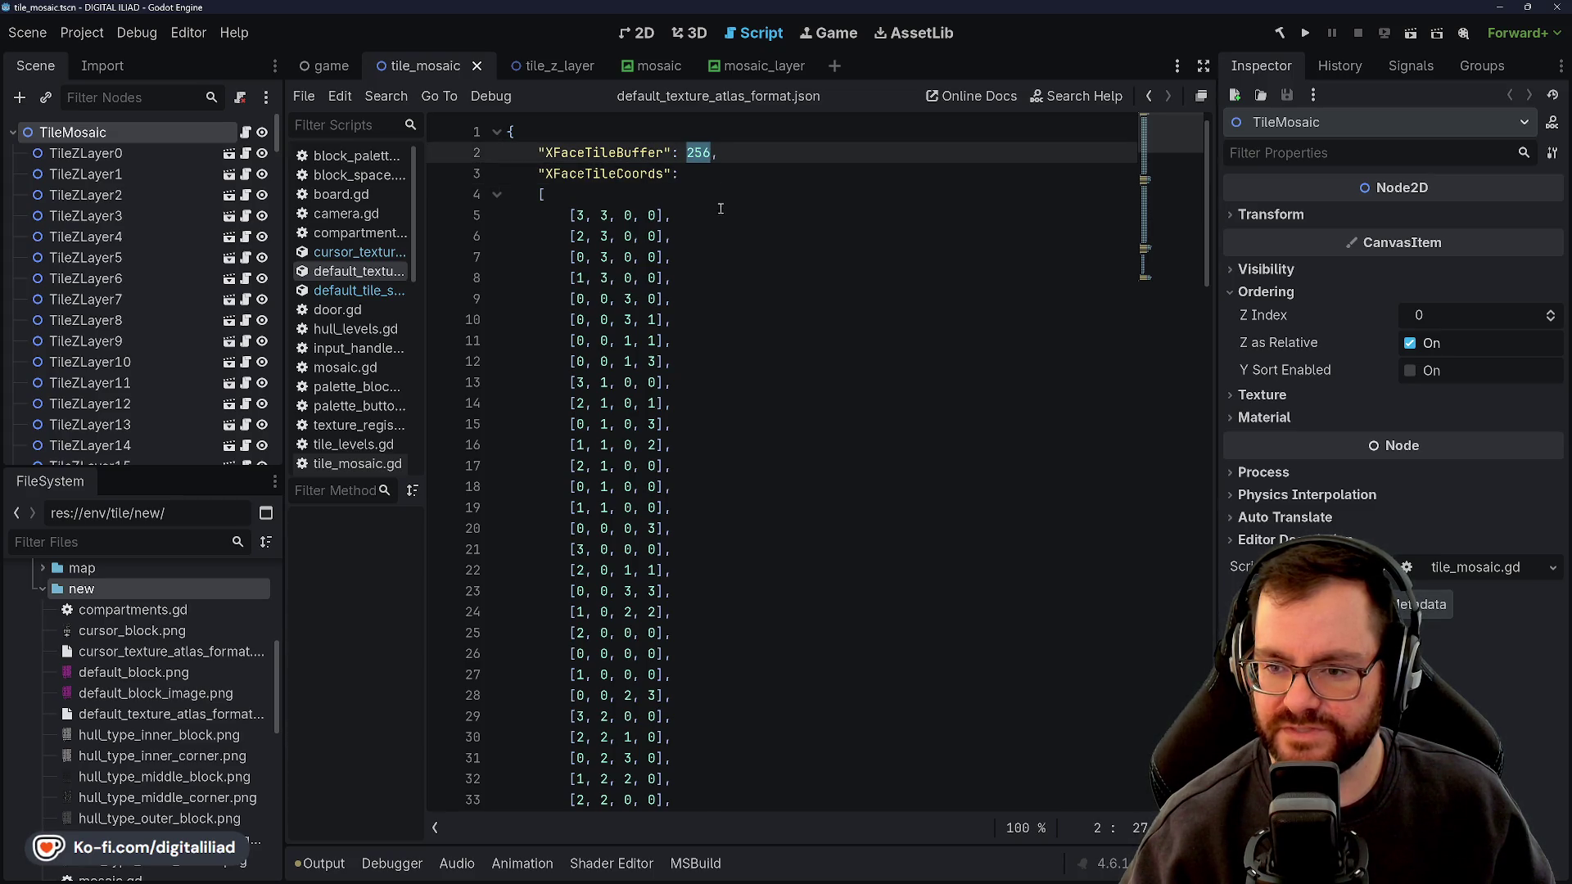
left_click(713, 237)
scroll(677, 444, "down", 4)
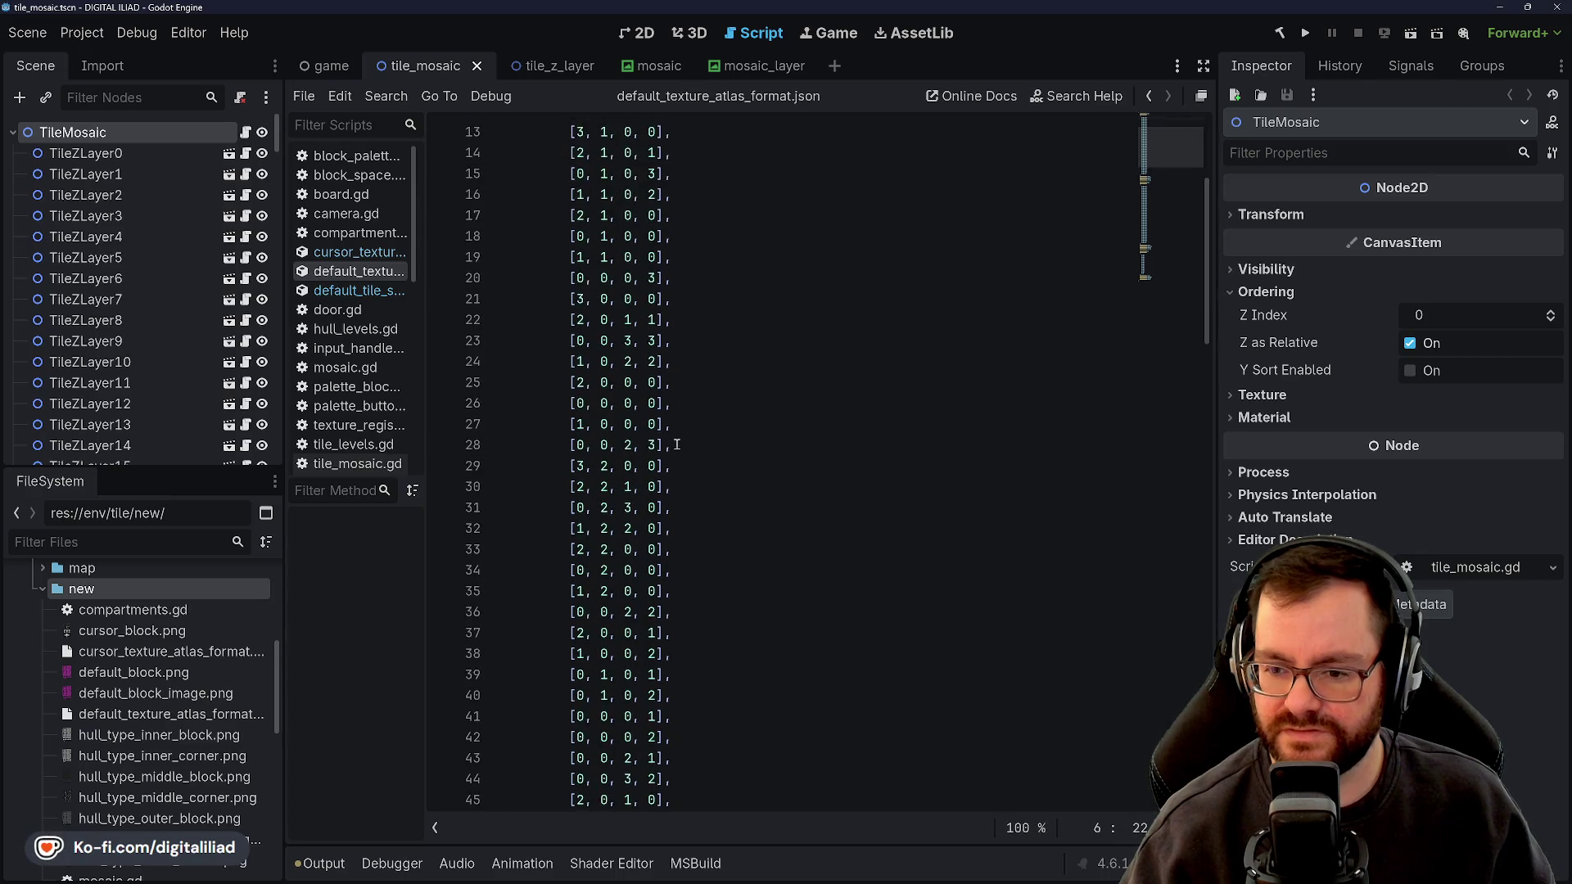
scroll(680, 442, "down", 4)
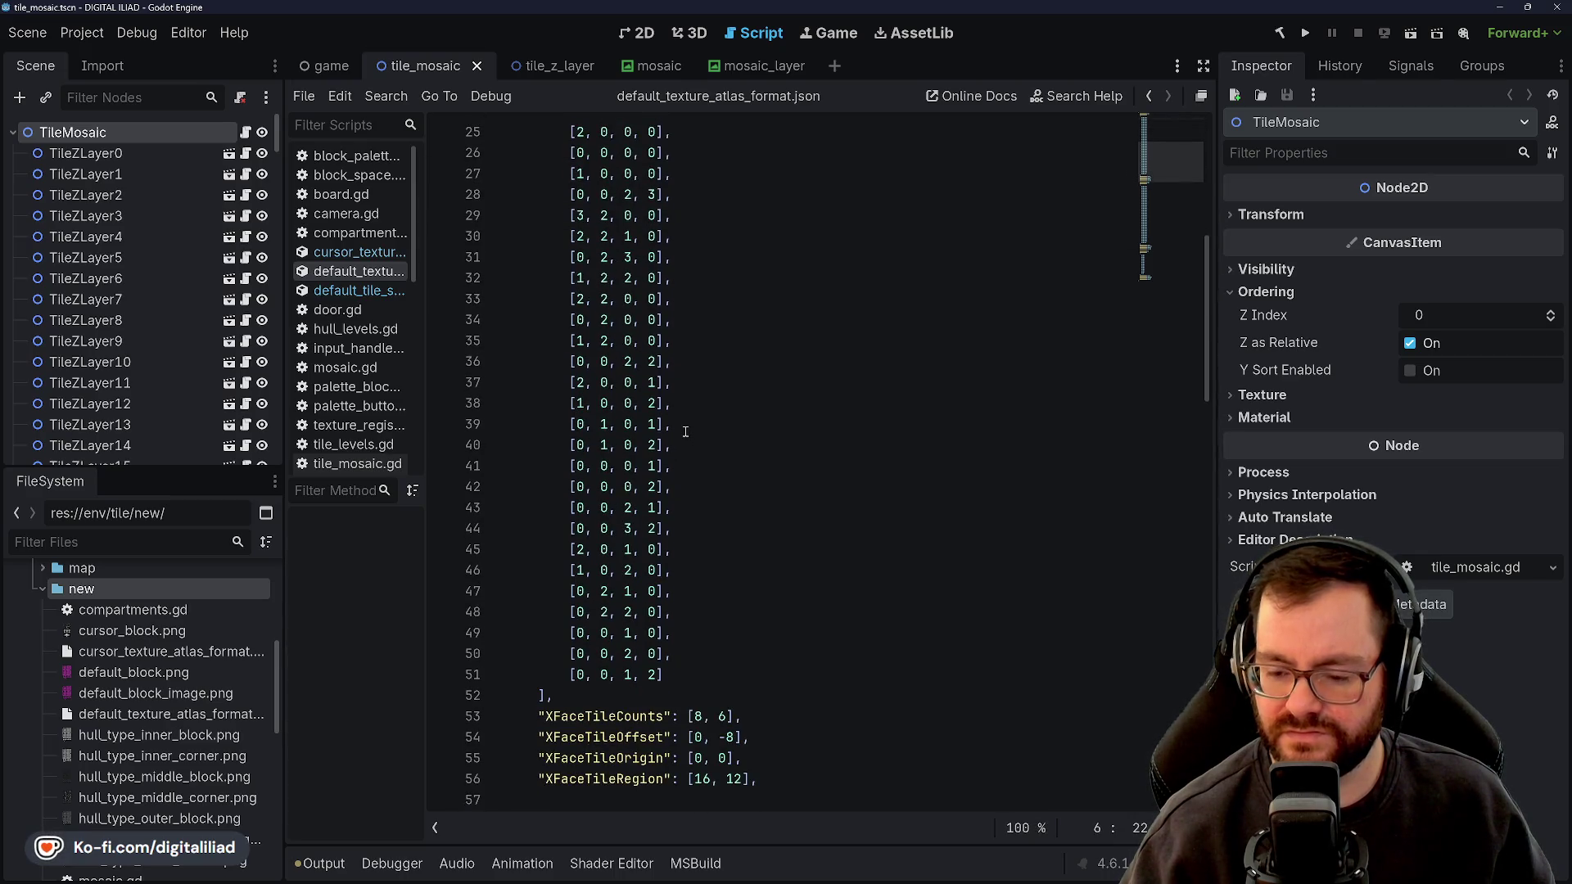
scroll(687, 431, "down", 8)
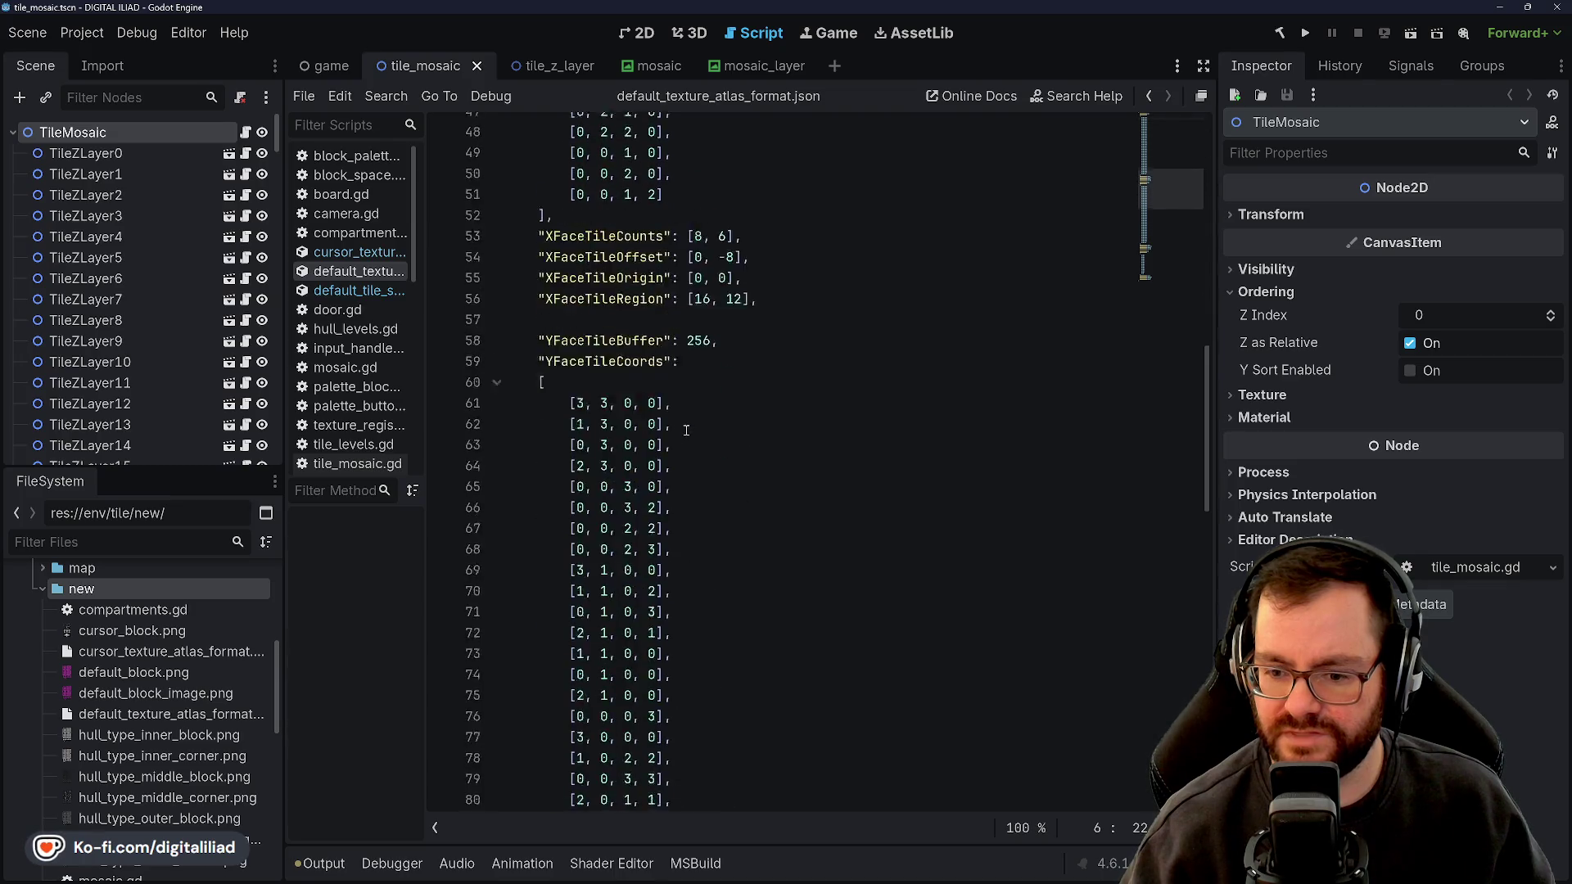
scroll(686, 430, "up", 3)
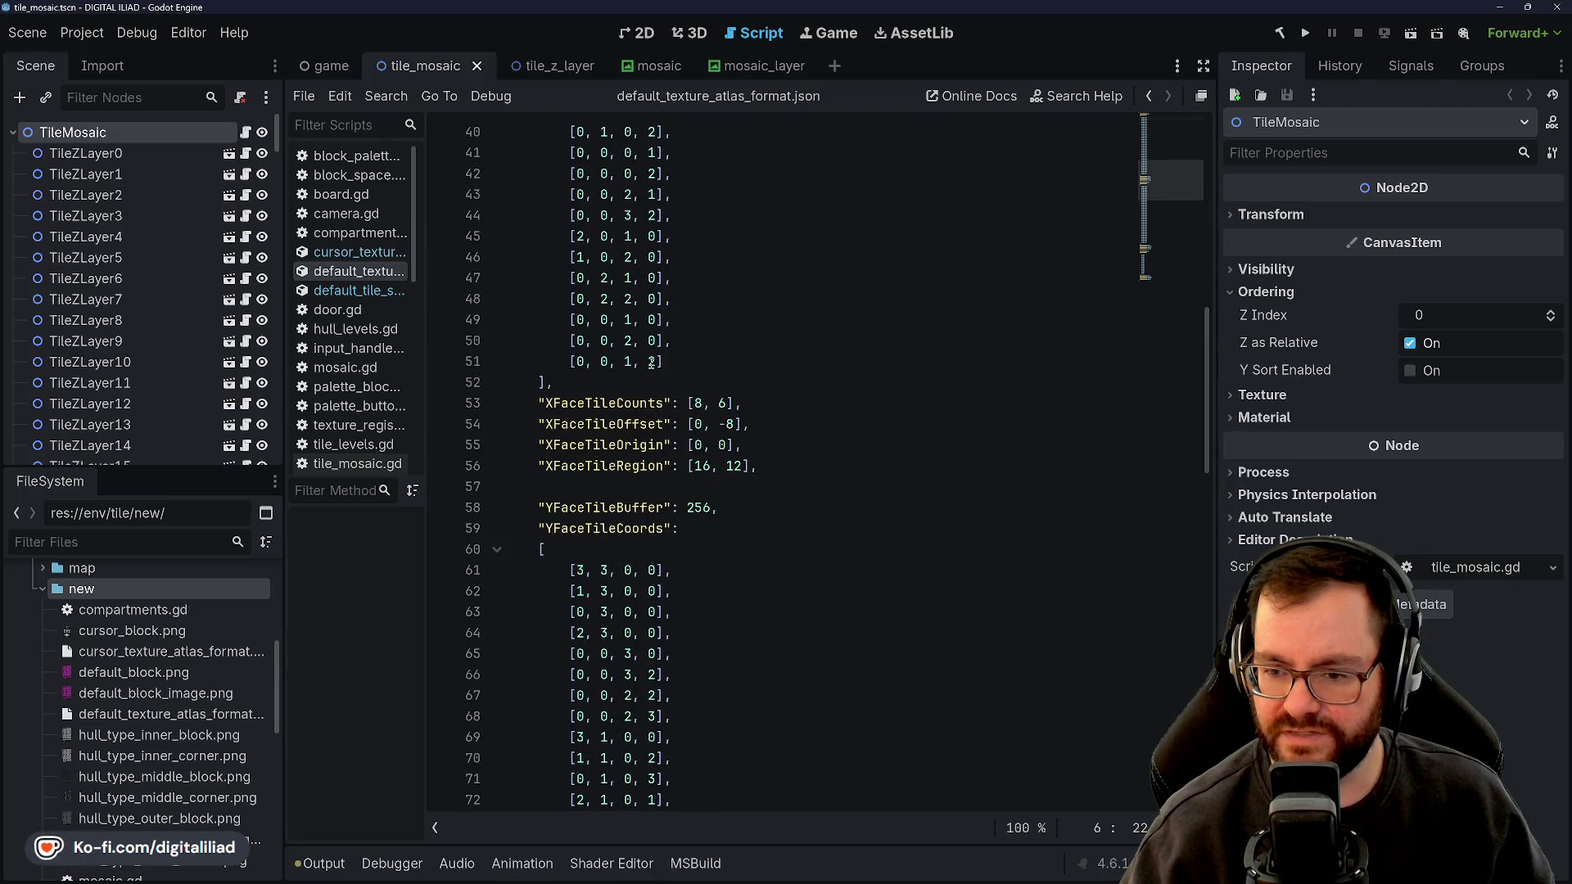
scroll(651, 362, "up", 13)
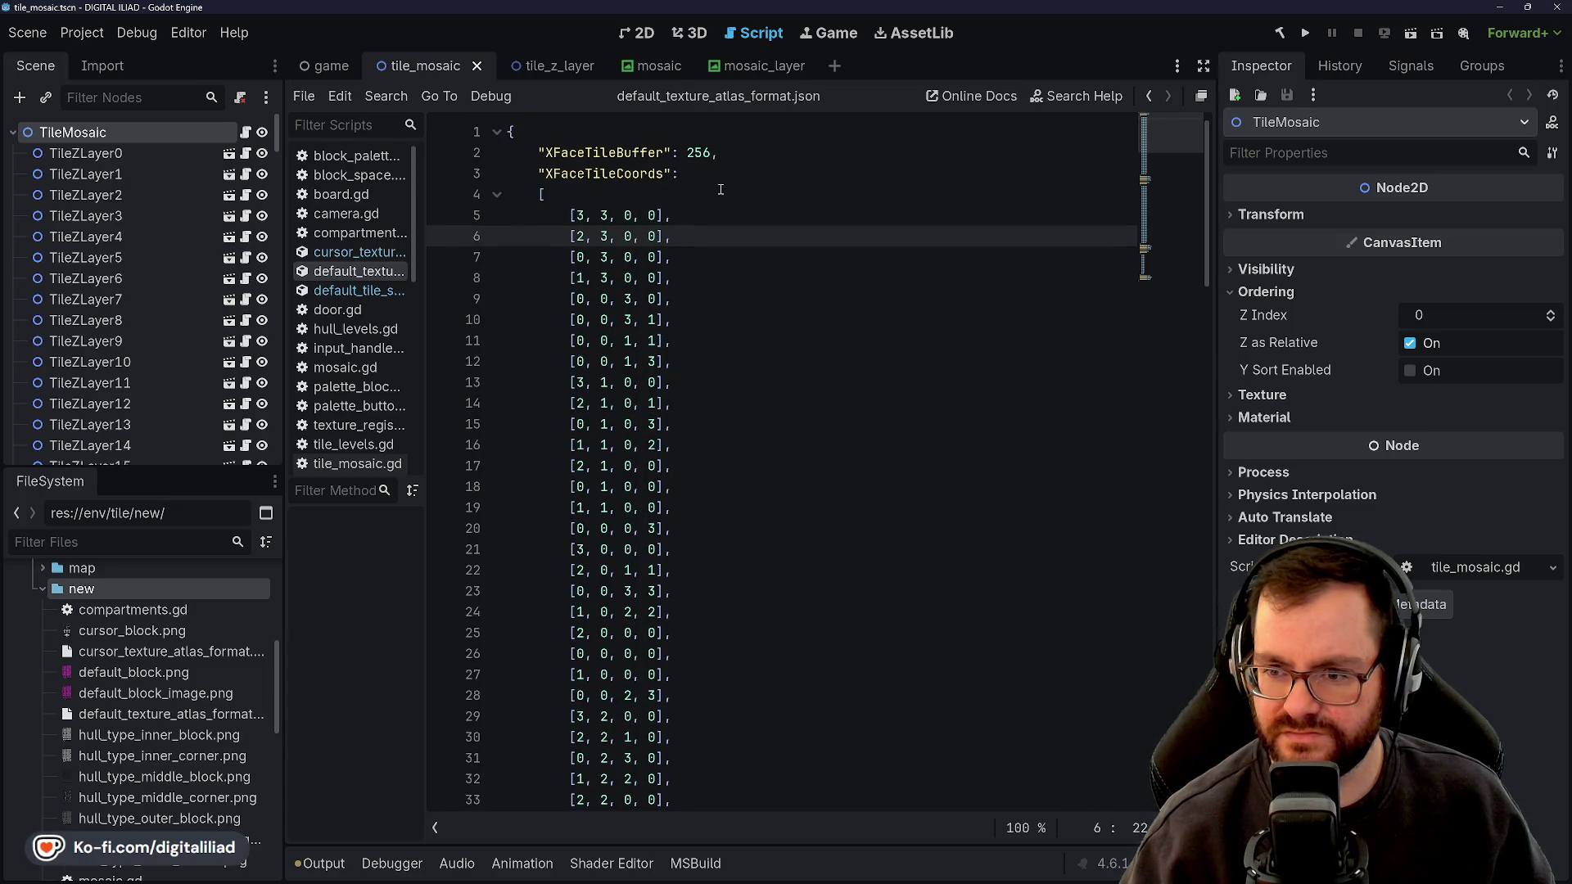
double_click(699, 152)
scroll(702, 409, "down", 13)
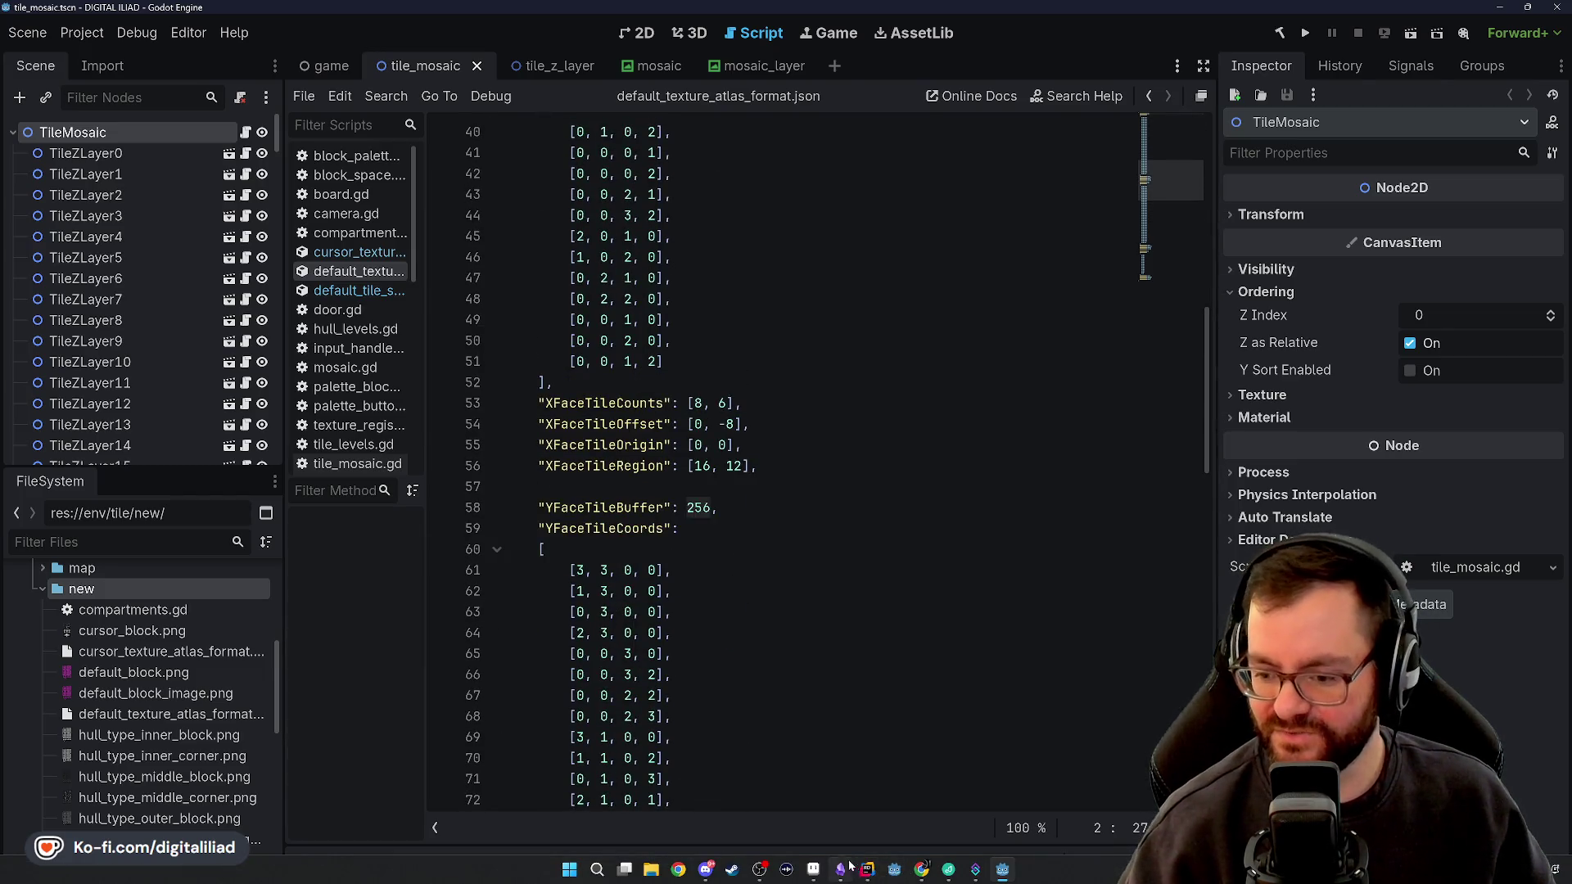
left_click(849, 865)
left_click(547, 72)
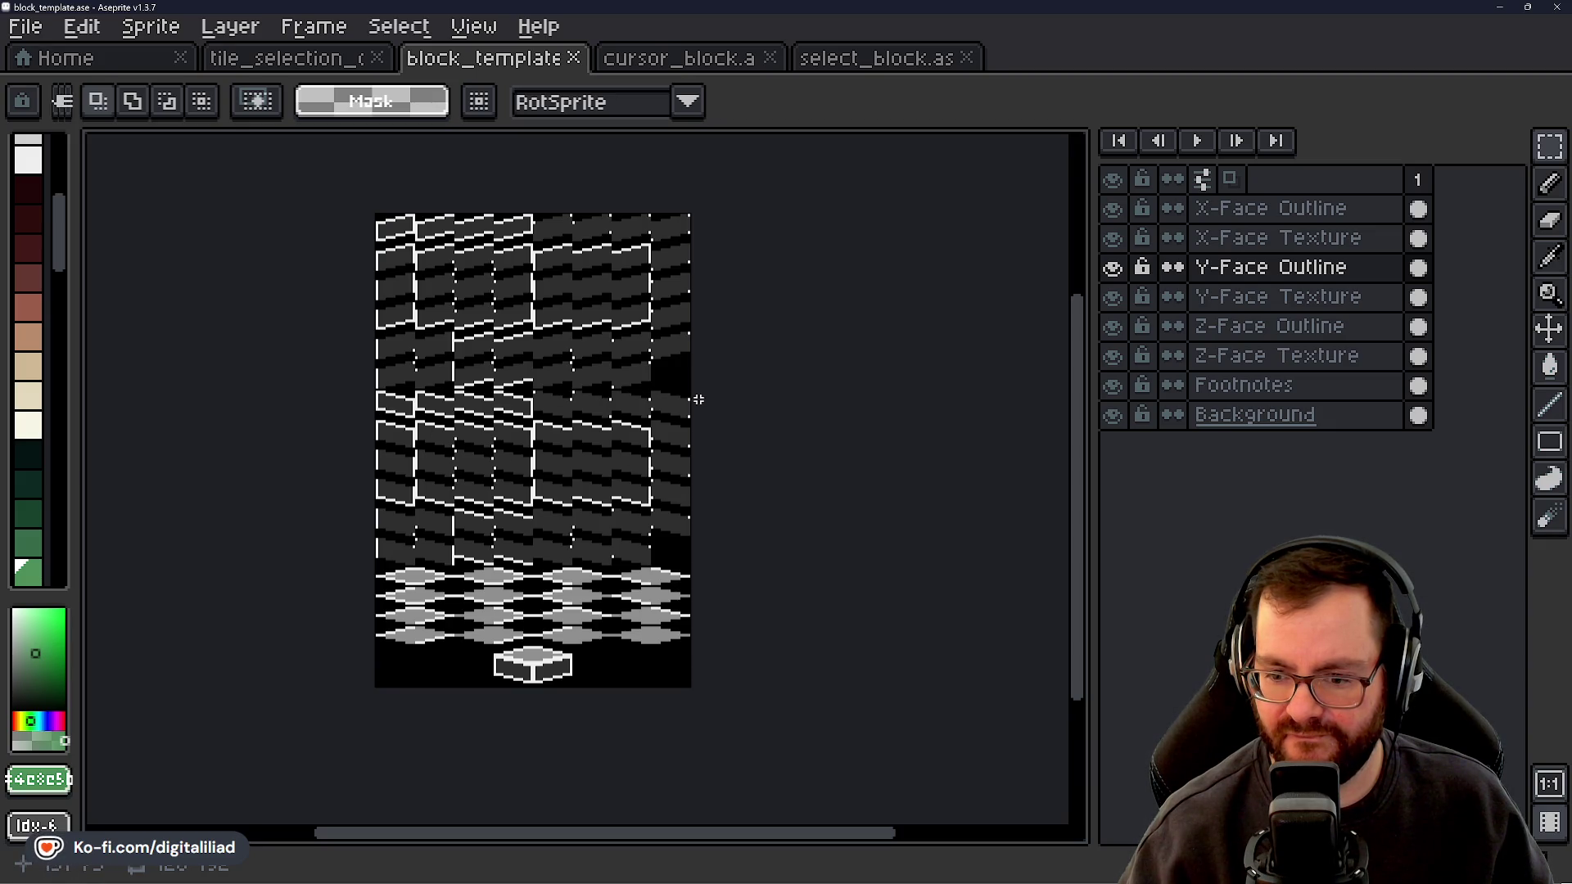
Scroll through the Y and Z face sections of the default atlas JSON, then go back to Aseprite
mouse_move(950, 882)
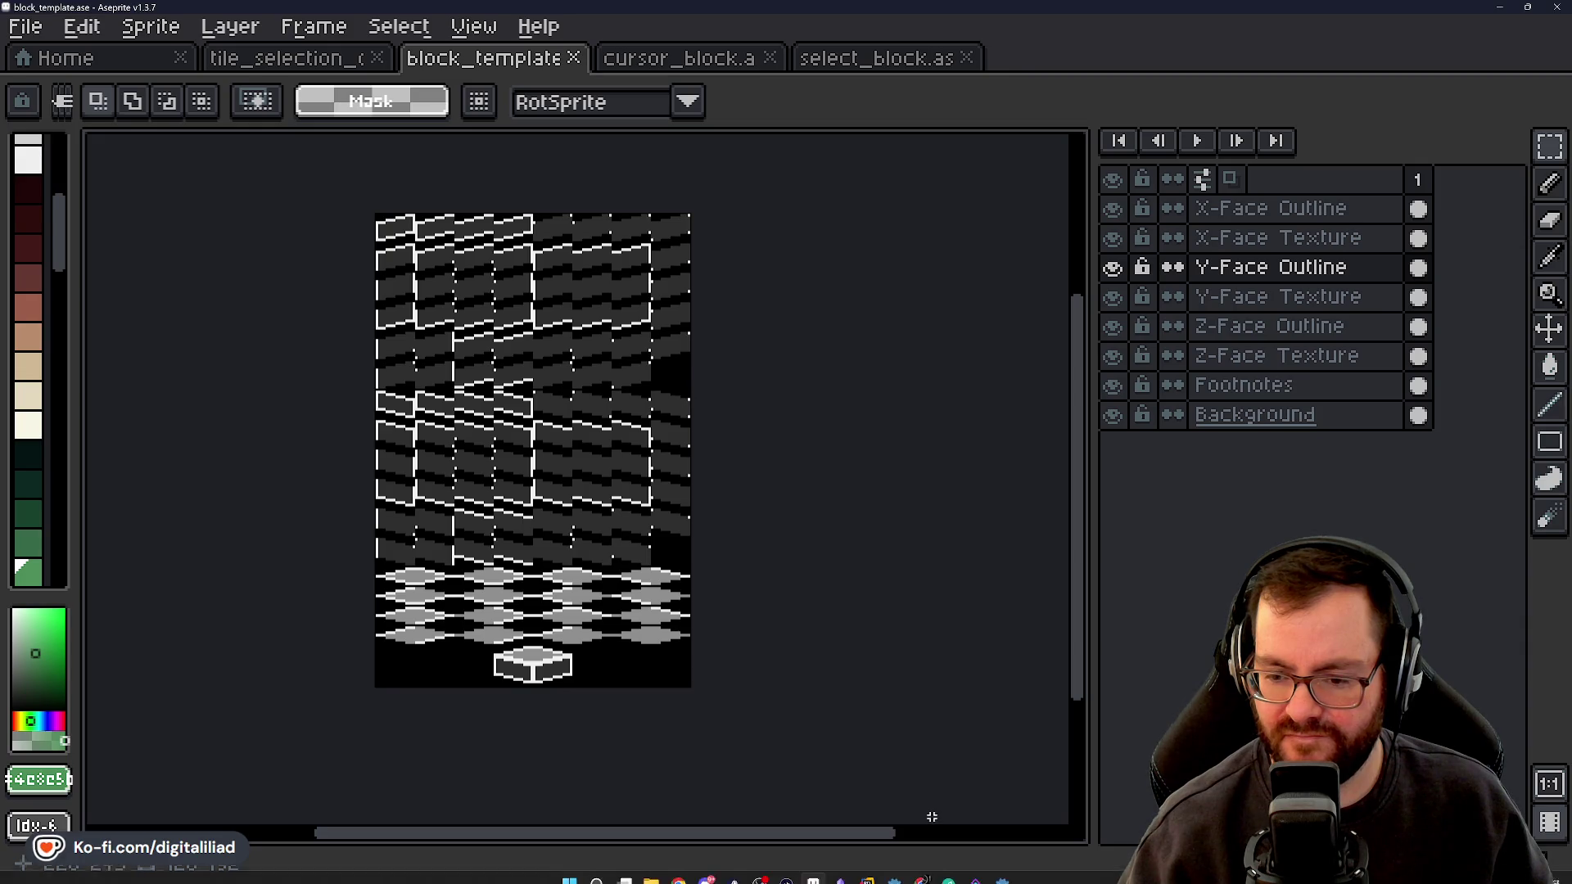
left_click(1004, 868)
scroll(757, 483, "down", 10)
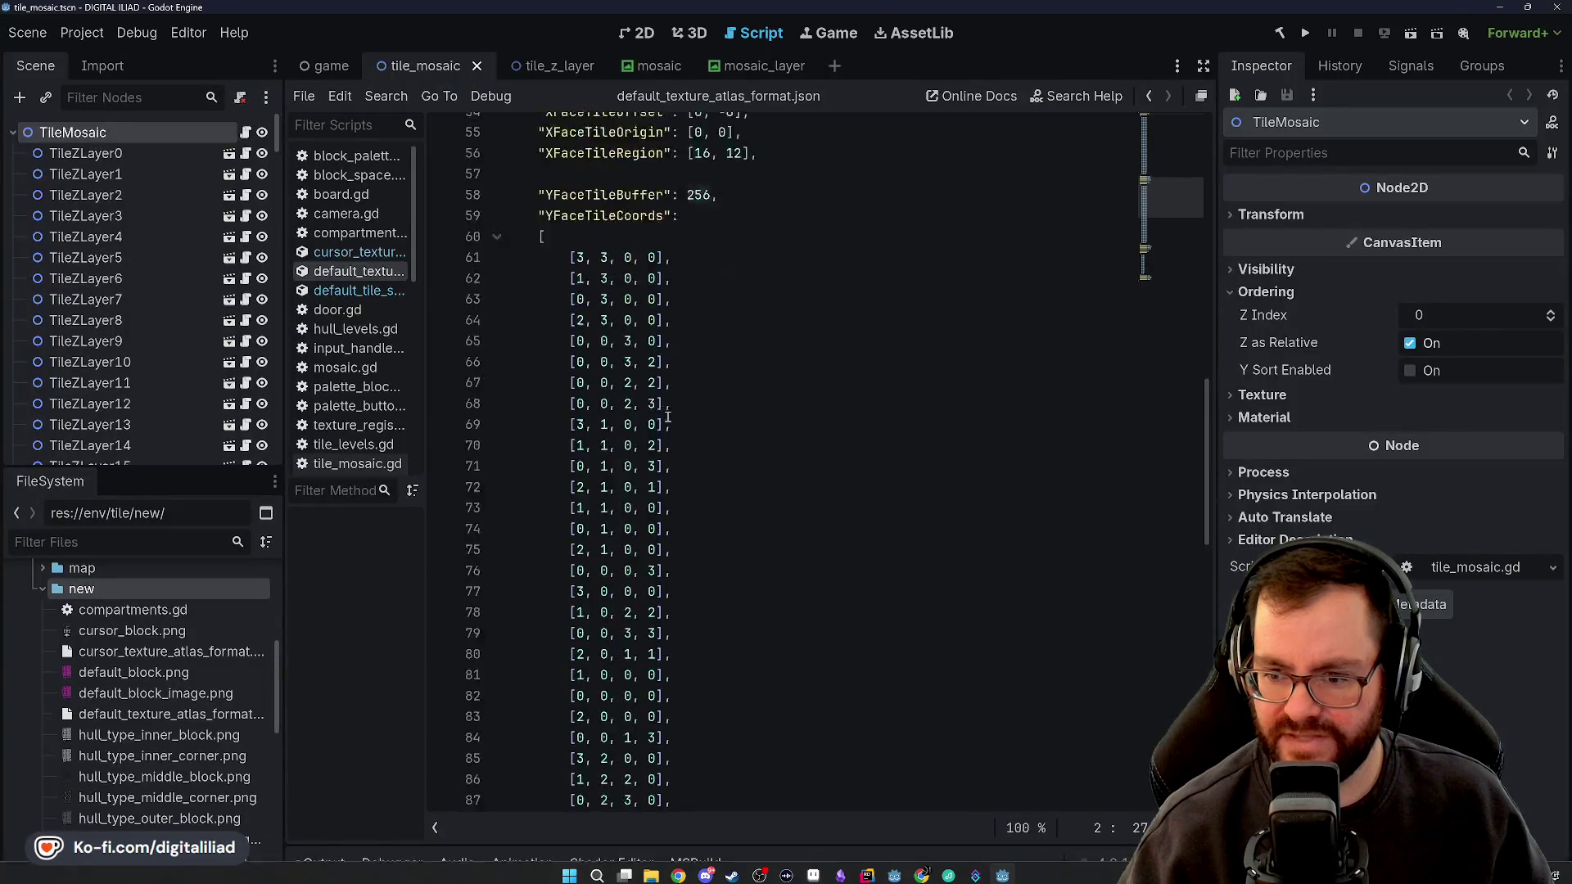
scroll(758, 483, "down", 1)
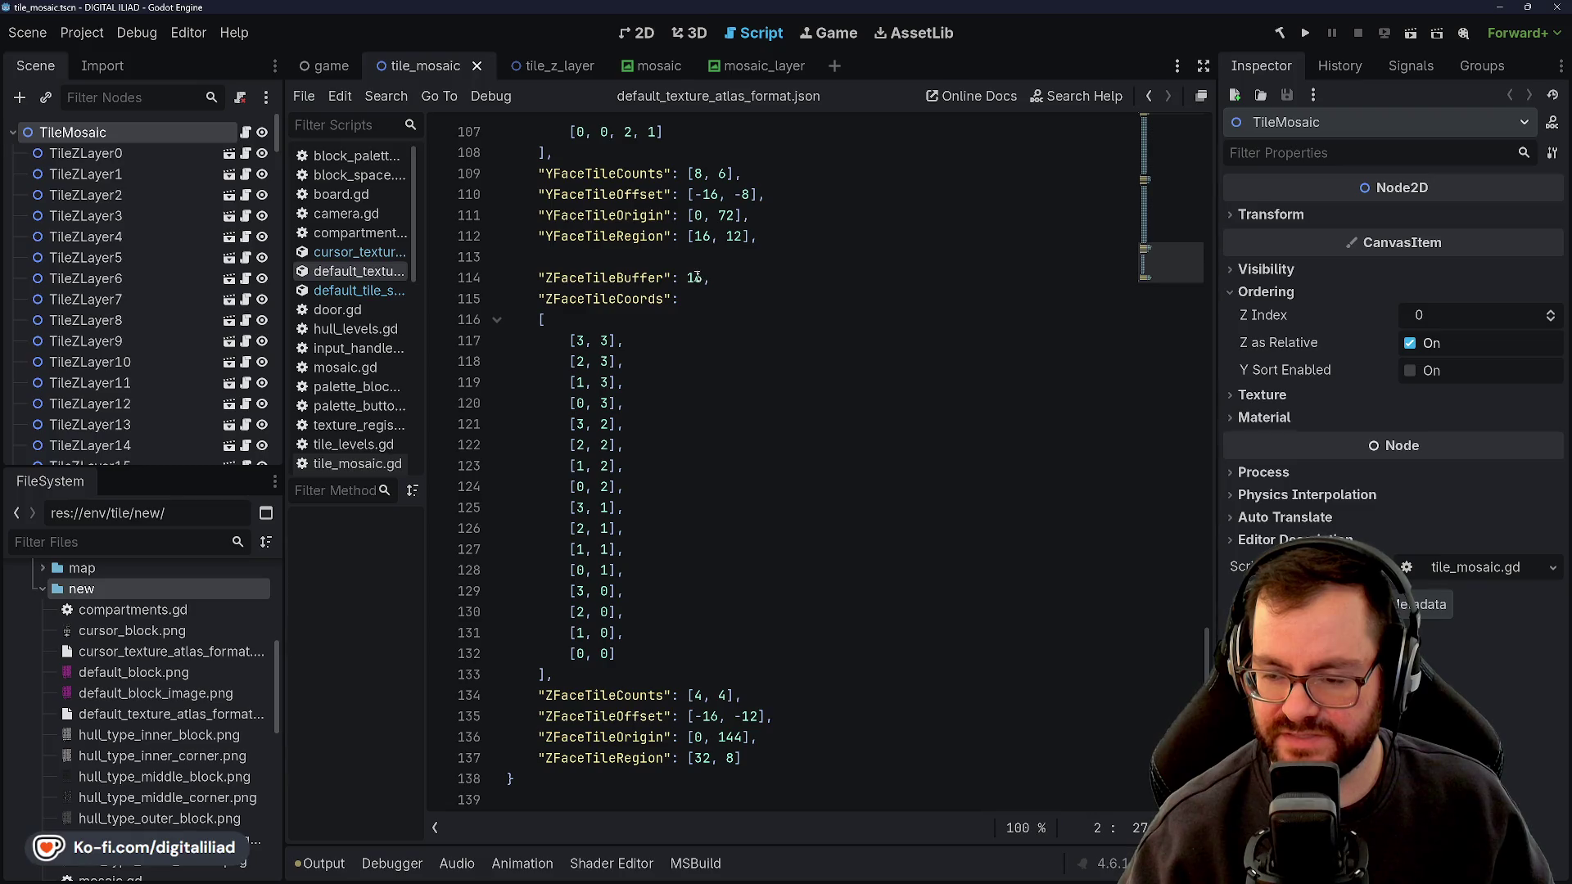
scroll(700, 311, "up", 15)
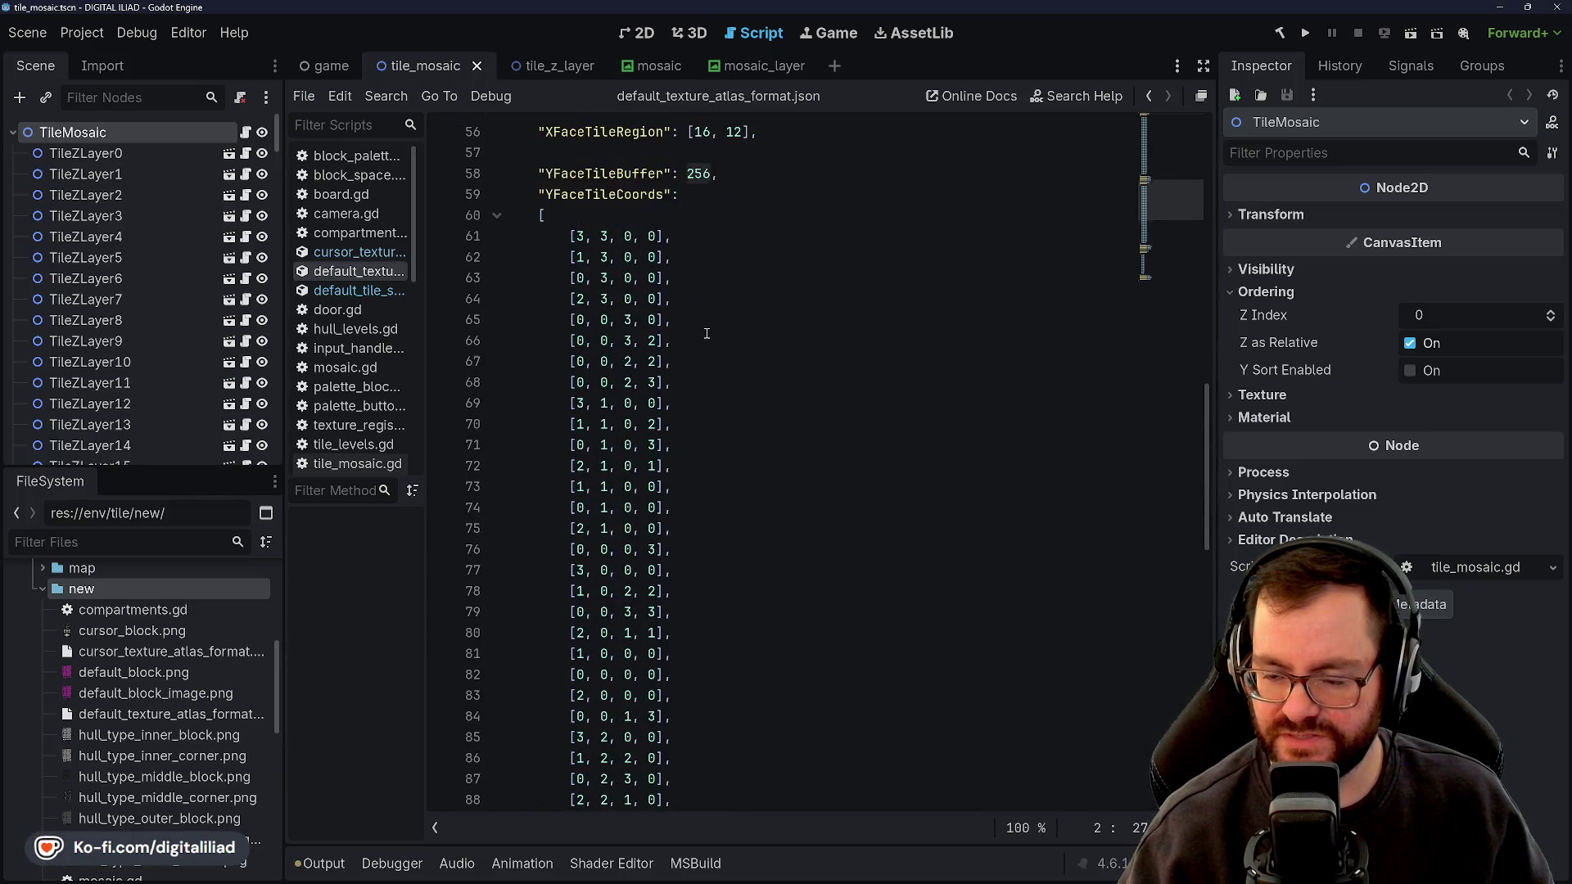
scroll(696, 323, "up", 1)
scroll(671, 238, "down", 18)
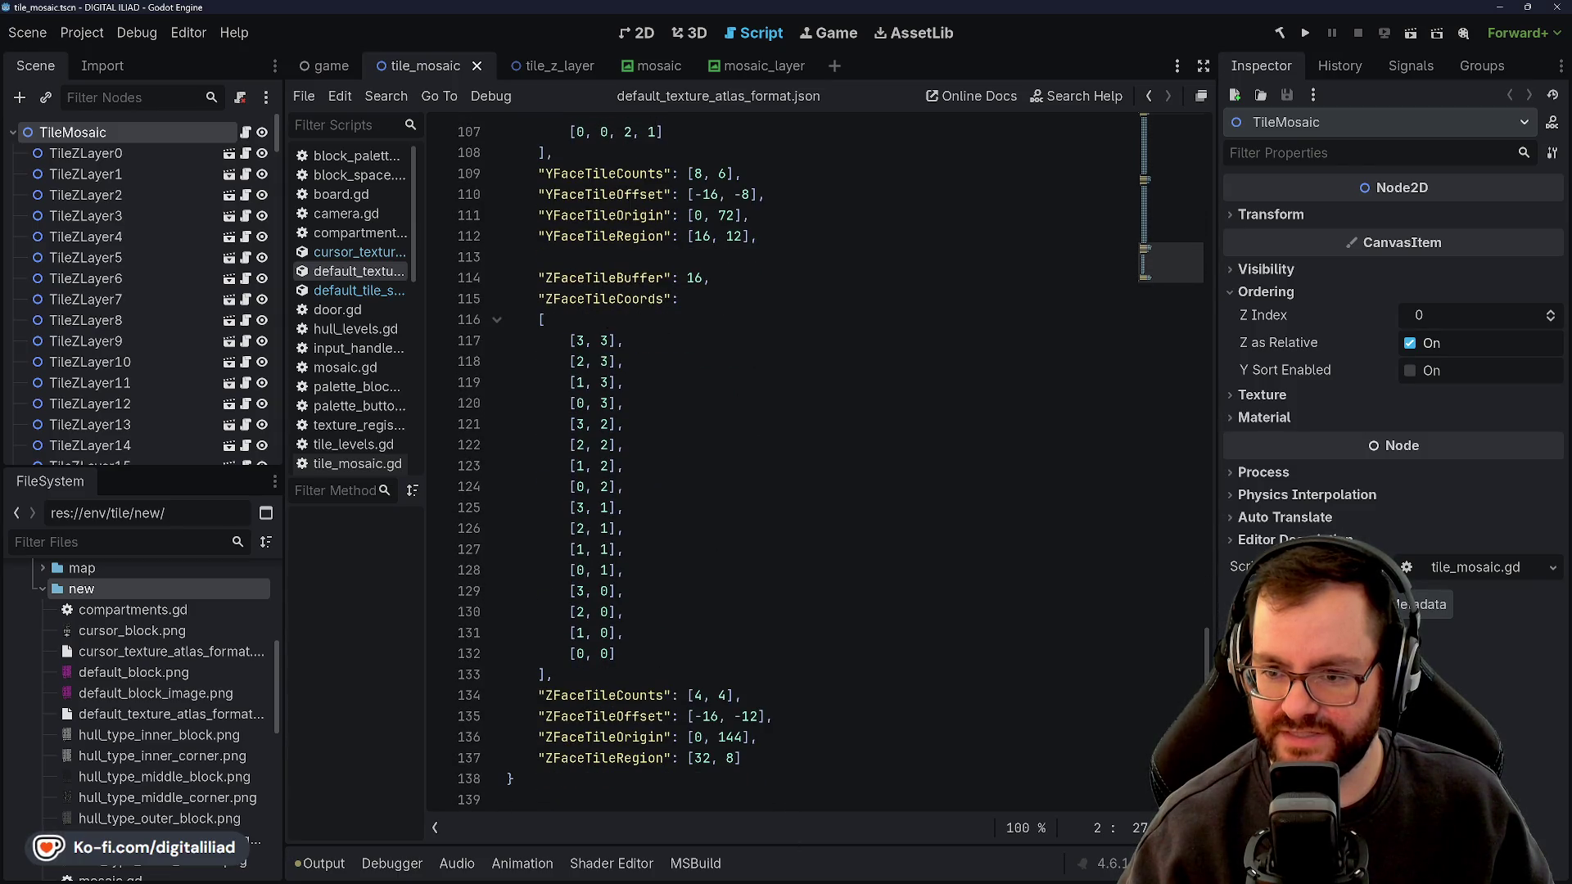
mouse_move(813, 876)
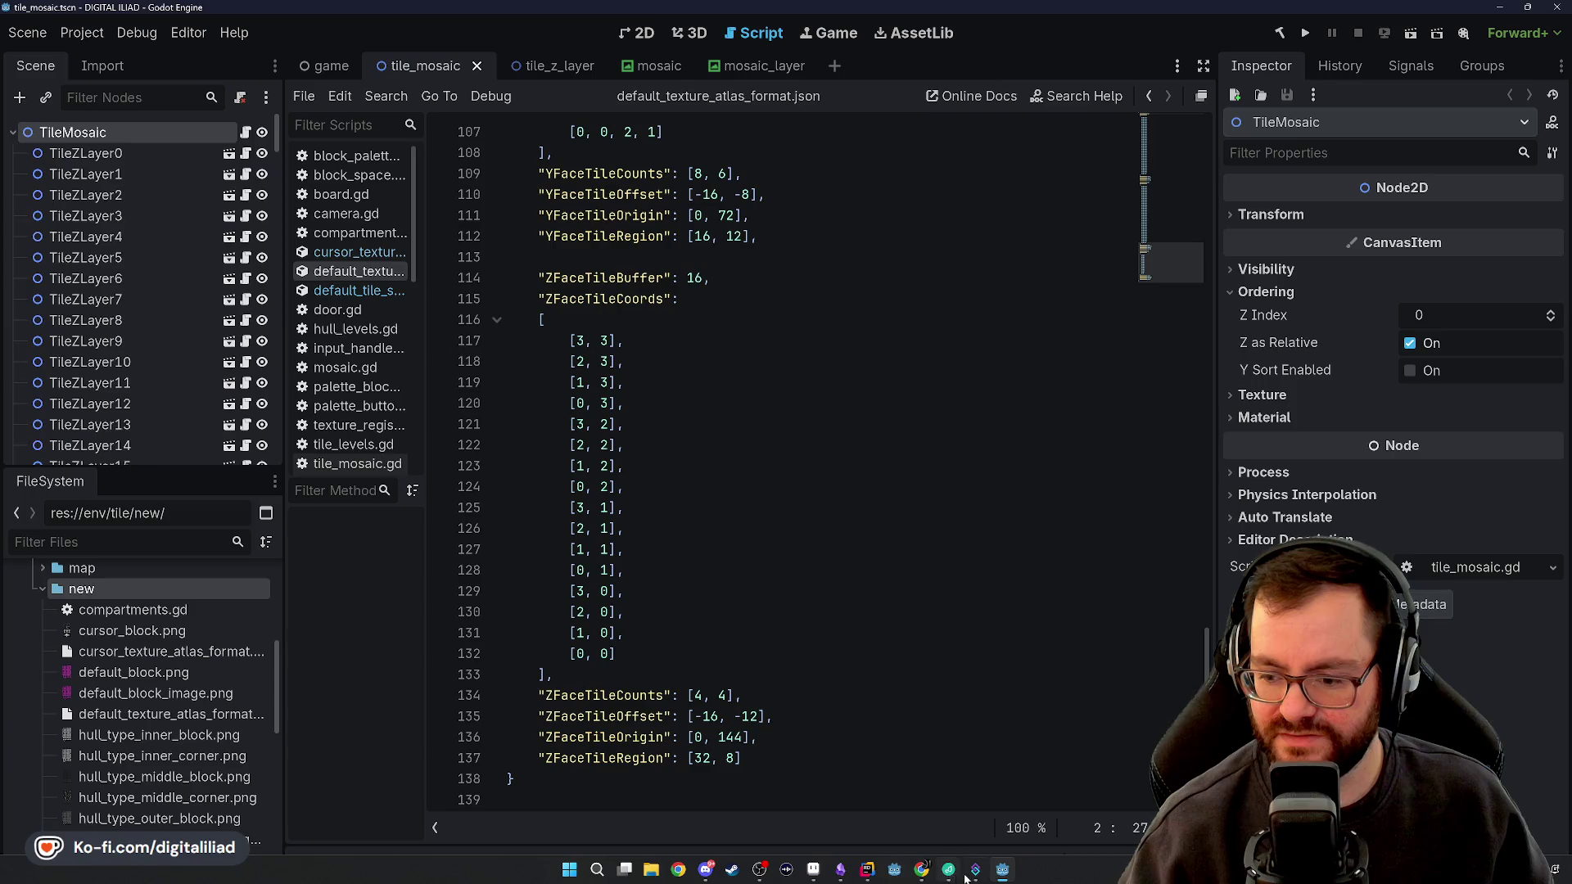
left_click(844, 869)
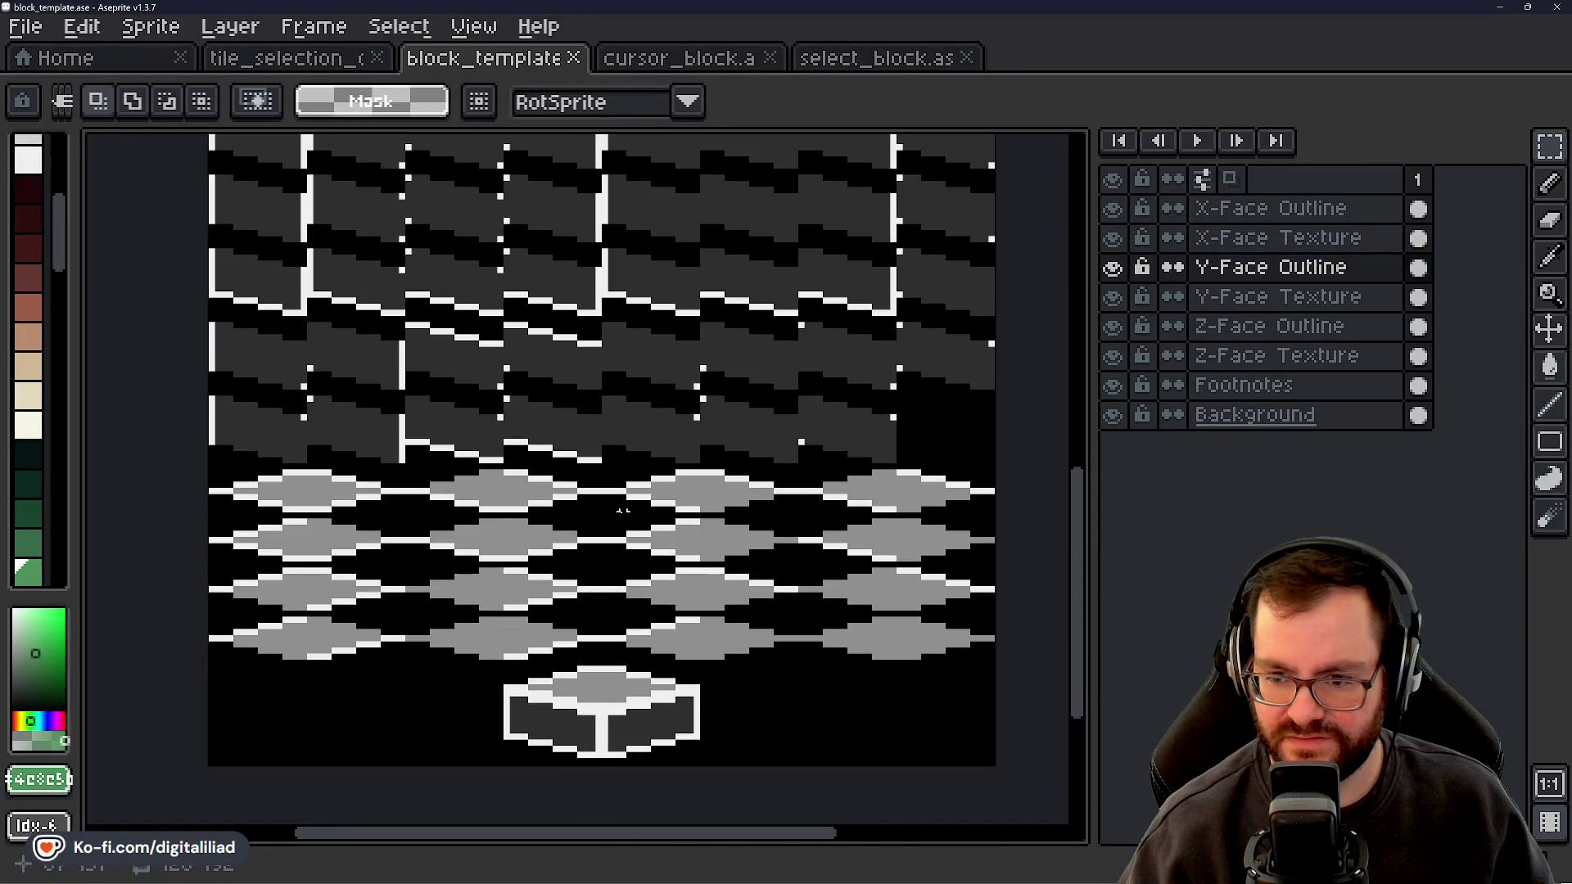
scroll(622, 511, "down", 2)
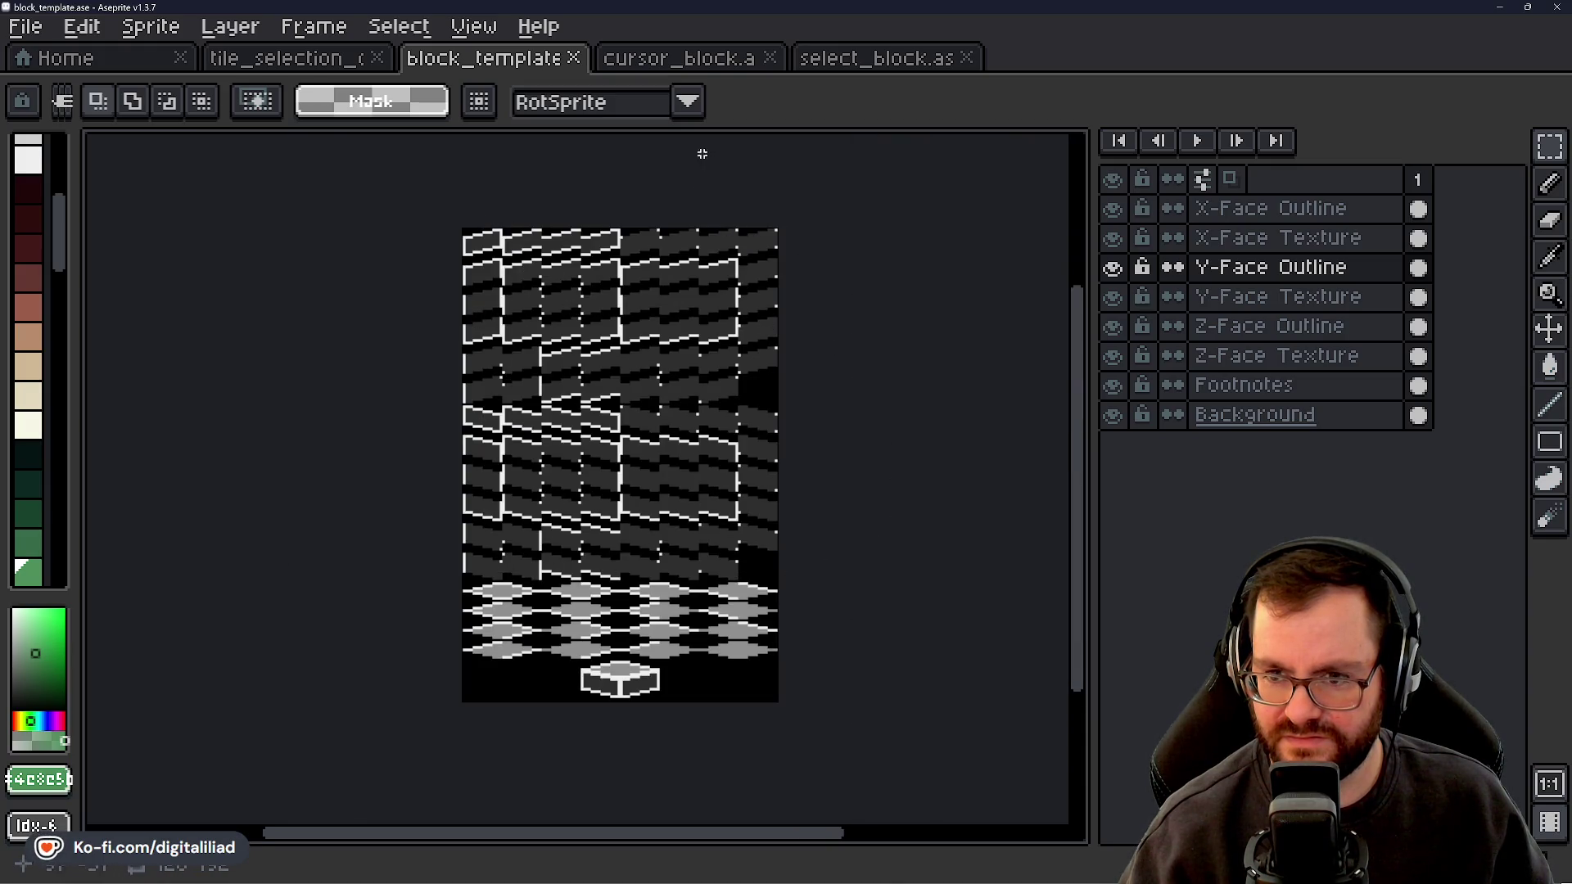
left_click(1002, 877)
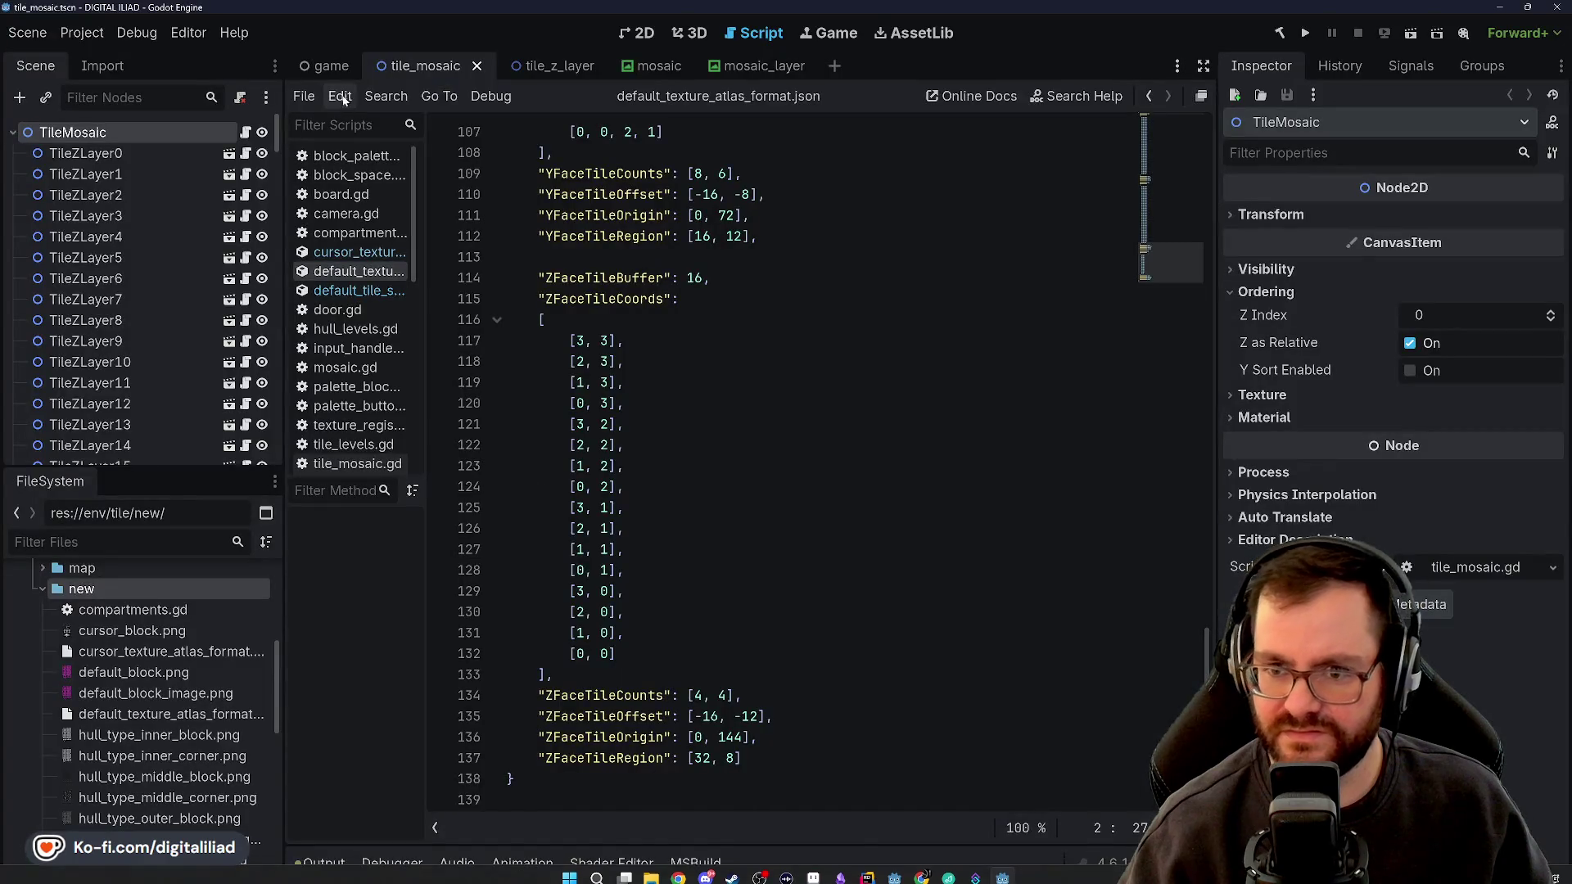
Bring Rider to the front, scroll through Game.cs, and open World.cs
left_click(864, 871)
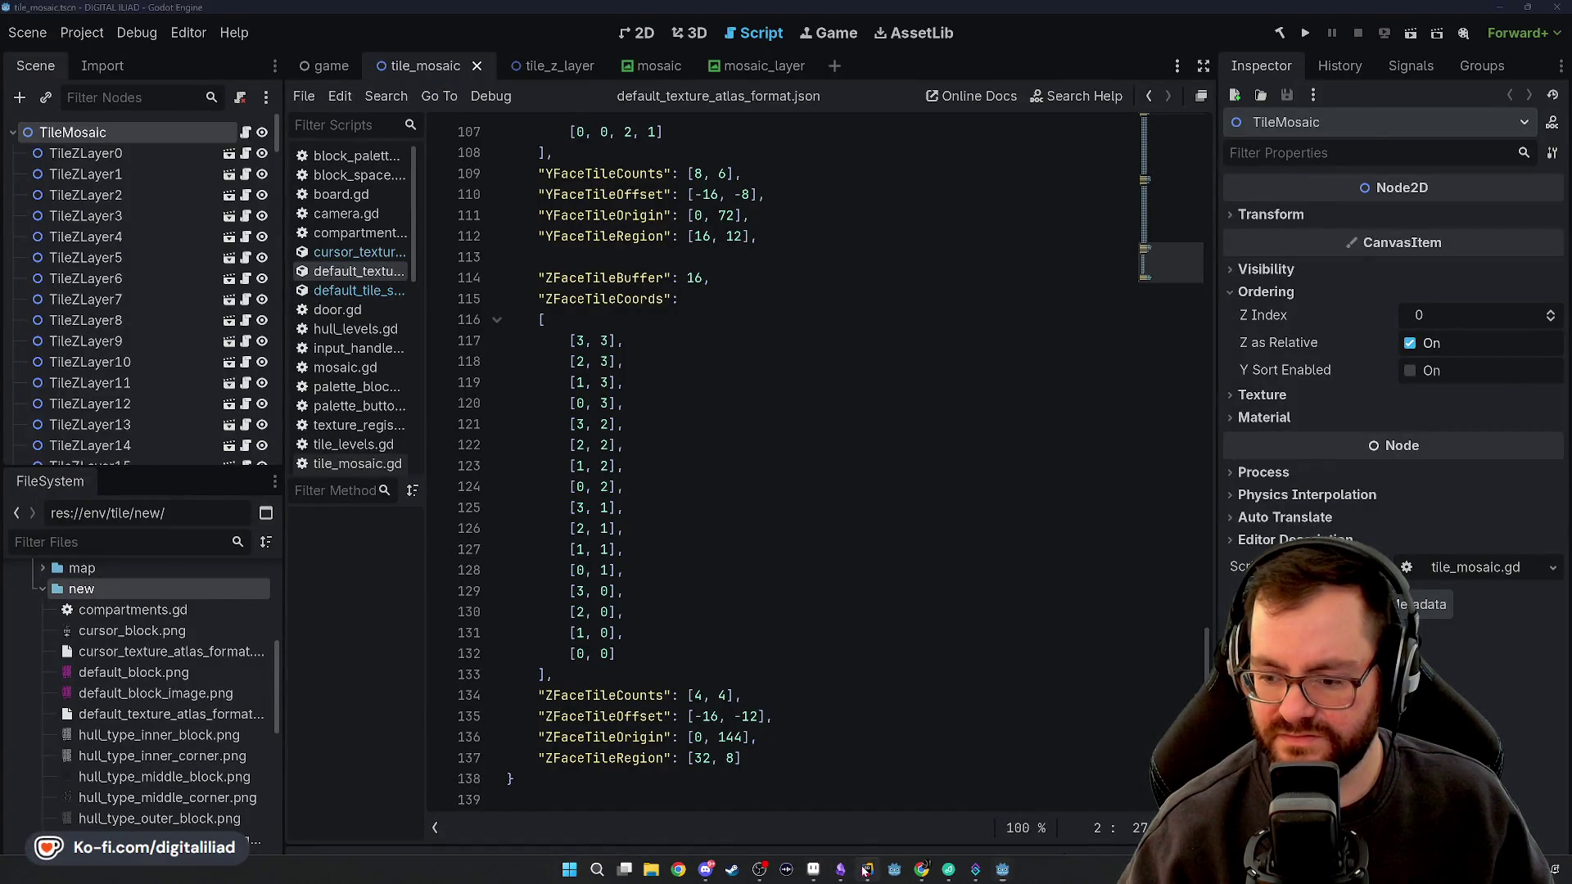
scroll(388, 287, "up", 6)
scroll(388, 287, "down", 4)
scroll(151, 51, "up", 2)
scroll(151, 51, "up", 8)
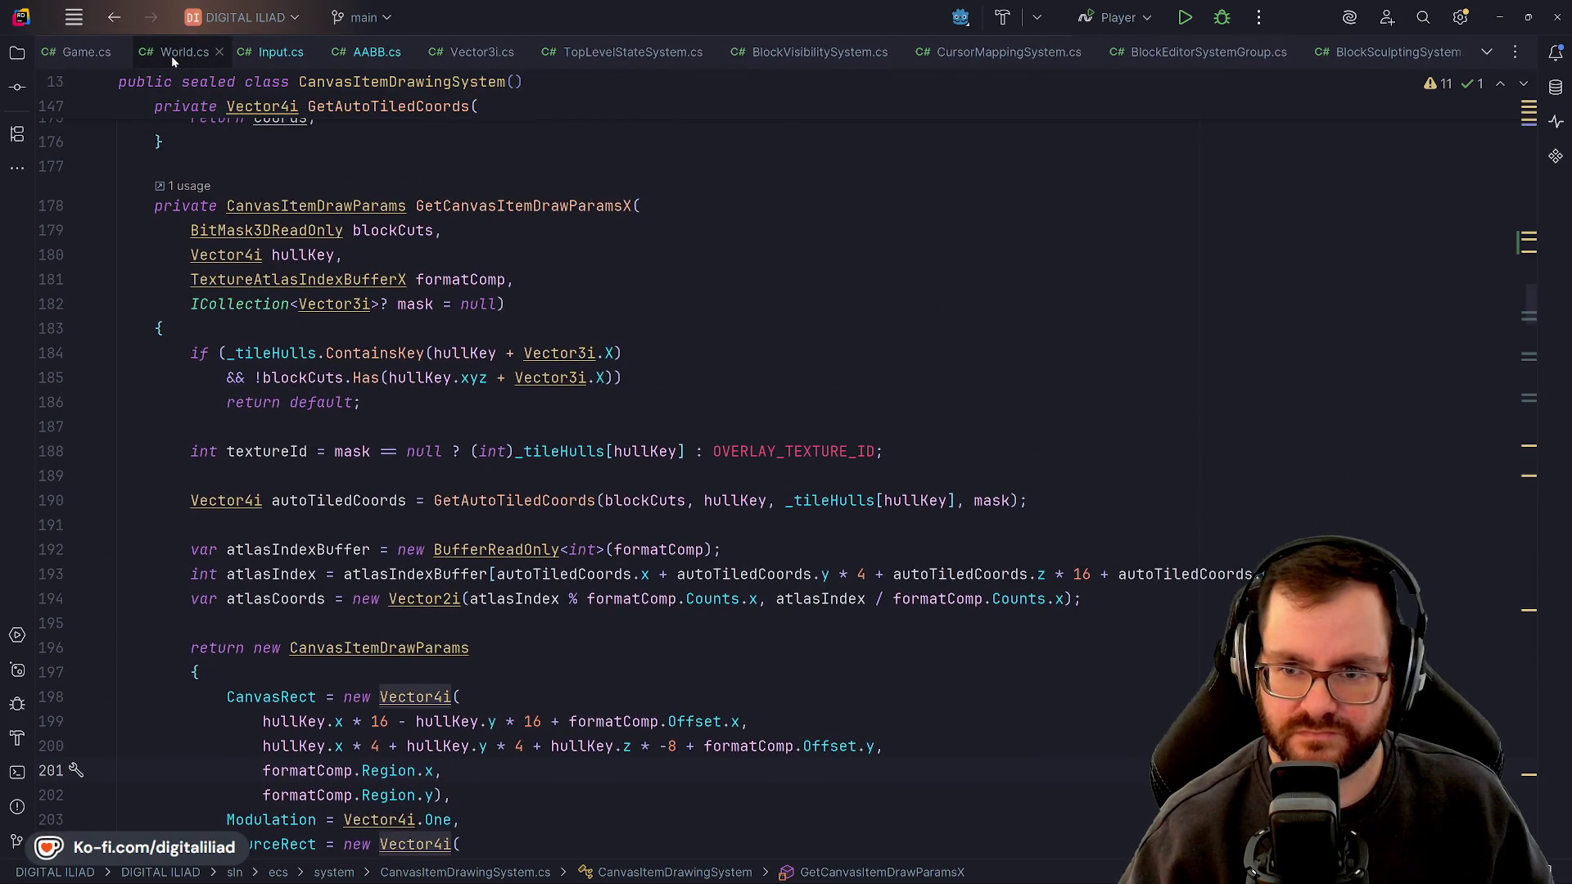
left_click(156, 56)
Review the static field declarations in Game.cs around line 33
left_click(90, 56)
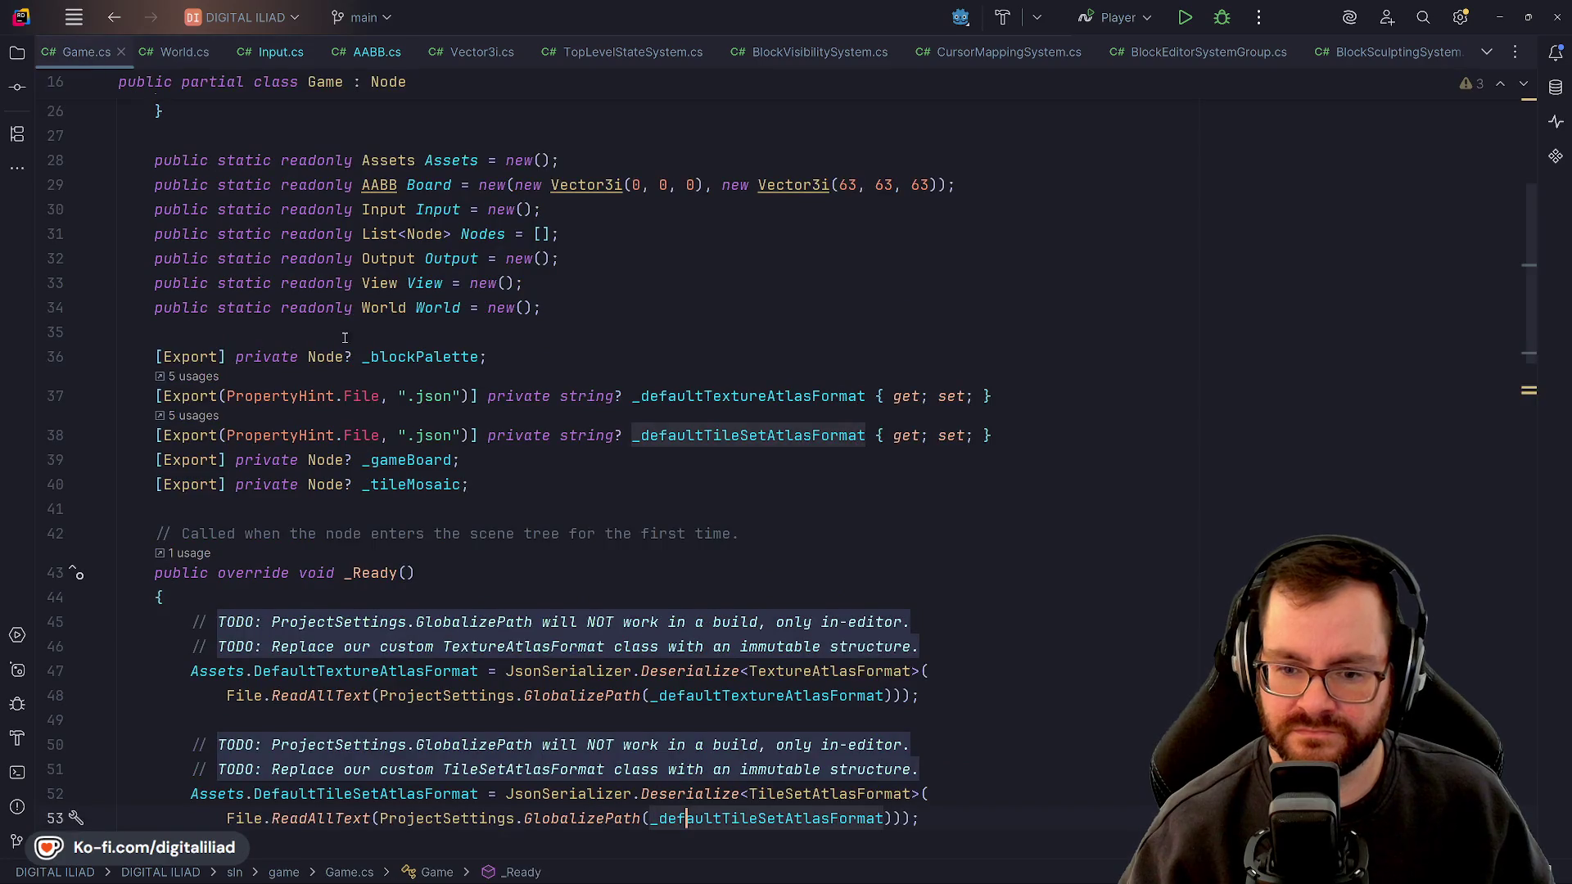
scroll(344, 337, "up", 2)
scroll(335, 368, "down", 4)
scroll(332, 393, "up", 4)
left_click(325, 406)
left_click(650, 441)
scroll(650, 445, "down", 3)
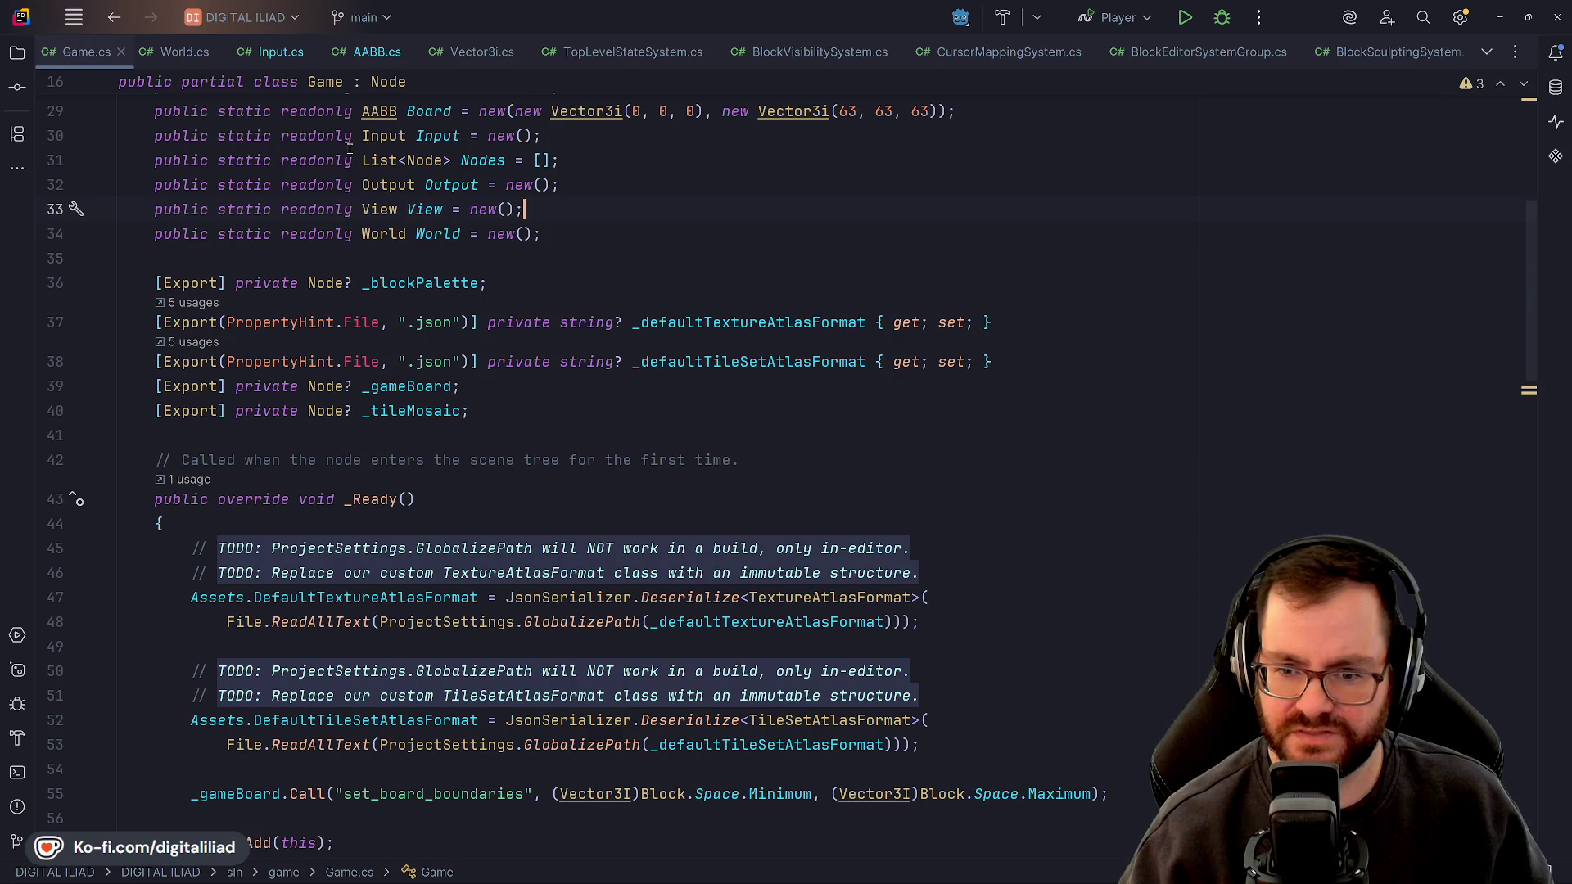
Look through World.cs and Input.cs, and close the AABB.cs tab
left_click(176, 61)
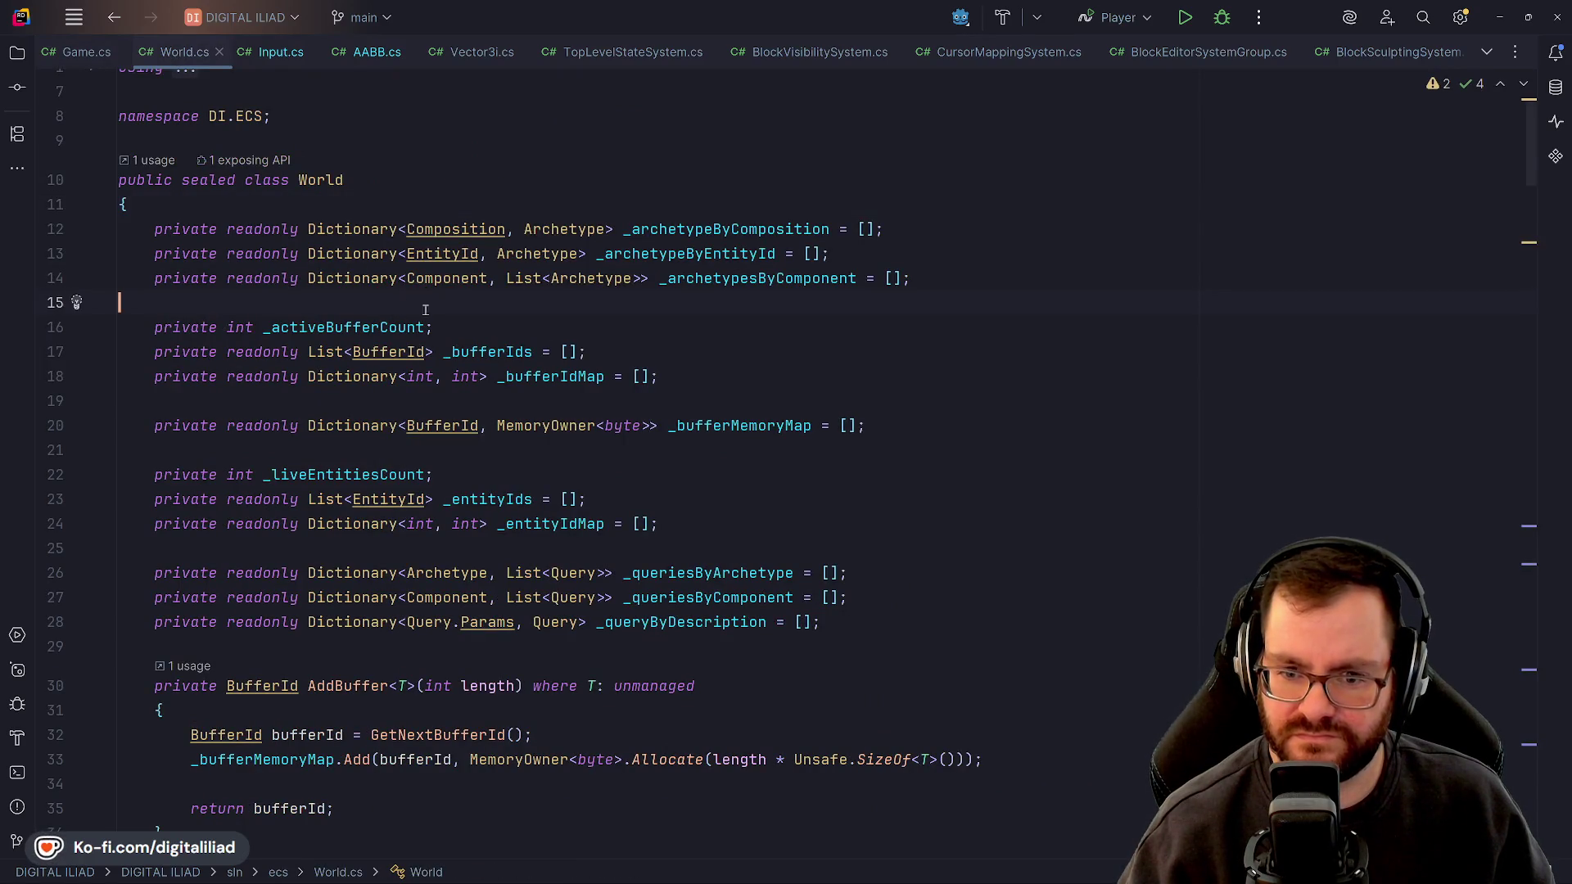
left_click(727, 382)
key("Down")
scroll(452, 219, "down", 7)
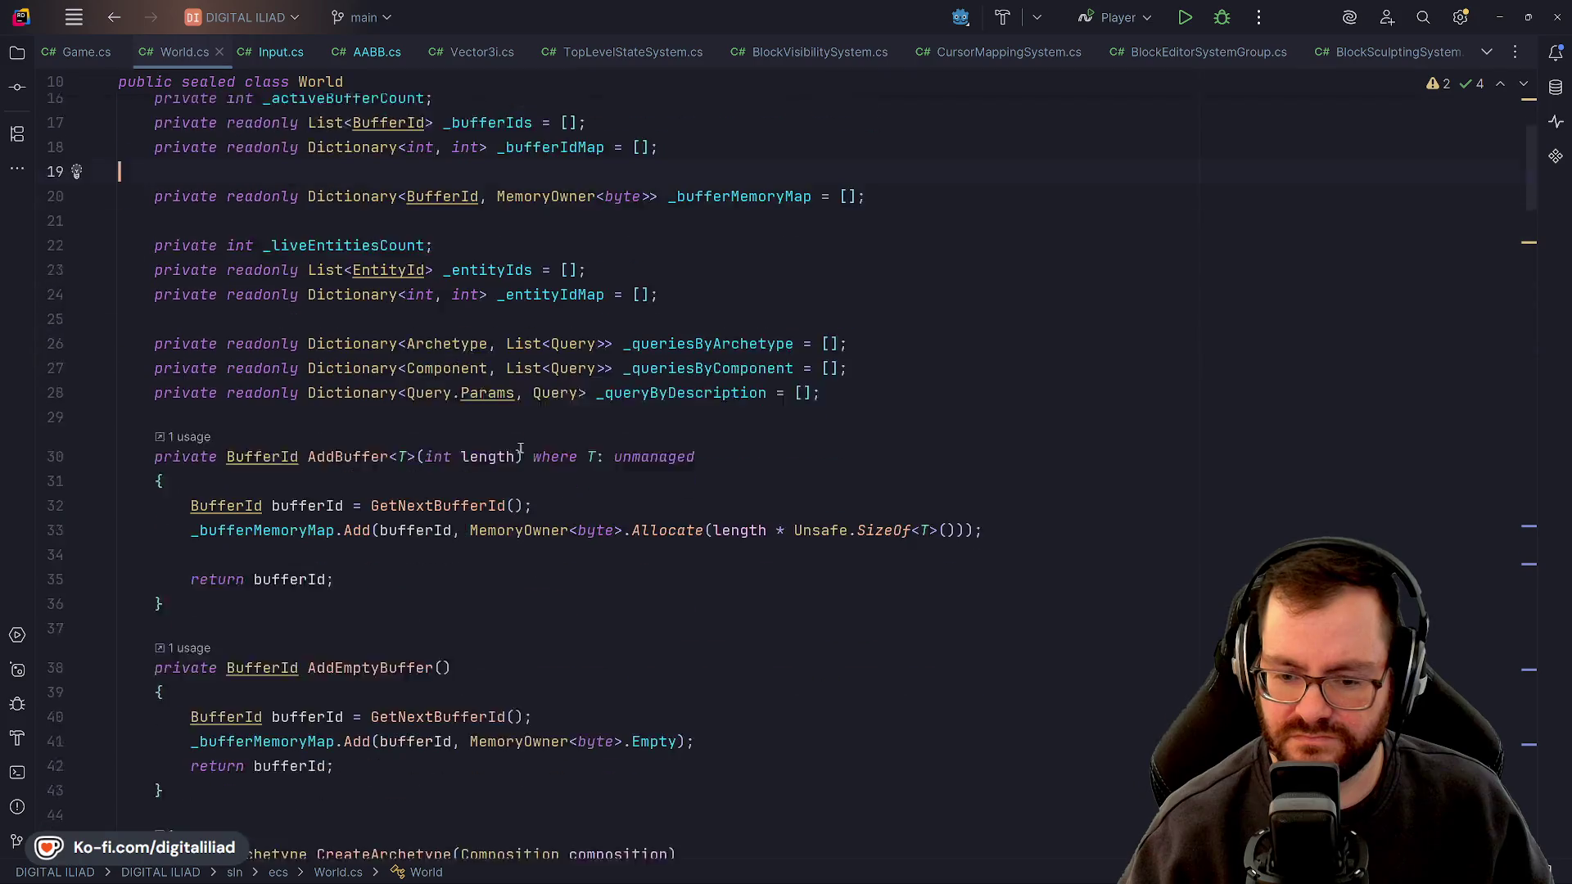
left_click(312, 53)
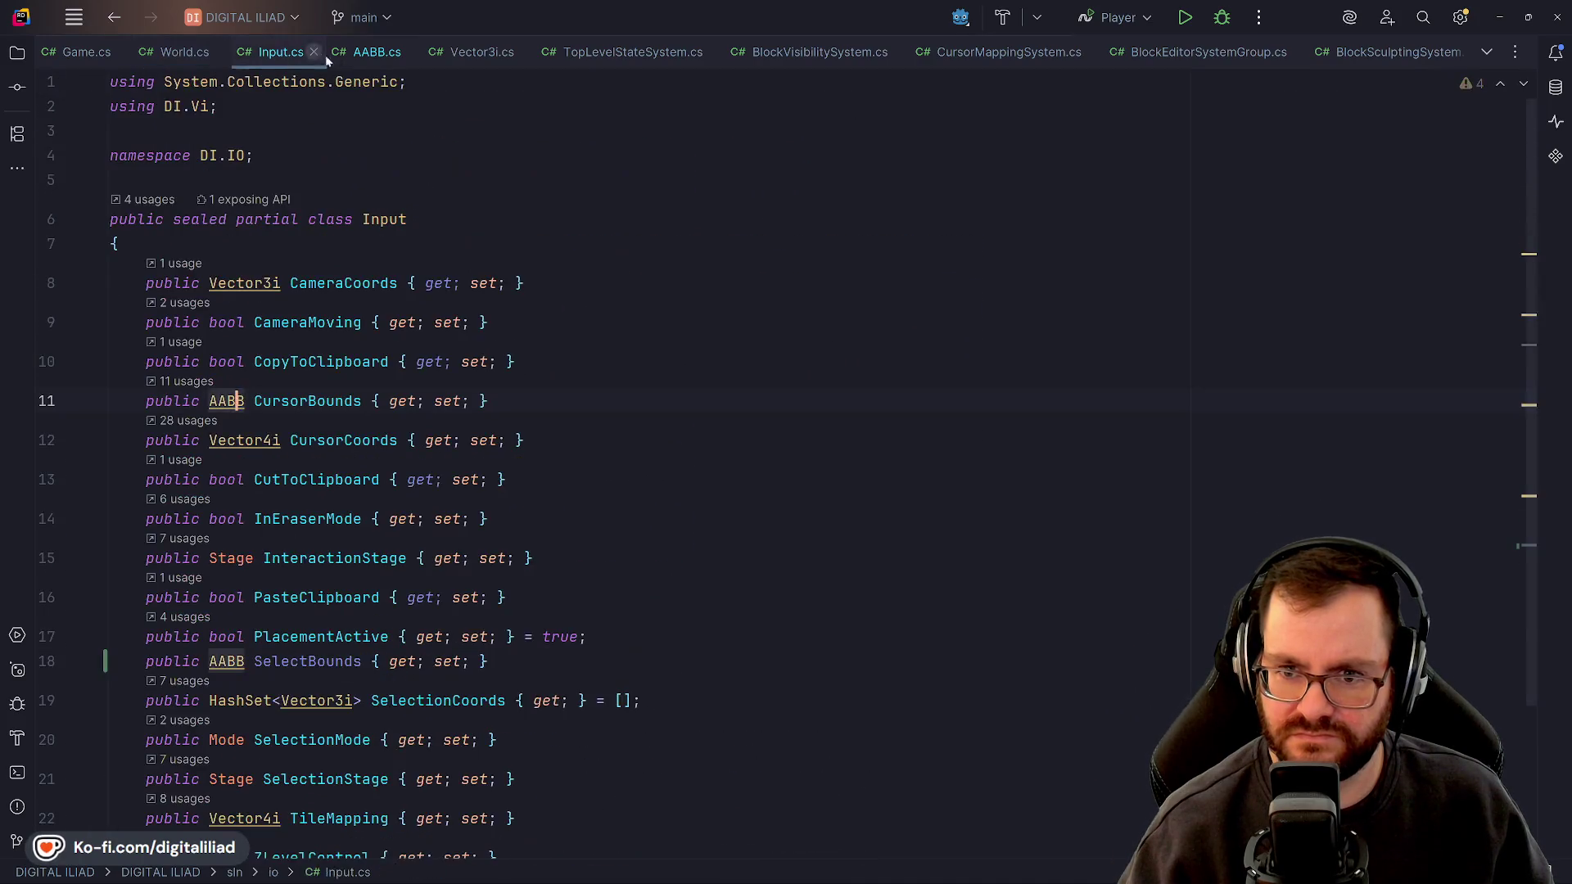
left_click(354, 52)
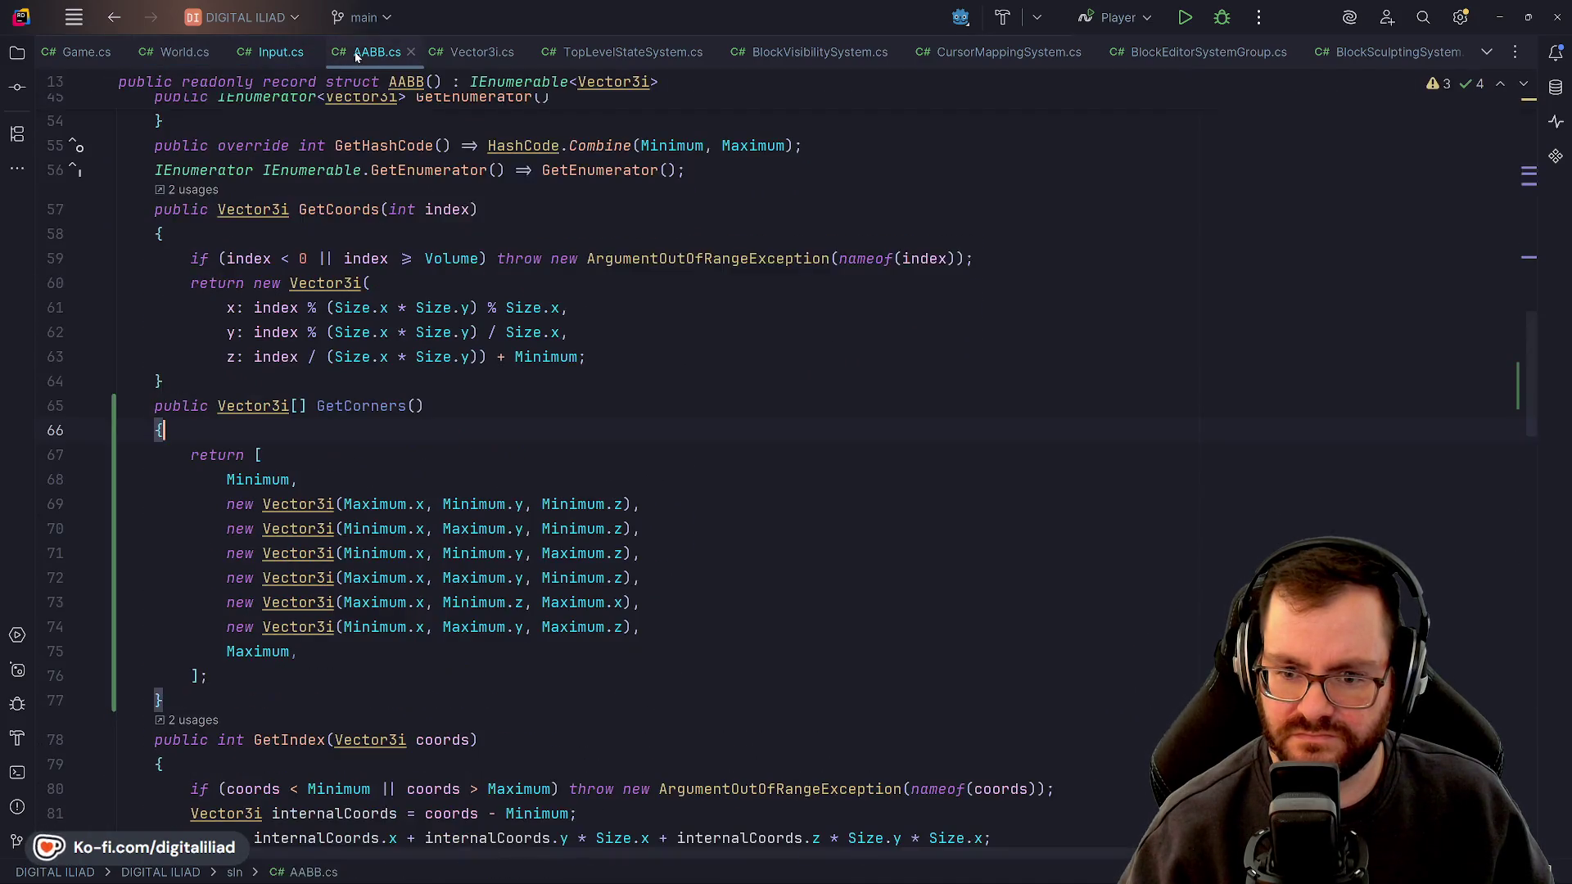
left_click(410, 53)
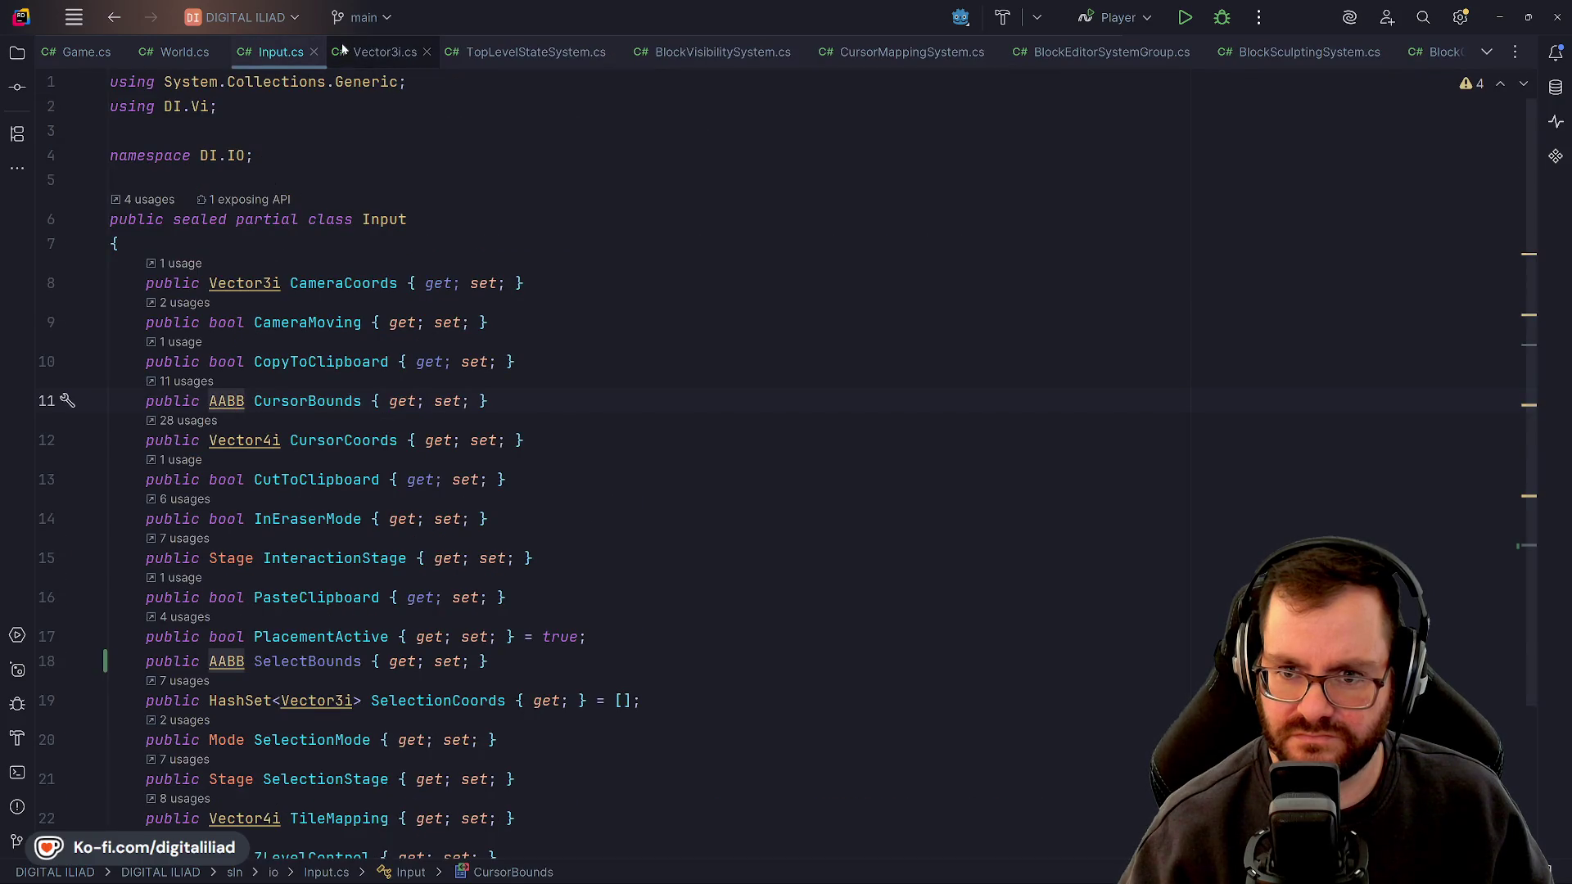
left_click(377, 53)
left_click(279, 54)
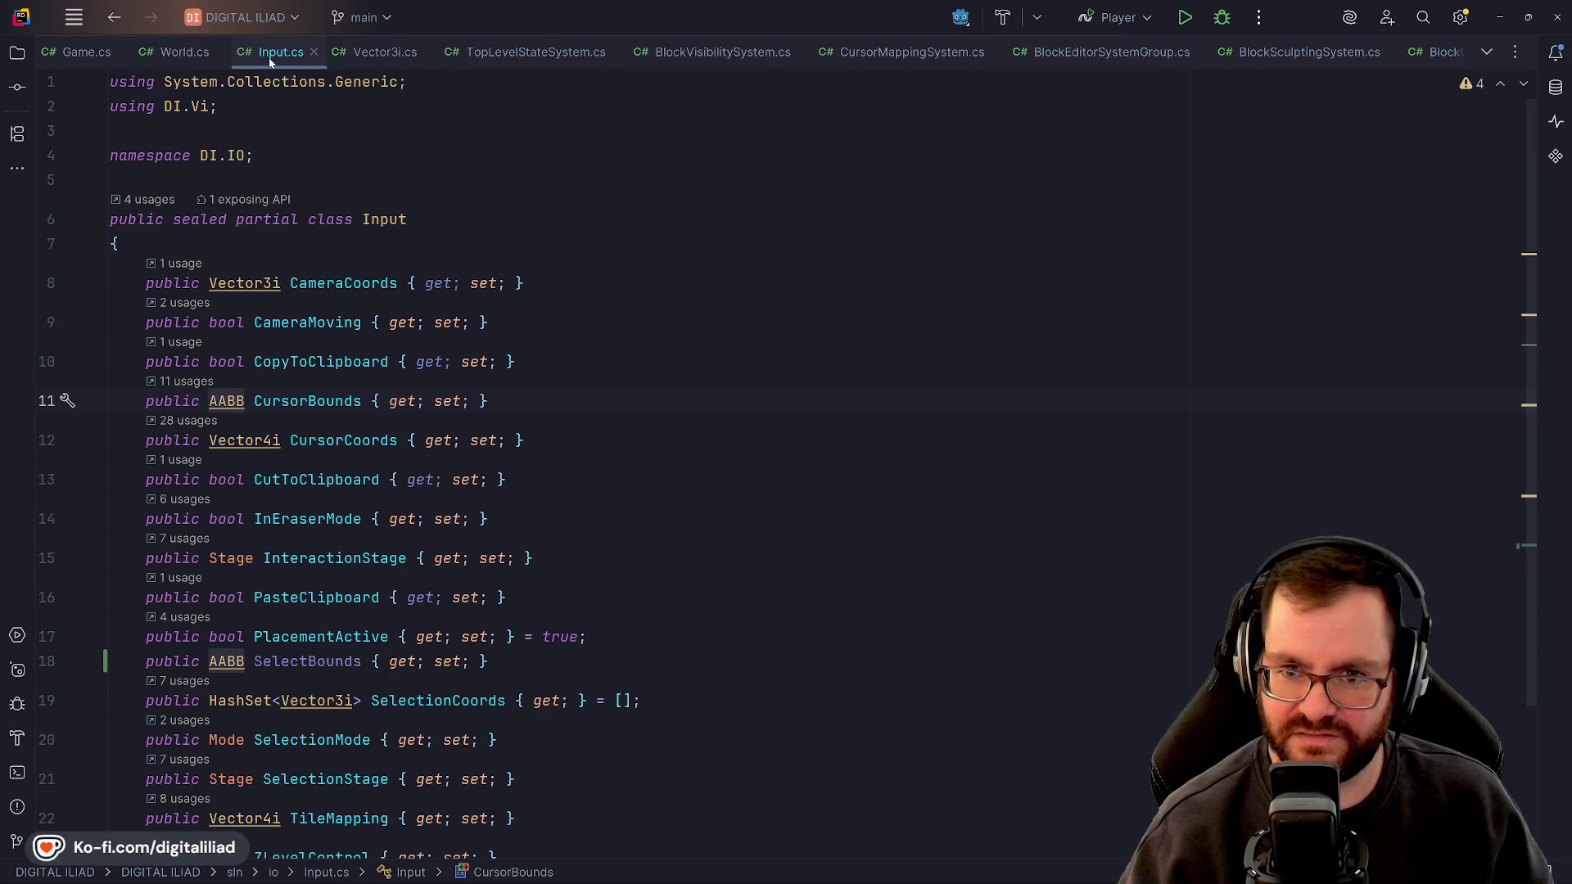
Close Vector3i.cs and return to Game.cs at the DefaultTextureAtlasFormat assignment on line 47
left_click(350, 51)
key("ctrl+Tab")
key("ctrl+Tab")
scroll(311, 279, "up", 2)
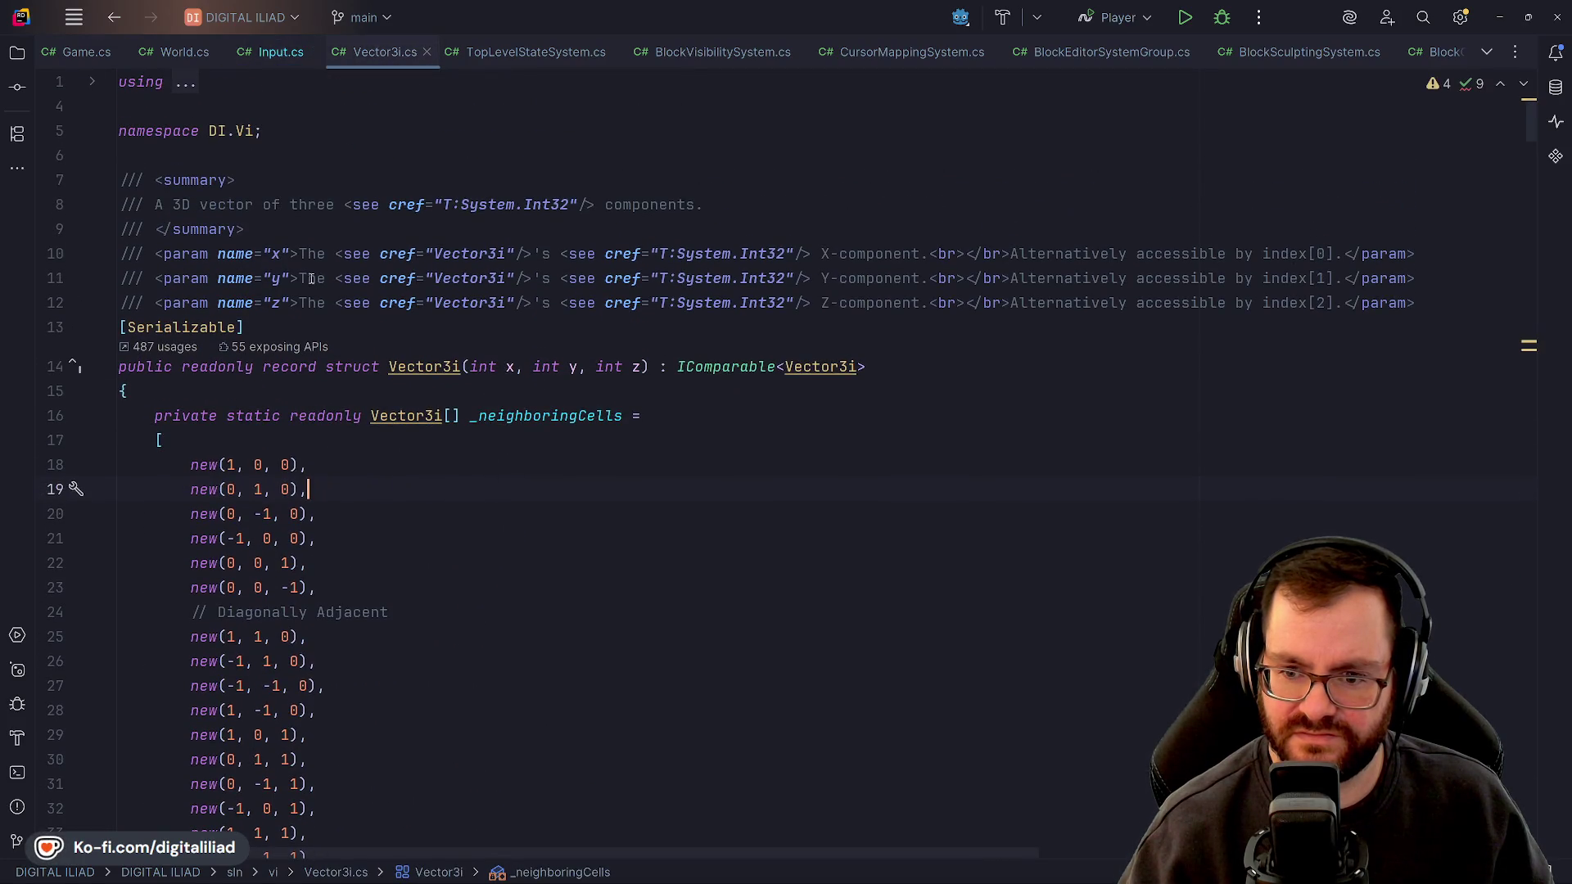
left_click(426, 51)
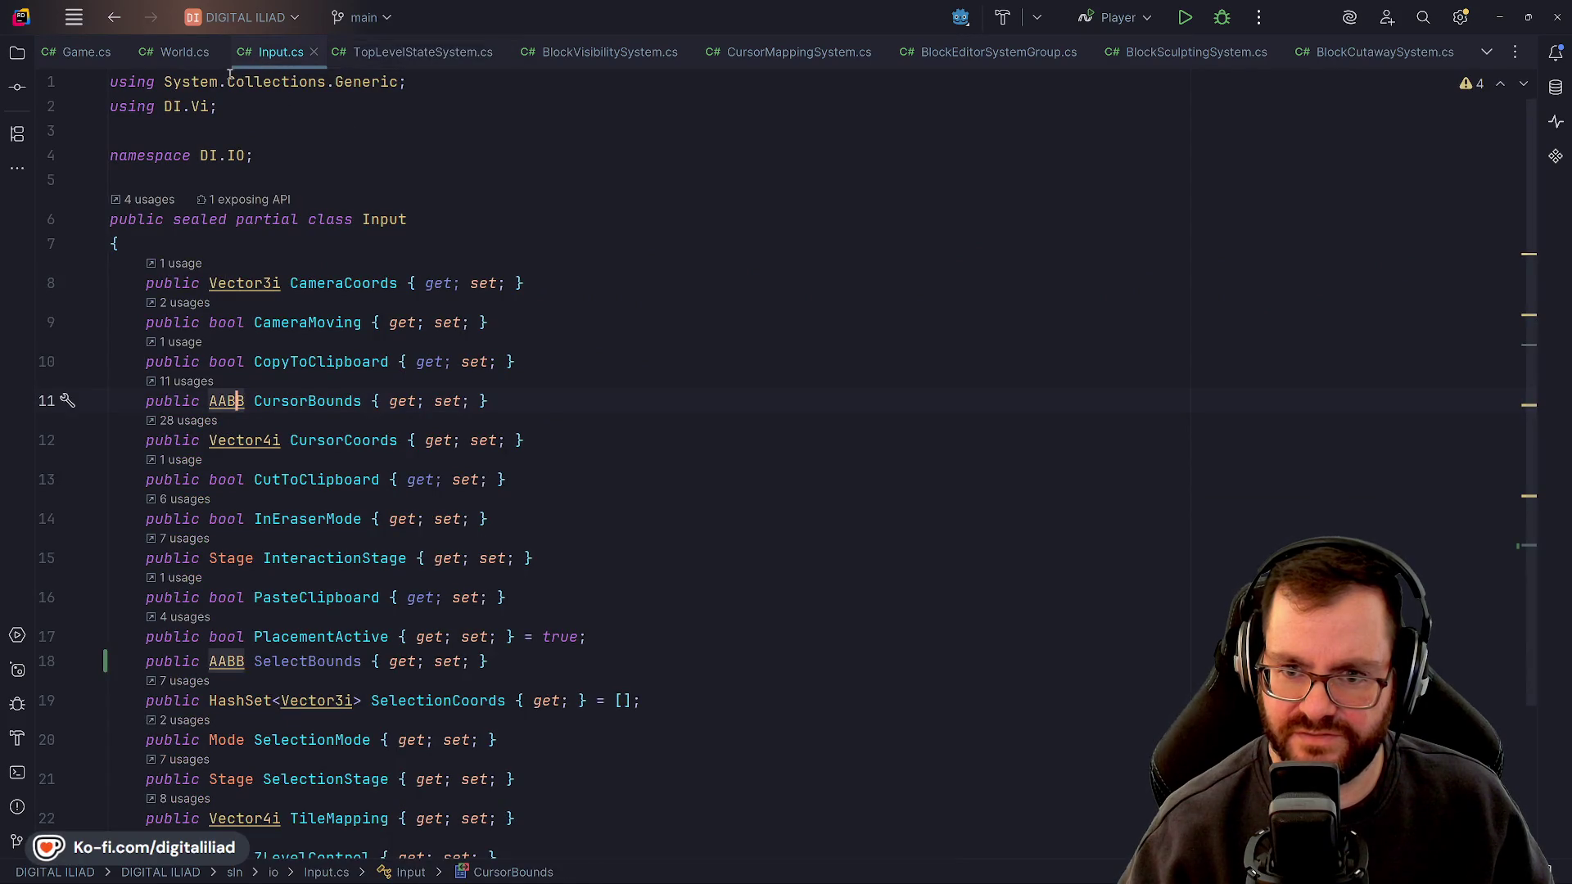
left_click(73, 53)
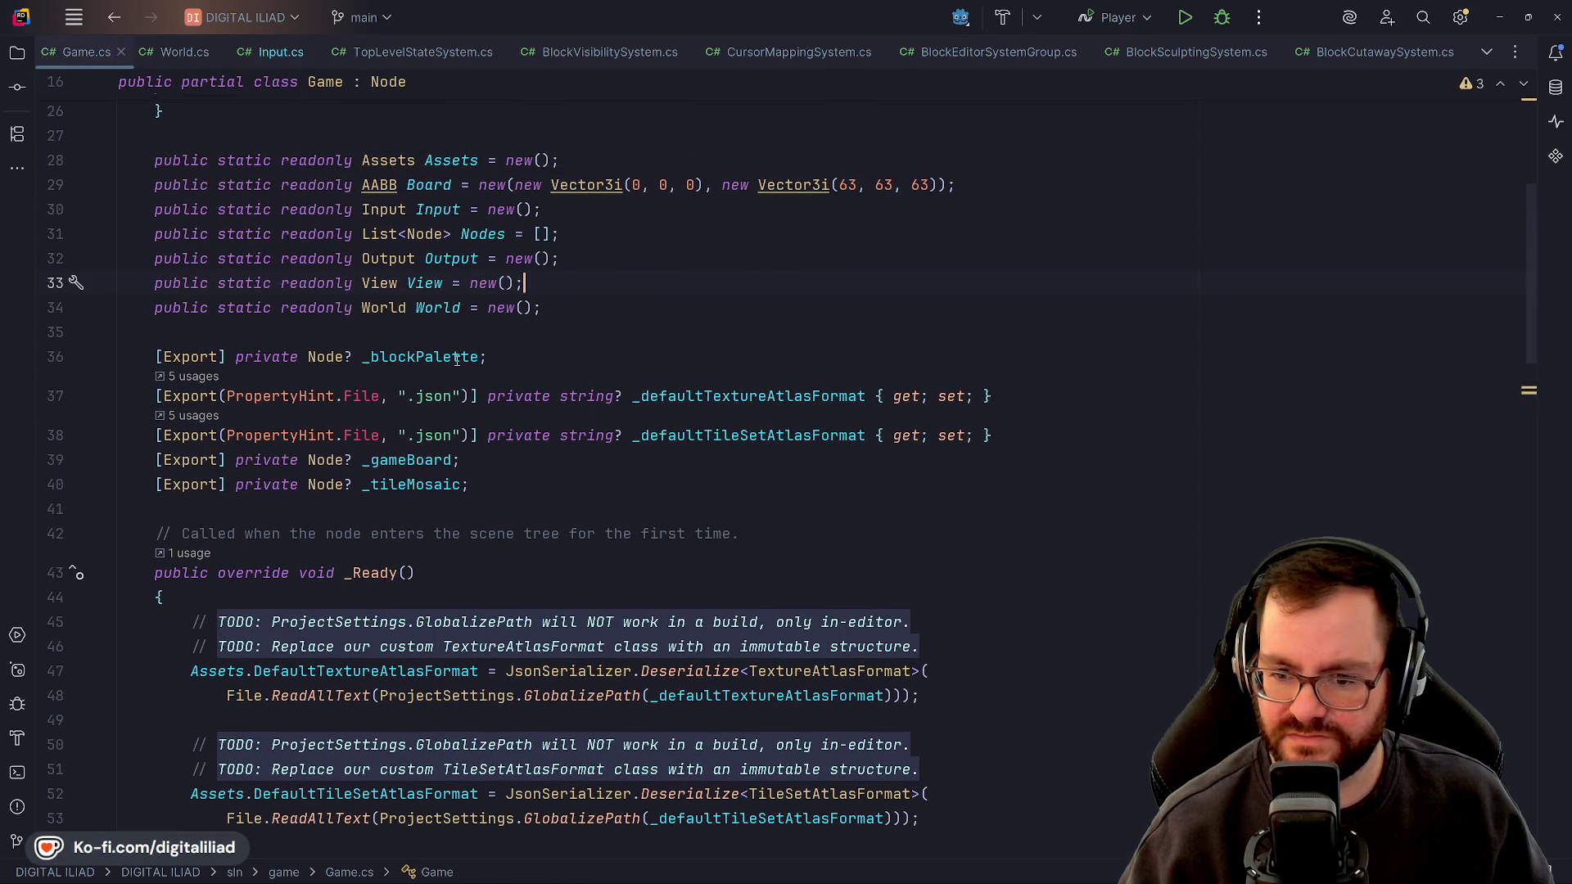
scroll(457, 360, "down", 5)
left_click(325, 303)
Highlight the DefaultTextureAtlasFormat and JsonSerializer occurrences in Game.cs's file-reading lines
left_click(208, 304)
left_click(378, 325)
double_click(376, 307)
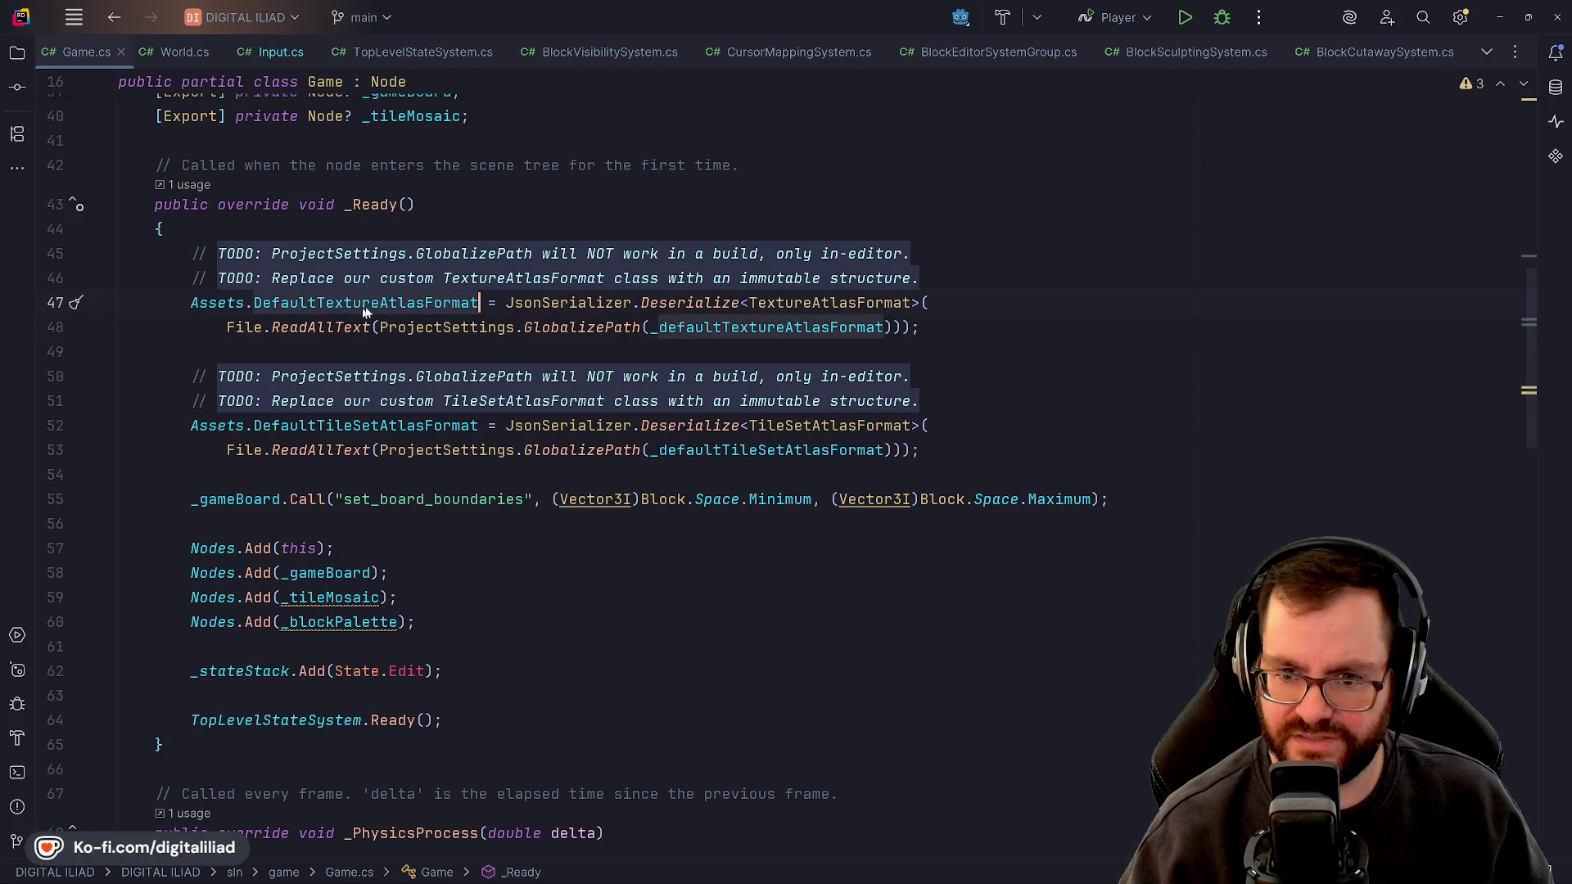
left_click(586, 303)
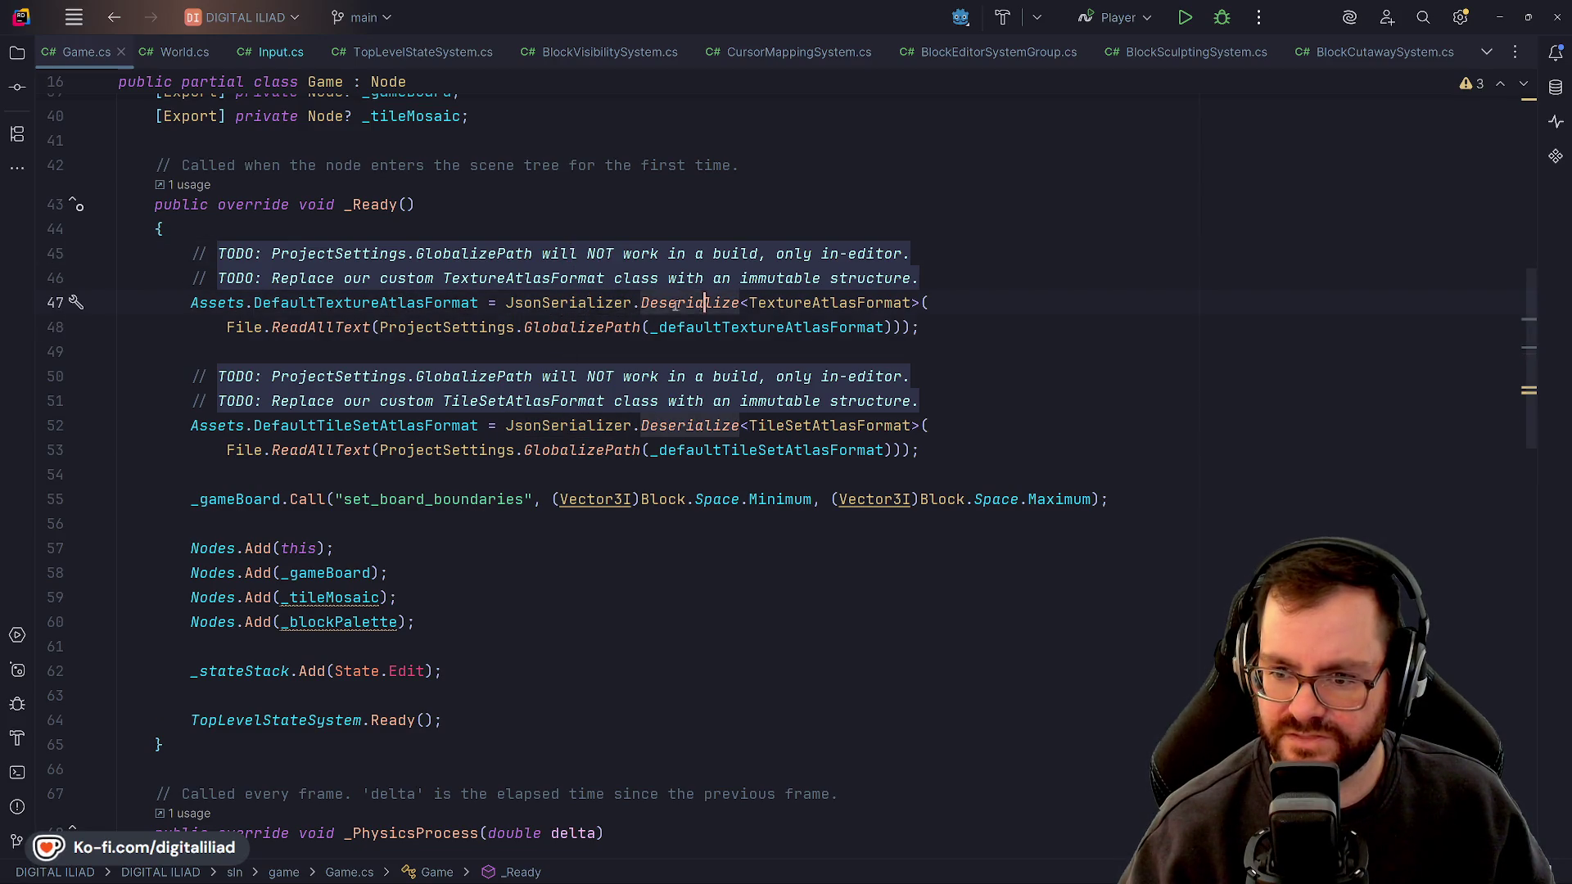
left_click(886, 328)
Go to the TextureAtlasFormat declaration and follow XFaceTileBuffer's single usage into CanvasItemDrawingSystem.cs
double_click(818, 306)
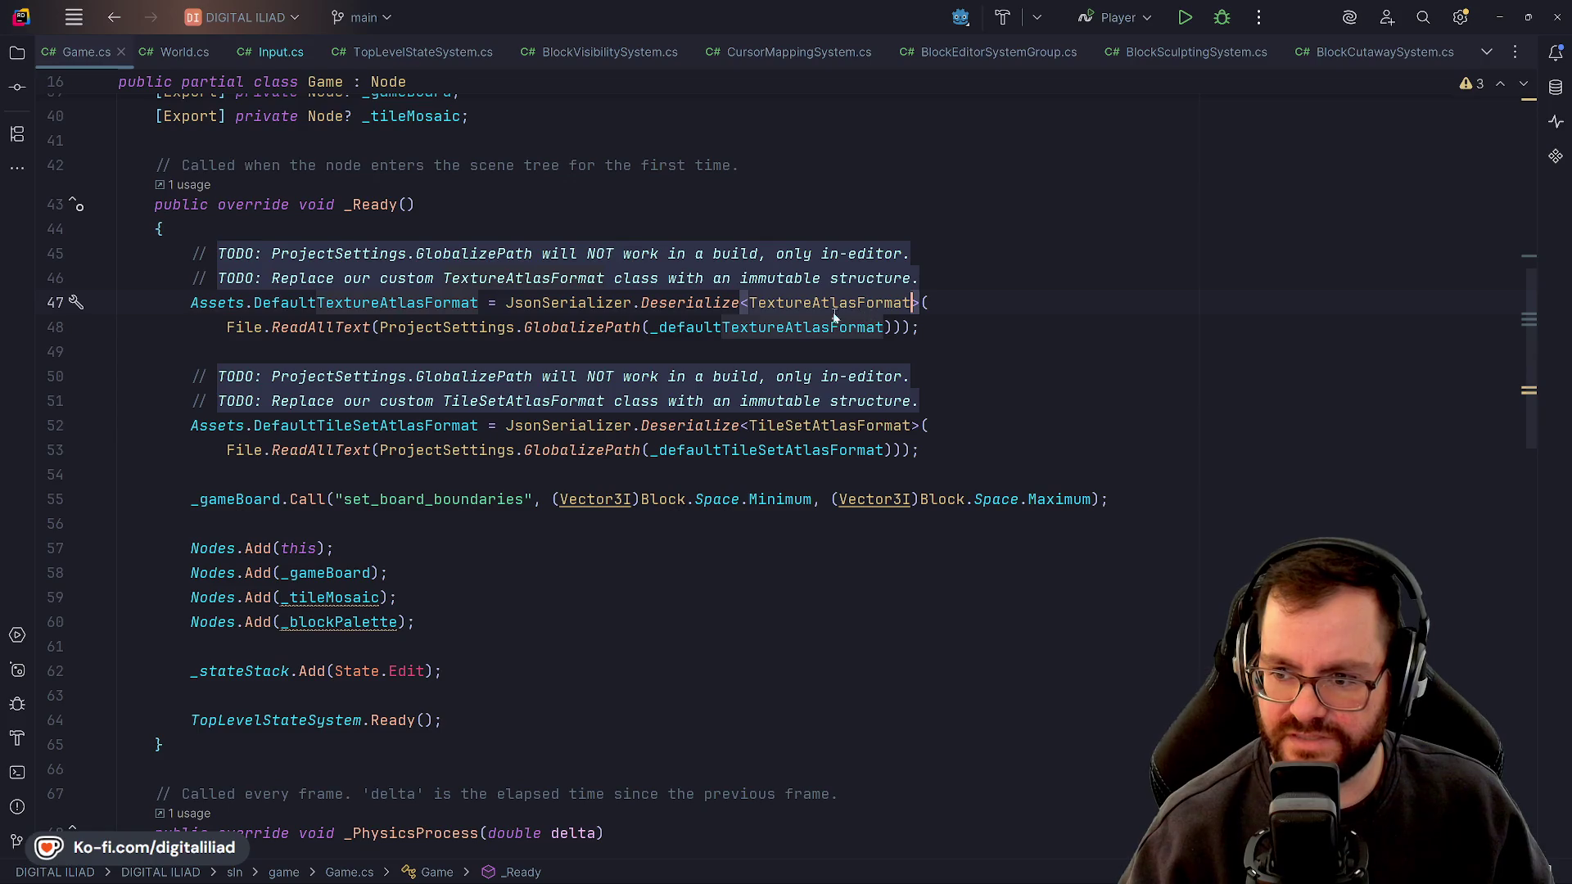
left_click(822, 305)
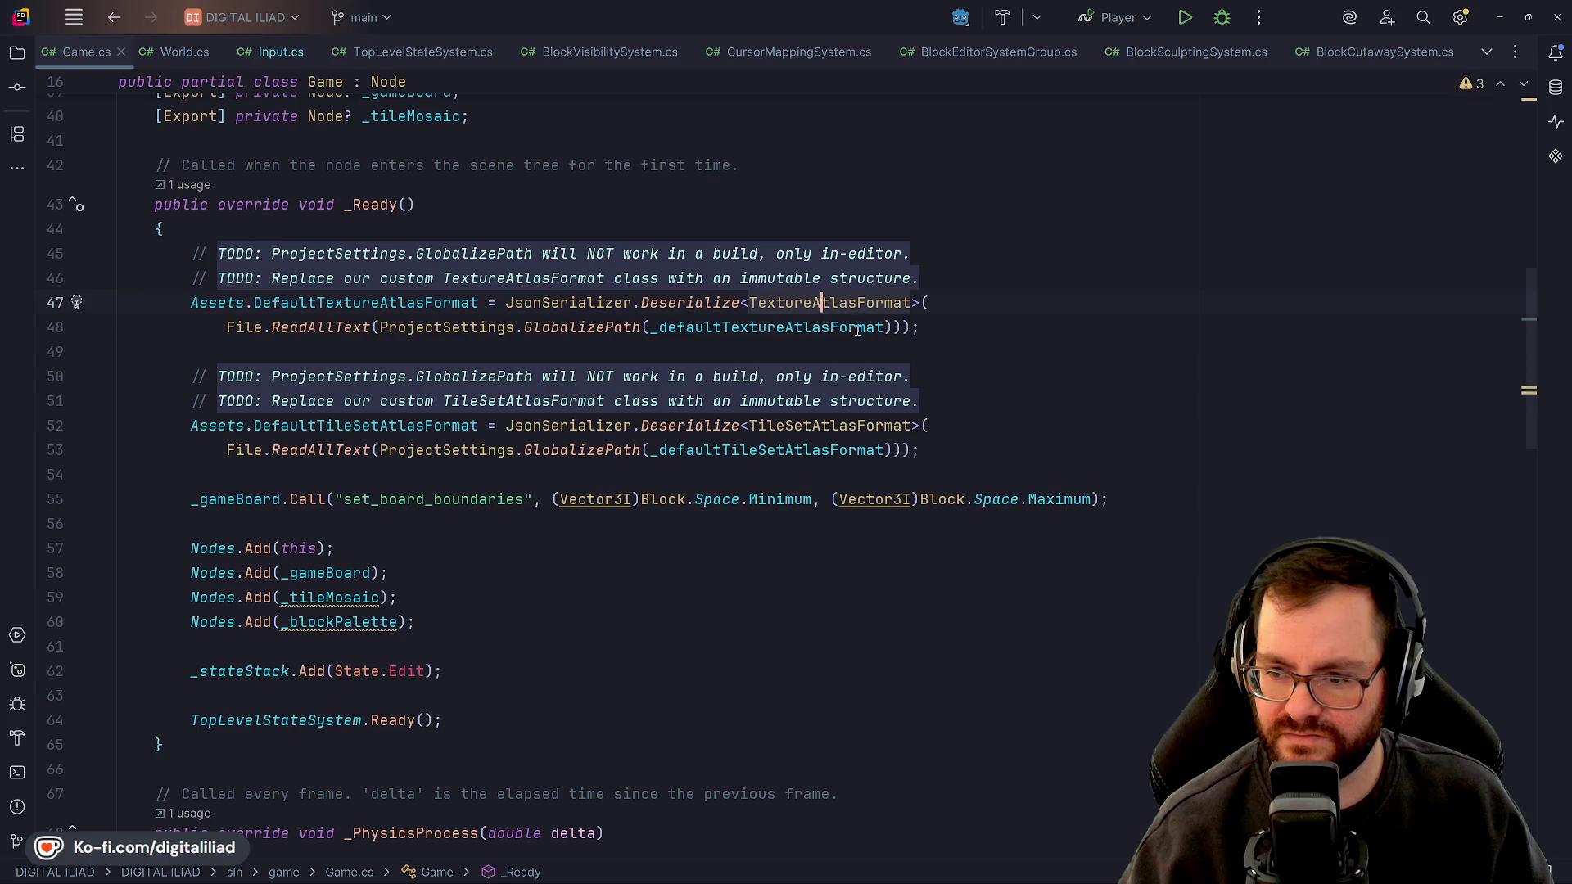
left_click(827, 305, "ctrl")
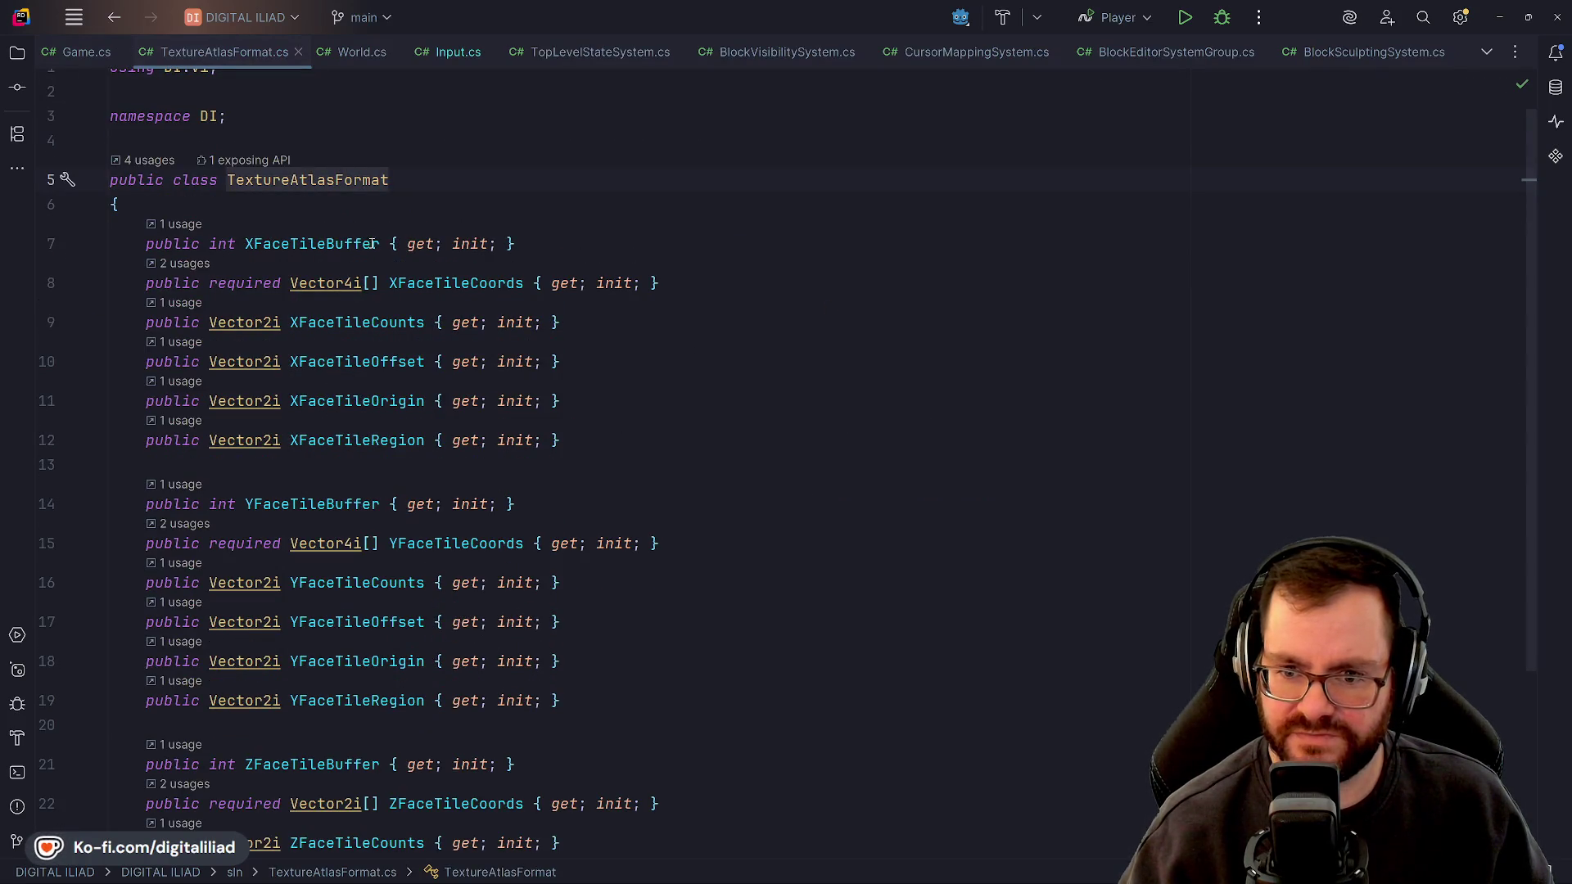
left_click(182, 224)
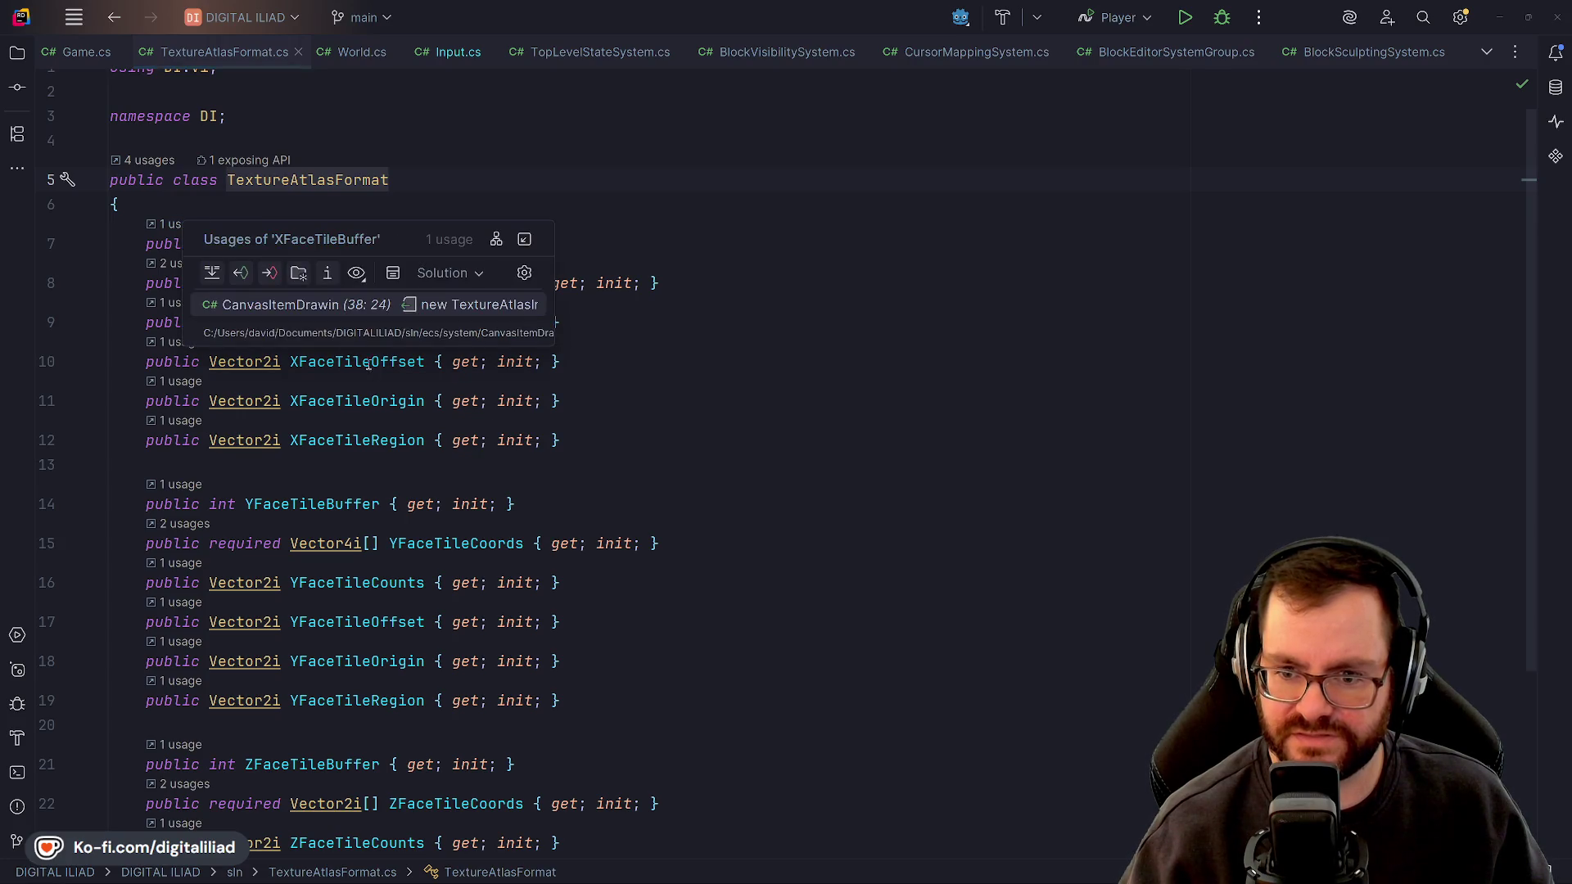
left_click(290, 308)
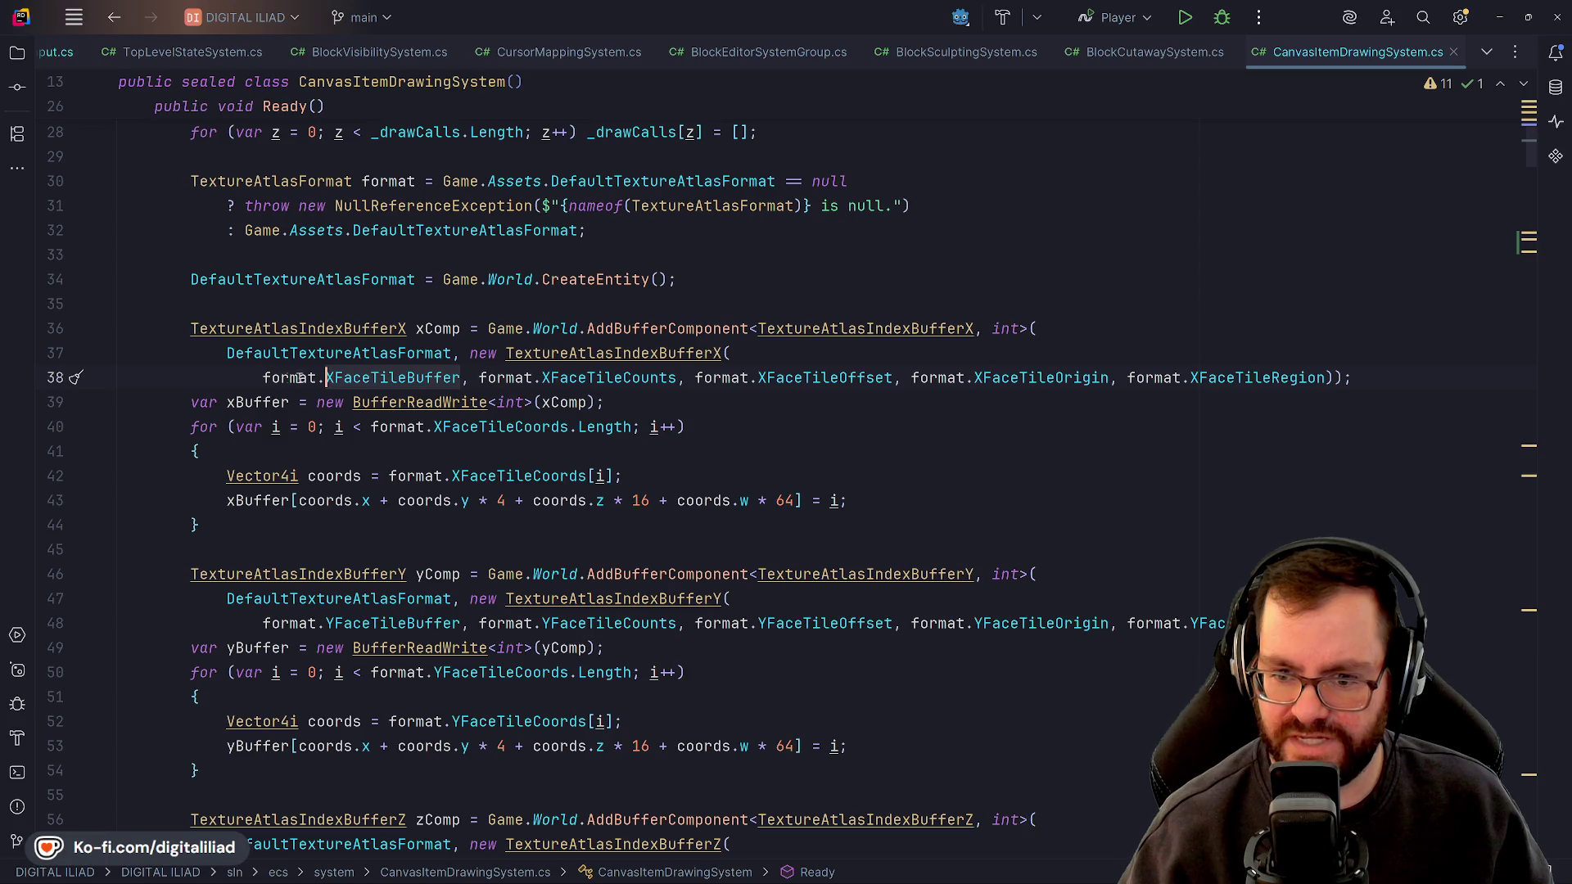
double_click(579, 353)
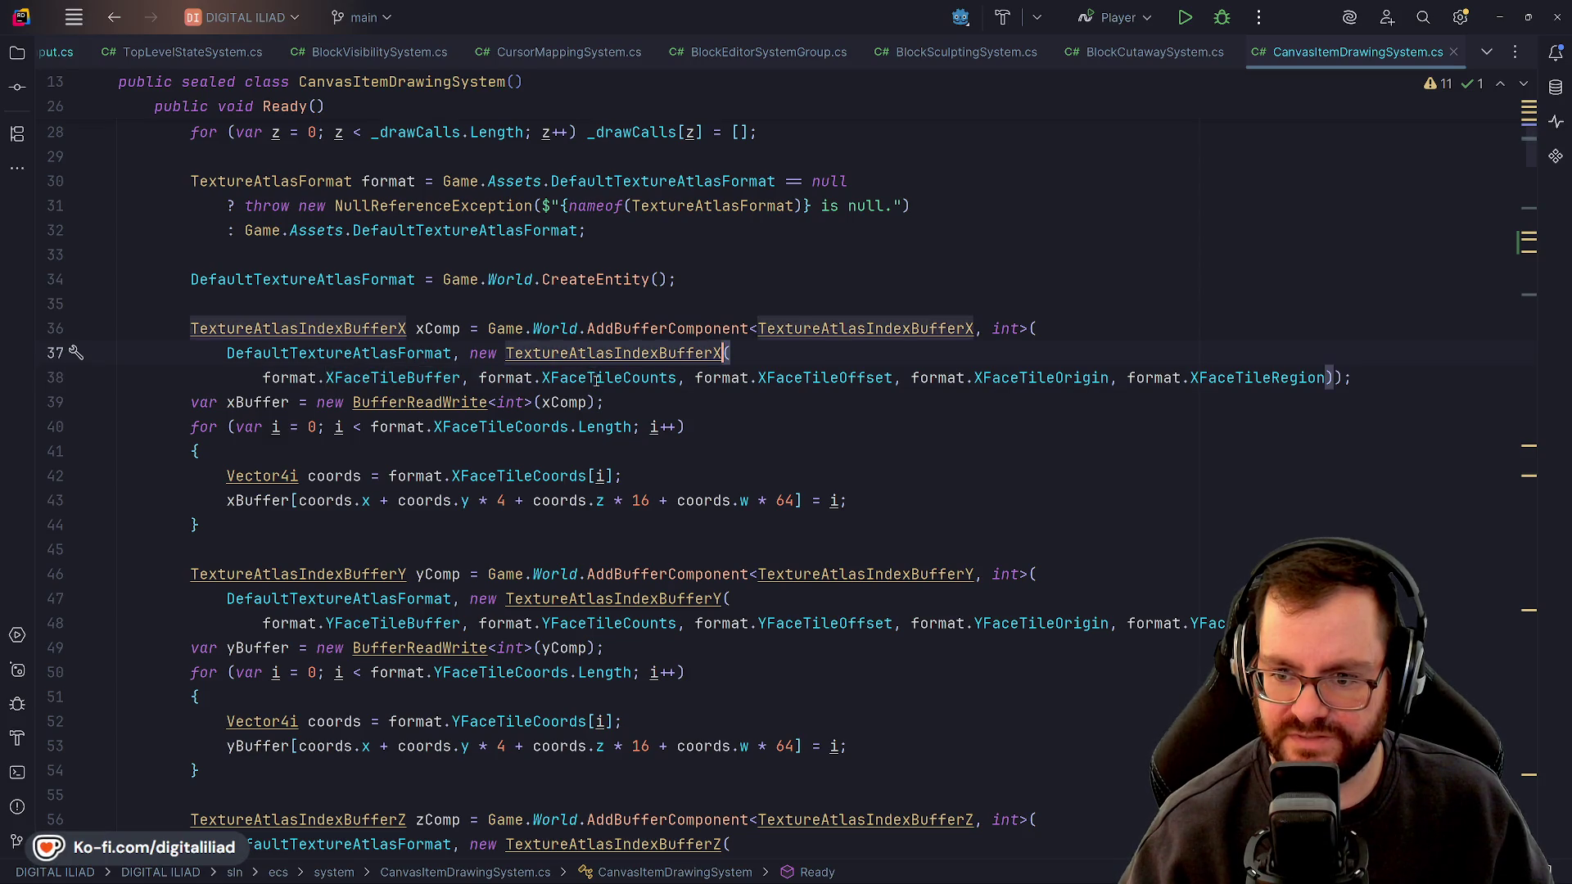
double_click(597, 380)
left_click(606, 304)
left_click(616, 352, "ctrl")
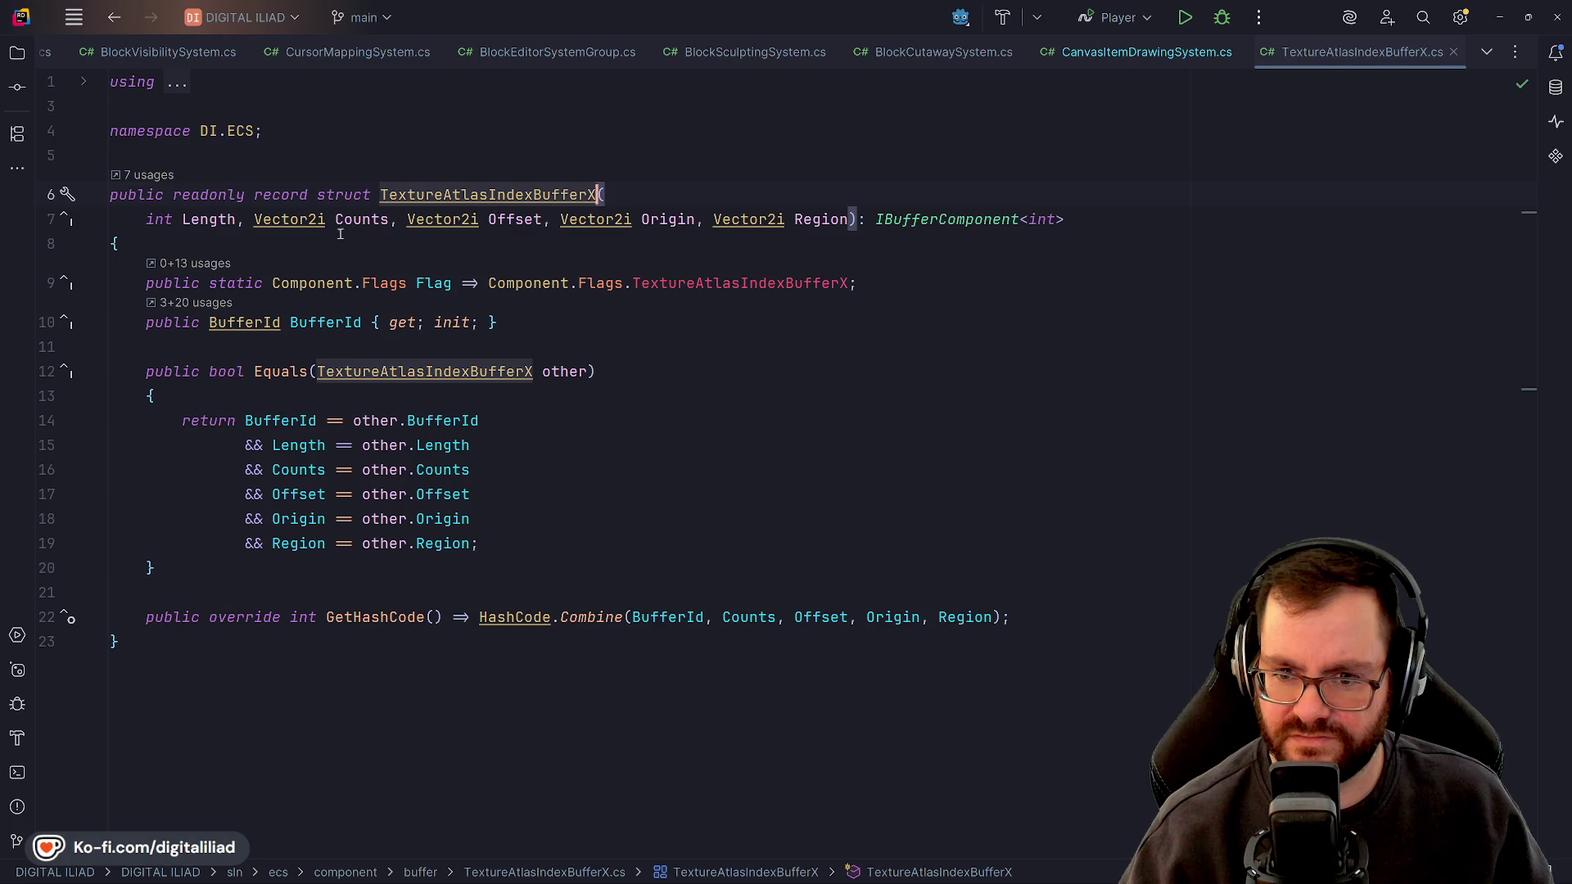
left_click(212, 223)
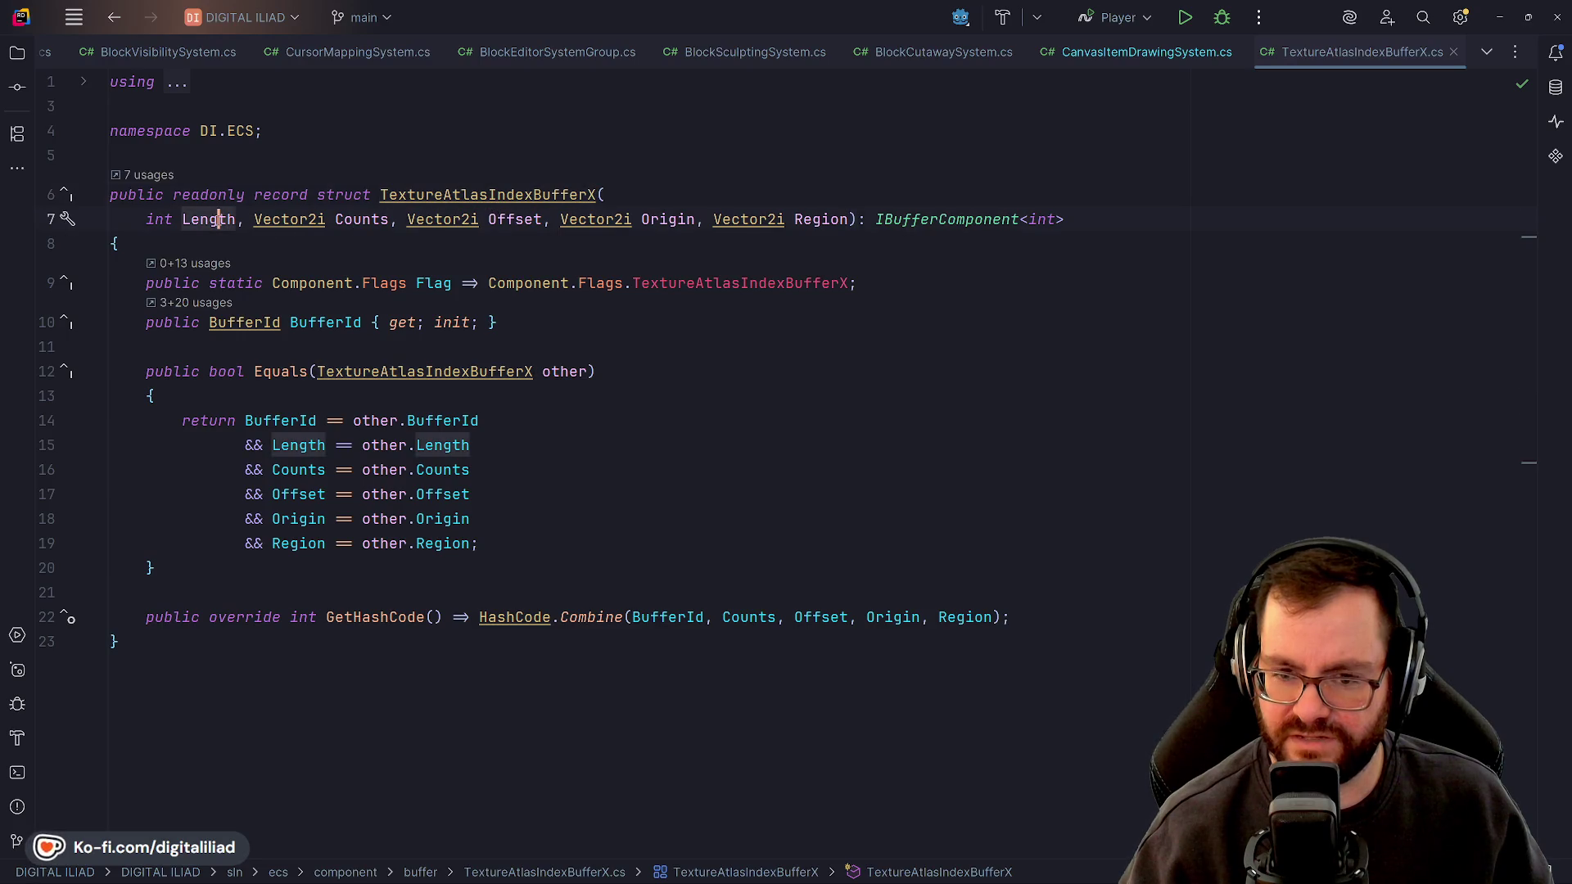
left_click(220, 237)
left_click(209, 219)
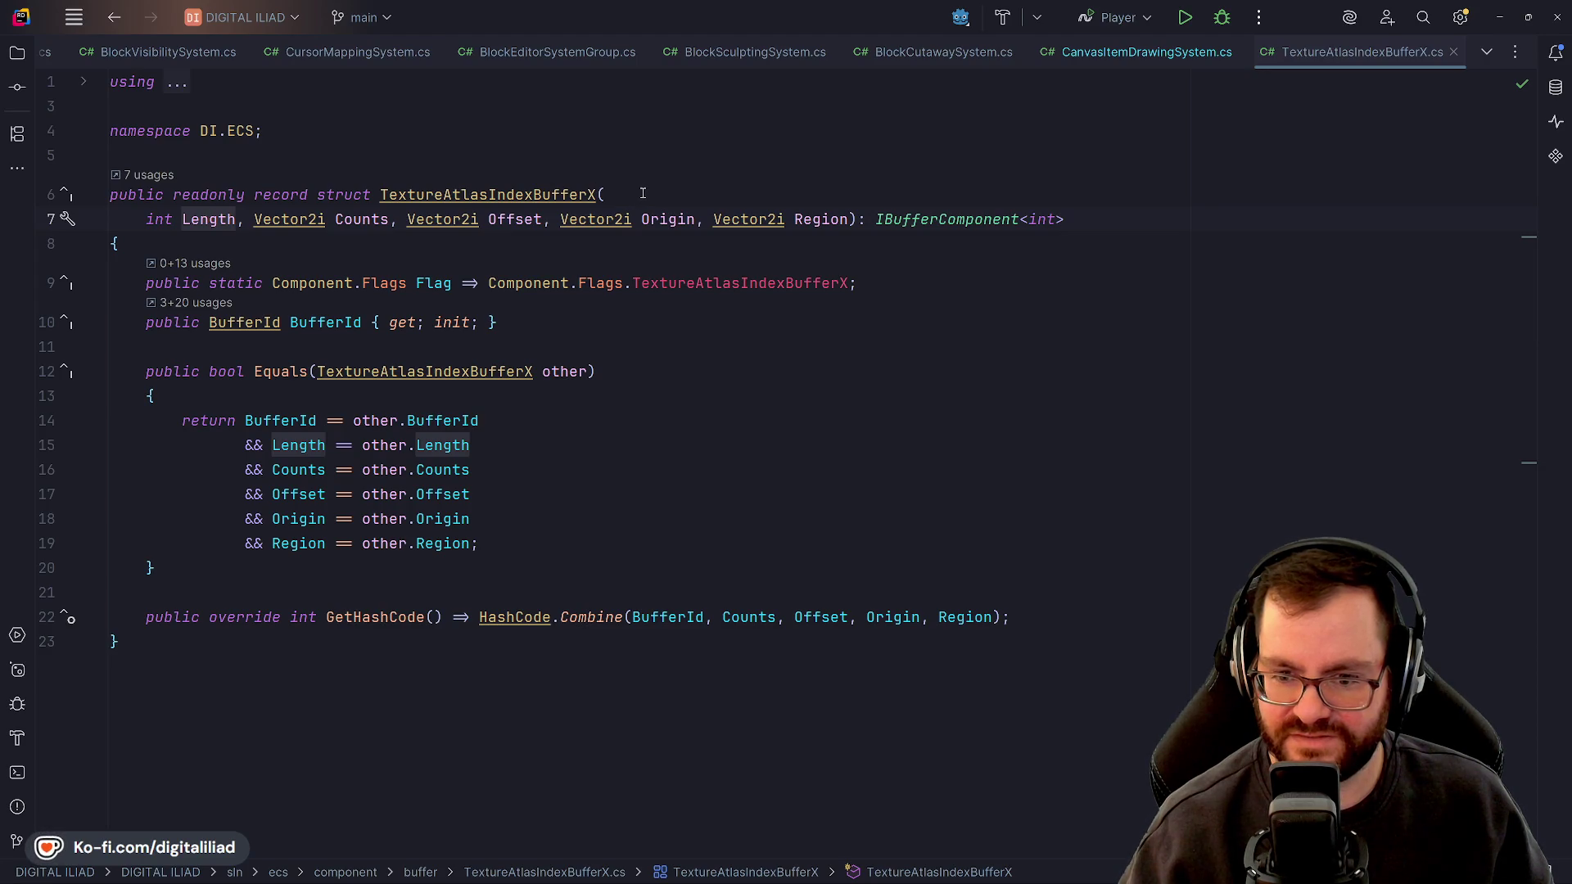
left_click(191, 219)
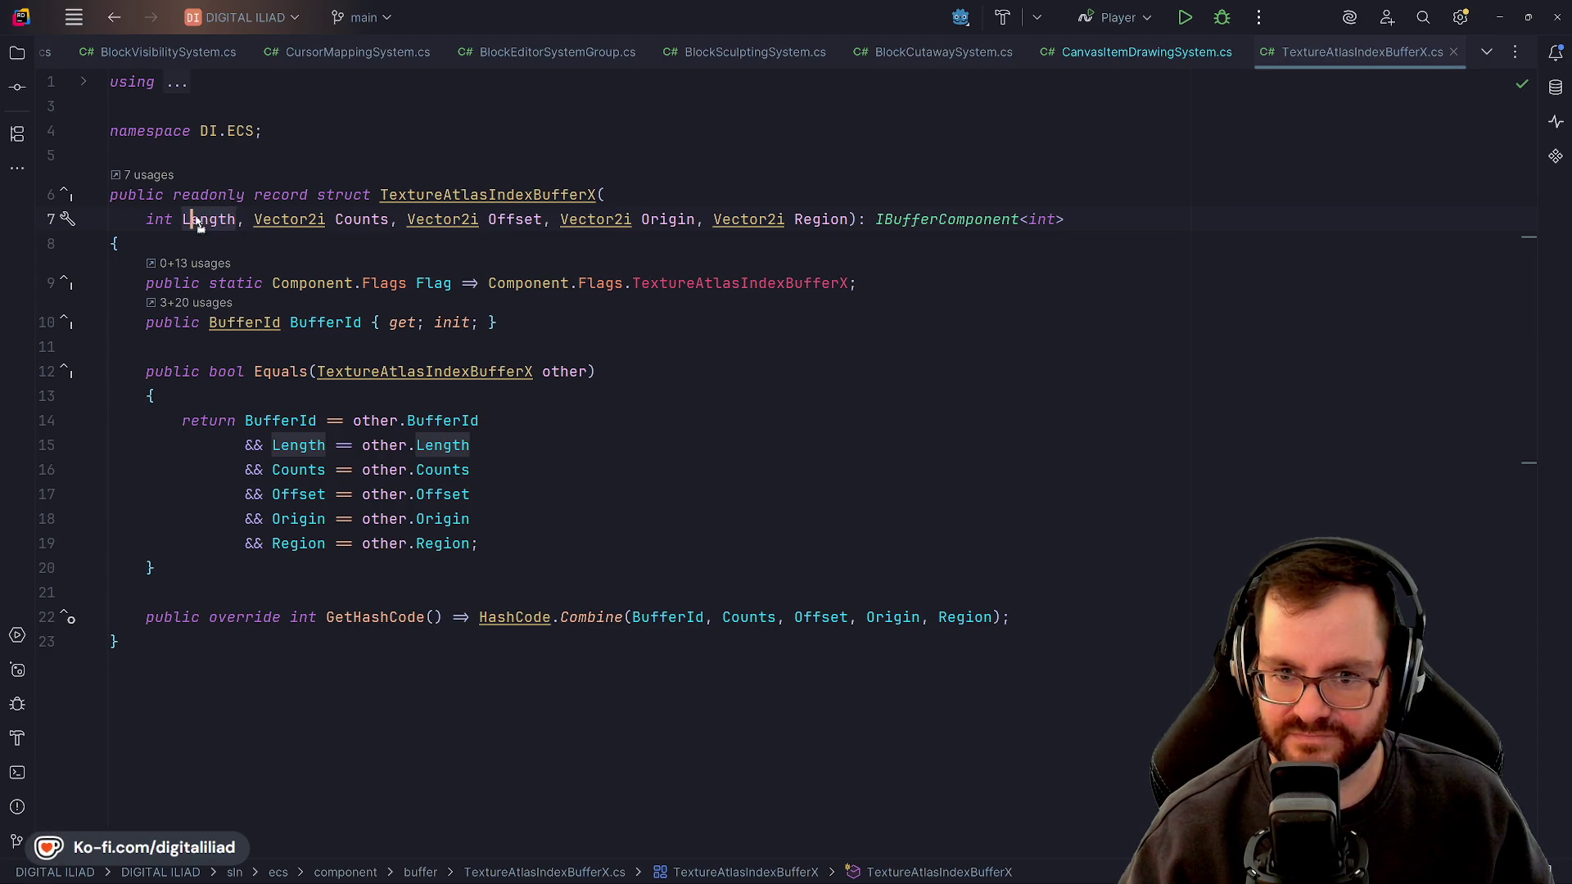
left_click(1044, 66)
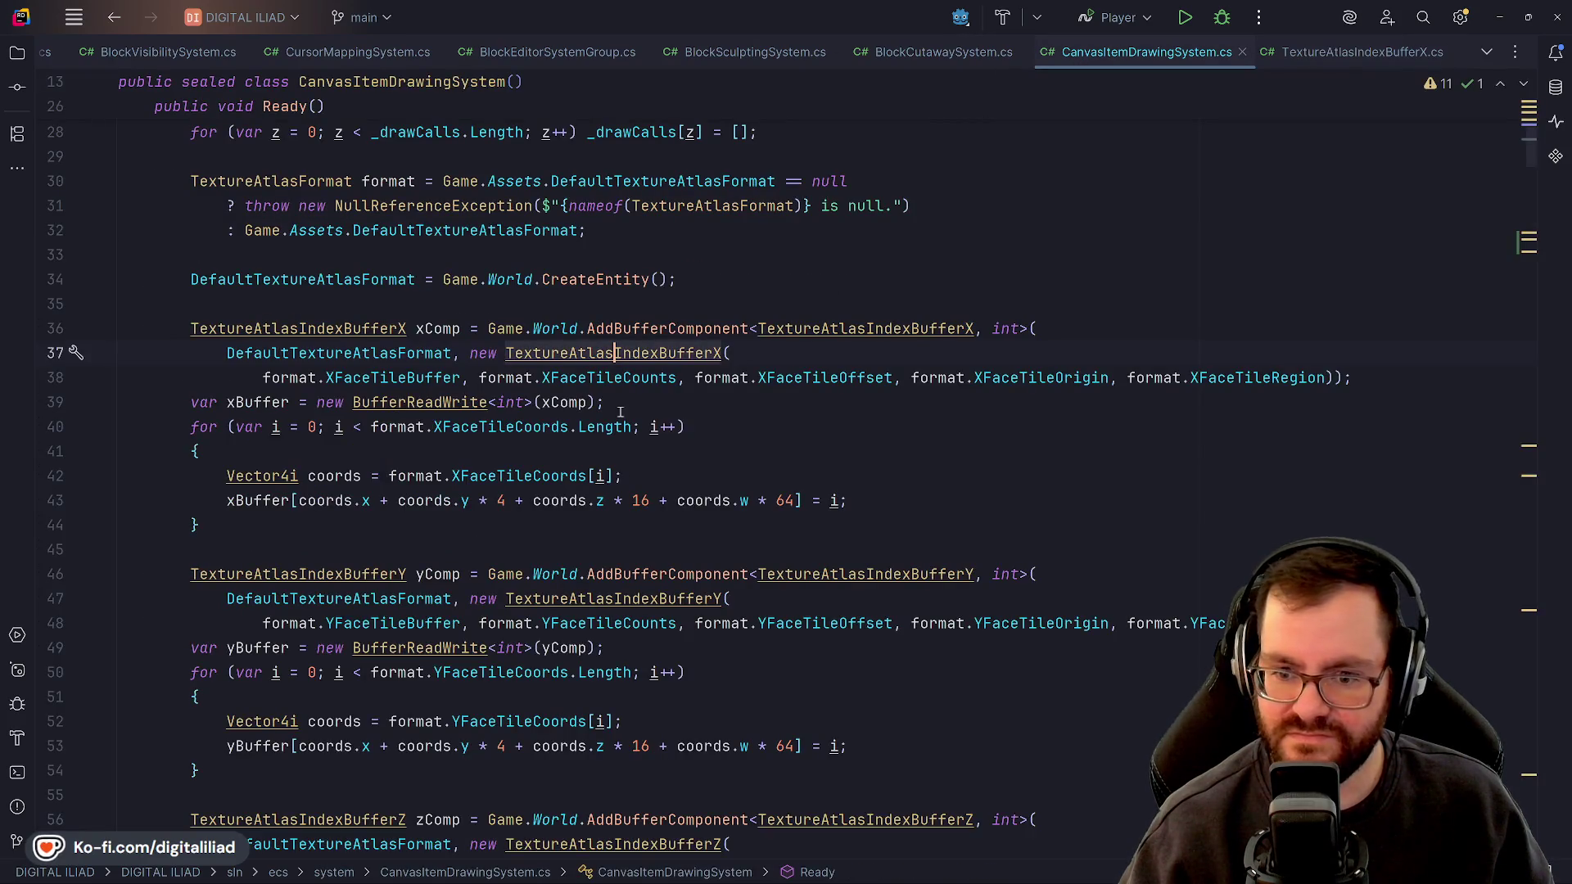
left_click(729, 429)
left_click(428, 457)
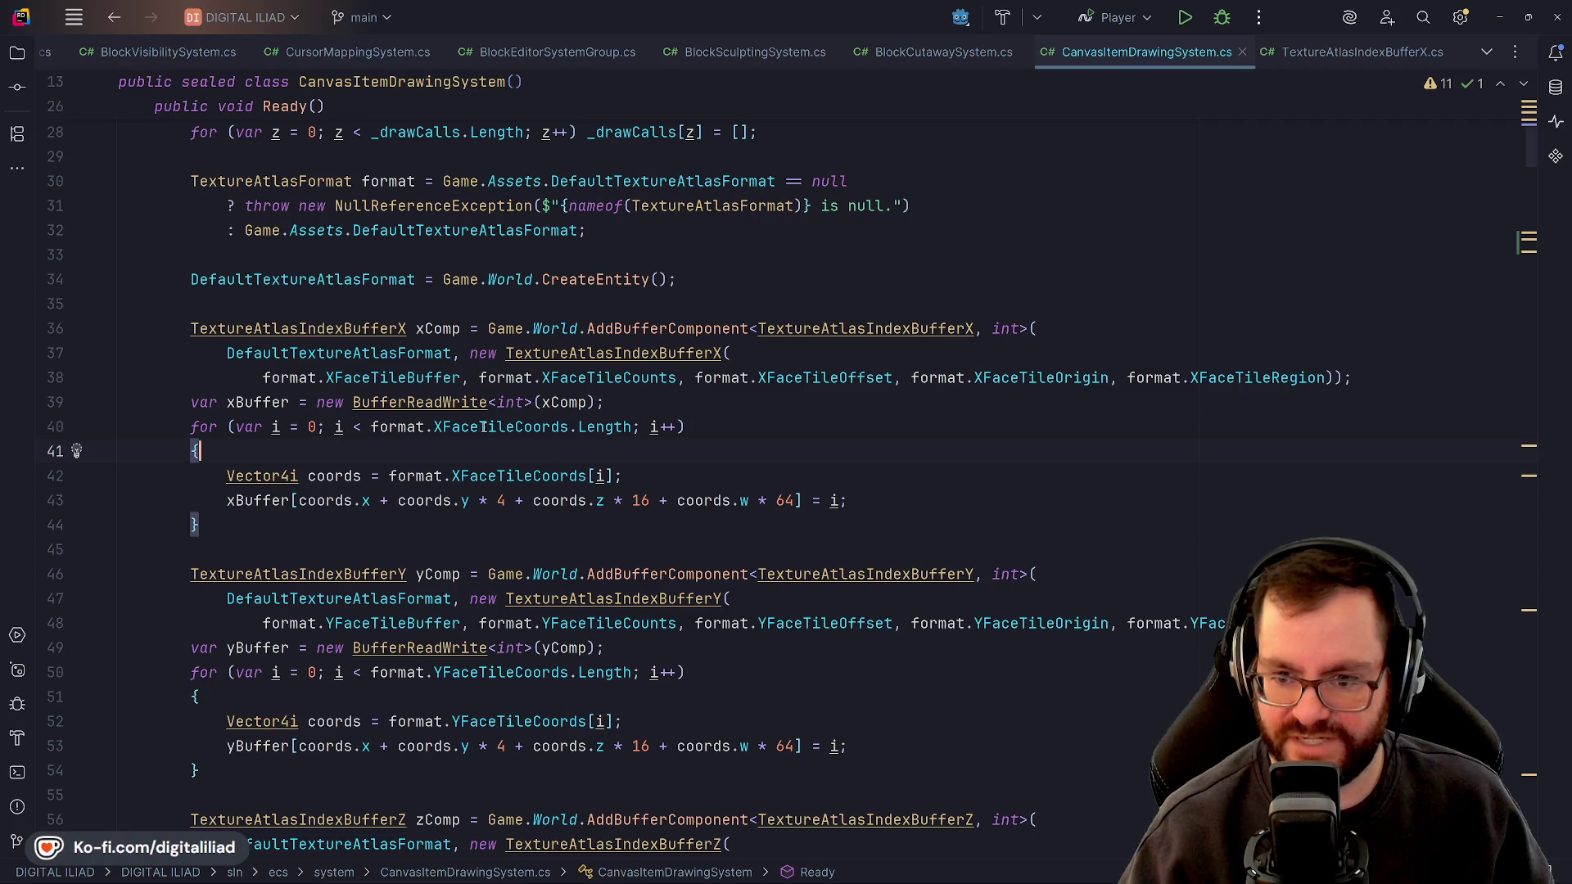
left_click(581, 428)
key("End")
left_click(263, 476)
left_click(327, 475)
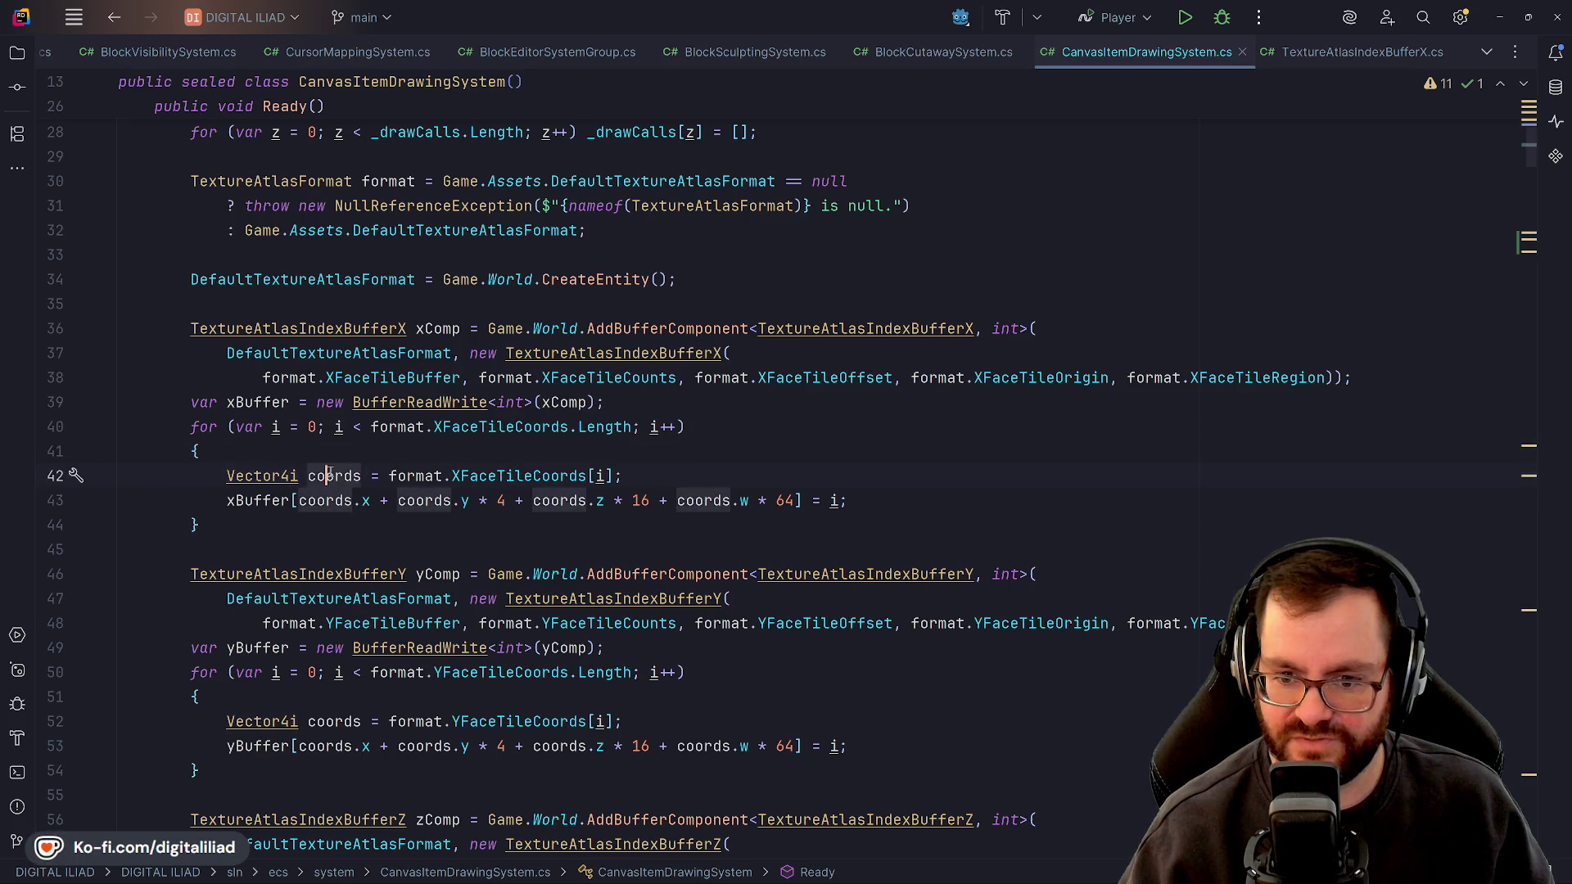
left_click(443, 476)
left_click(516, 476)
key("Up")
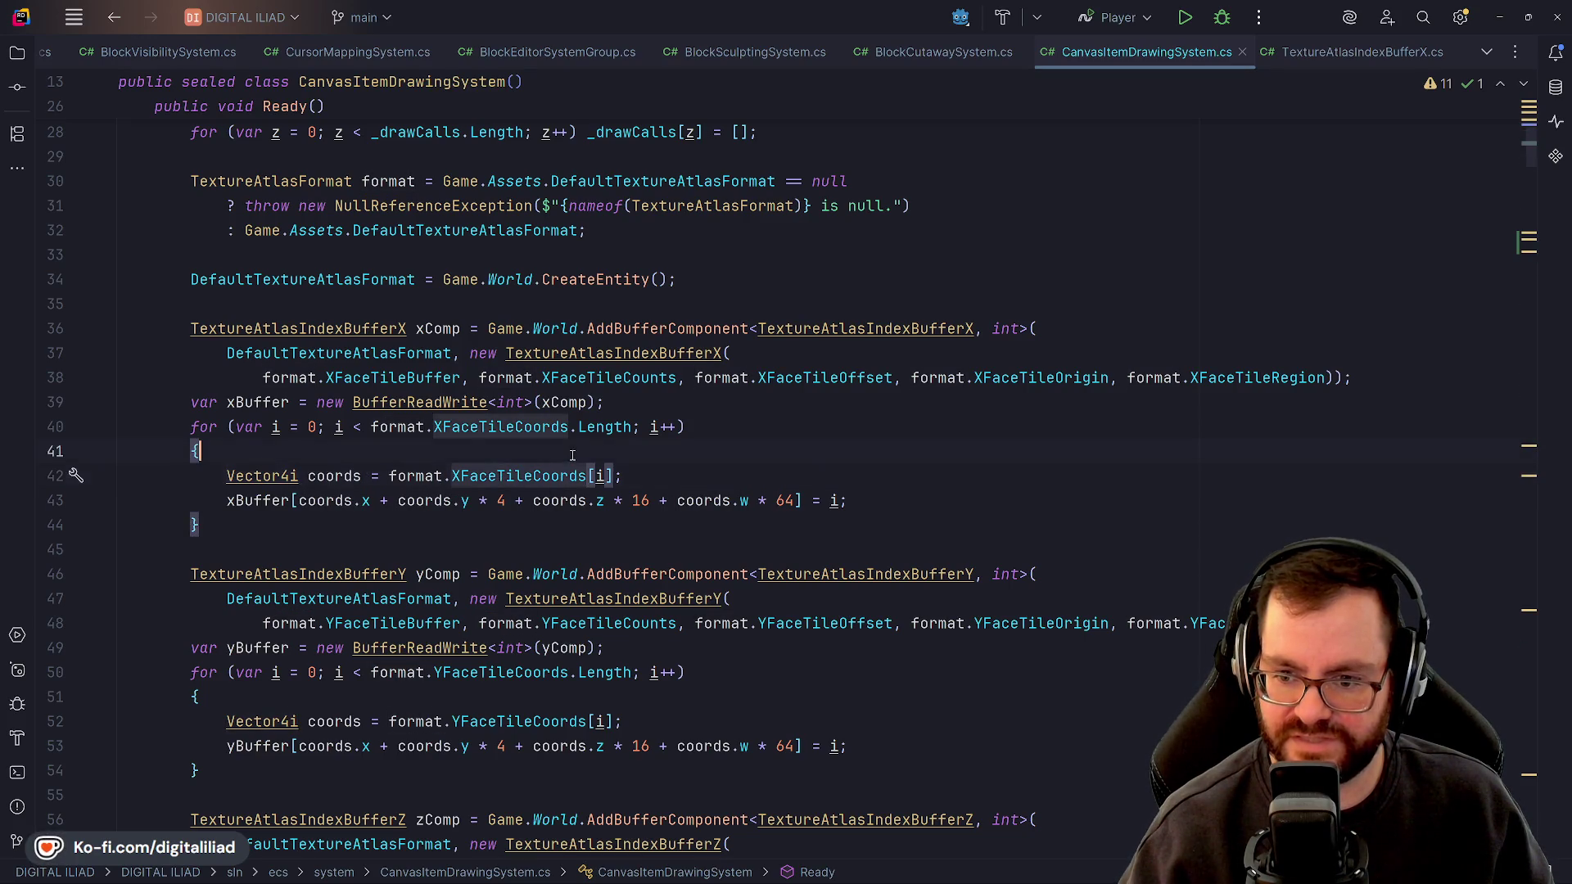
left_click(598, 475)
key("End")
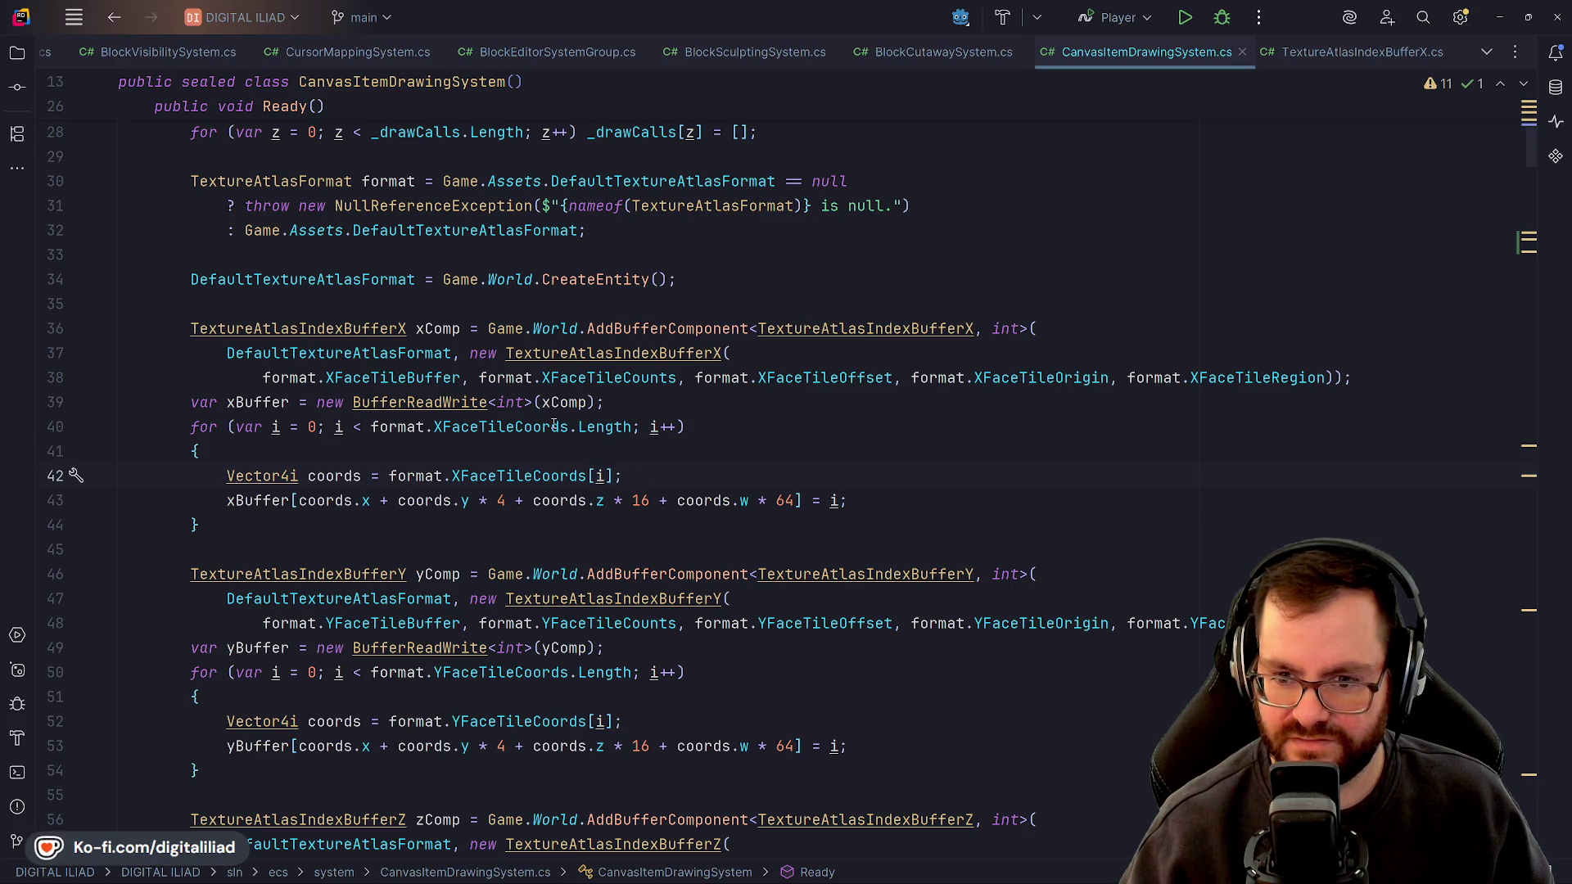
left_click(602, 426)
key("ctrl+Left")
key("ctrl+Left")
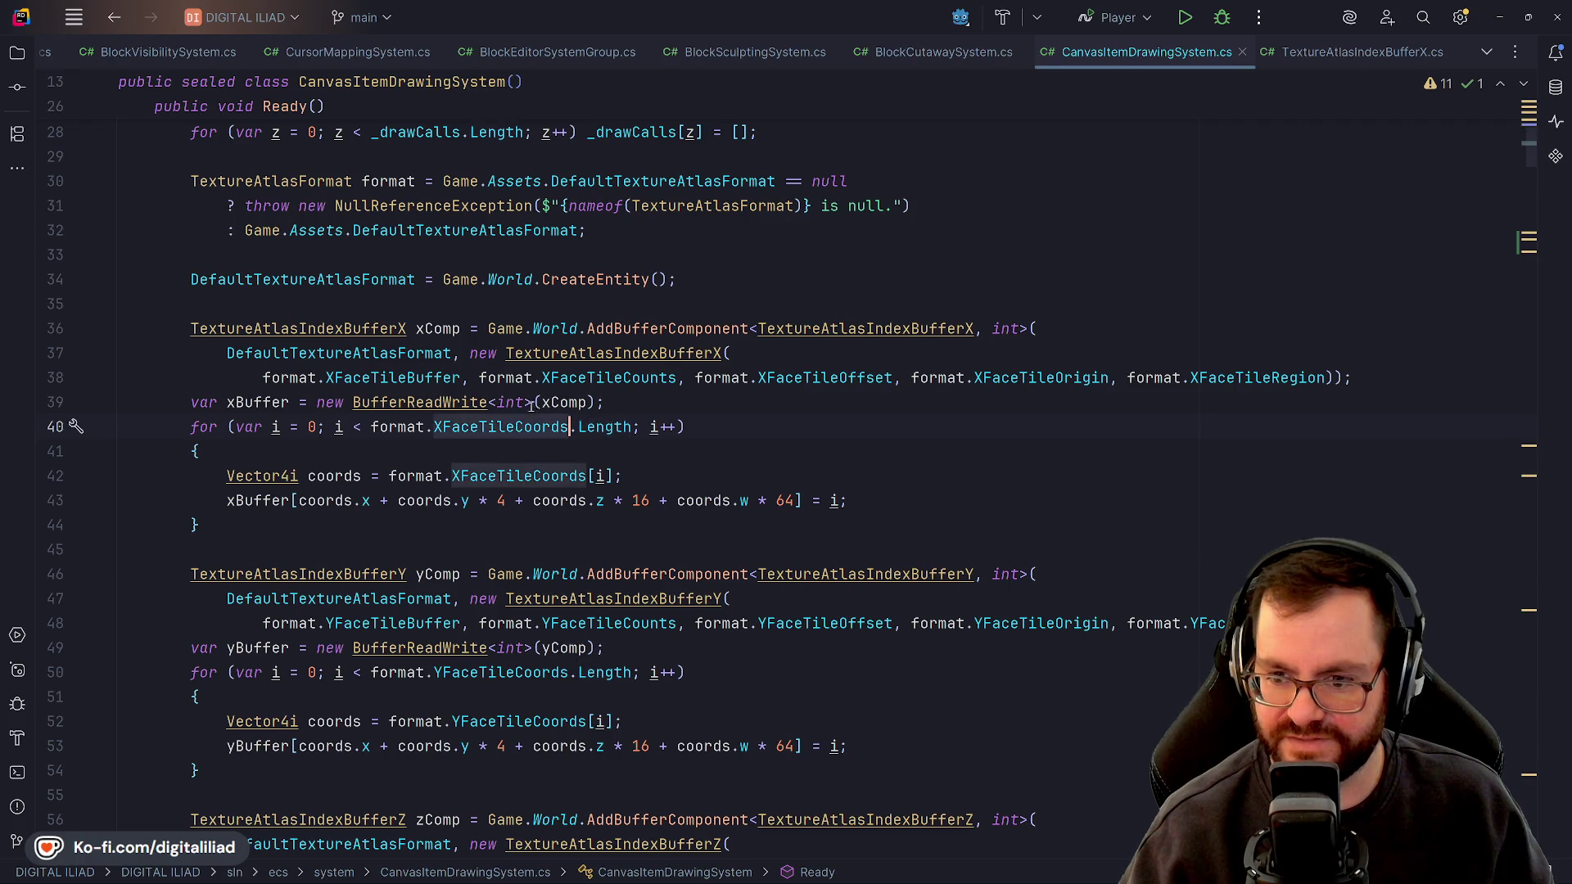
left_click(389, 379)
key("ctrl+Right")
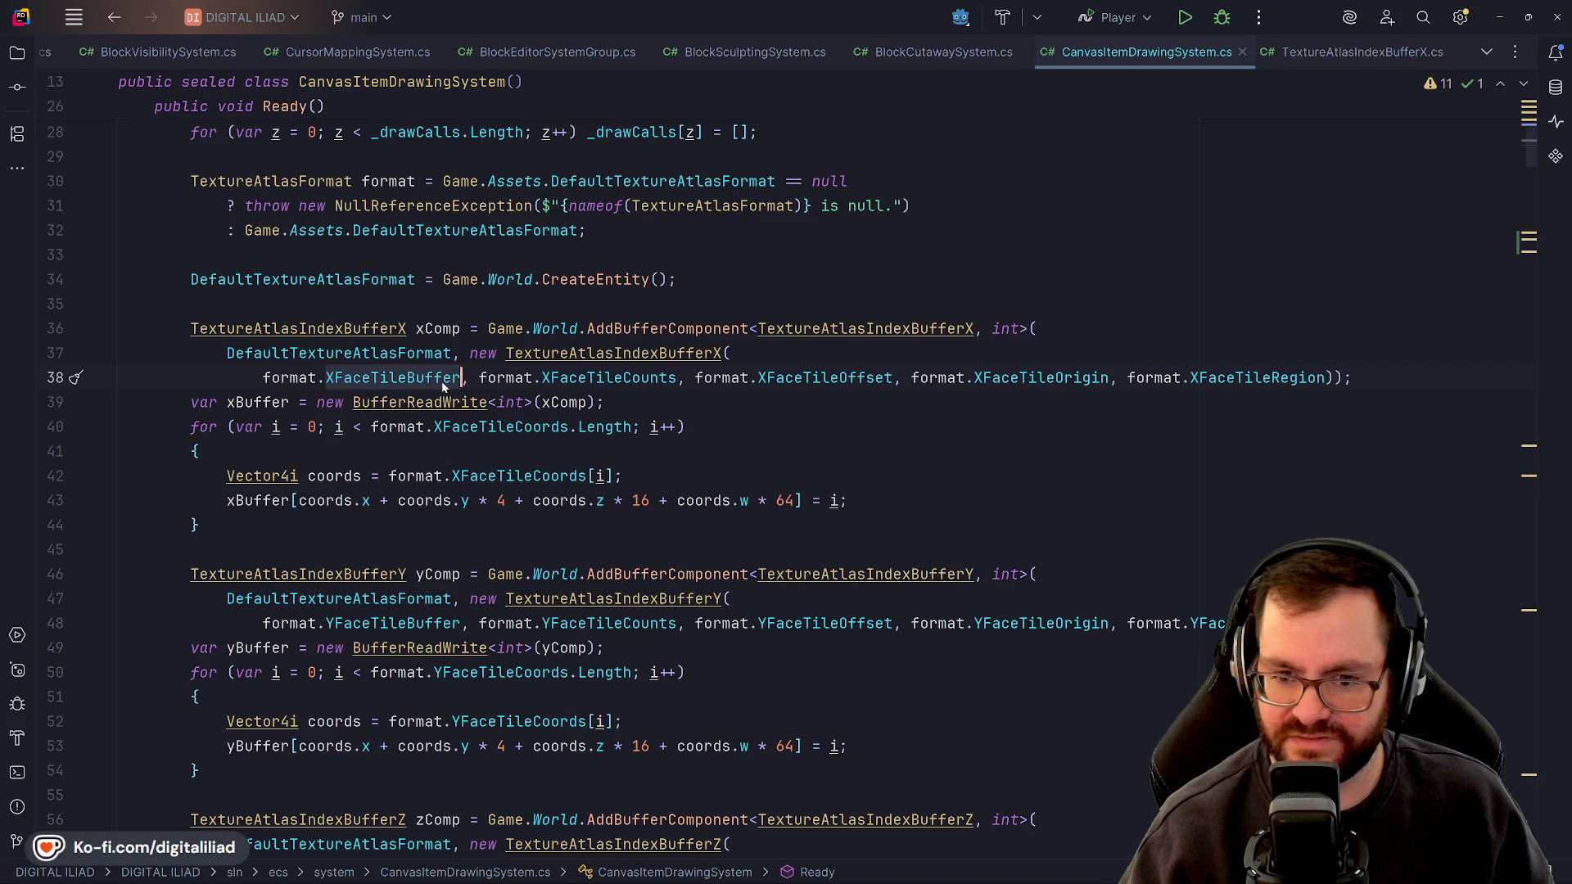
left_click(358, 454)
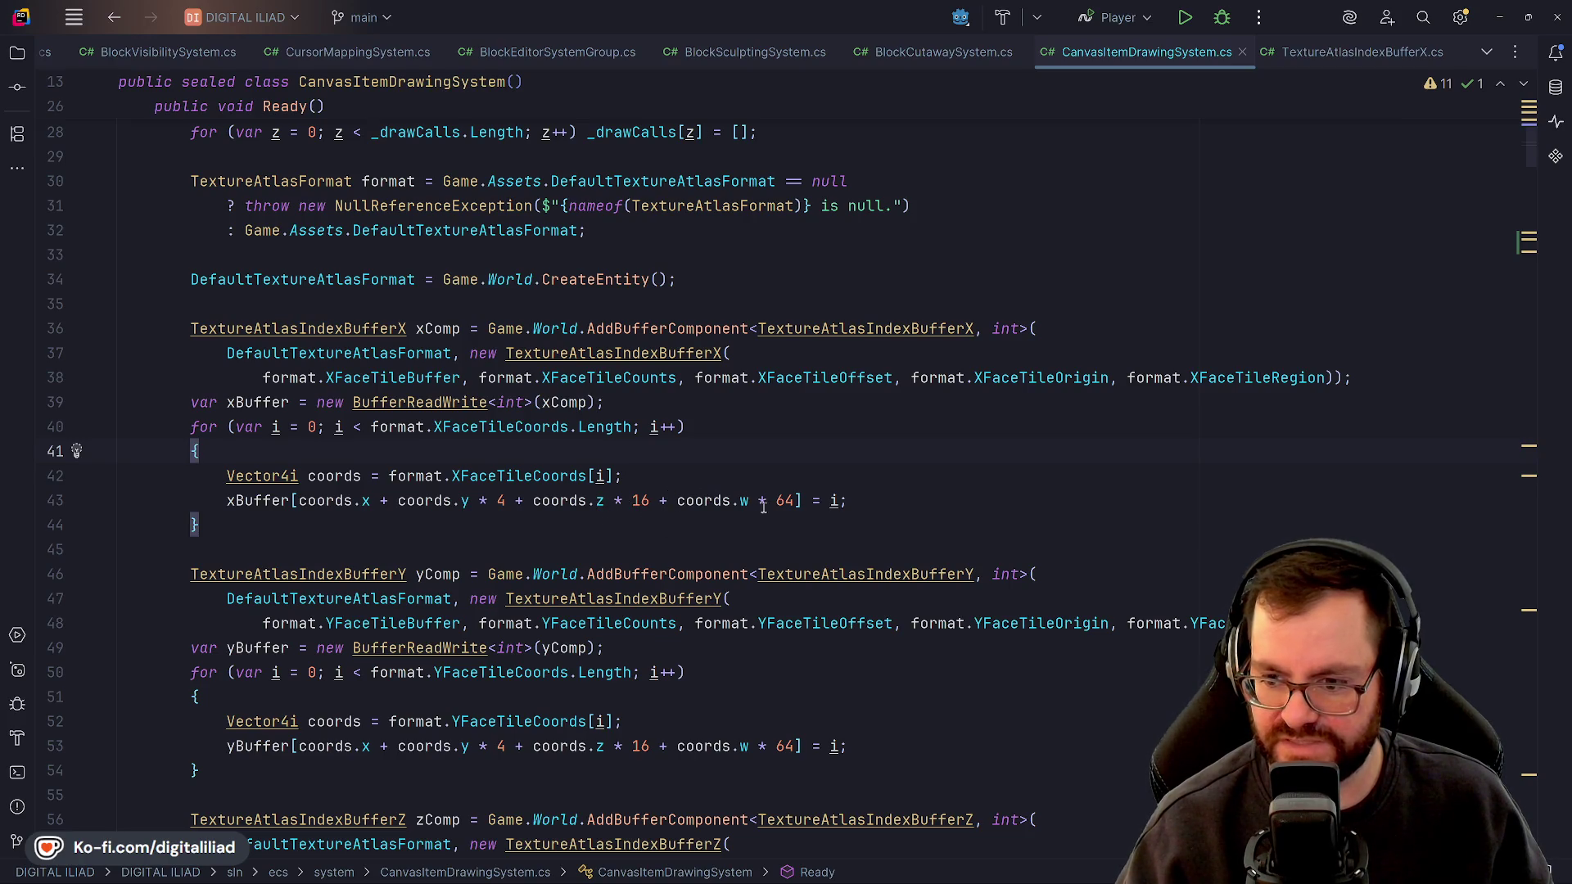
left_click_drag(293, 500, 794, 500)
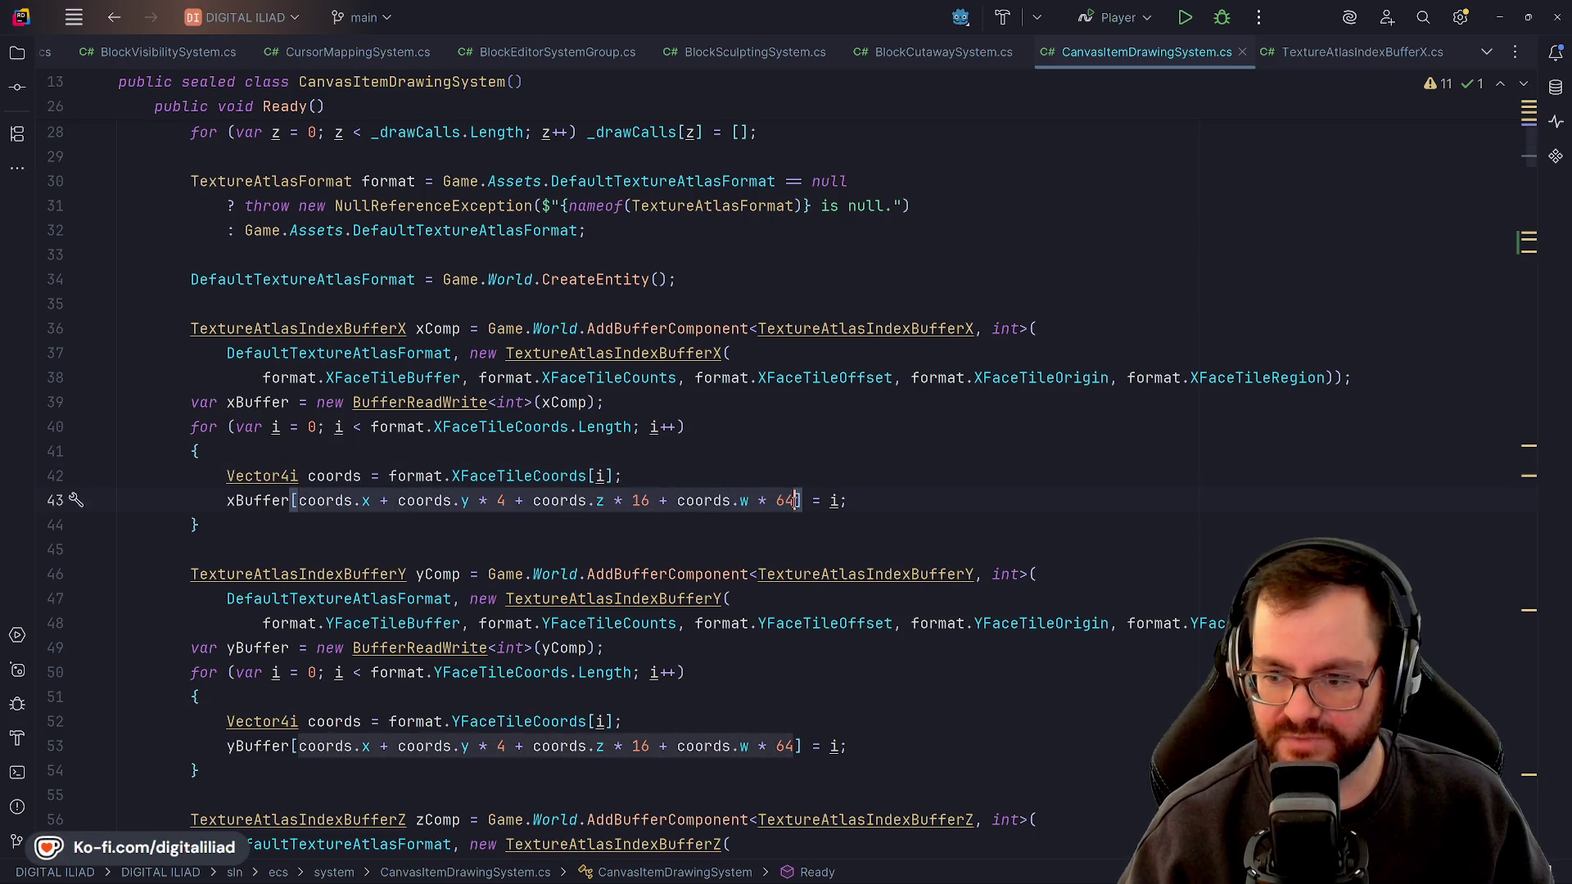
key("Up")
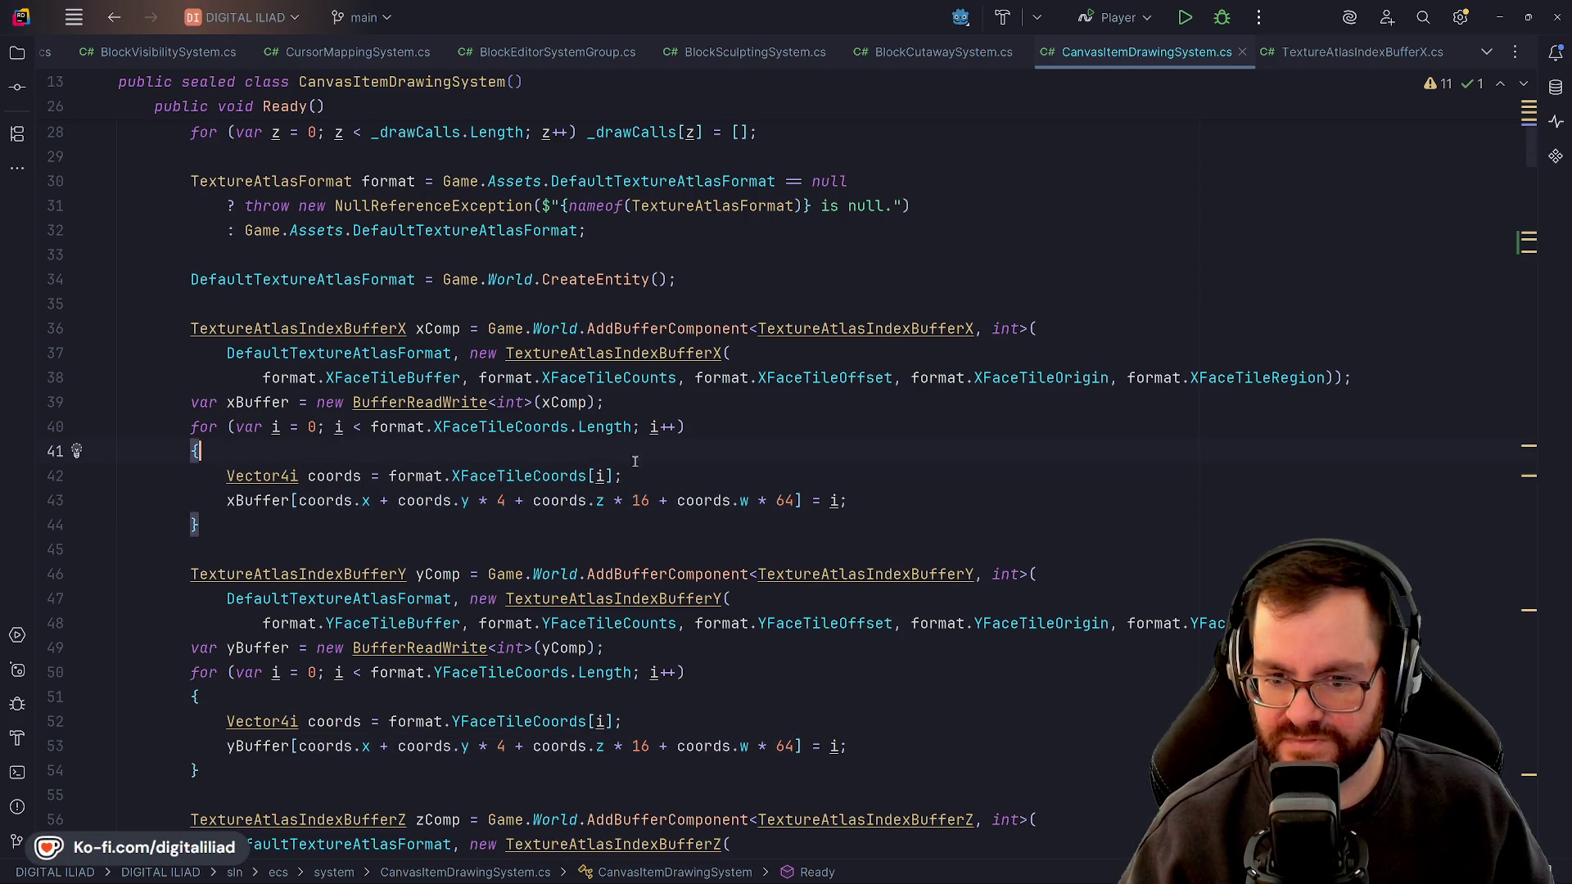
left_click_drag(228, 500, 883, 500)
key("Down")
left_click(344, 500)
key("Right")
key("Right")
key("Right")
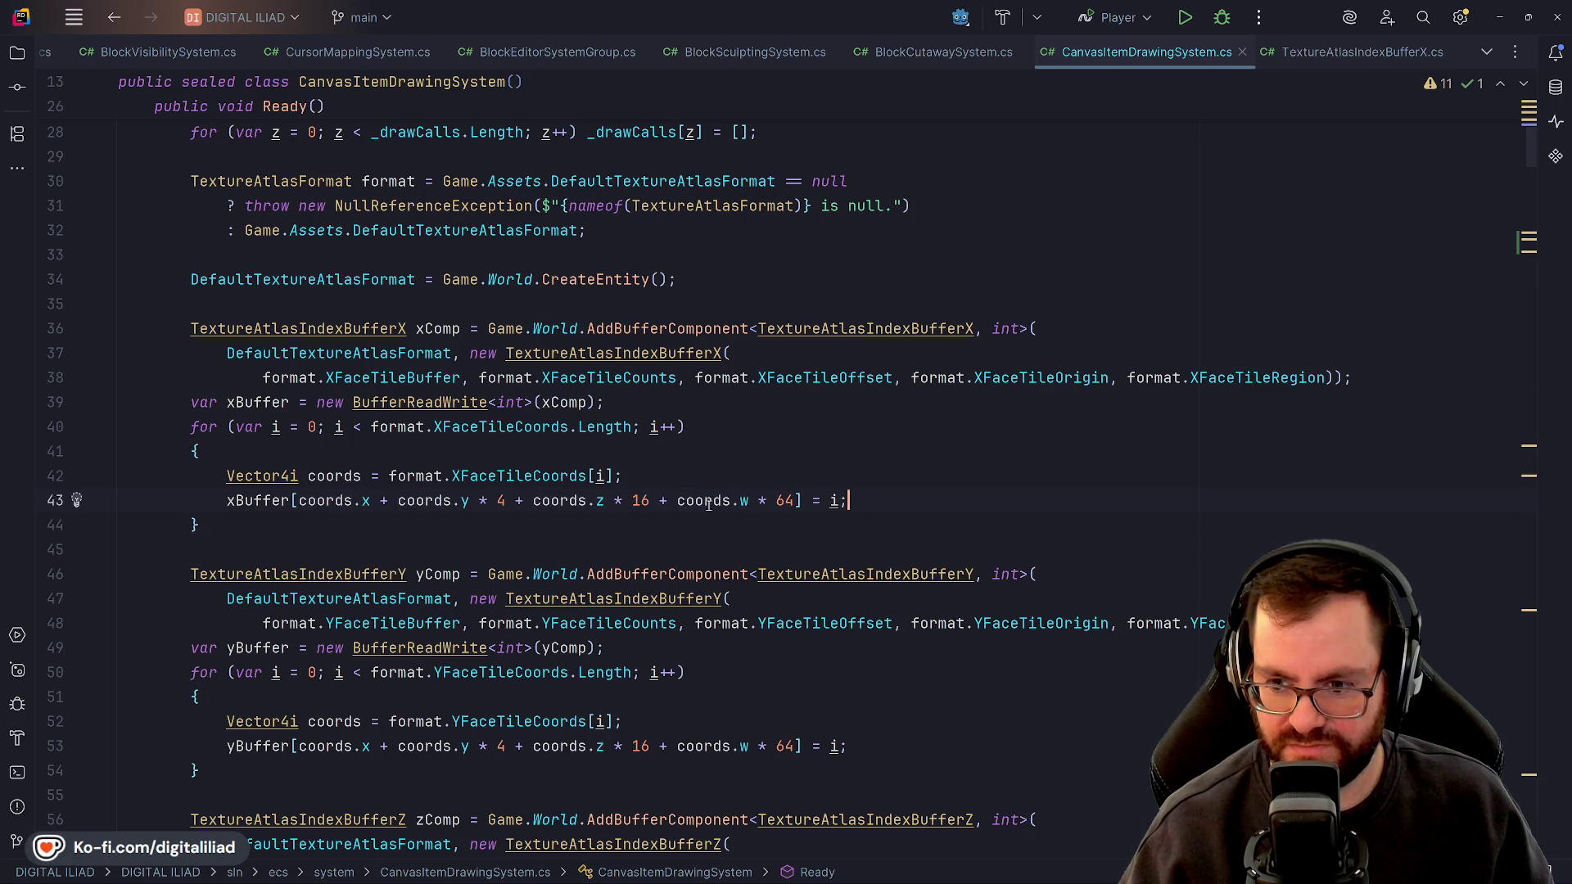
left_click(695, 500)
left_click(880, 506)
left_click(891, 521)
left_click(723, 544)
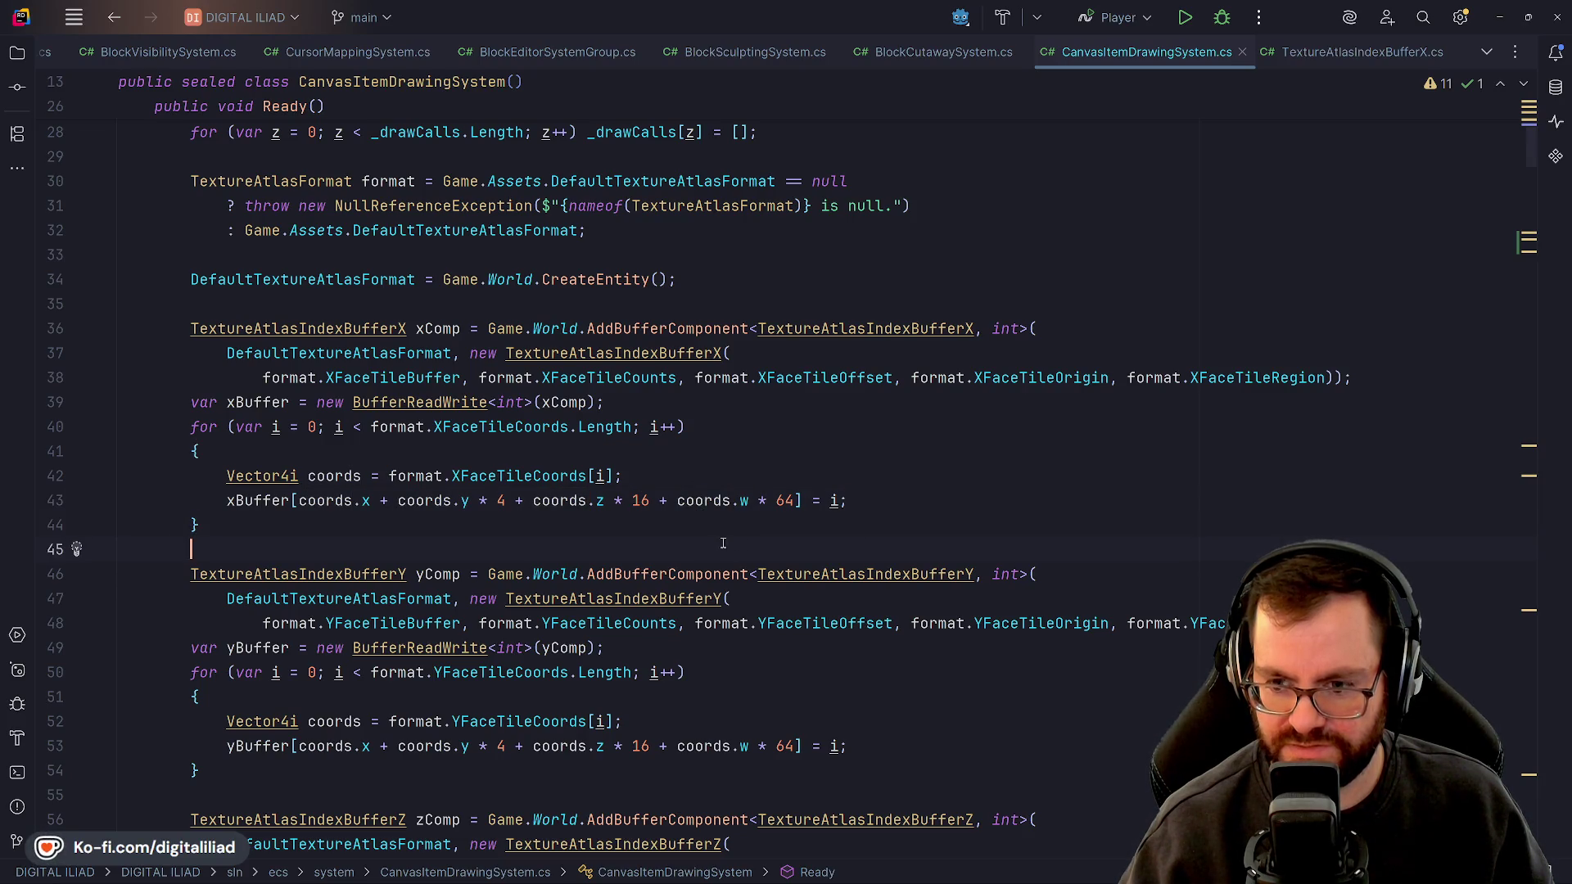
mouse_move(298, 500)
left_mouse_down()
mouse_move(801, 500)
mouse_move(652, 501)
left_mouse_up()
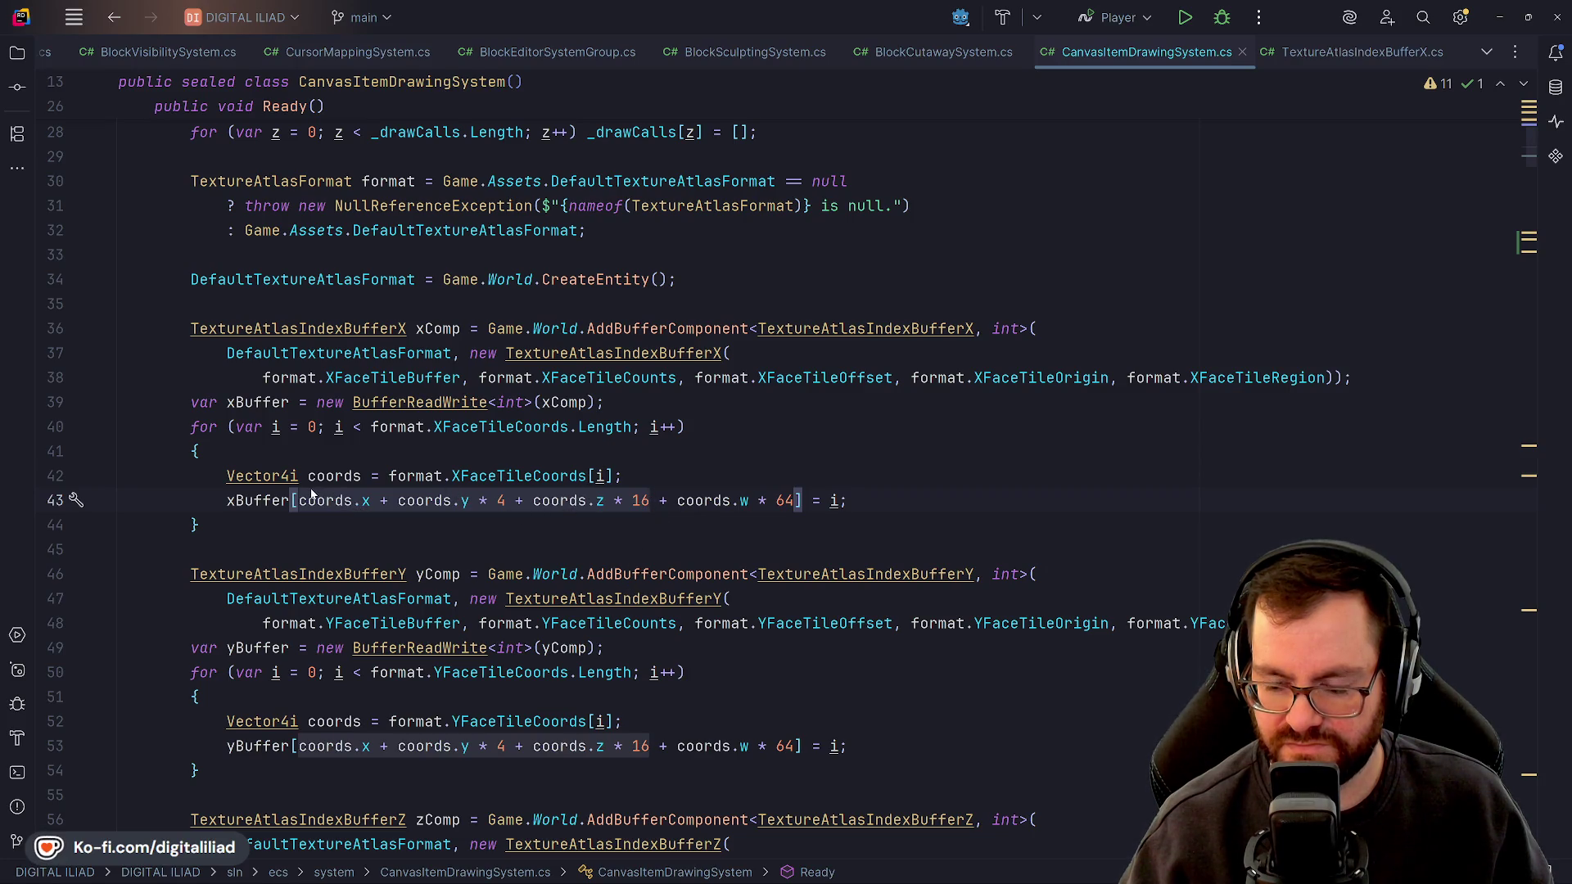
left_click(512, 522)
left_click(651, 501)
mouse_move(719, 881)
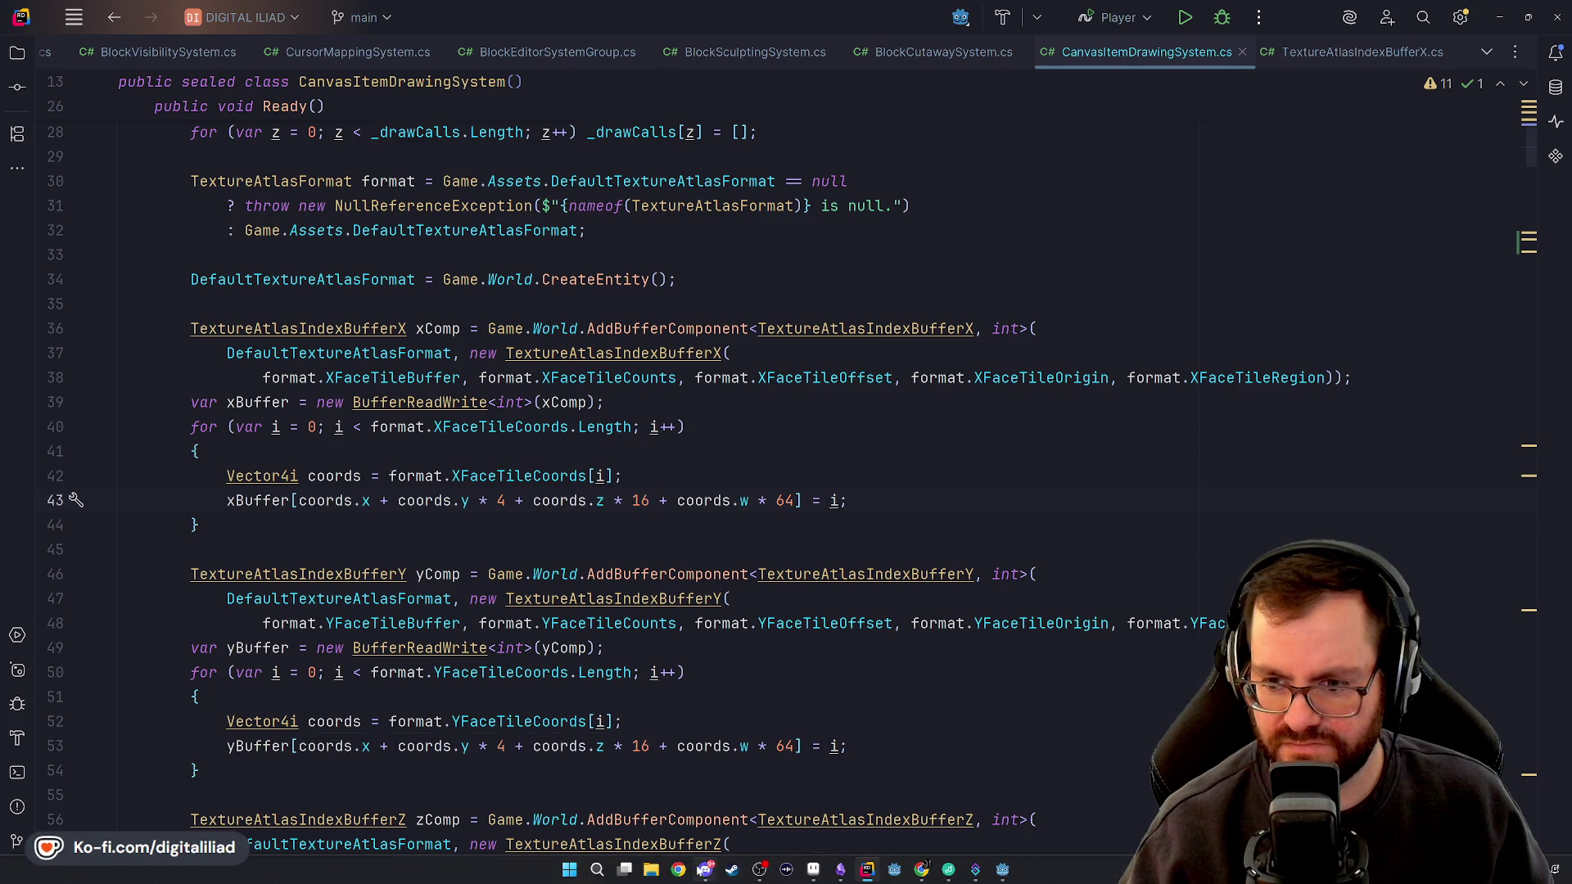
left_click(570, 860)
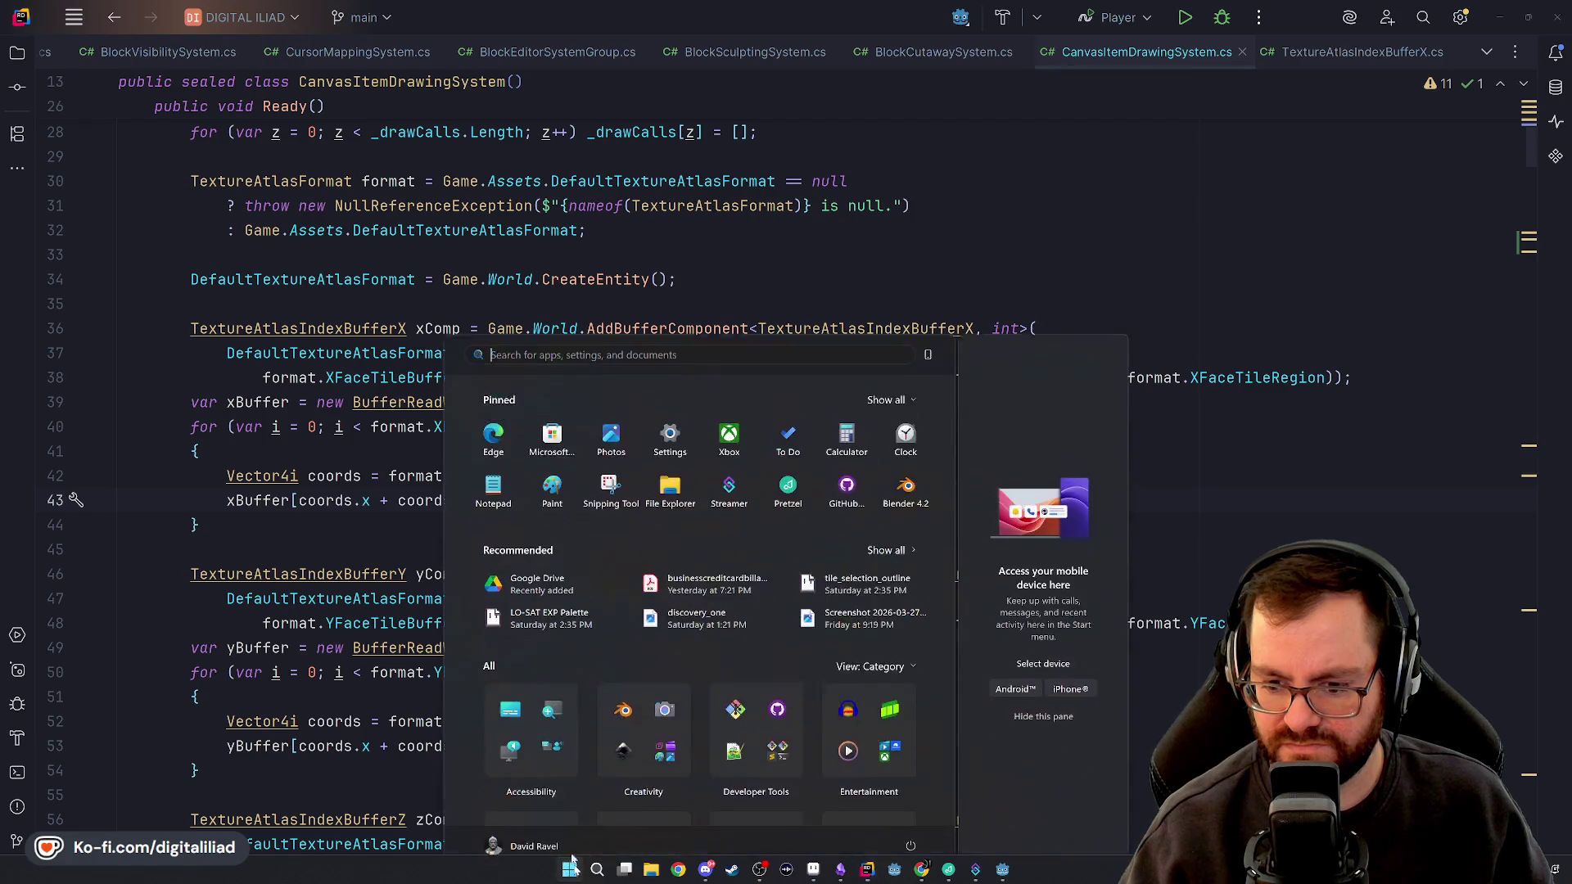
left_click(847, 429)
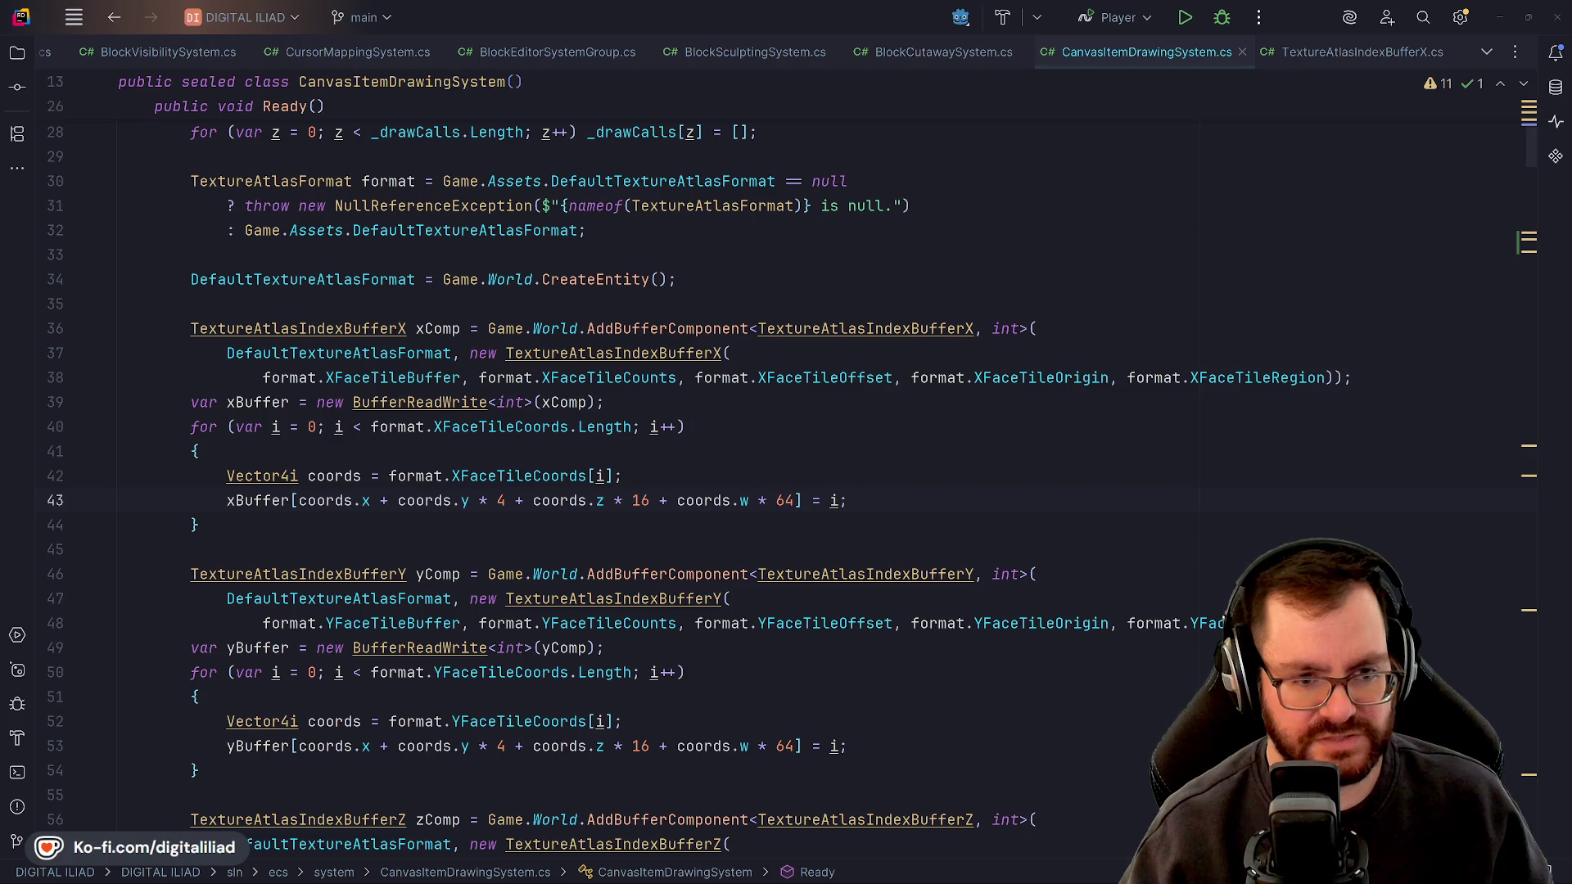
Switch to Godot, open cursor_texture_atlas_format.json and add the XFaceTileBuffer entry
key("Down")
scroll(785, 491, "down", 3)
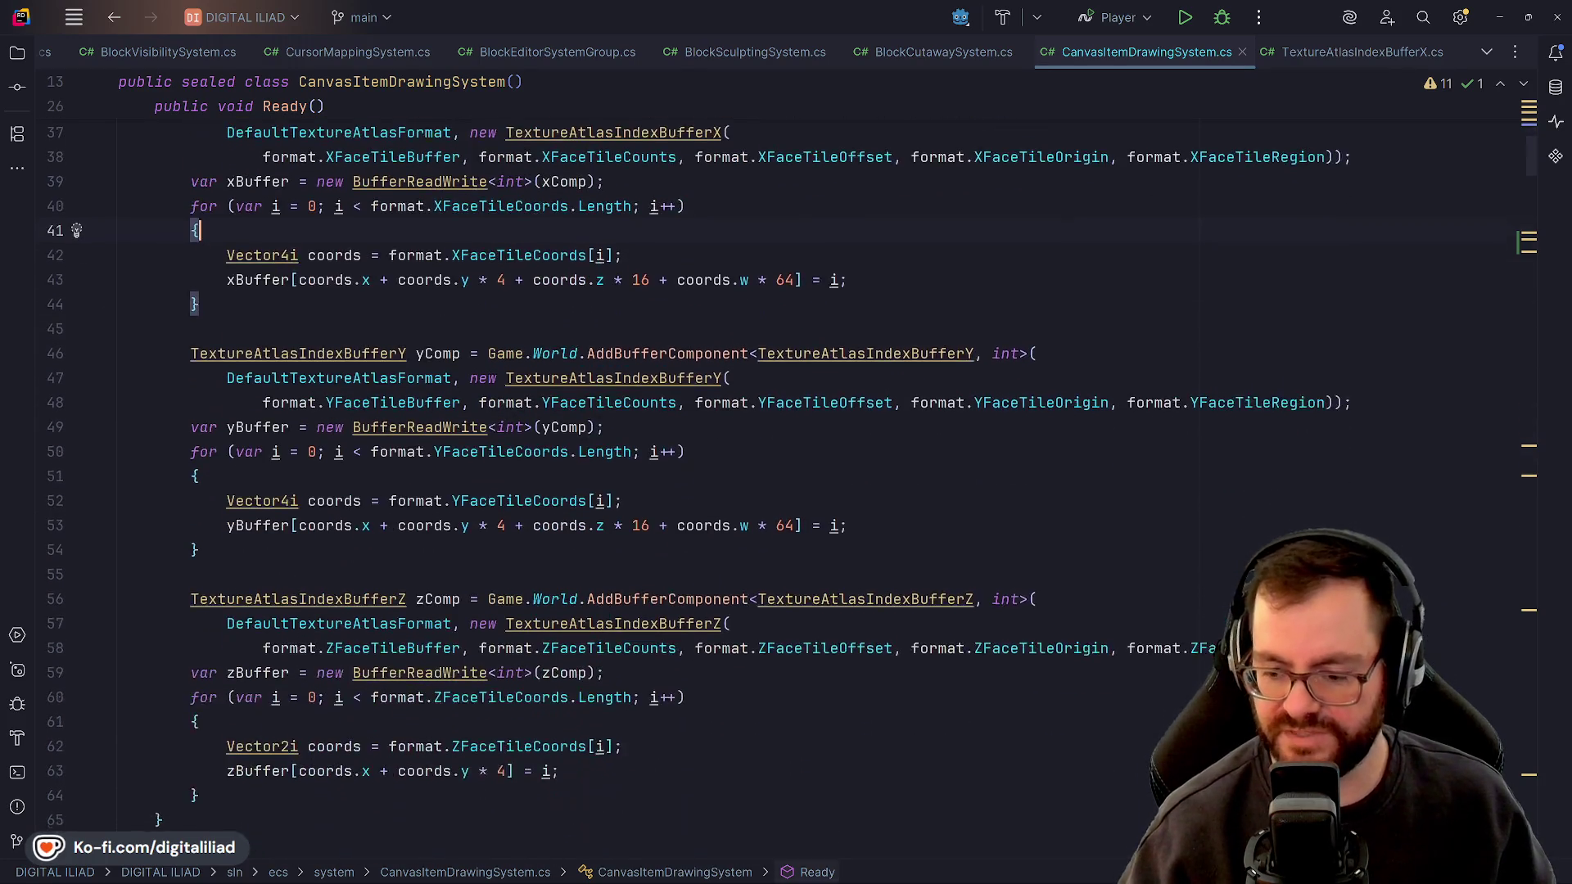
key("Up")
key("Up")
key("Up")
left_click(1003, 869)
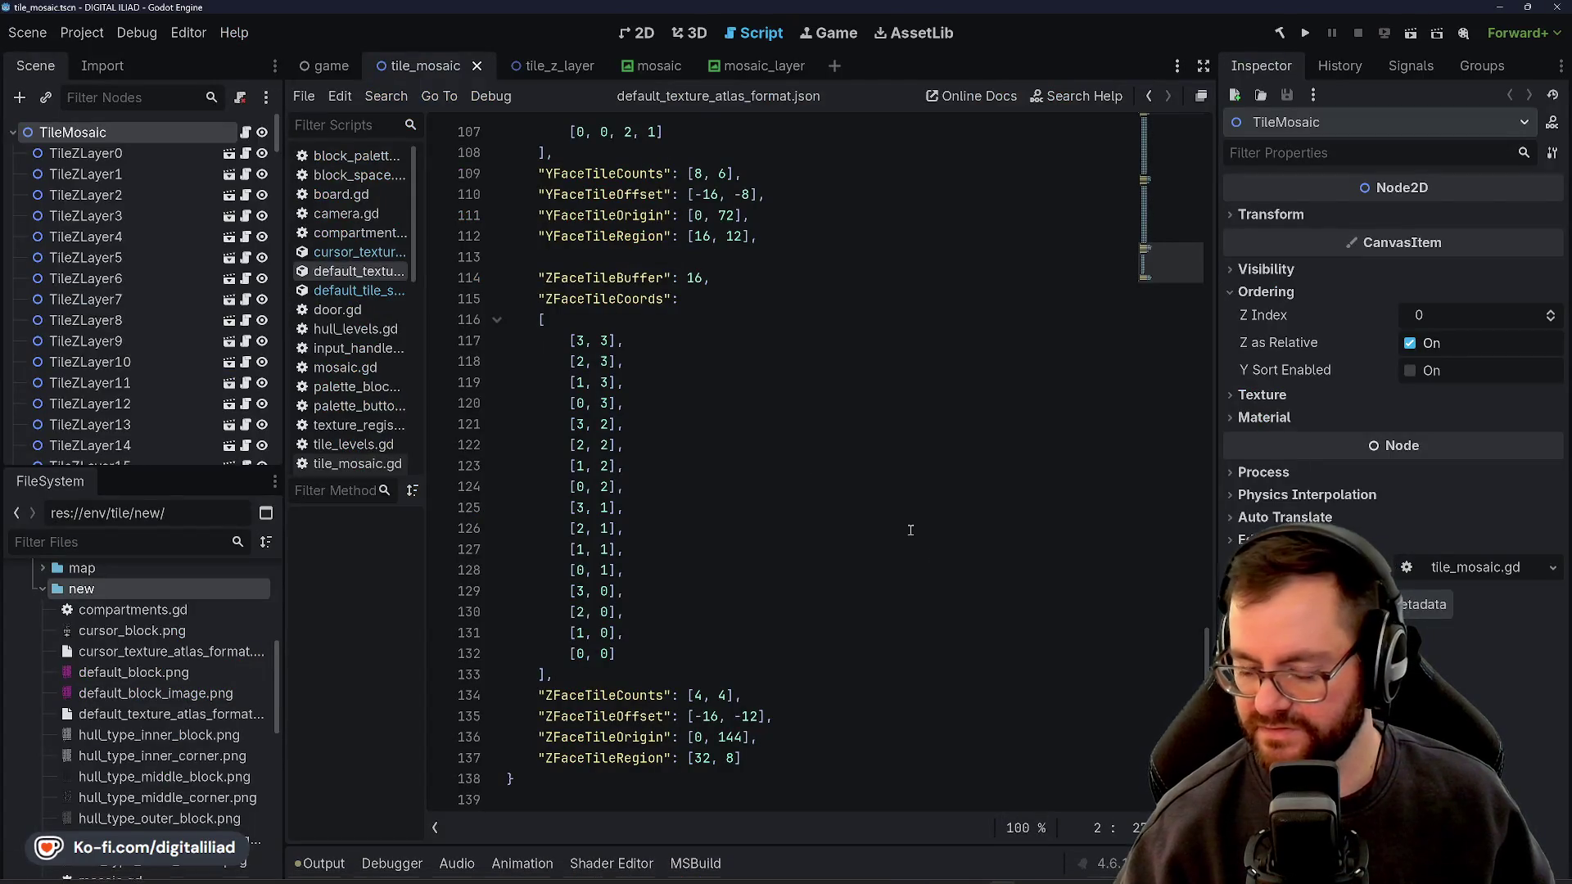
scroll(693, 371, "up", 20)
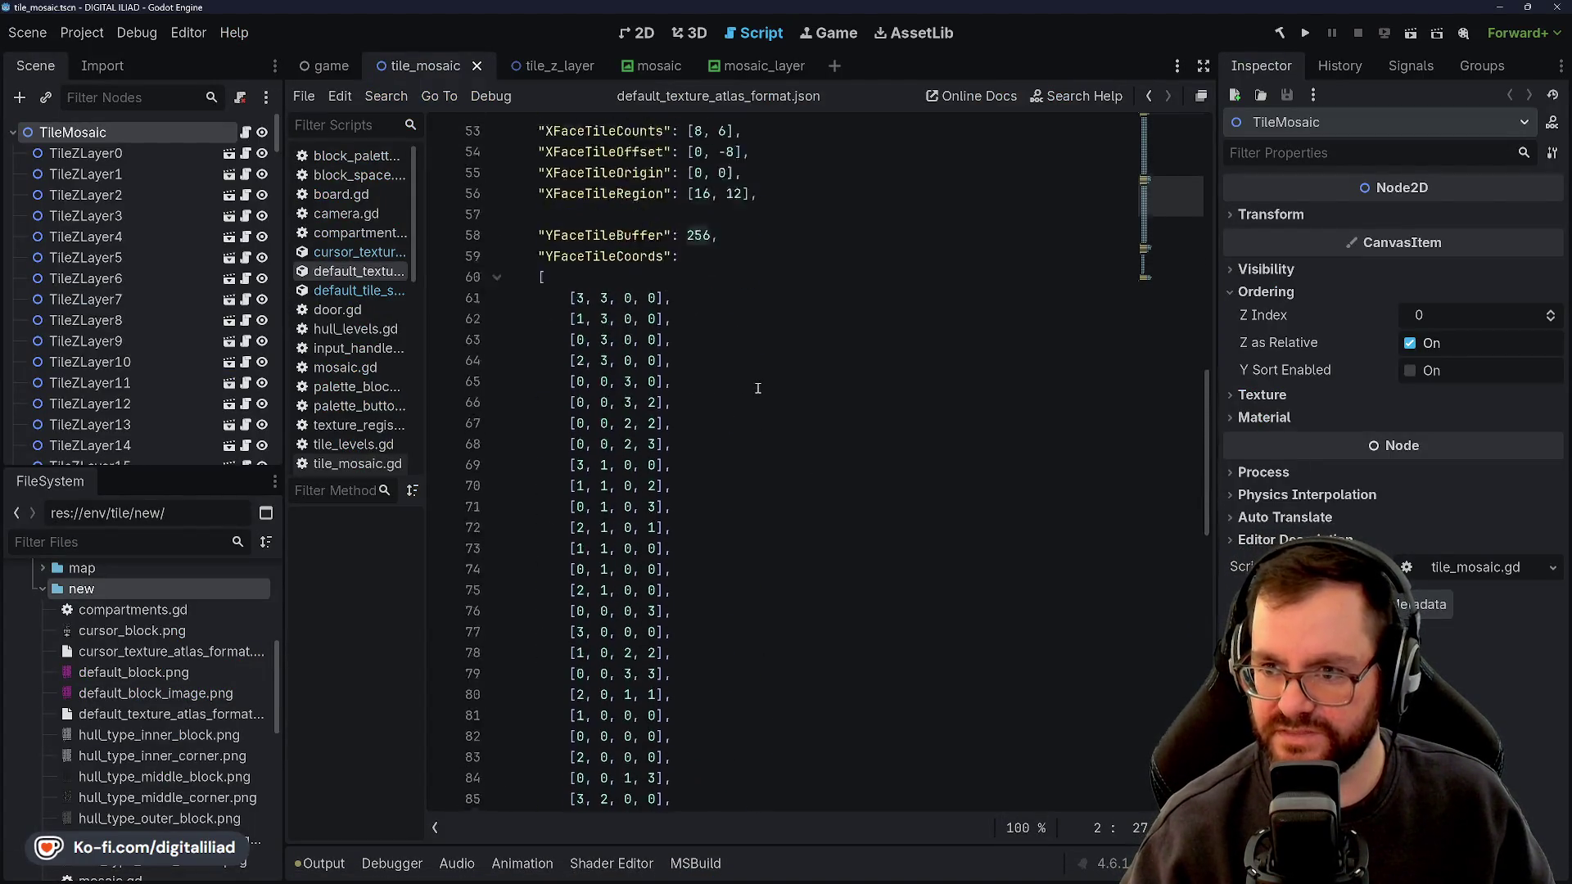
scroll(755, 386, "up", 3)
key("Down")
key("Down")
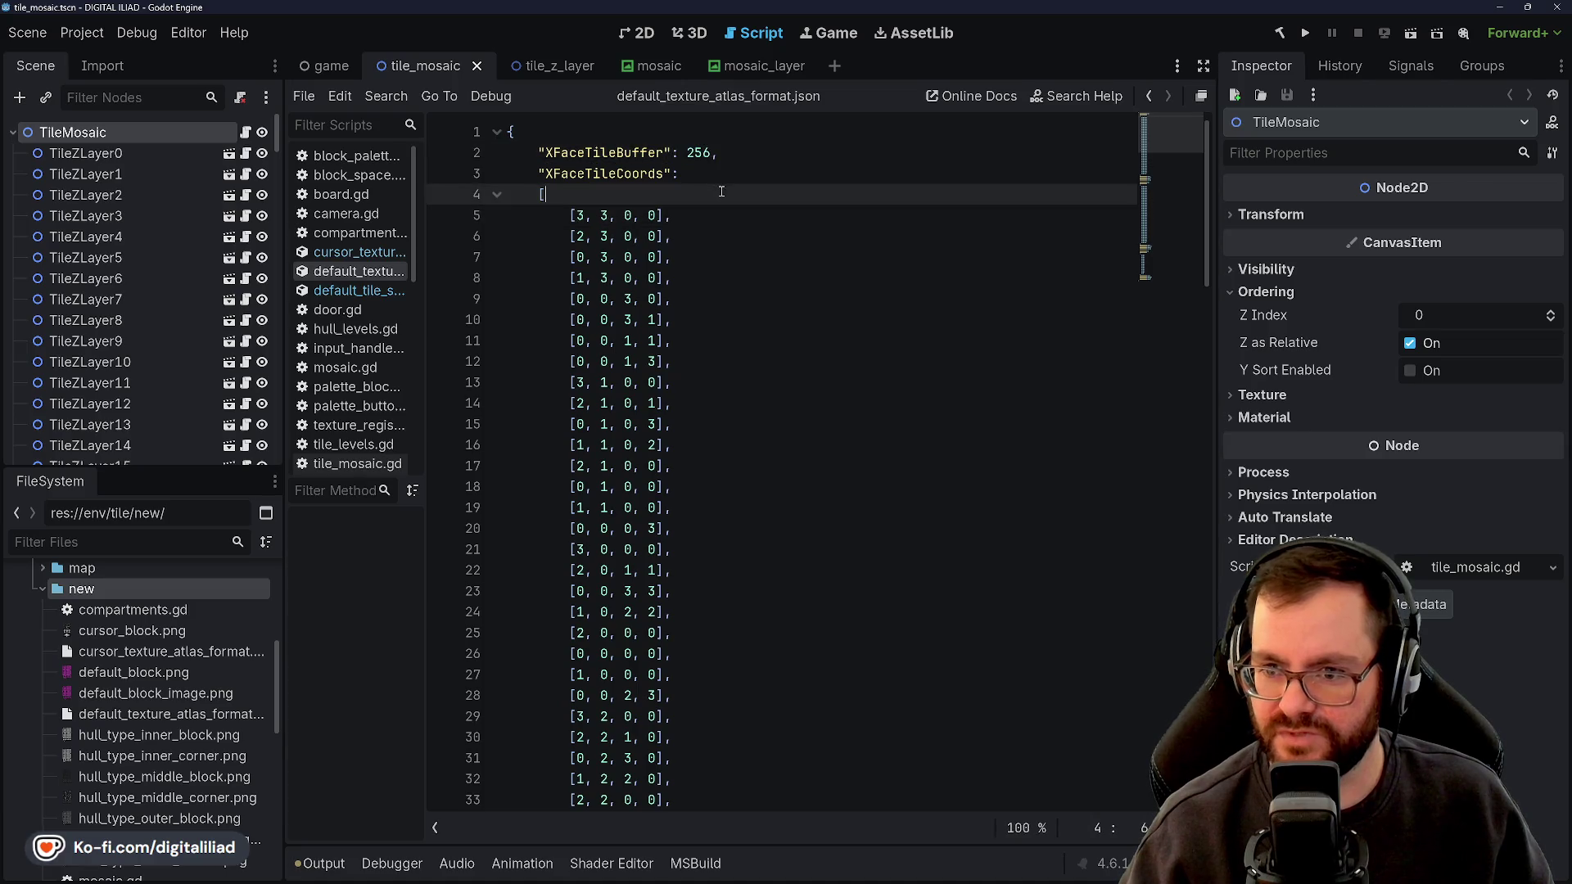
left_click(358, 253)
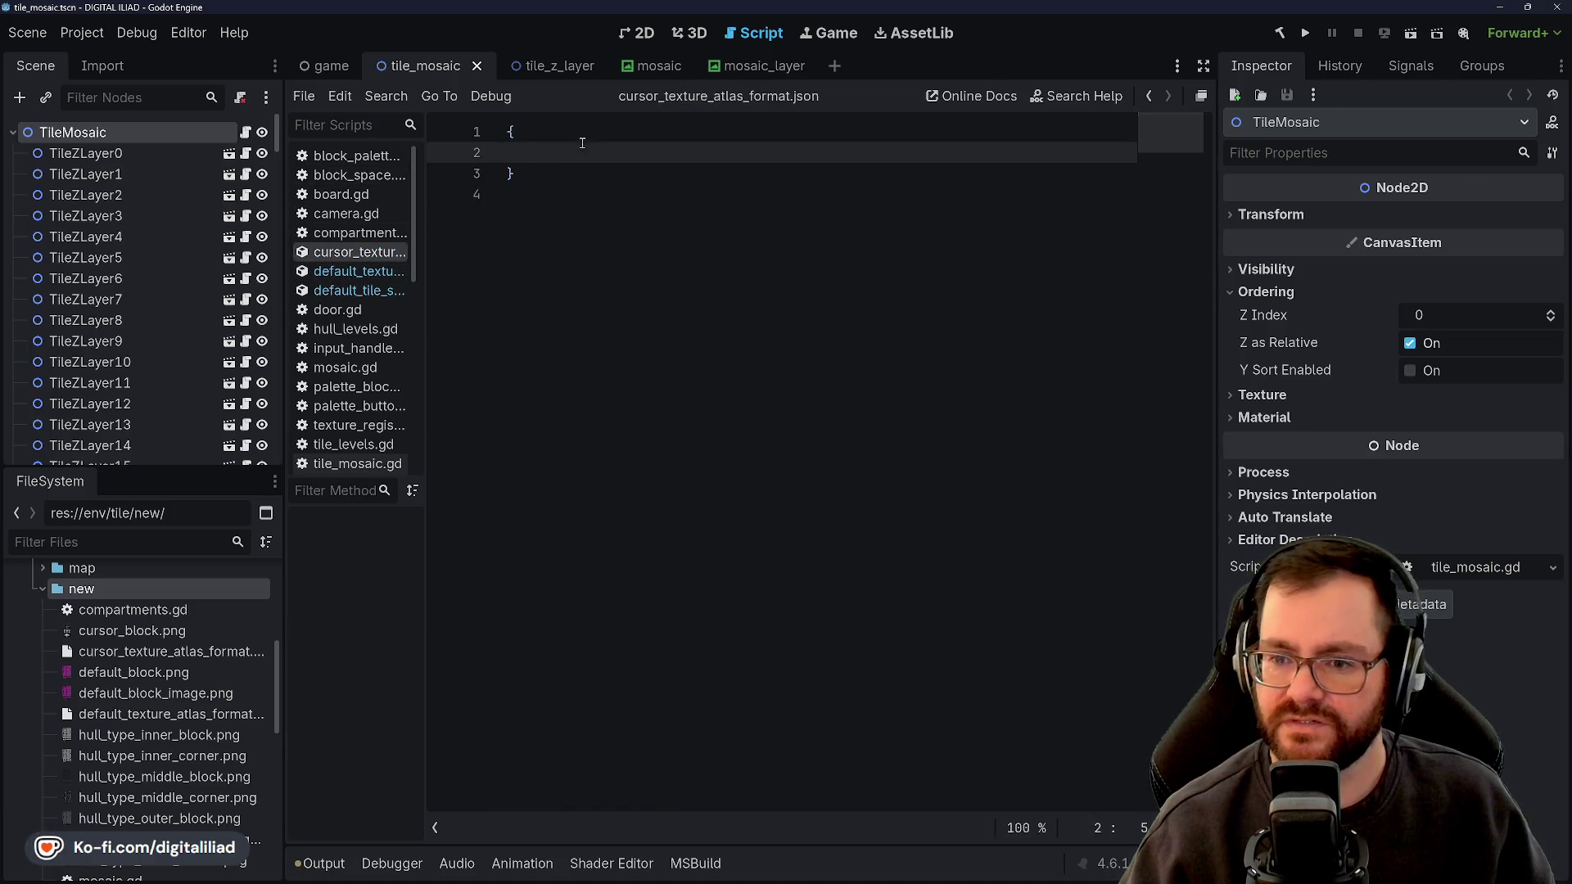
type("\"x")
type("FaceTileBuff")
type("er\": 64,")
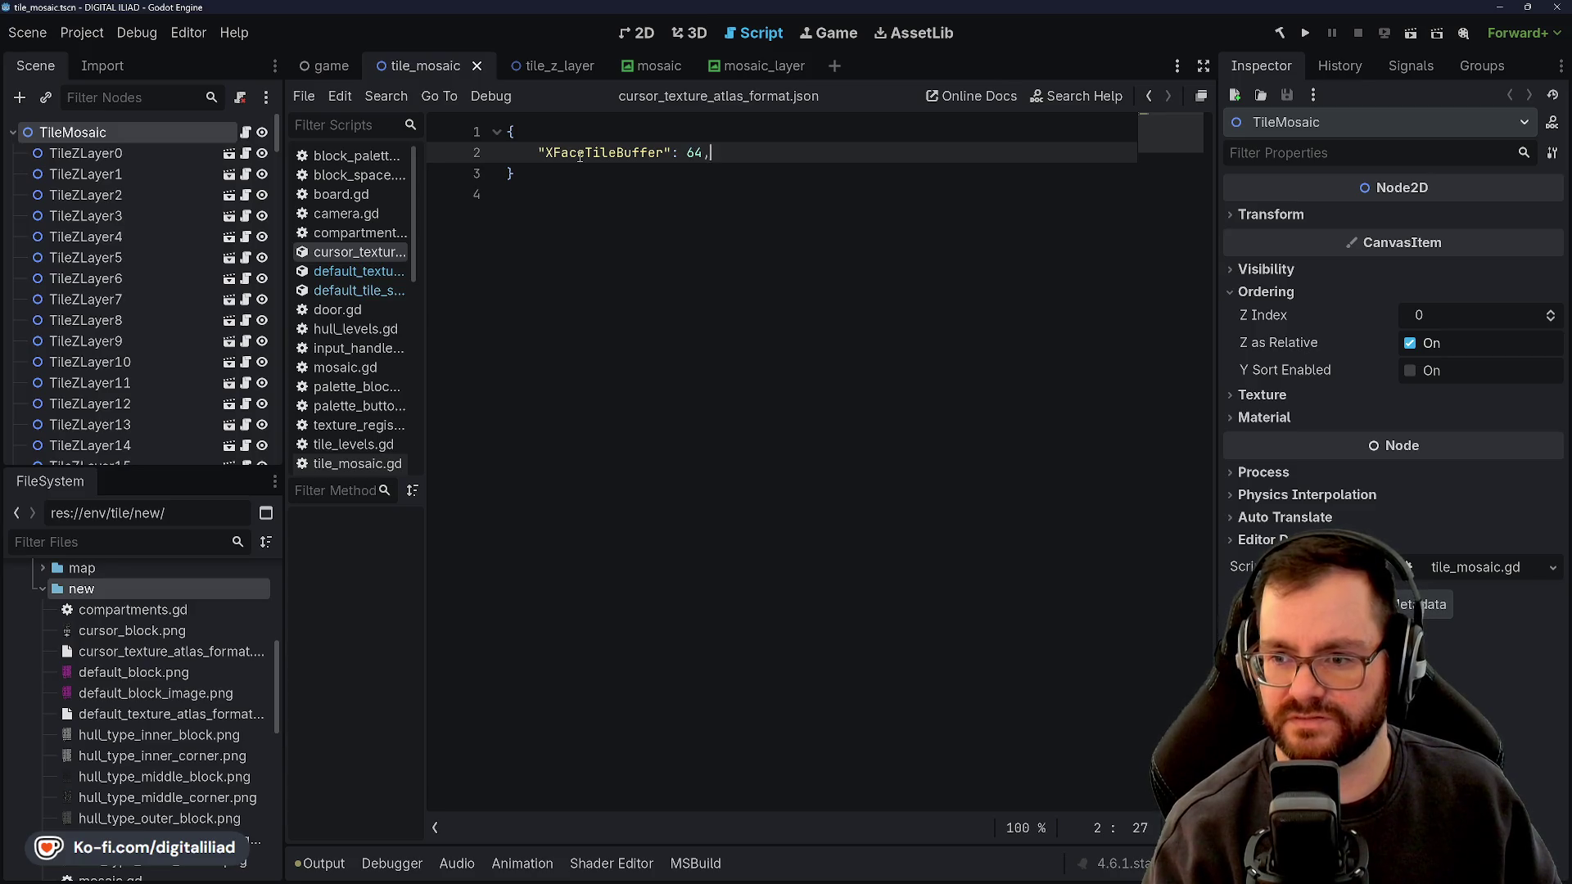
key("Return")
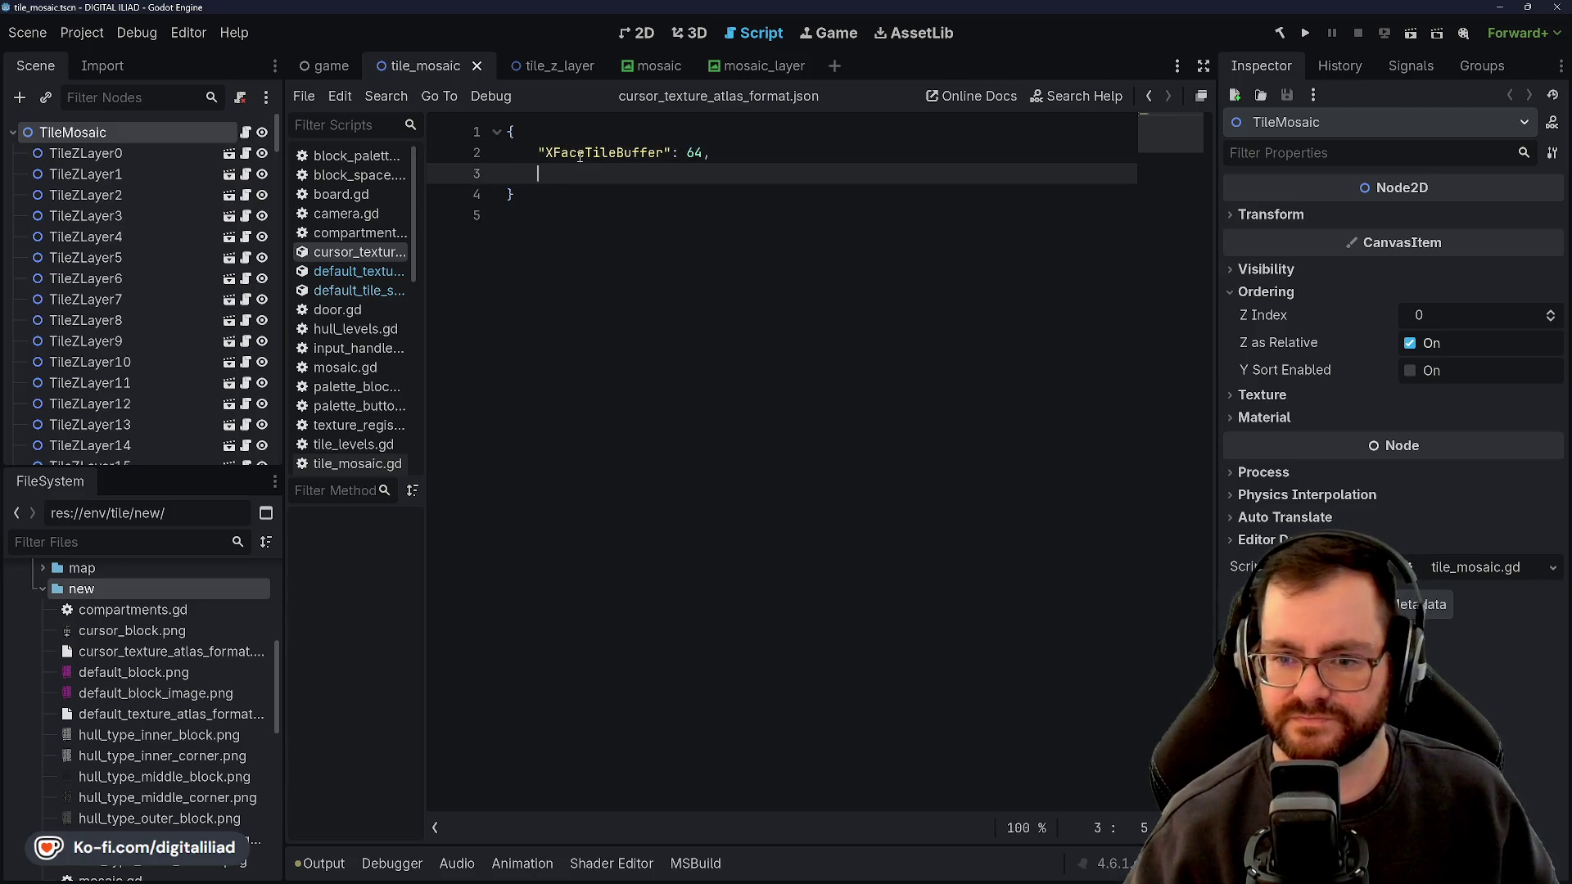
Check the default texture atlas format, then add an empty XFaceTileCoords list to the cursor format
left_click(358, 271)
left_click(357, 260)
left_click(358, 267)
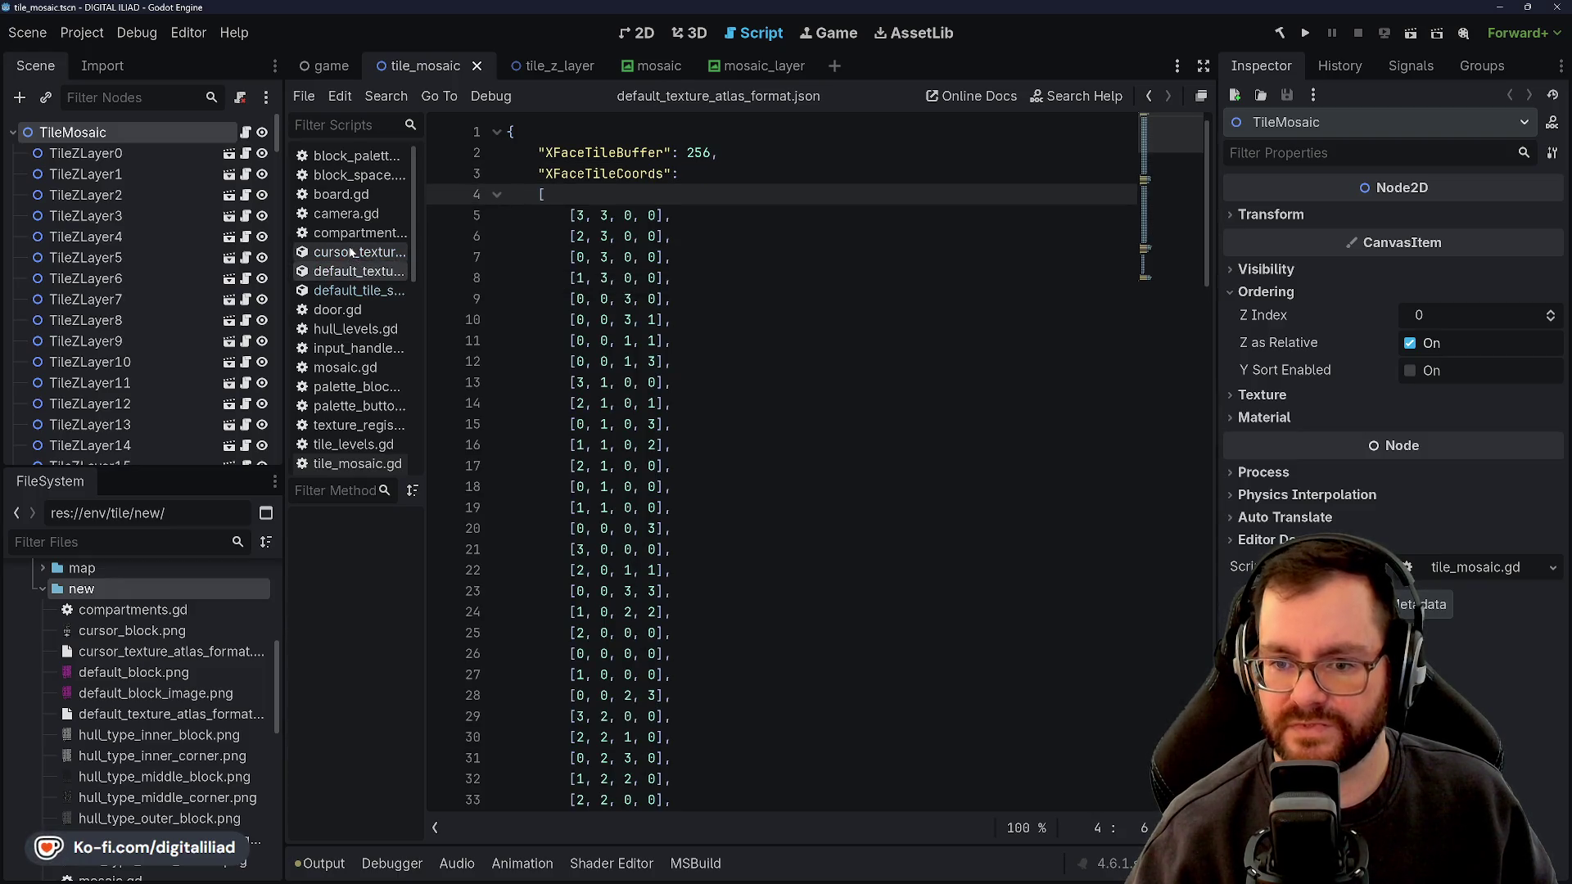
left_click(350, 252)
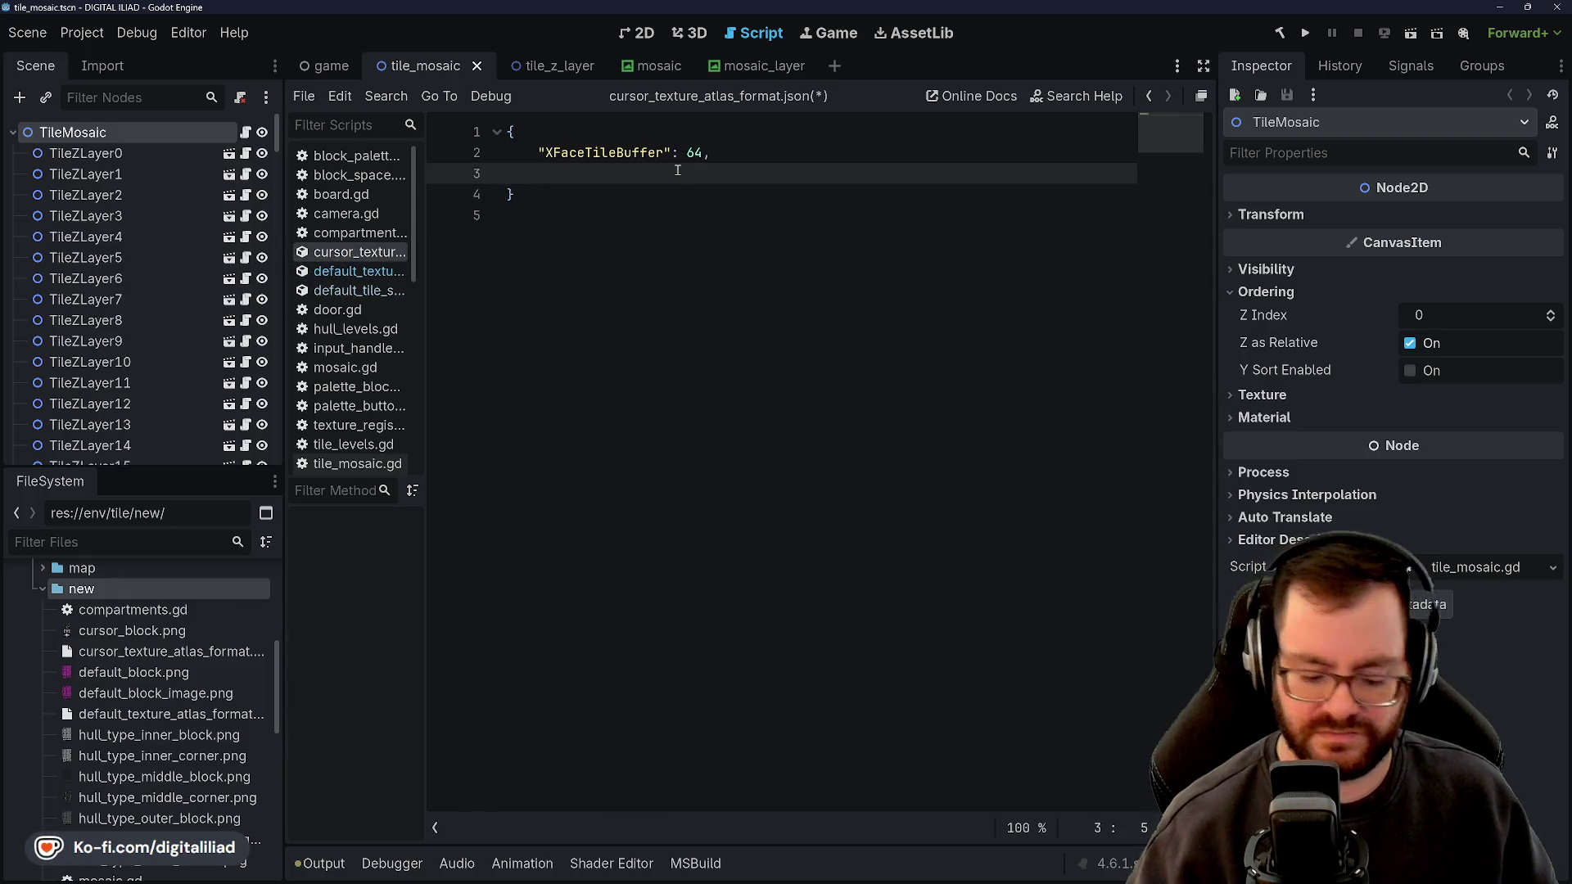
type("\"")
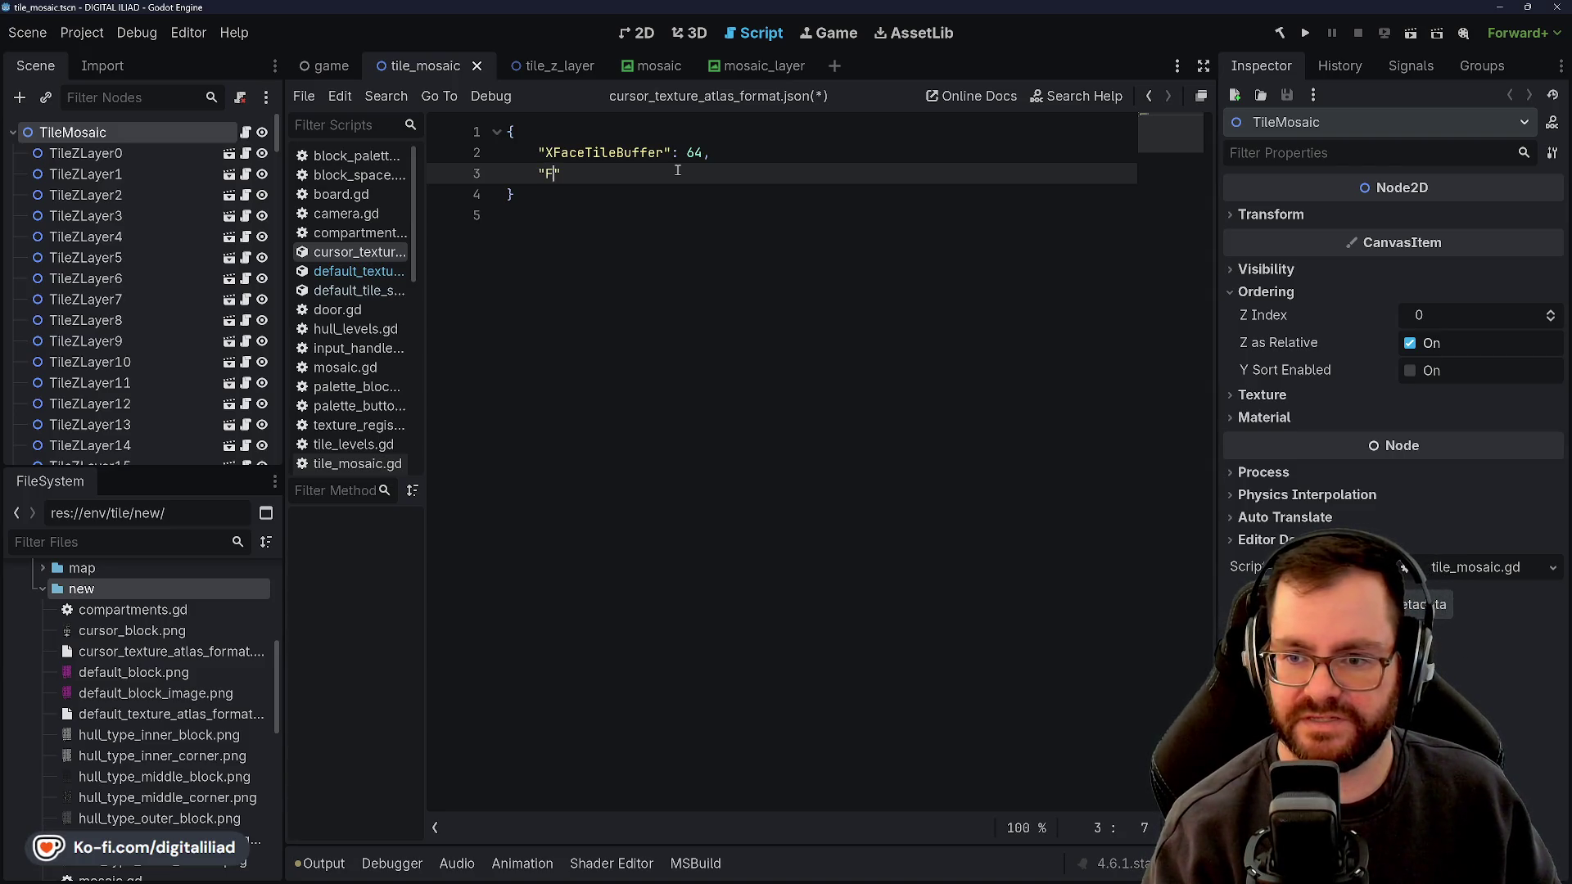
type("XFace")
key("BackSpace")
key("BackSpace")
key("BackSpace")
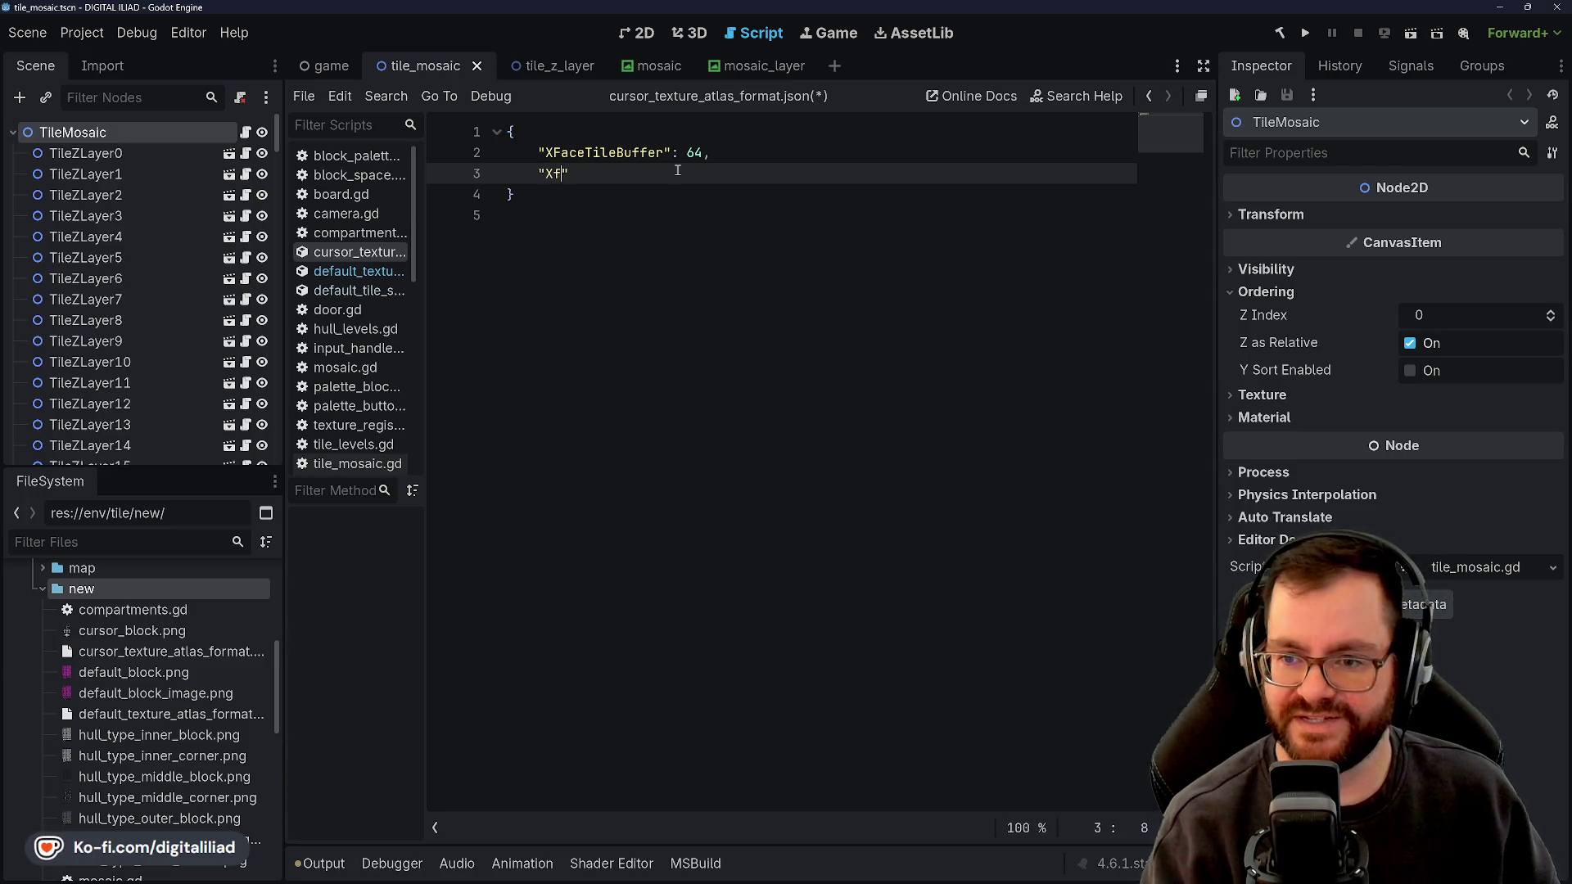
type("aceTileCoords\":")
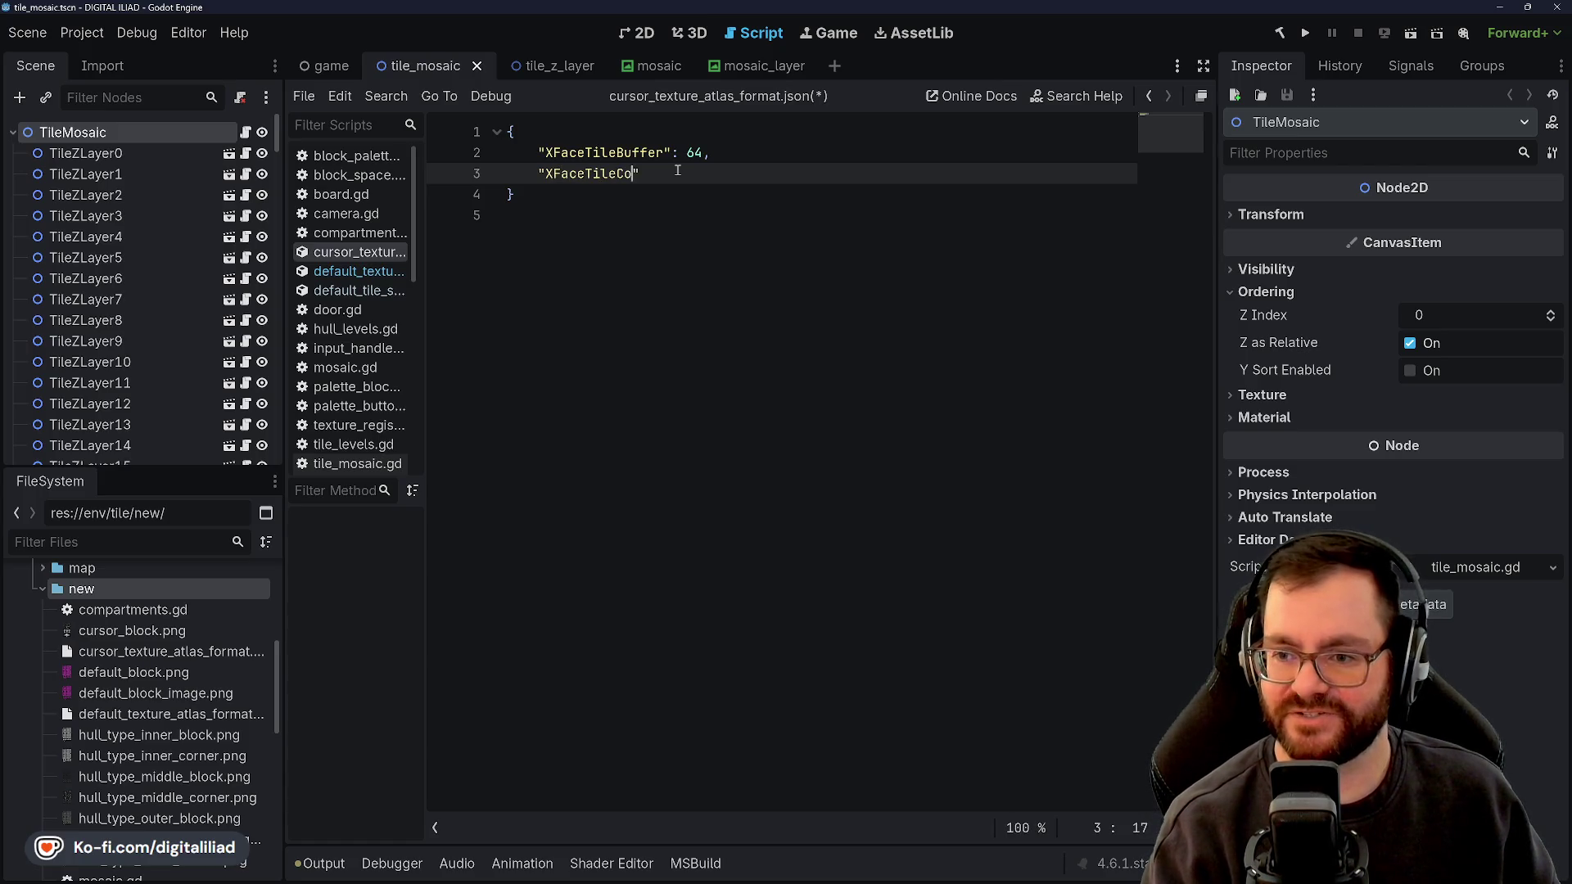
type(" [],")
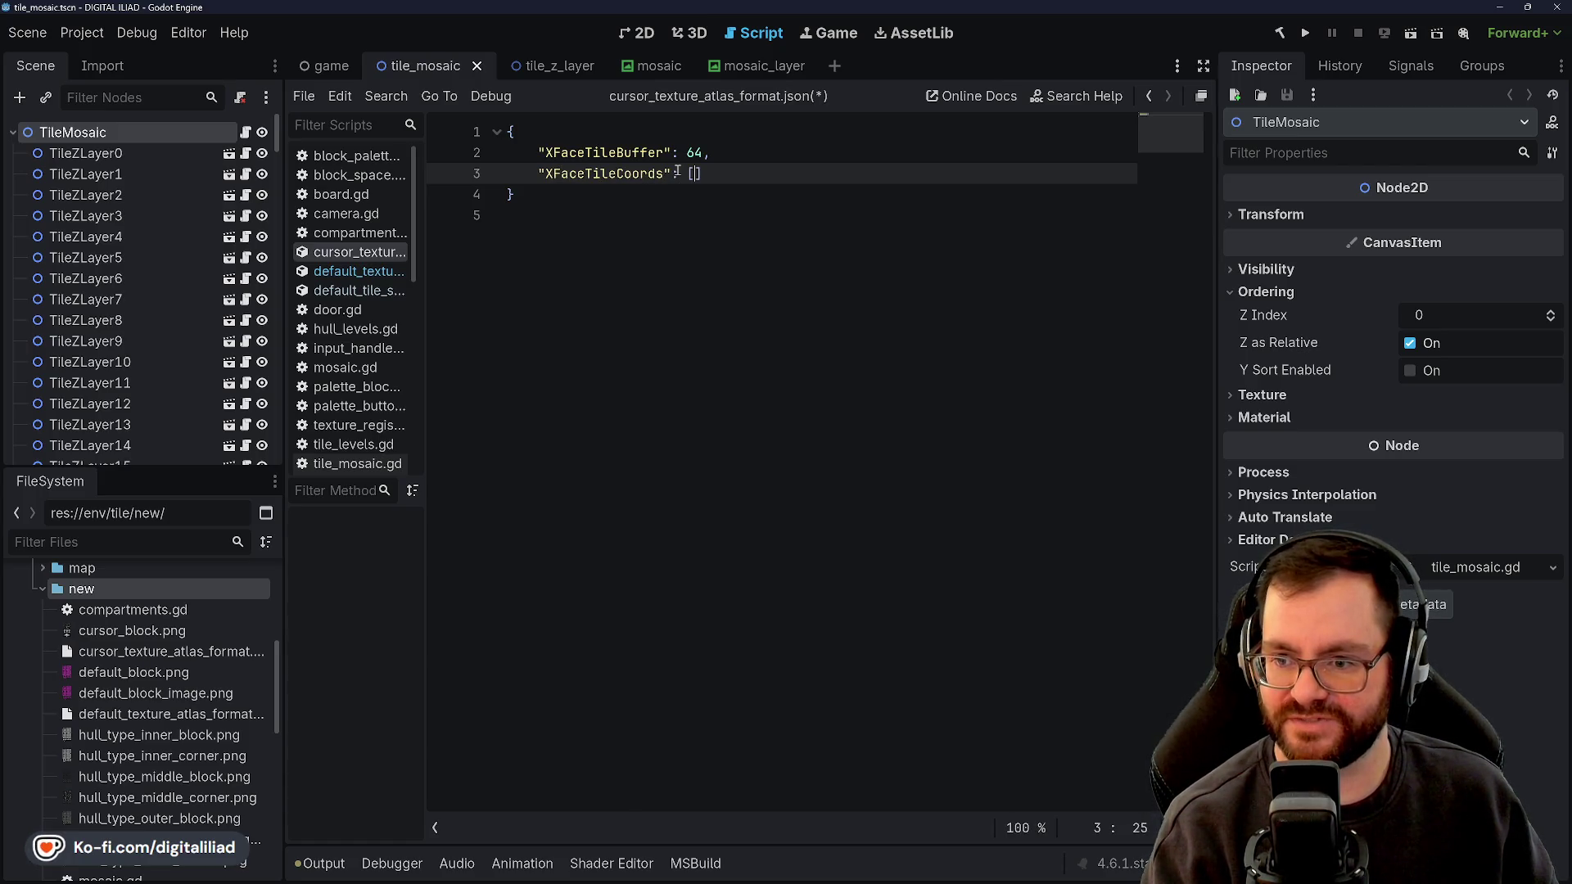
left_click(359, 291)
Open default_texture_atlas_format.json from the script list
scroll(513, 361, "up", 20)
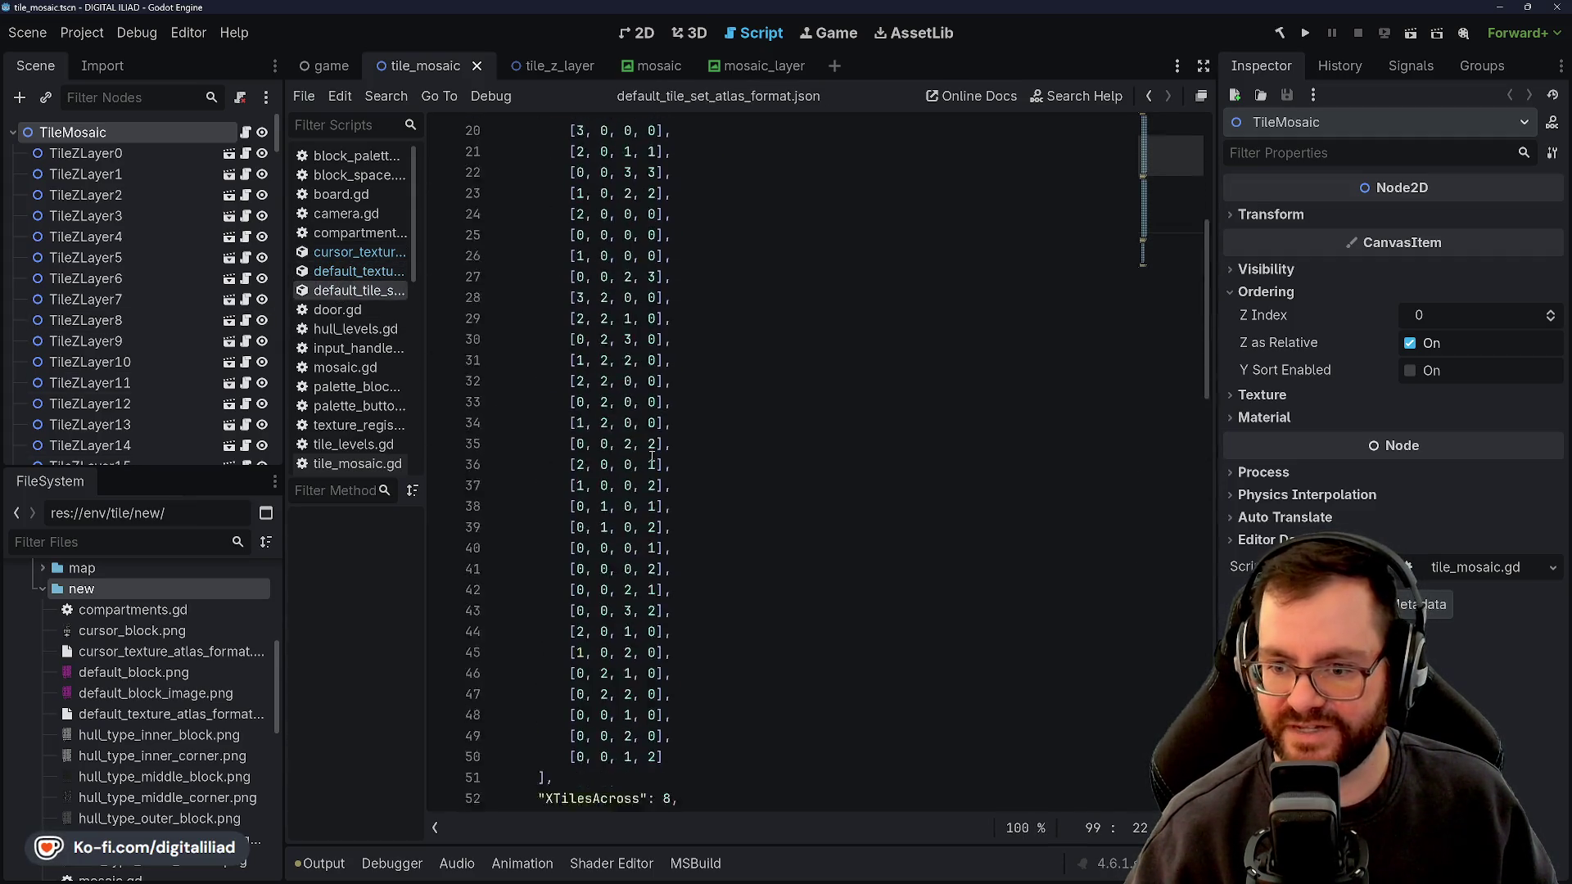
scroll(622, 324, "down", 1)
scroll(618, 344, "up", 1)
left_click(360, 271)
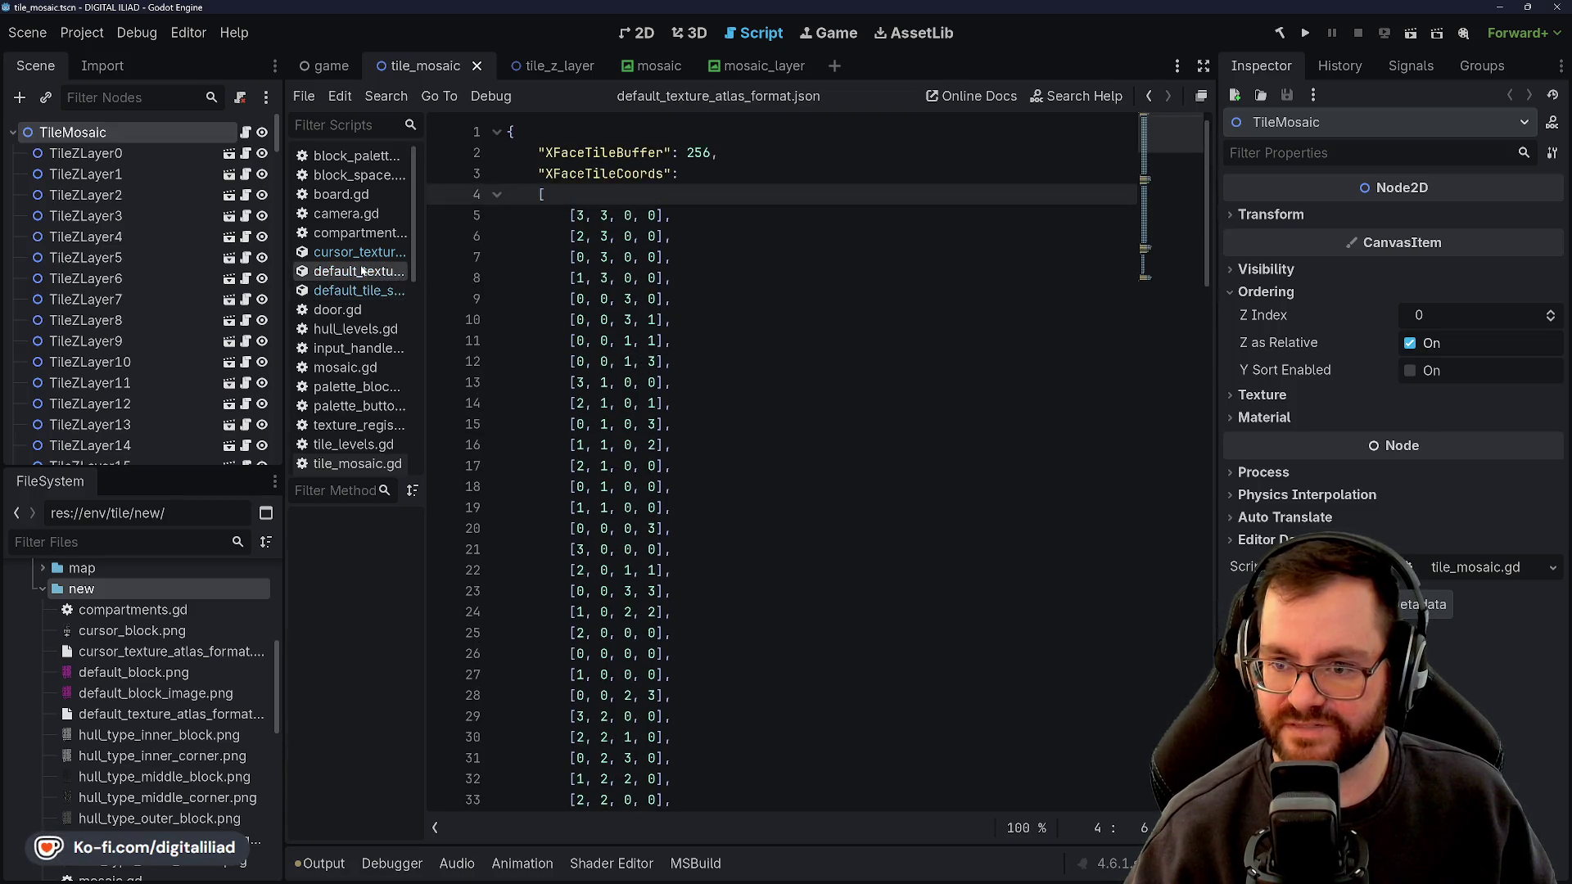
scroll(678, 266, "down", 15)
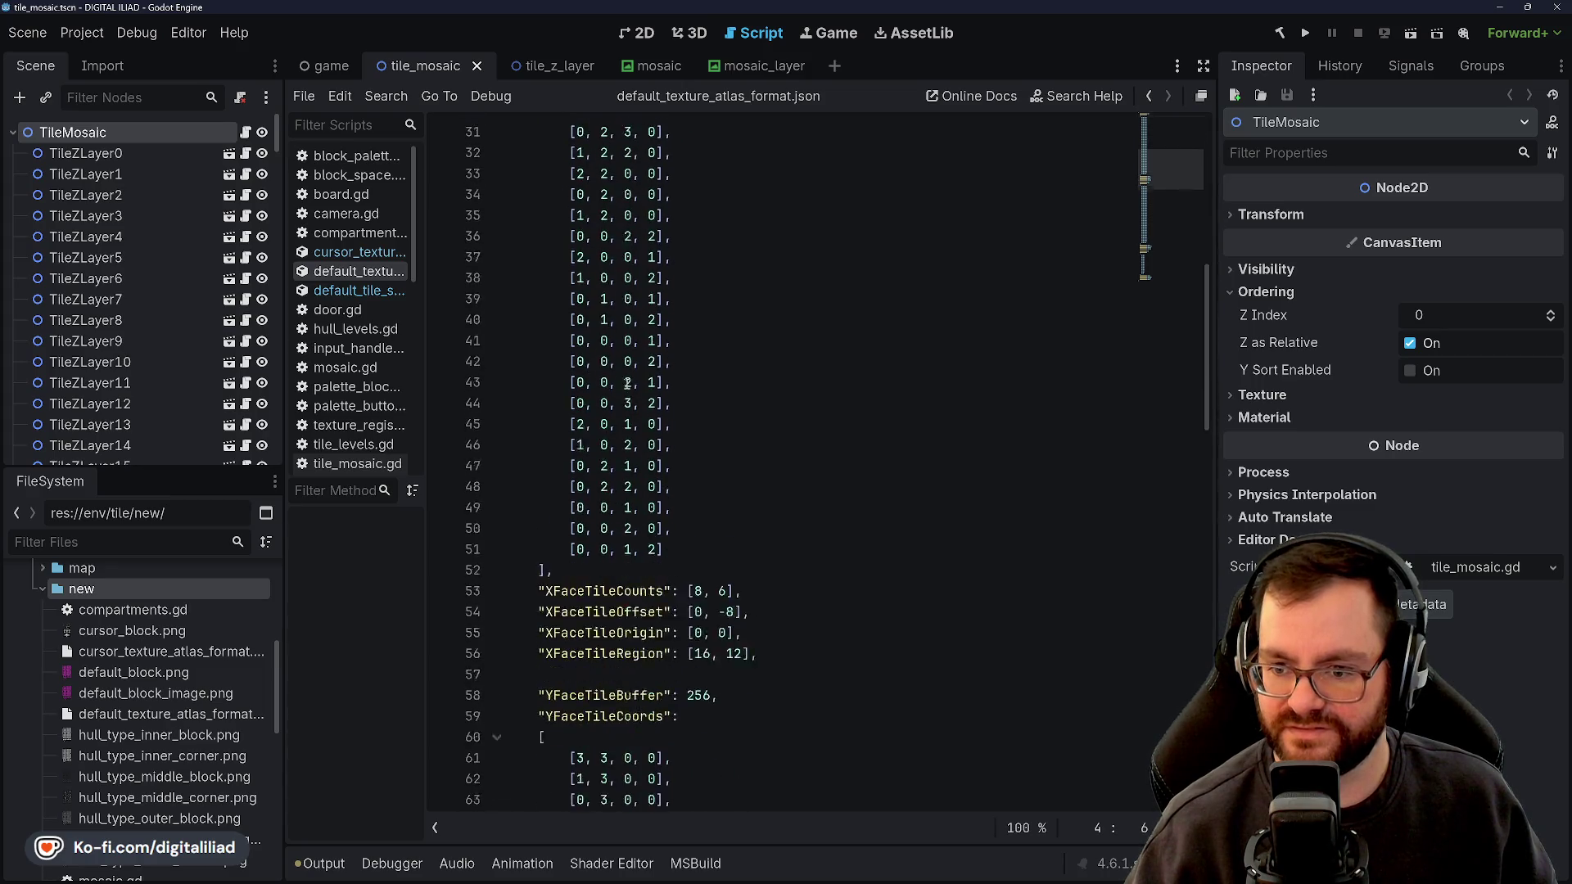
scroll(624, 368, "up", 15)
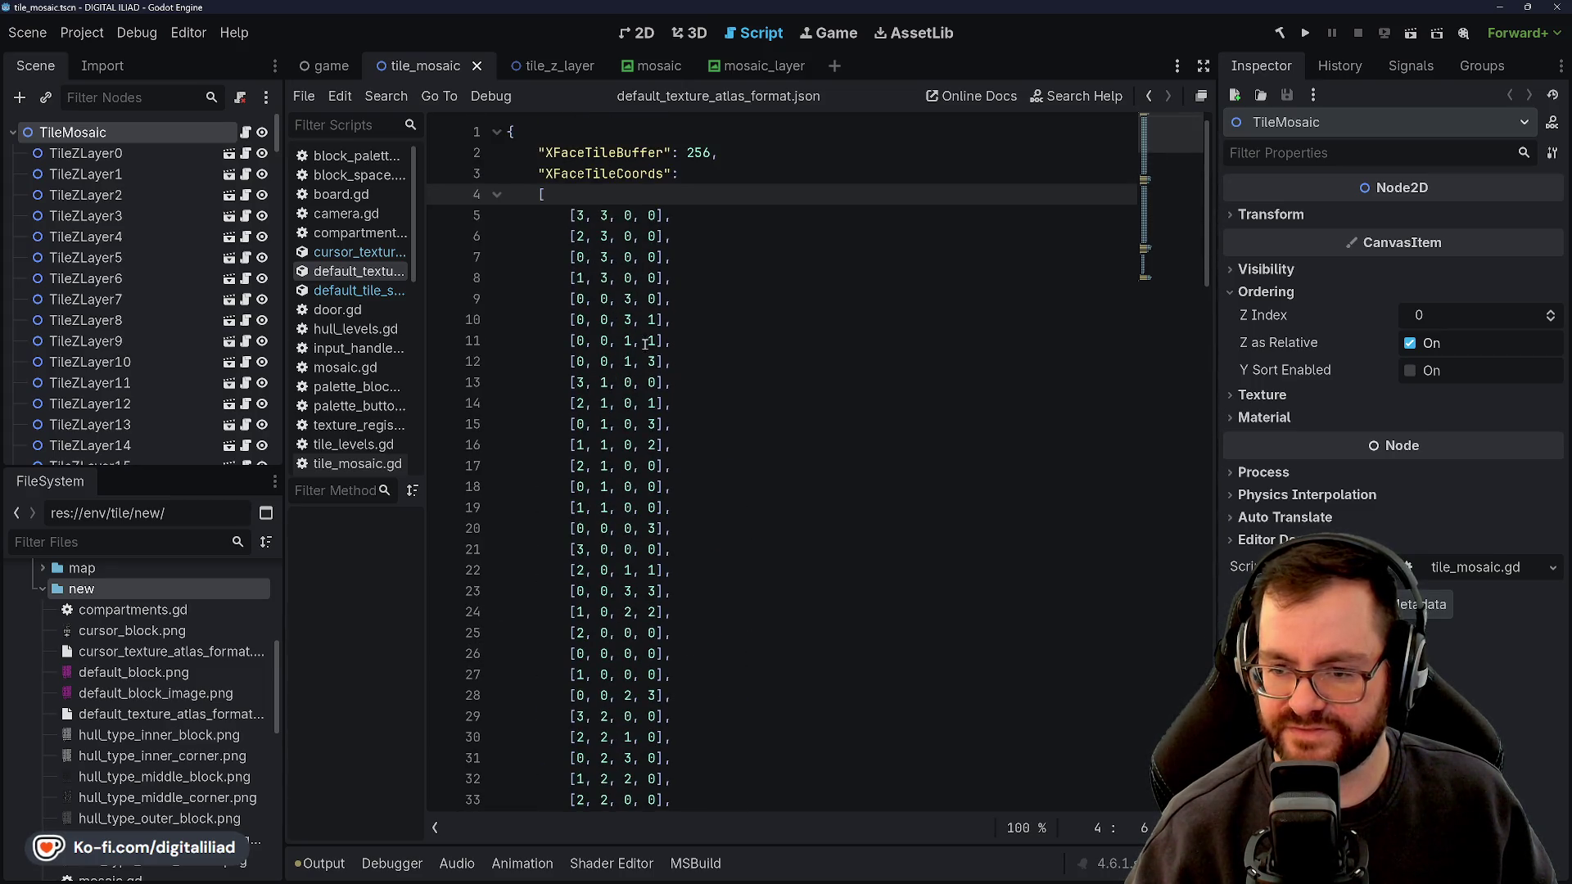
Select the [3, 3, 0, 0] entry and neighbouring XFaceTileCoords lines to review them
left_click_drag(571, 215, 724, 217)
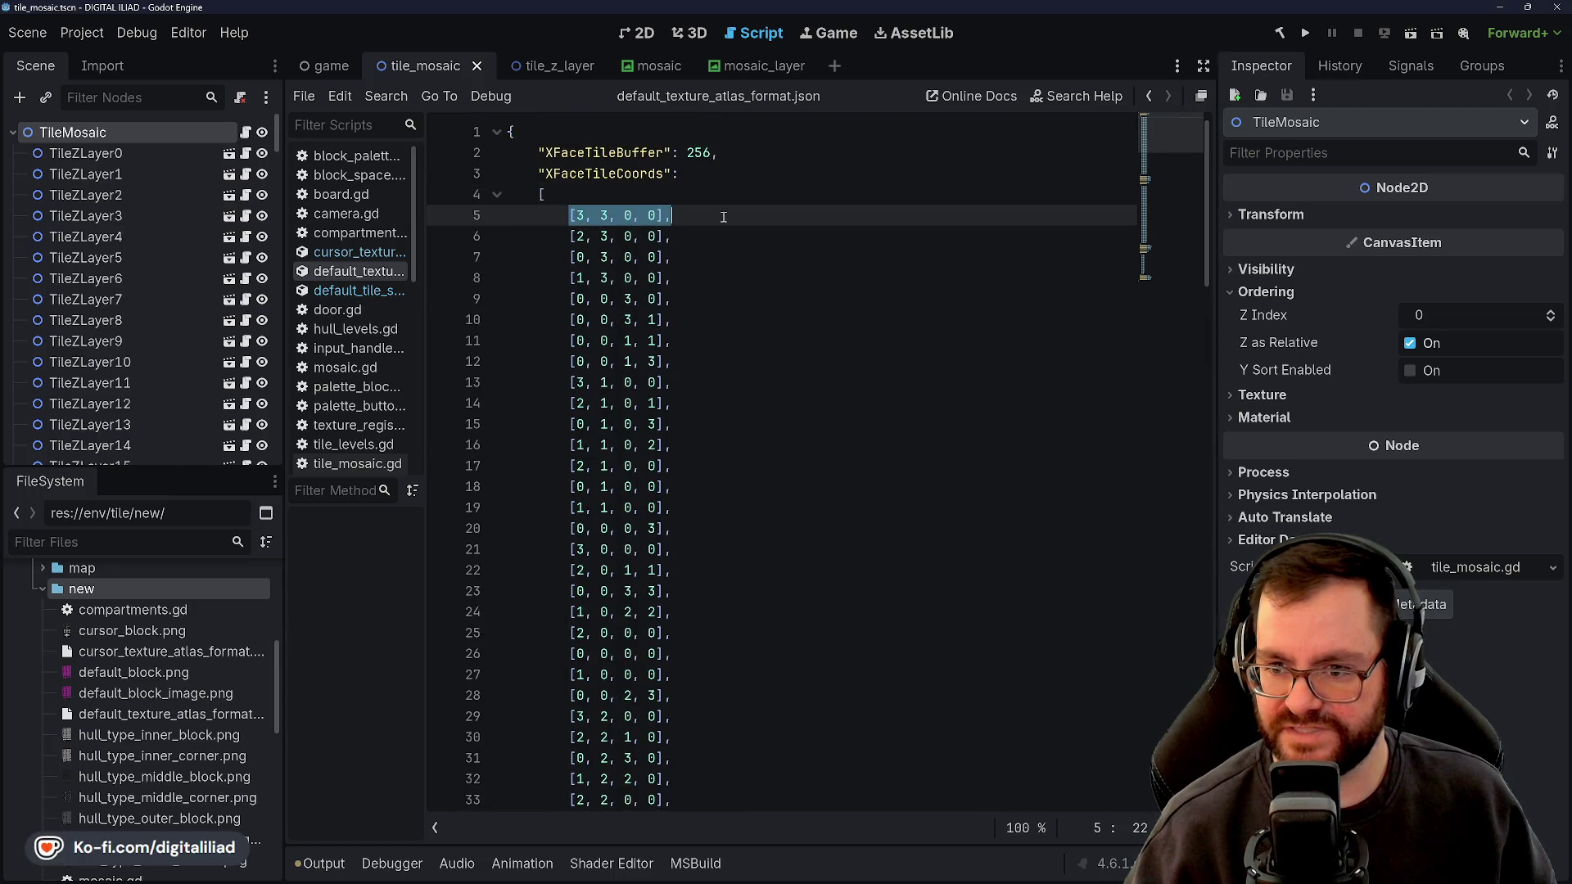
left_click_drag(572, 361, 739, 358)
scroll(608, 398, "down", 3)
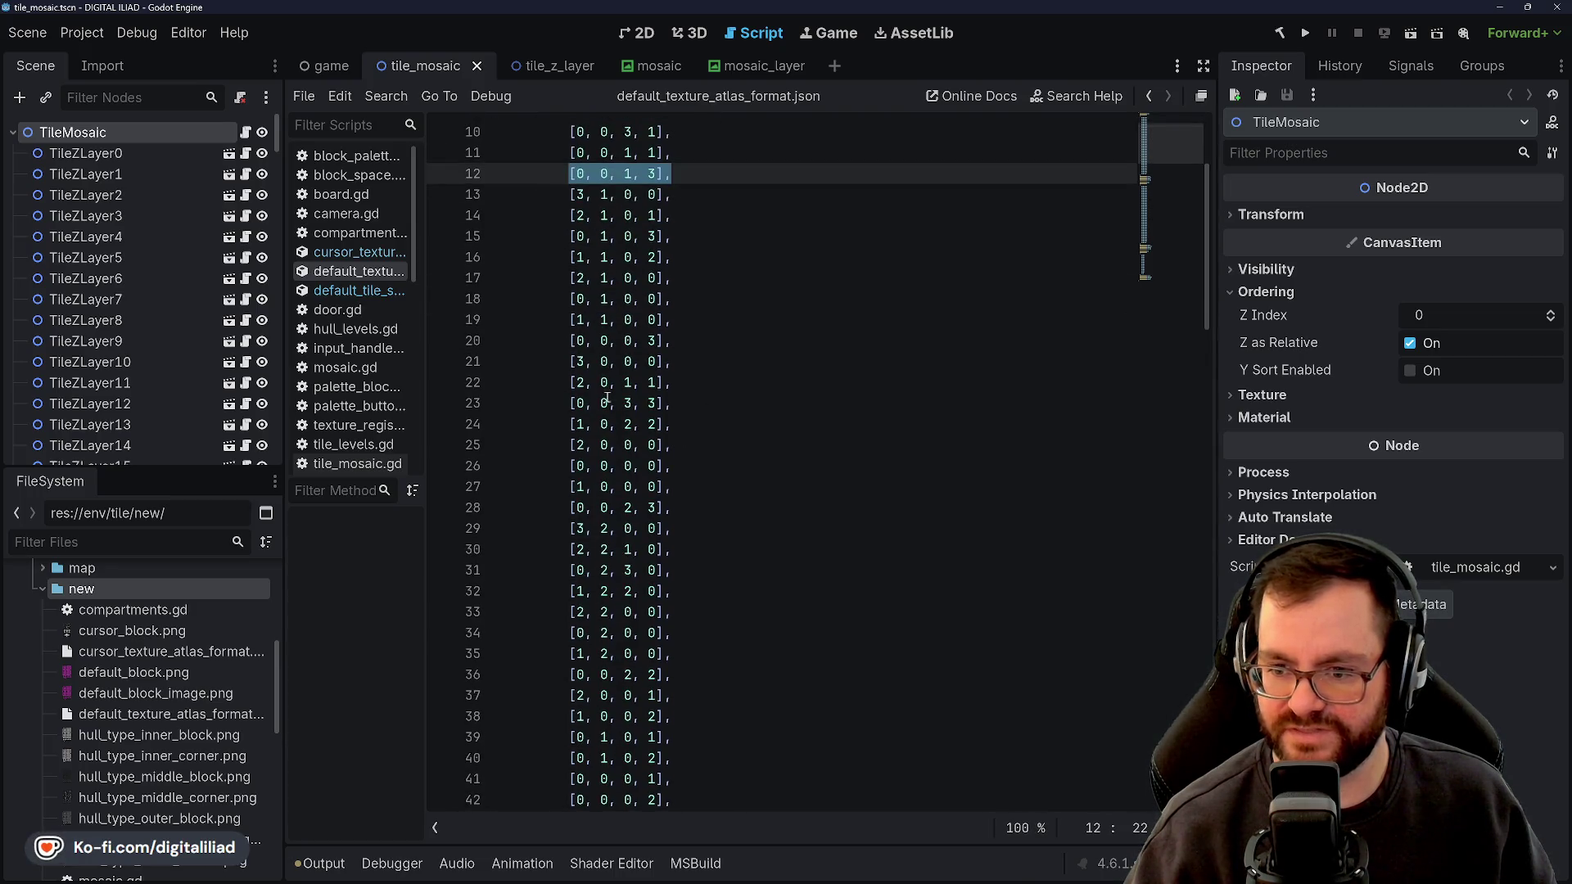
left_click_drag(571, 401, 680, 403)
scroll(620, 437, "down", 3)
left_click_drag(571, 402, 679, 403)
scroll(623, 406, "down", 3)
left_click_drag(570, 383, 716, 379)
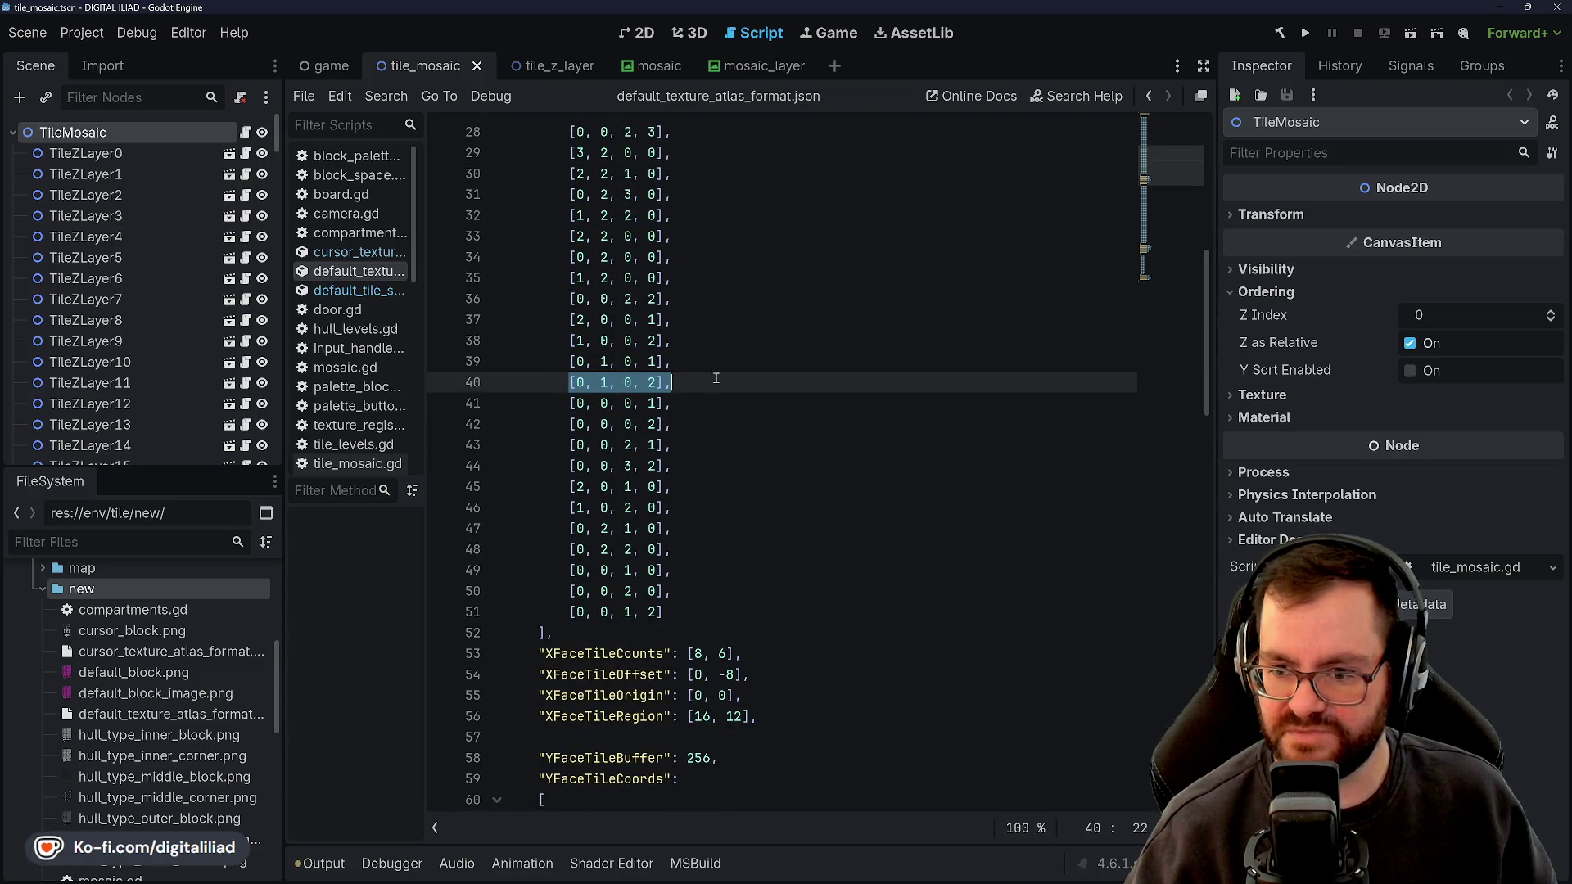
scroll(692, 381, "up", 9)
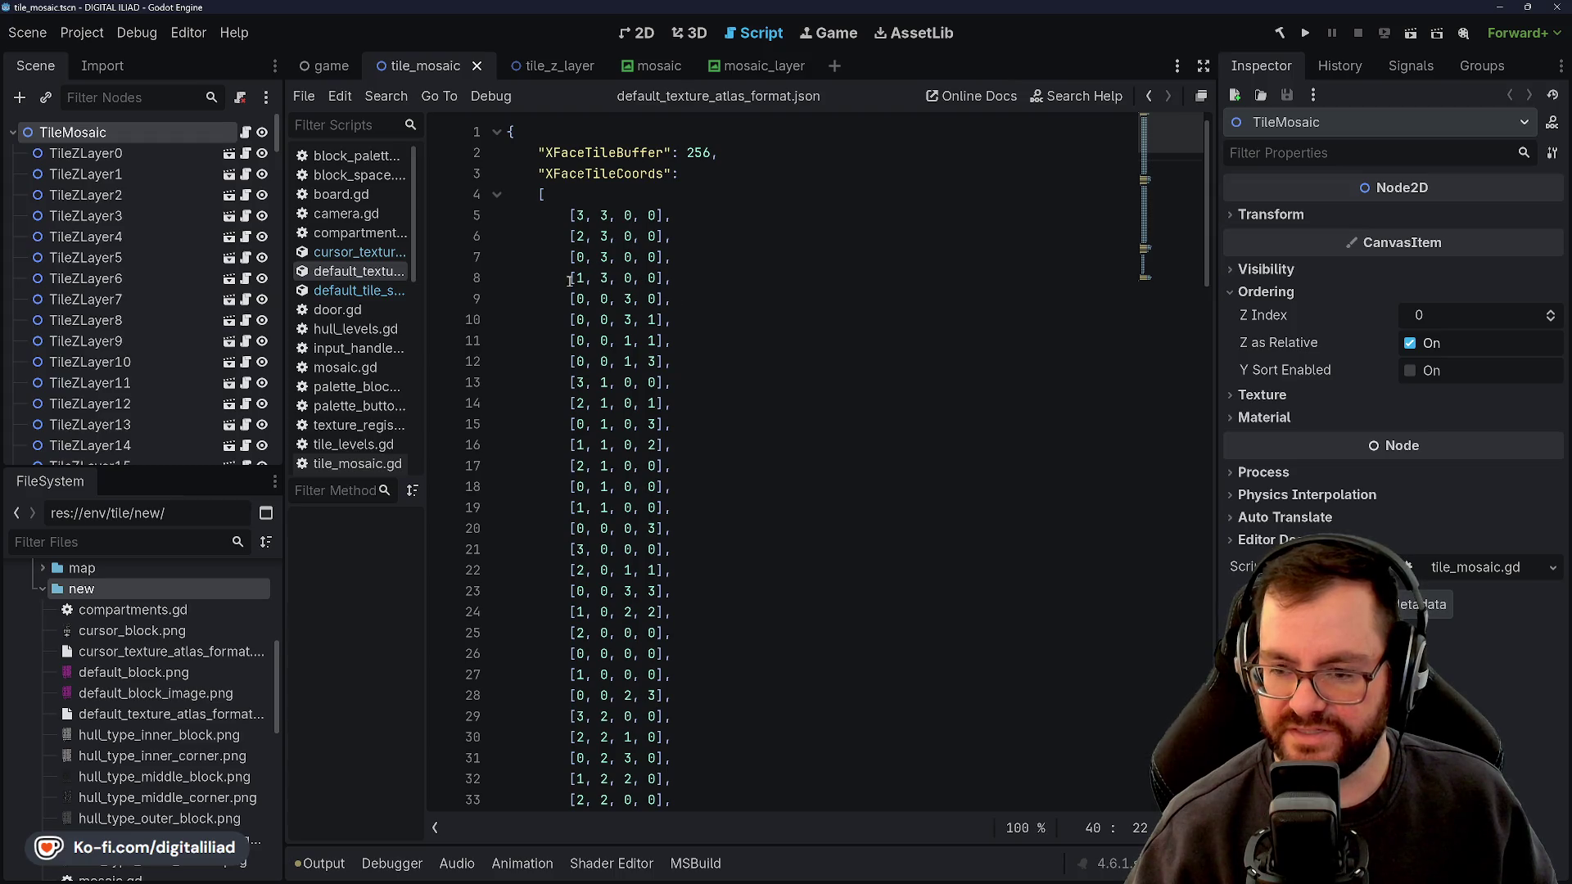
Review the [0, 0, 3, 0], [1, 1, 0, 0], [0, 0, 0, 3] and [3, 2, 0, 0] coordinate entries
left_click_drag(574, 298, 674, 299)
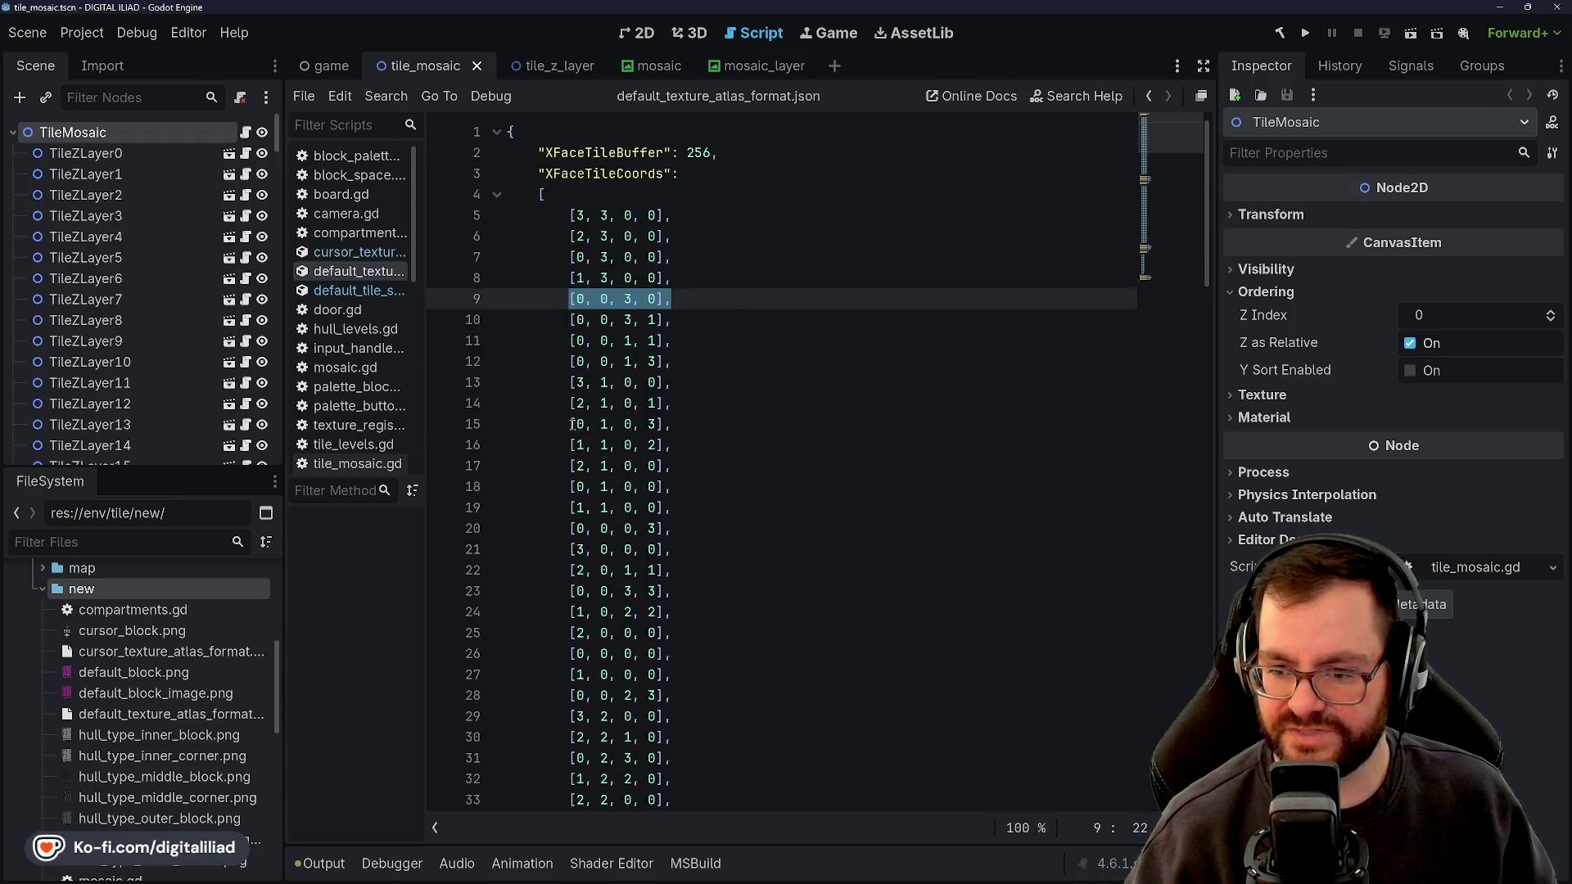
left_click_drag(572, 423, 673, 424)
scroll(737, 422, "down", 4)
left_click_drag(571, 361, 737, 383)
left_click(637, 424)
left_click_drag(571, 361, 674, 383)
left_click(649, 425)
left_click(559, 316)
left_click_drag(571, 256, 747, 292)
scroll(688, 402, "down", 2)
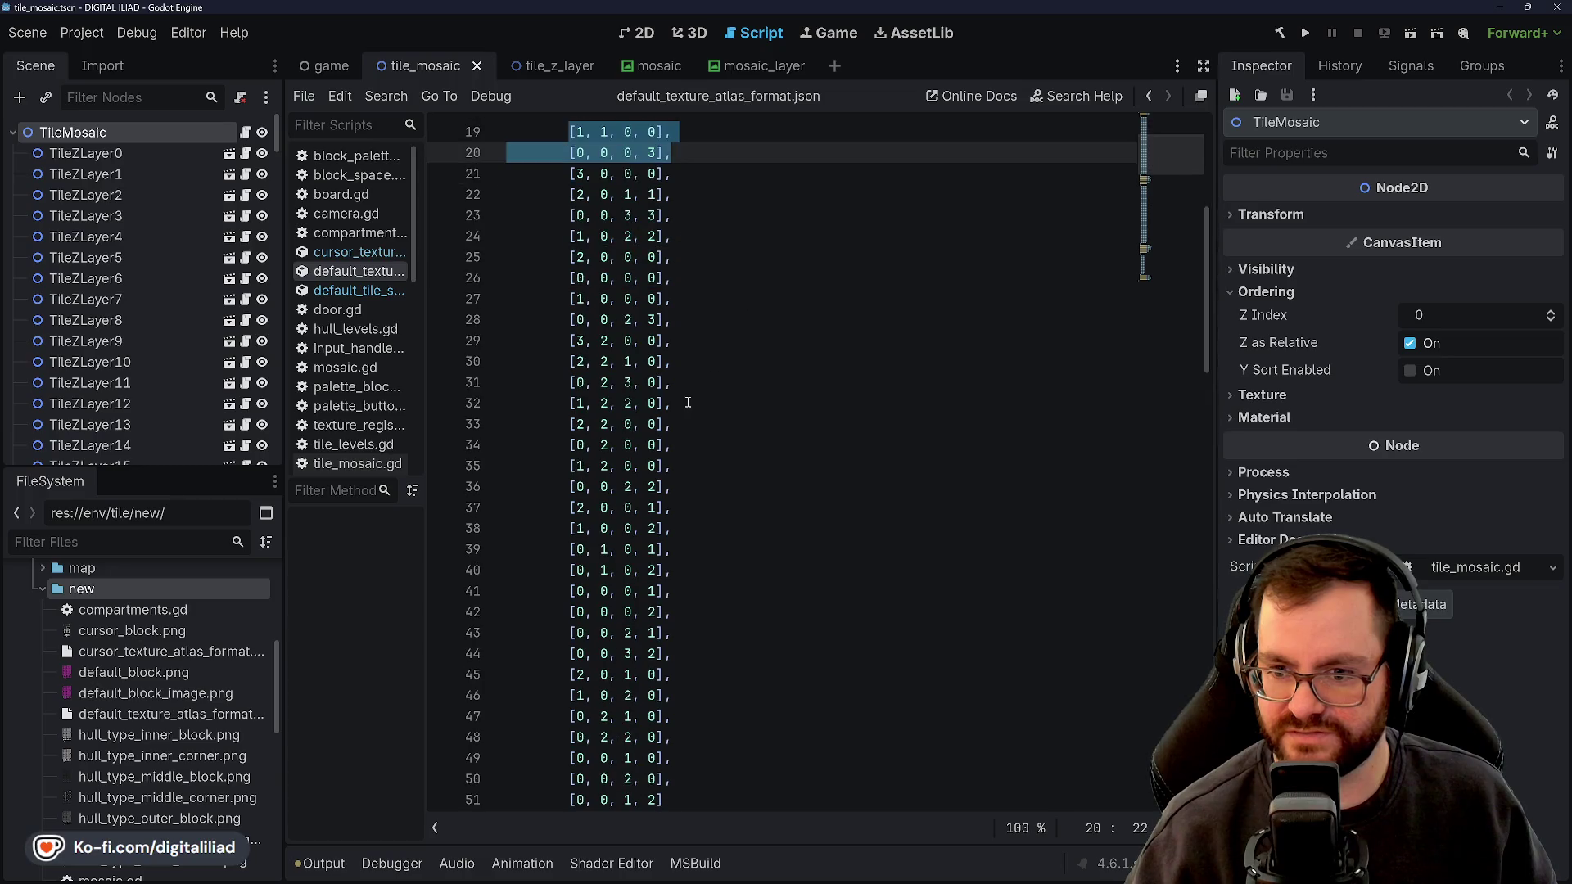
left_click(624, 340)
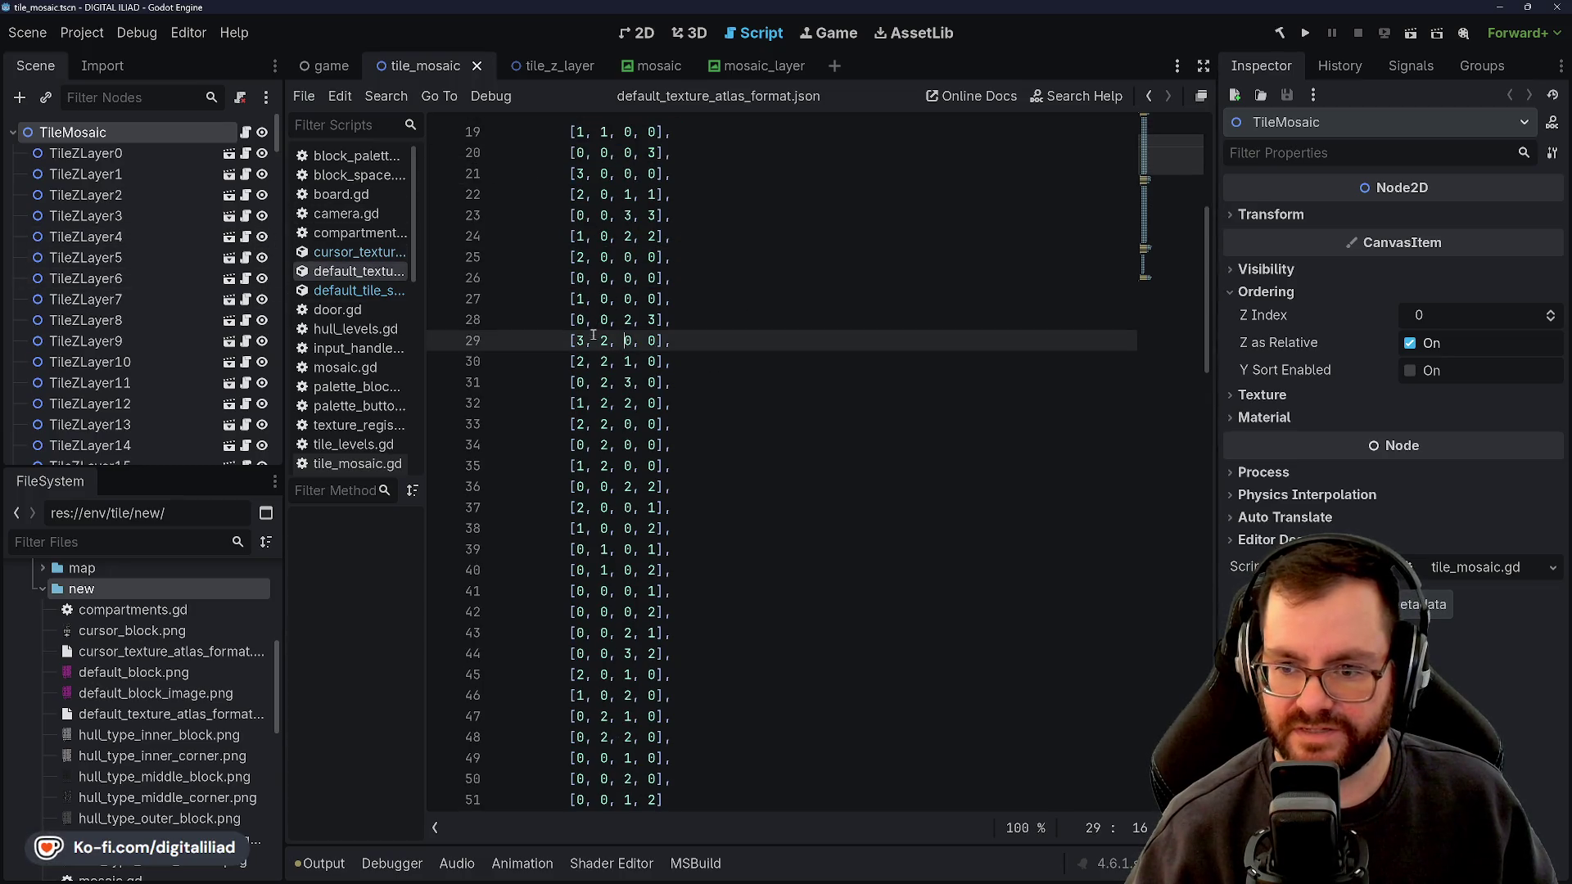
scroll(593, 334, "up", 6)
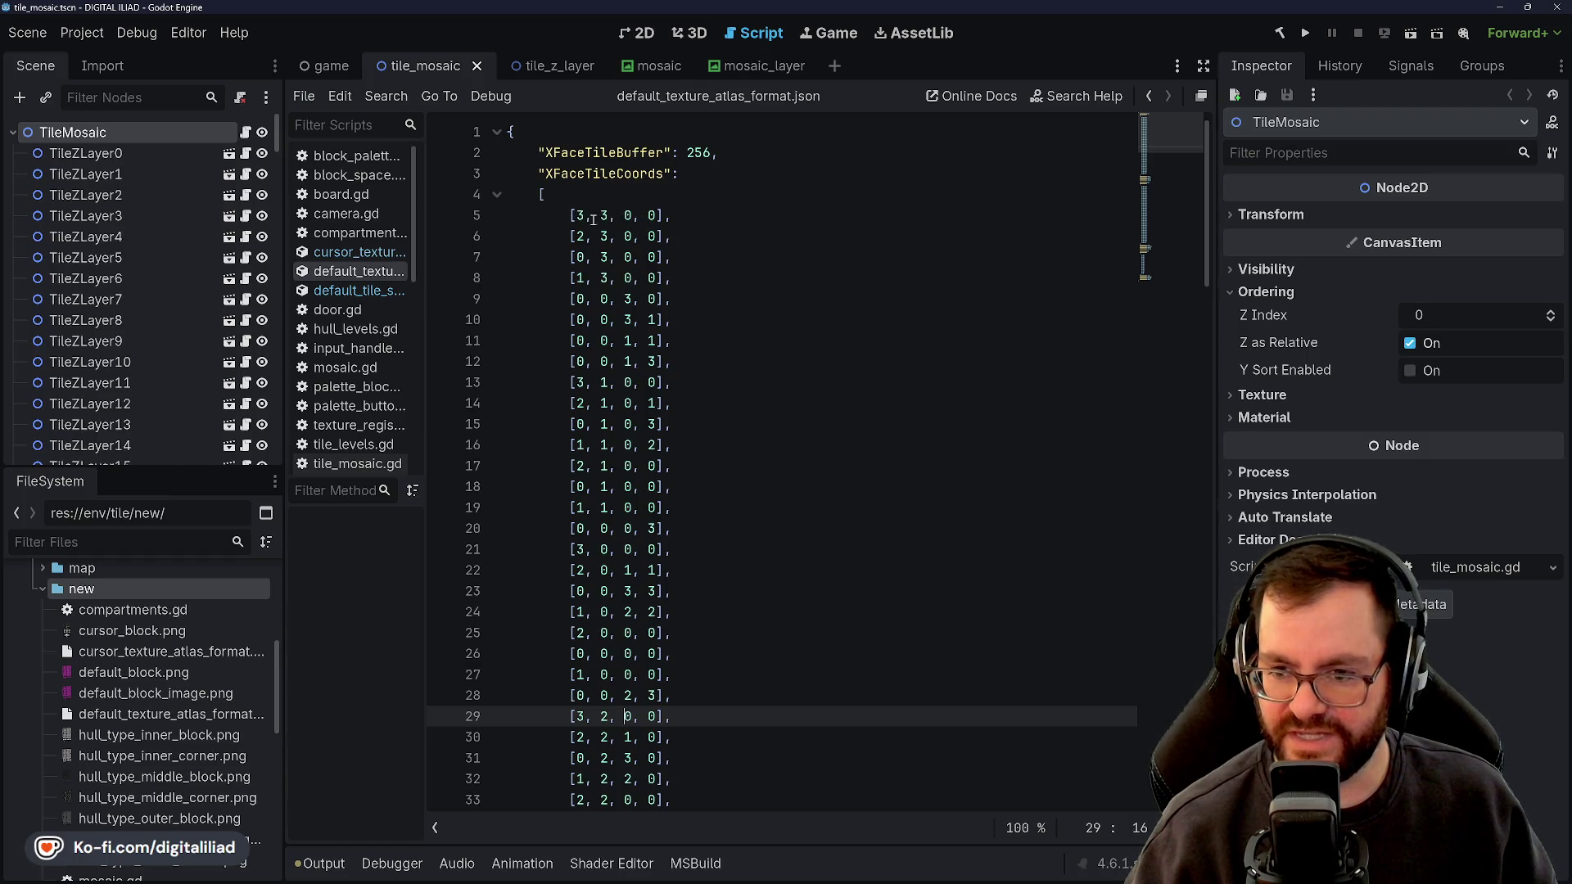
scroll(611, 337, "down", 4)
scroll(624, 266, "up", 4)
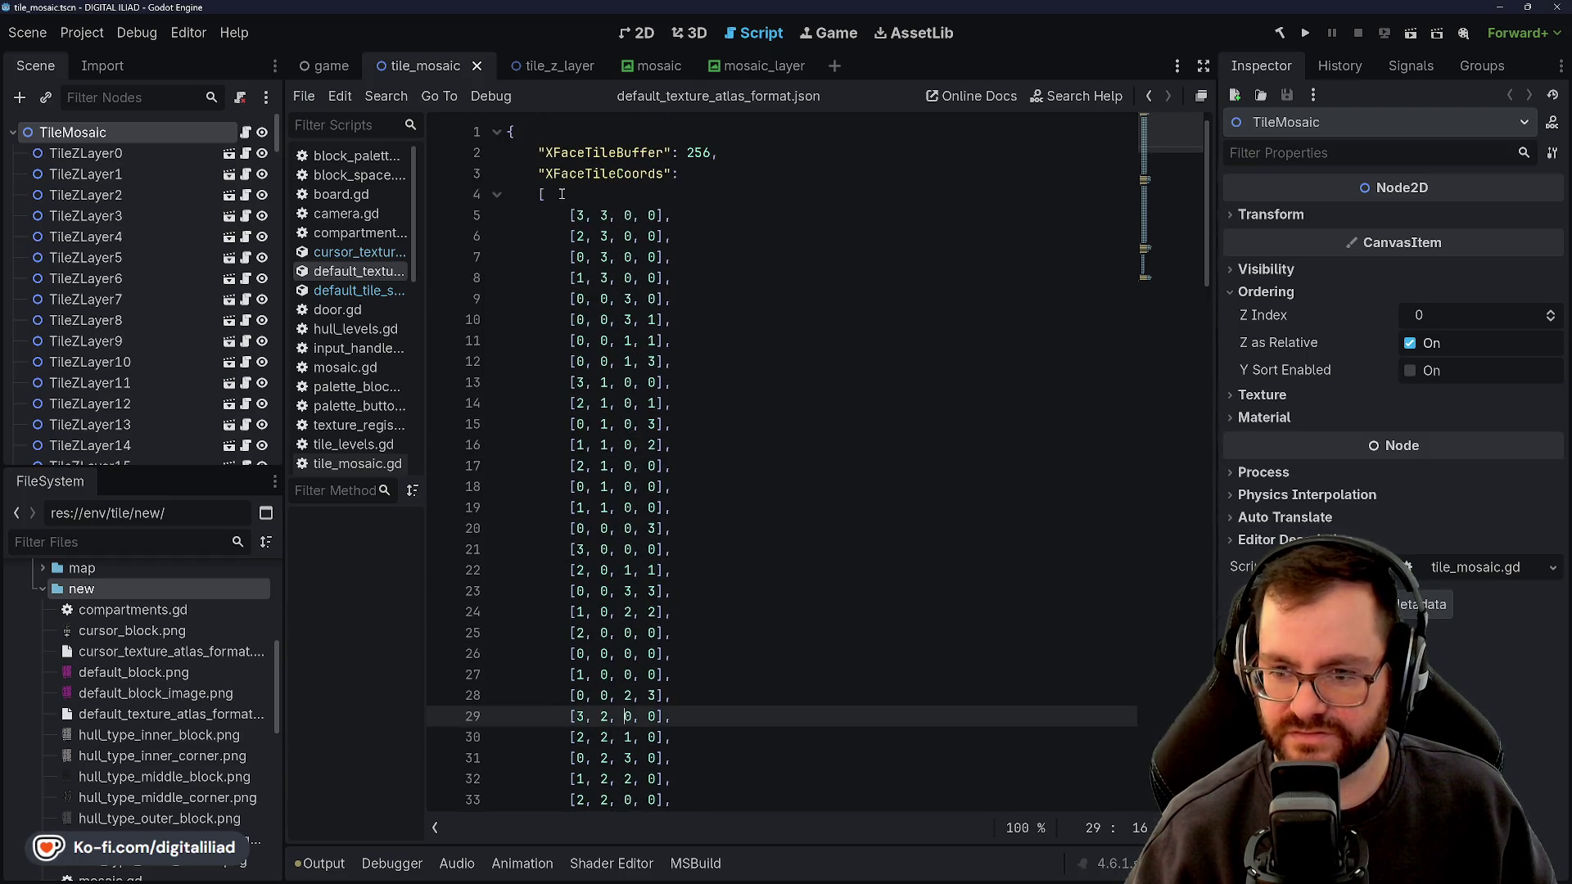
scroll(624, 266, "down", 1)
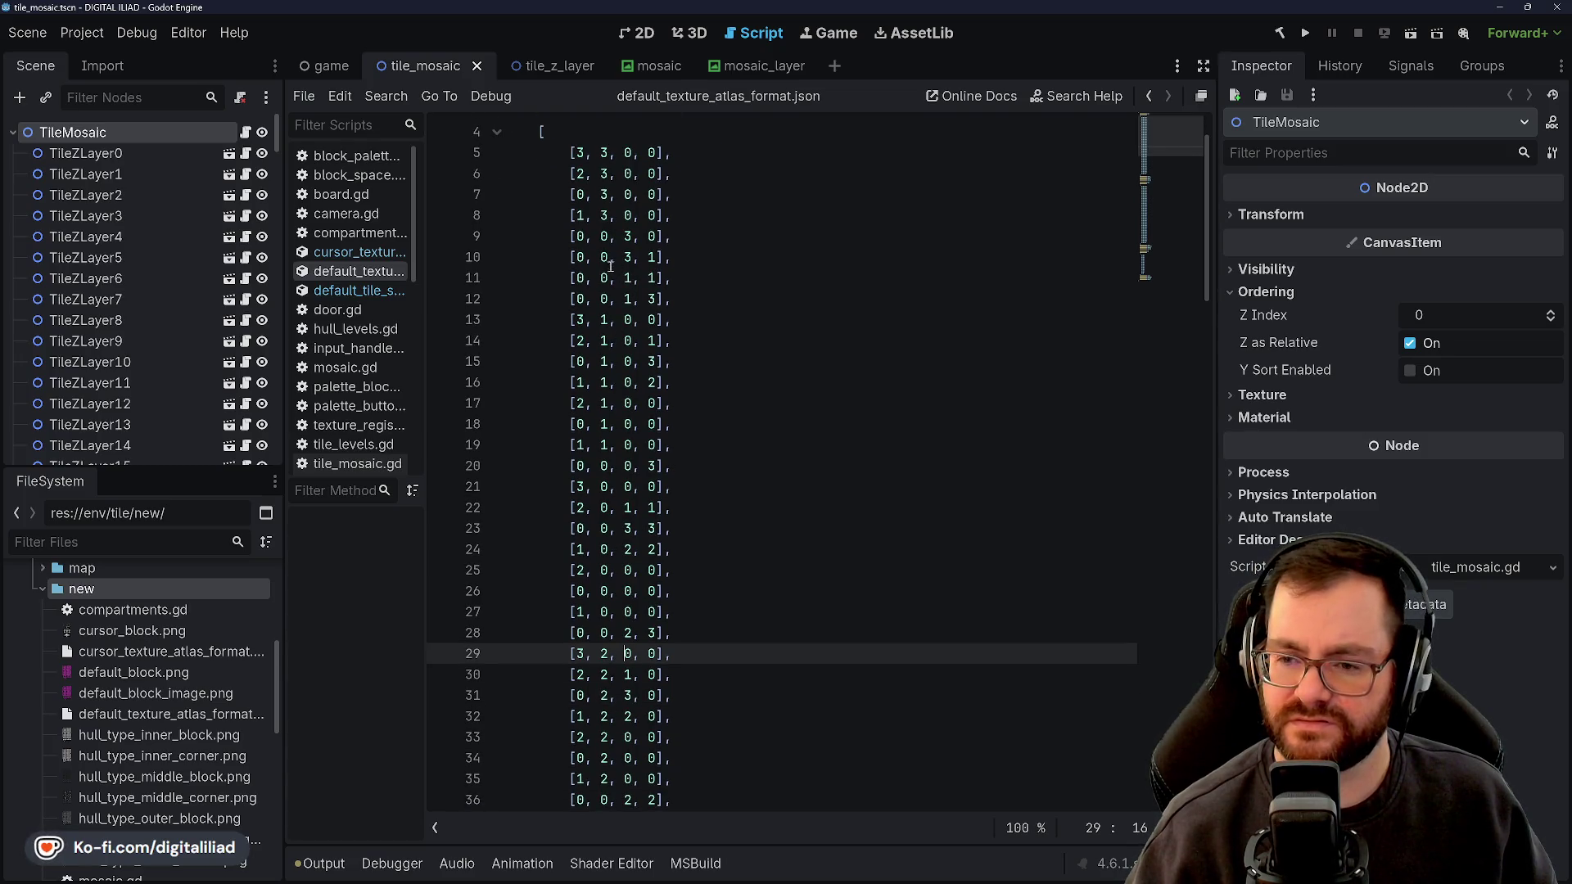